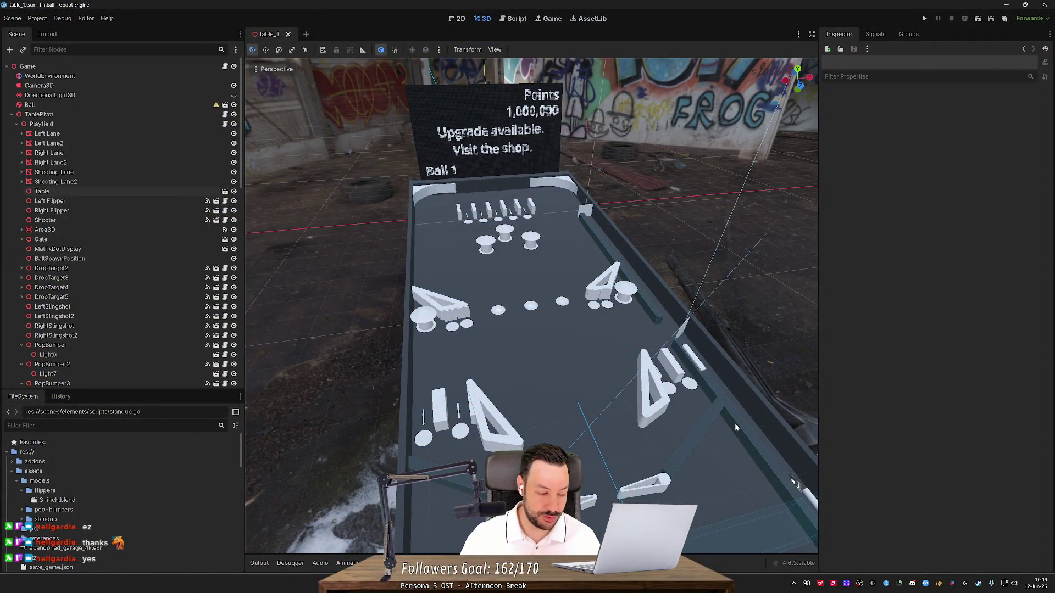
- Freelook around the pinball table and fly the view closer to it
mouse_move(586, 172)
mouse_down()
mouse_move(668, 117)
mouse_move(549, 123)
mouse_move(632, 93)
mouse_move(627, 110)
mouse_move(759, 110)
mouse_move(582, 118)
mouse_move(681, 439)
mouse_up()
key(w)
scroll(758, 110, up, 3)
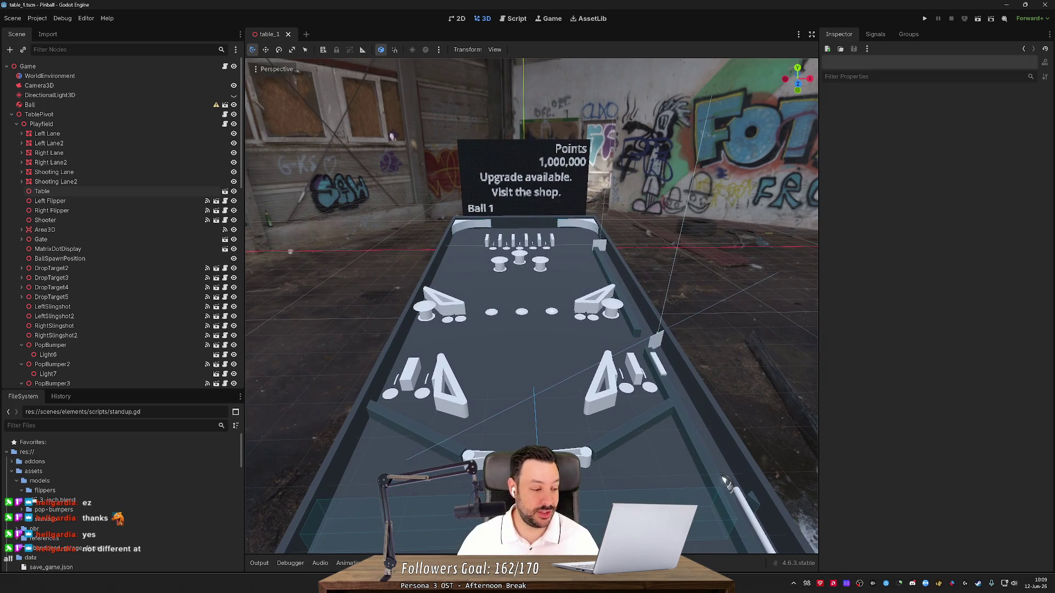
key(w)
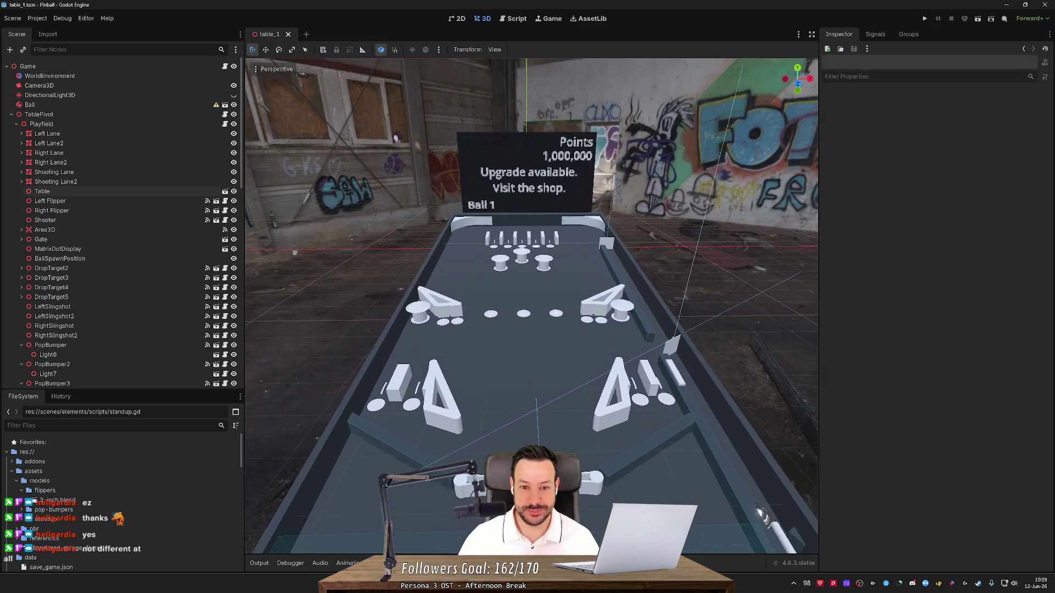
scroll(584, 179, down, 2)
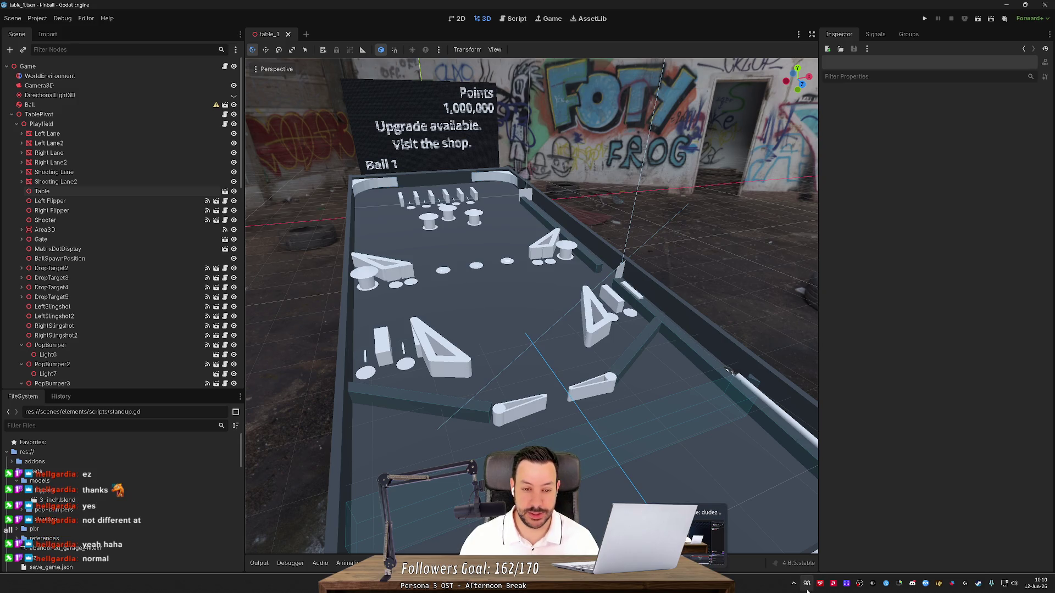
- Orbit to a more level view of the table and open the Windows sound options menu
mouse_move(807, 589)
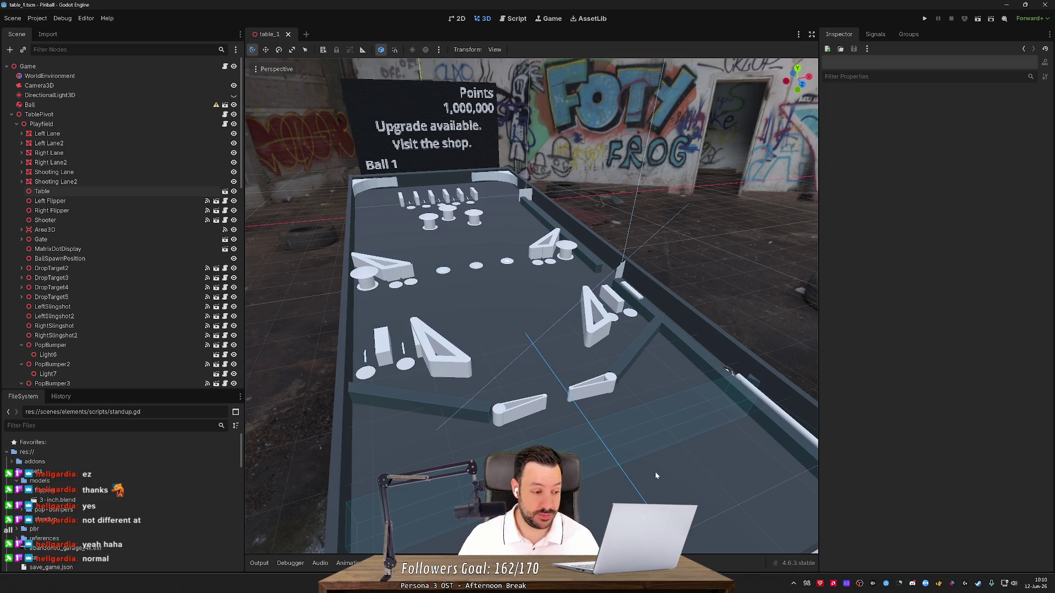
mouse_move(623, 436)
mouse_down()
mouse_move(623, 384)
mouse_move(522, 275)
mouse_move(394, 162)
mouse_up()
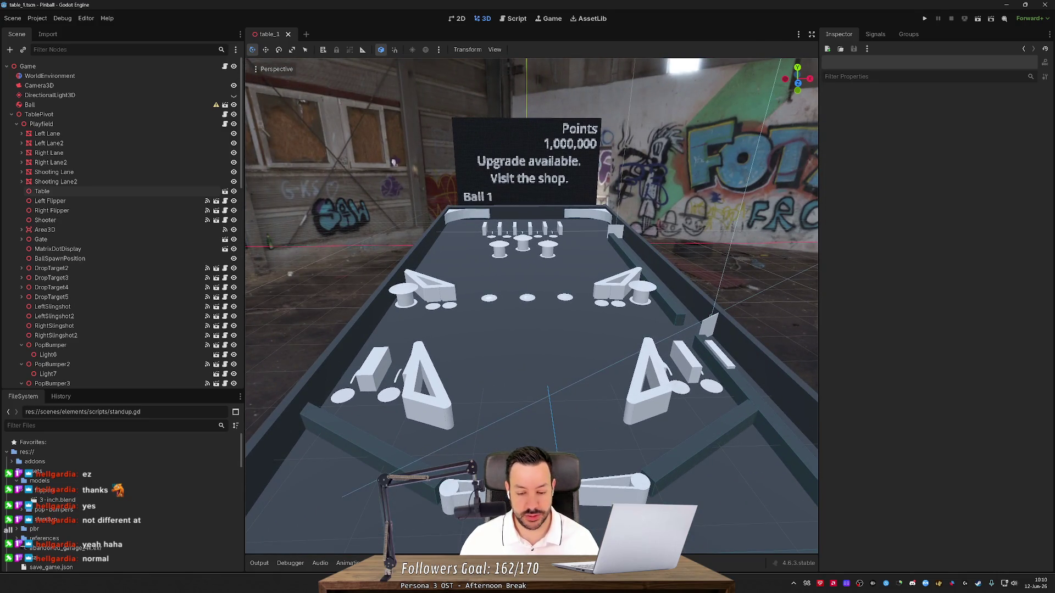
drag(623, 436, 623, 440)
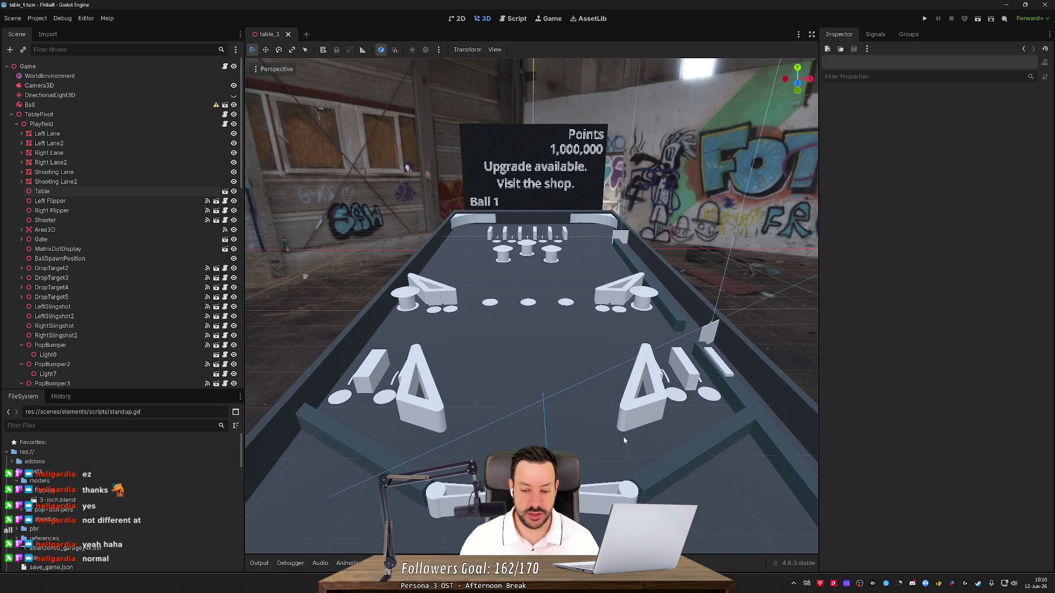
drag(623, 438, 623, 440)
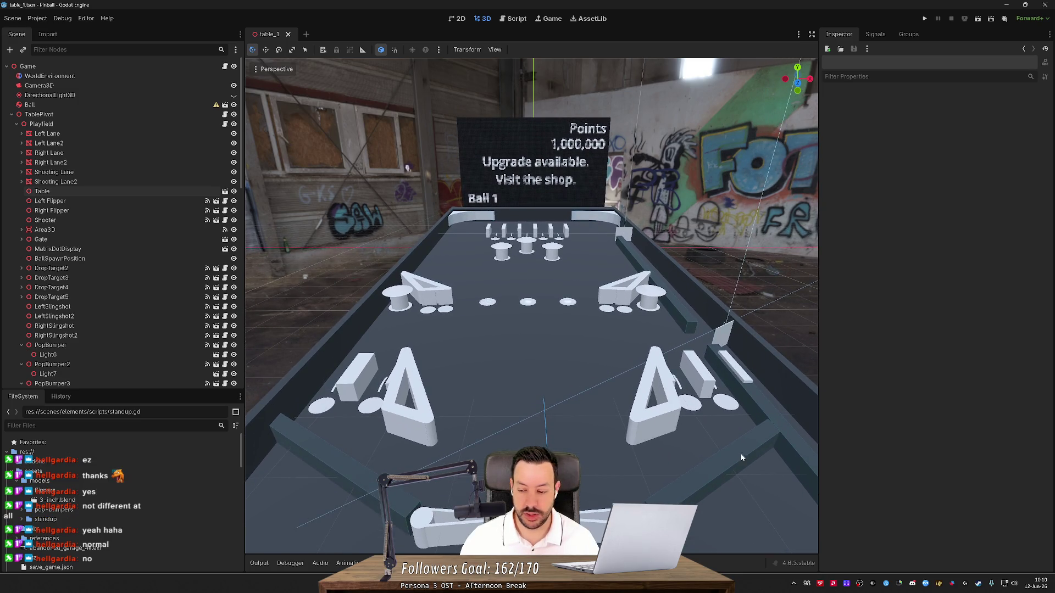
right_click(1014, 584)
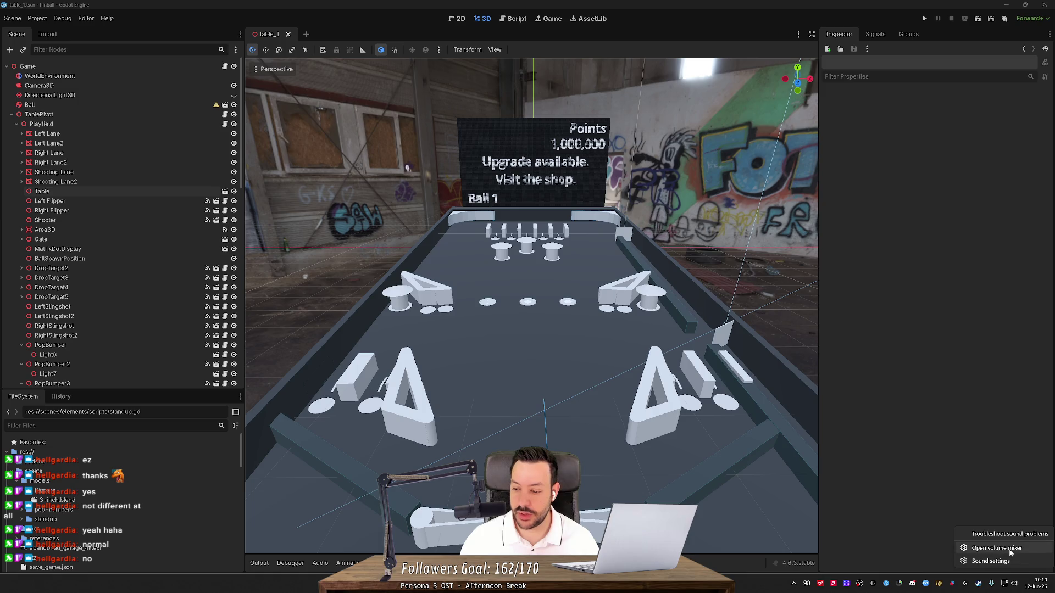
click(990, 561)
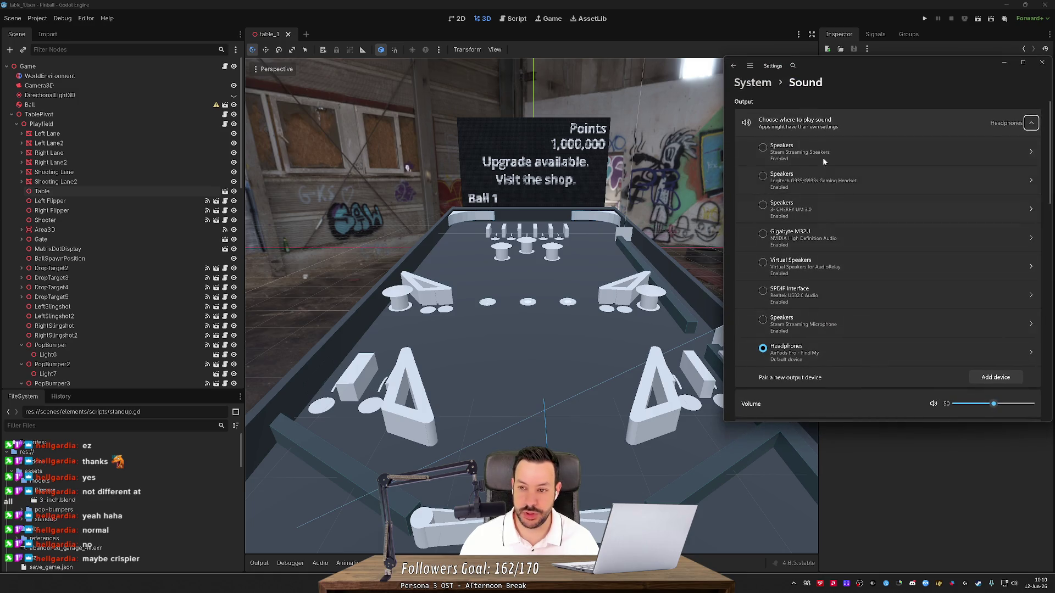
drag(890, 65, 674, 55)
scroll(687, 269, down, 10)
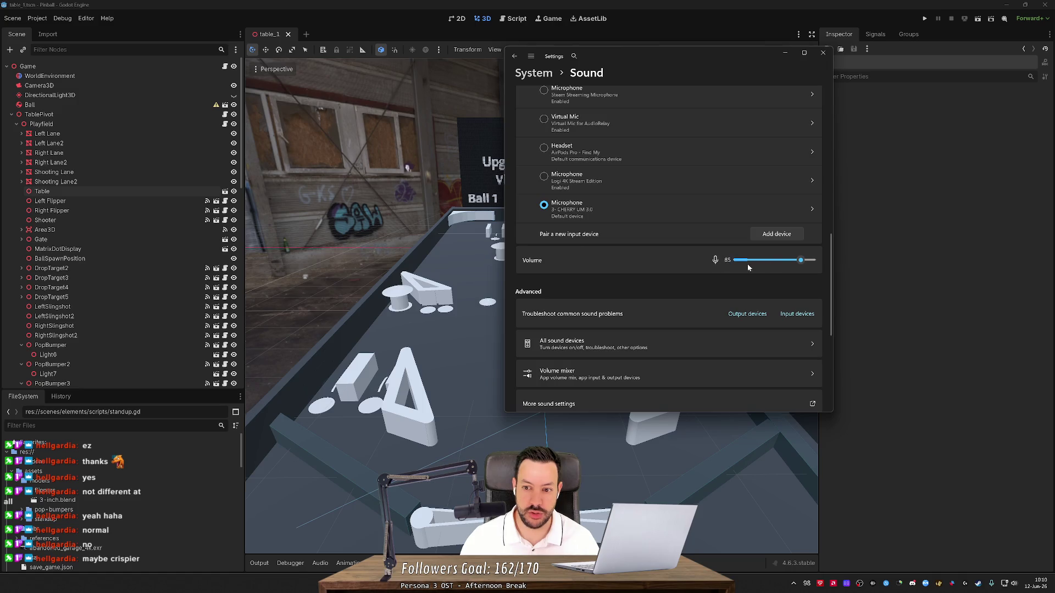
mouse_move(801, 264)
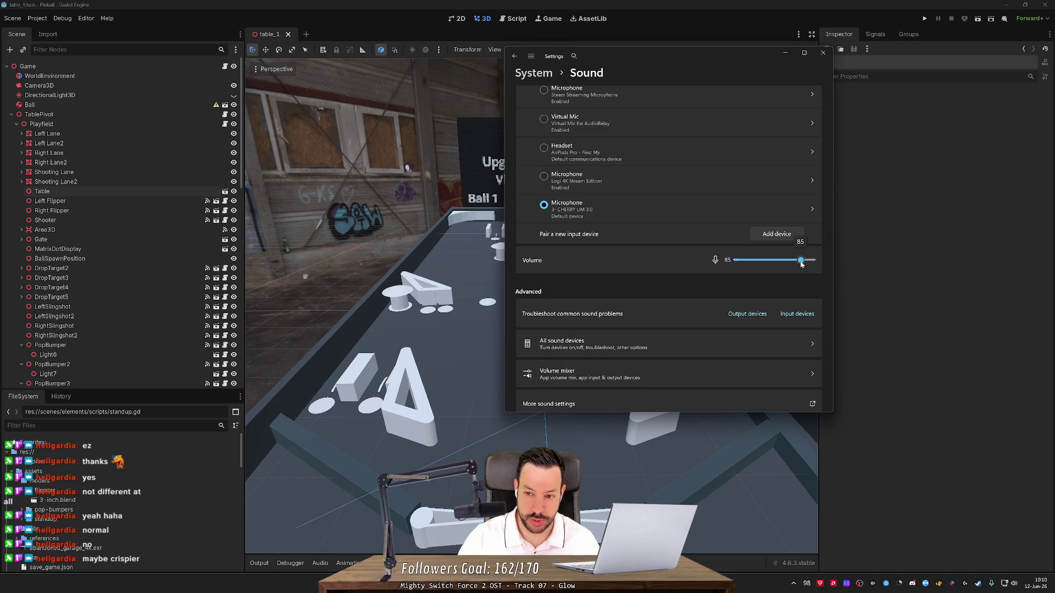
drag(803, 260, 883, 275)
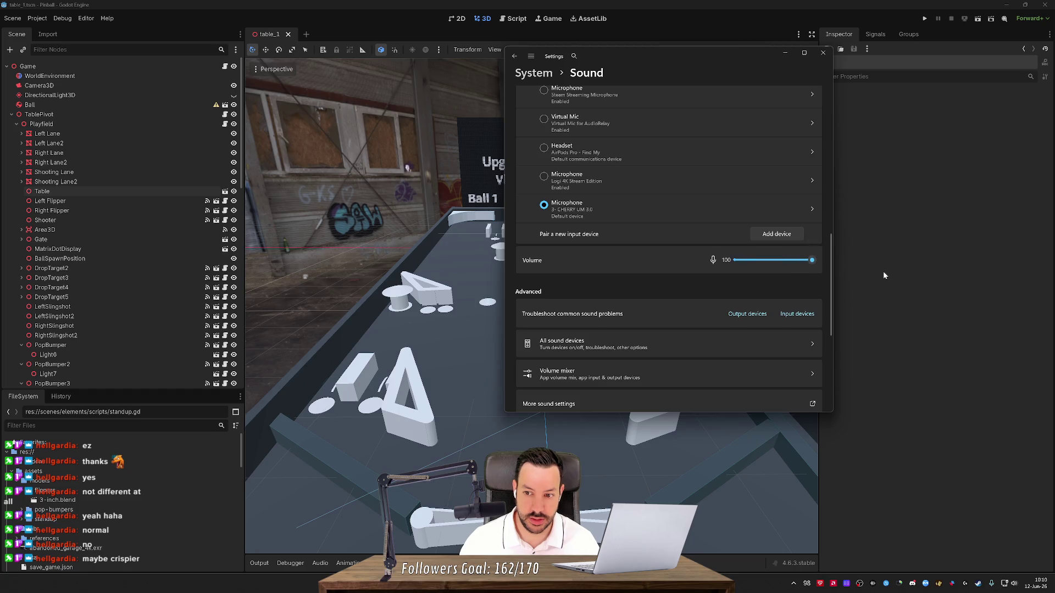
click(800, 262)
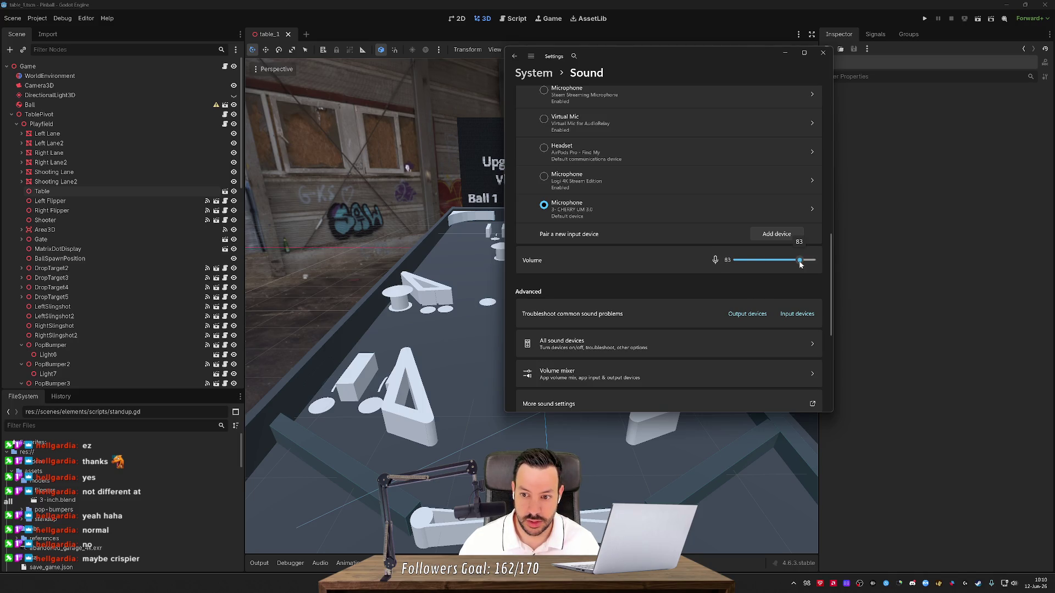
drag(800, 264, 803, 264)
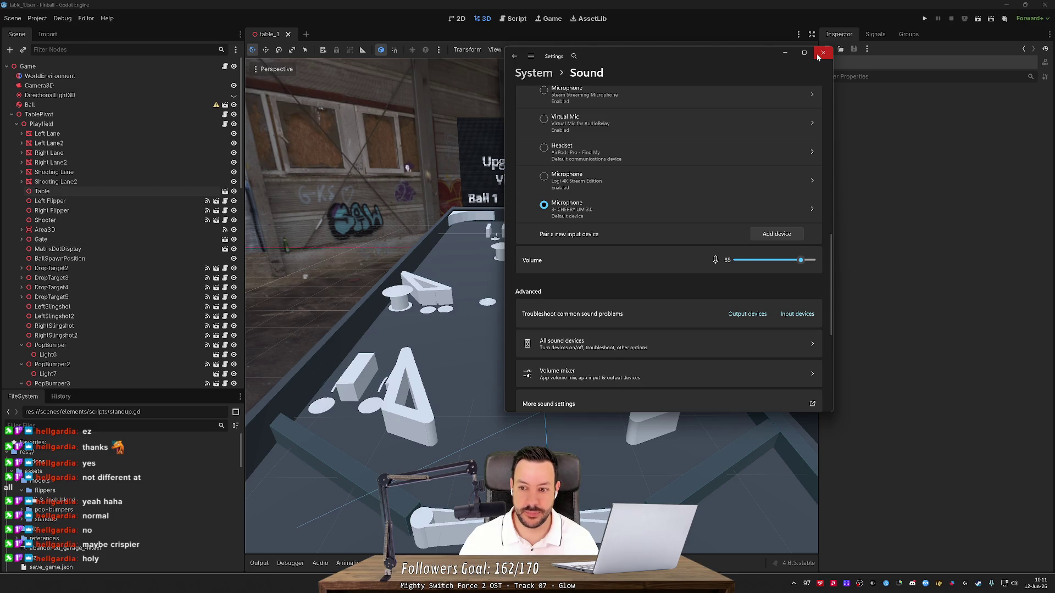
click(823, 53)
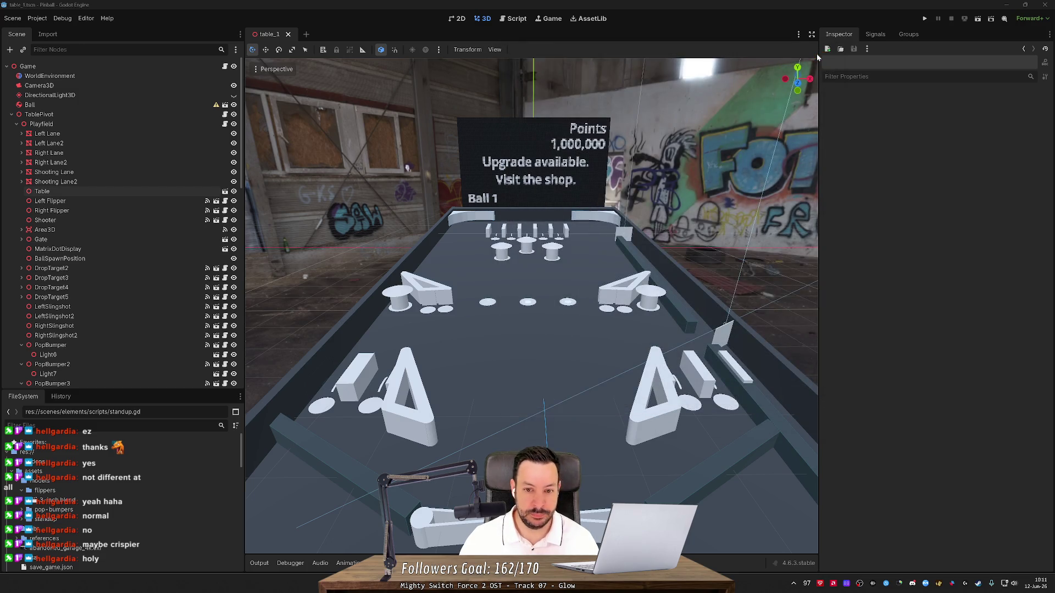
- Orbit to view the table from its left side, then switch to OBS Studio
mouse_move(691, 156)
mouse_down()
mouse_move(594, 165)
mouse_move(318, 235)
mouse_move(363, 237)
mouse_up()
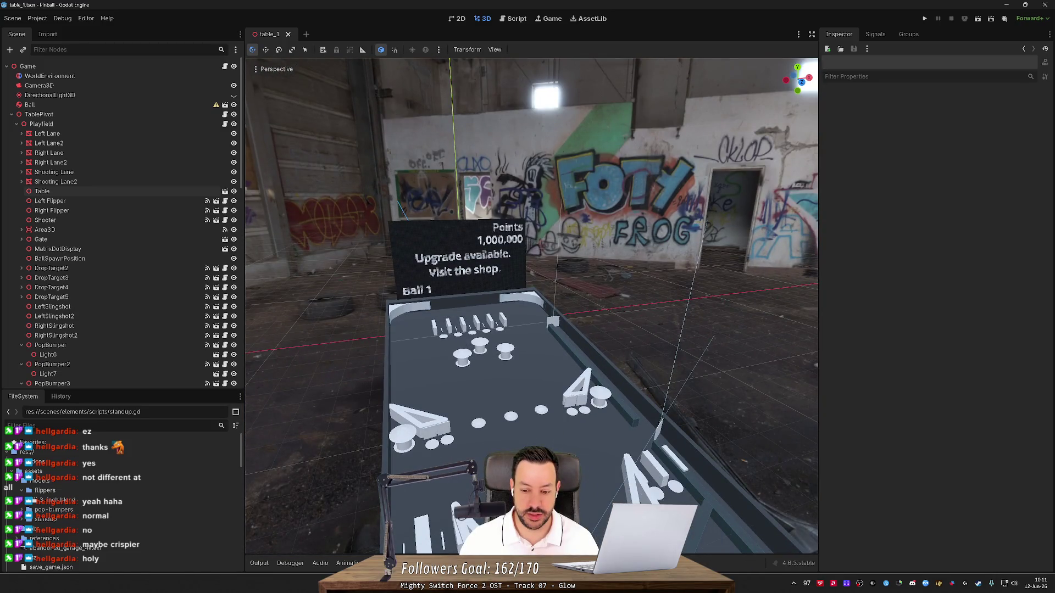
key(alt+Tab)
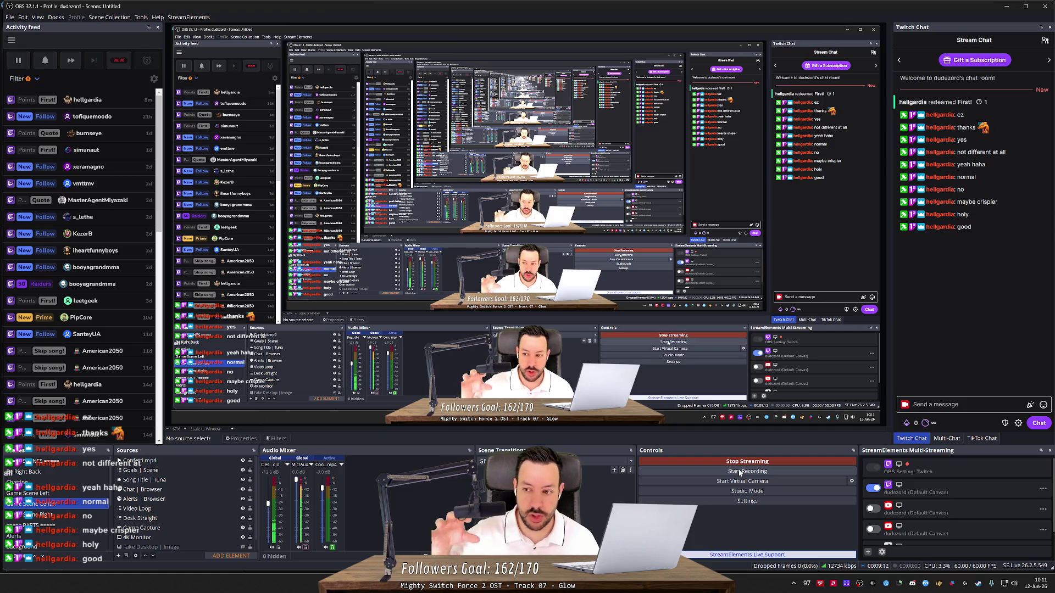
- Switch between Godot and OBS, then open OBS Settings via File > Settings
click(739, 473)
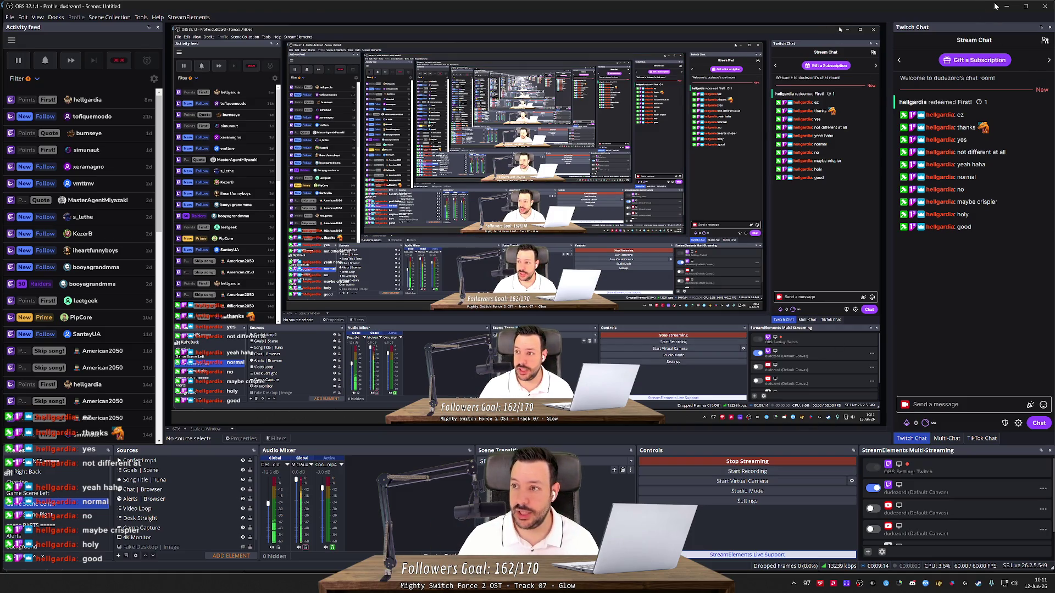
key(alt+Tab)
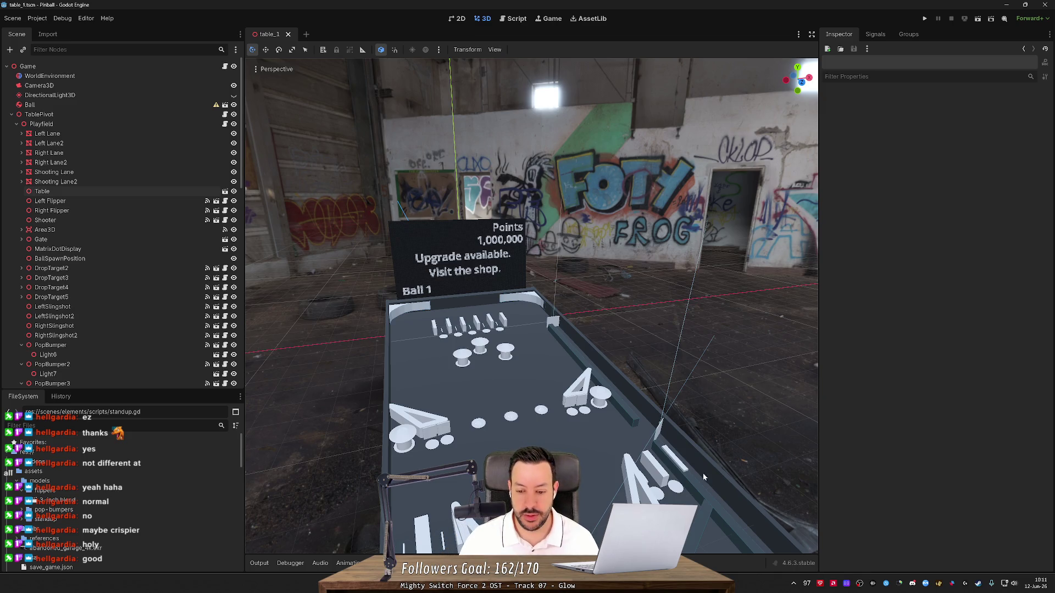
key(alt+Tab)
click(8, 18)
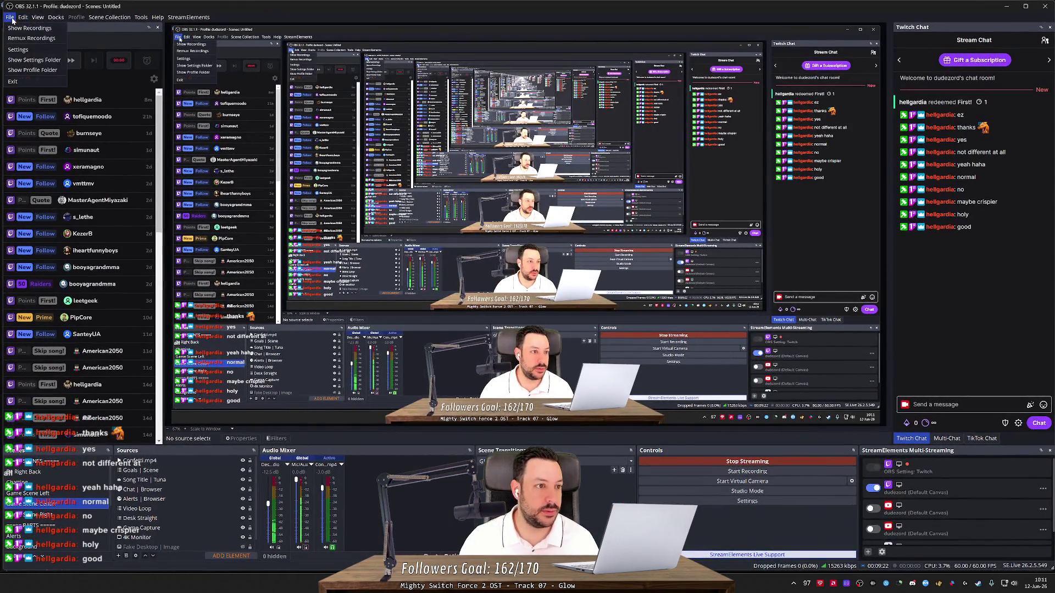
click(20, 50)
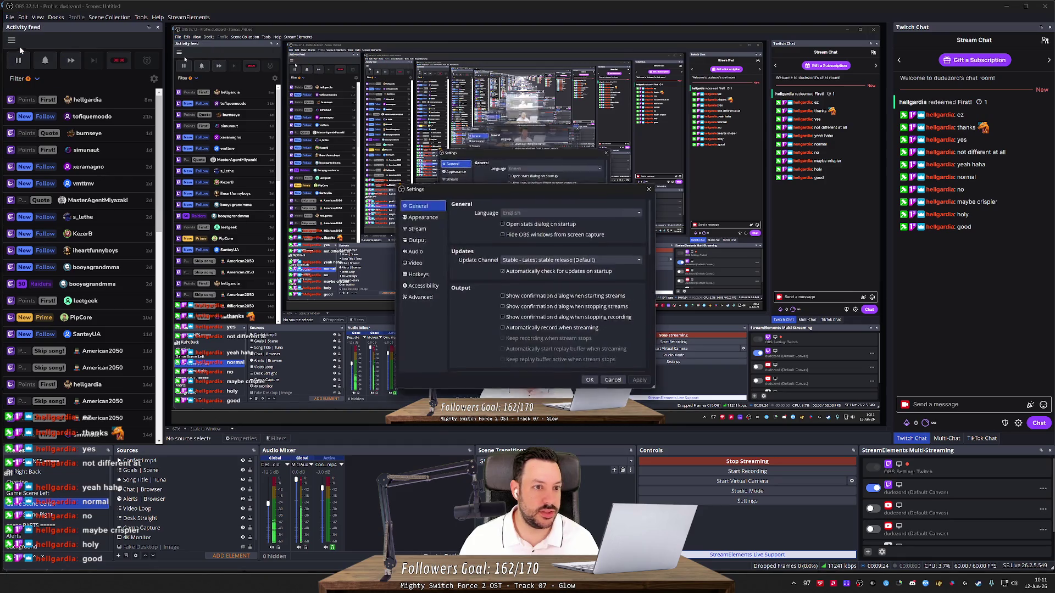
- Browse the Output and Stream settings pages and enlarge the Settings window
click(411, 240)
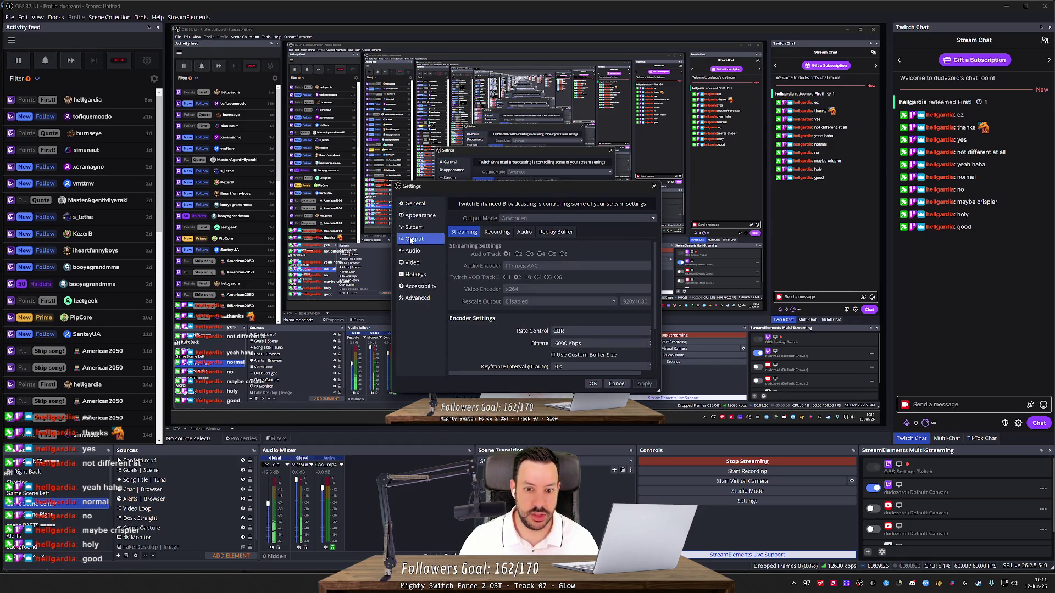
key(Up)
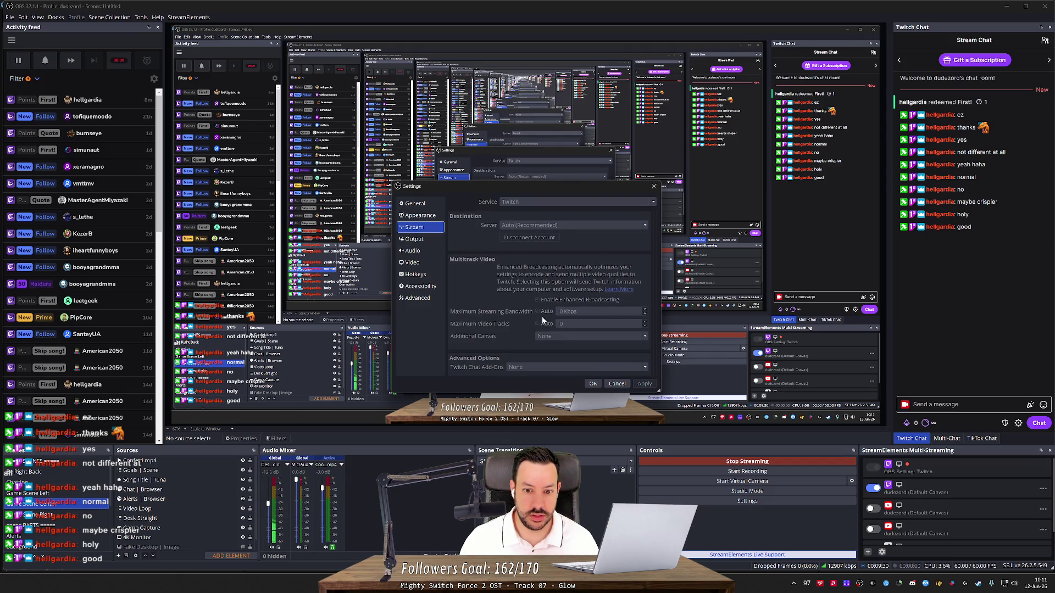
drag(659, 392, 786, 531)
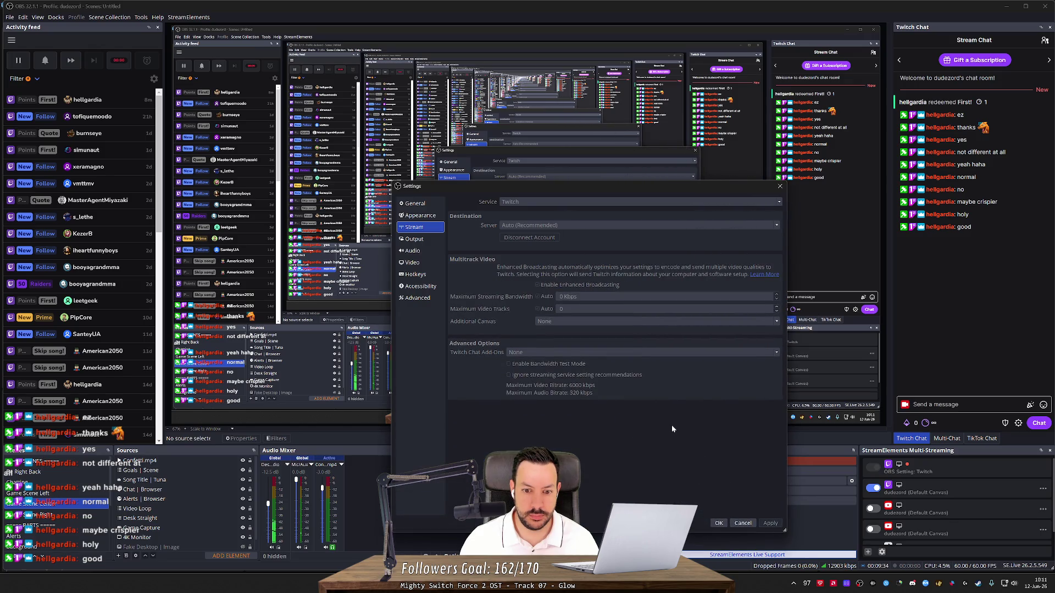
click(427, 242)
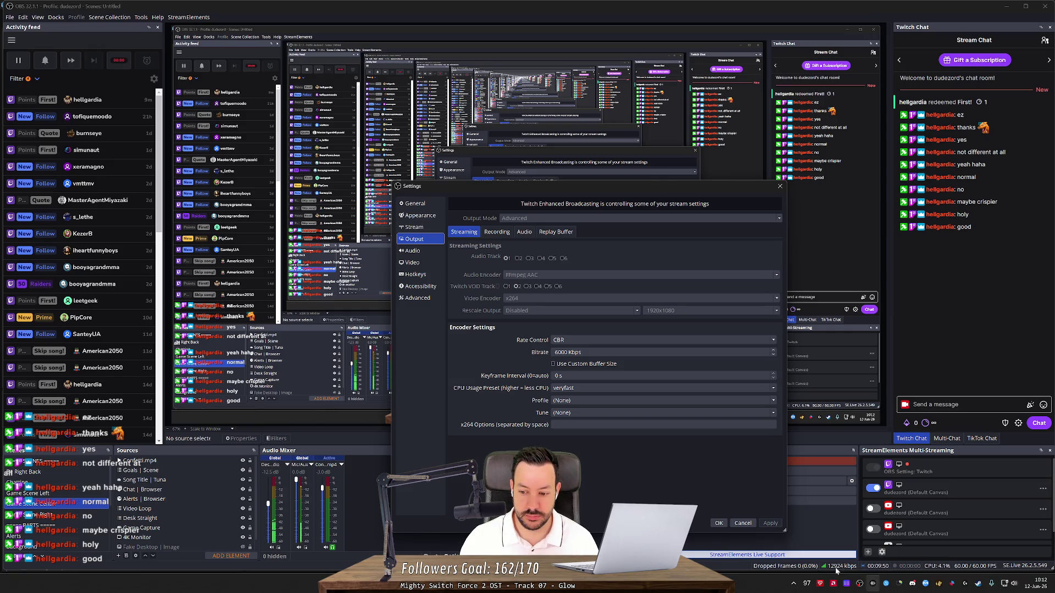
- Inspect the Recording and Audio output tabs, then cancel Settings and minimize OBS
click(497, 233)
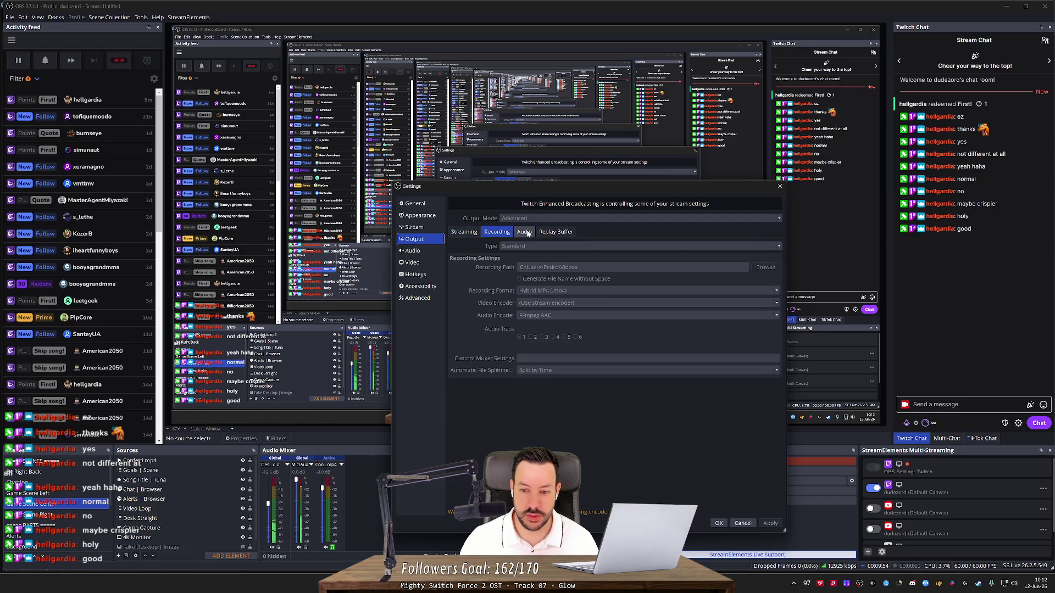
click(526, 233)
click(568, 235)
click(518, 234)
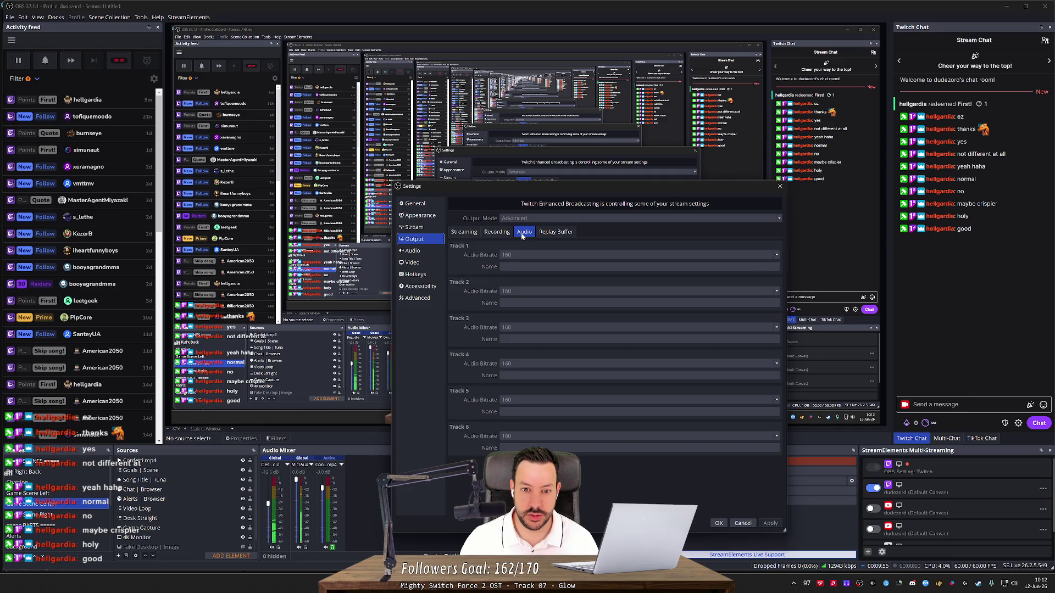
click(465, 233)
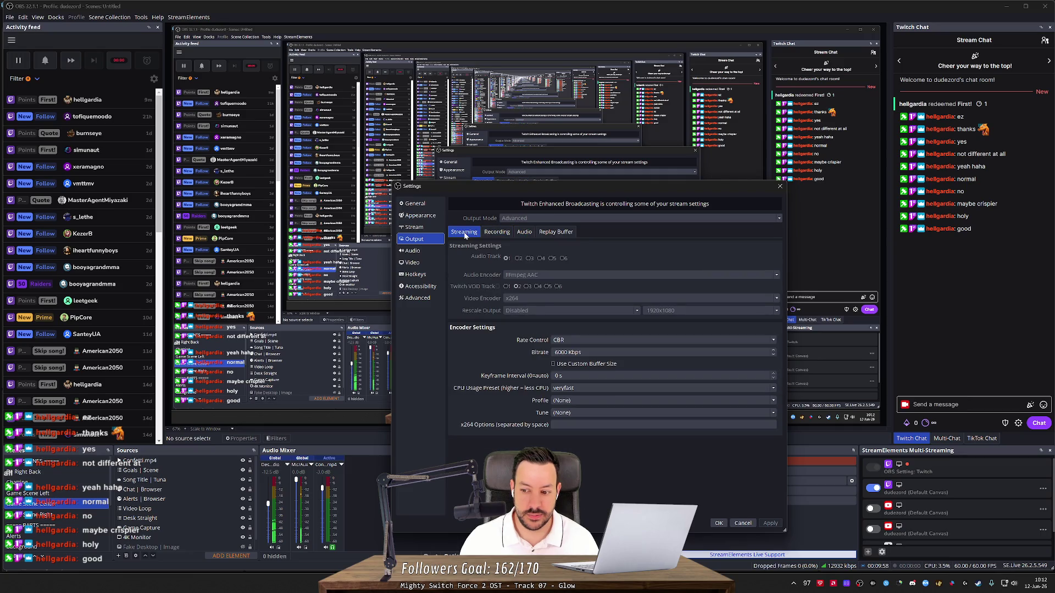
click(745, 524)
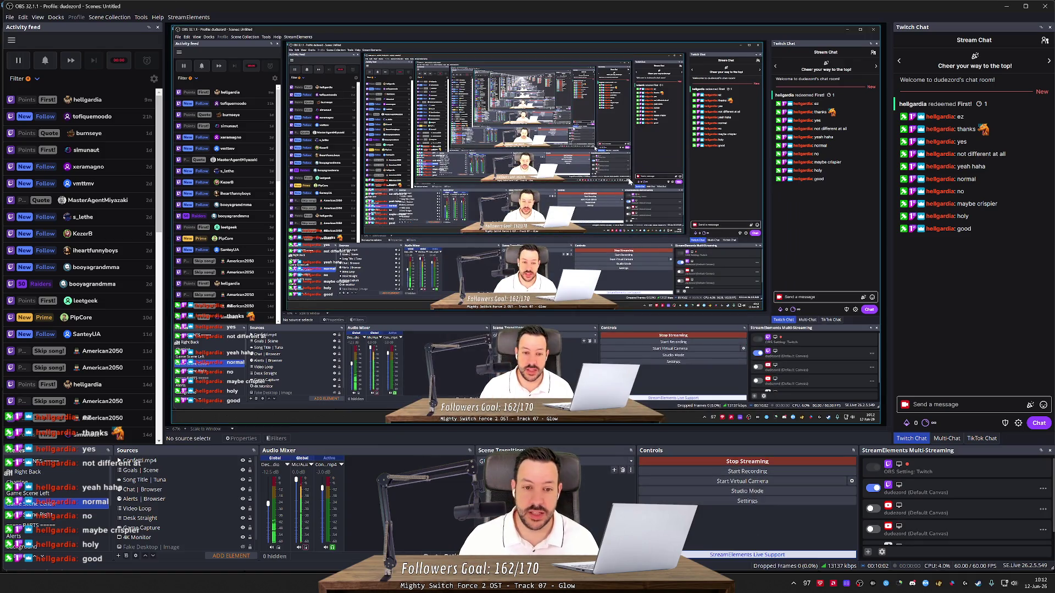
click(1008, 7)
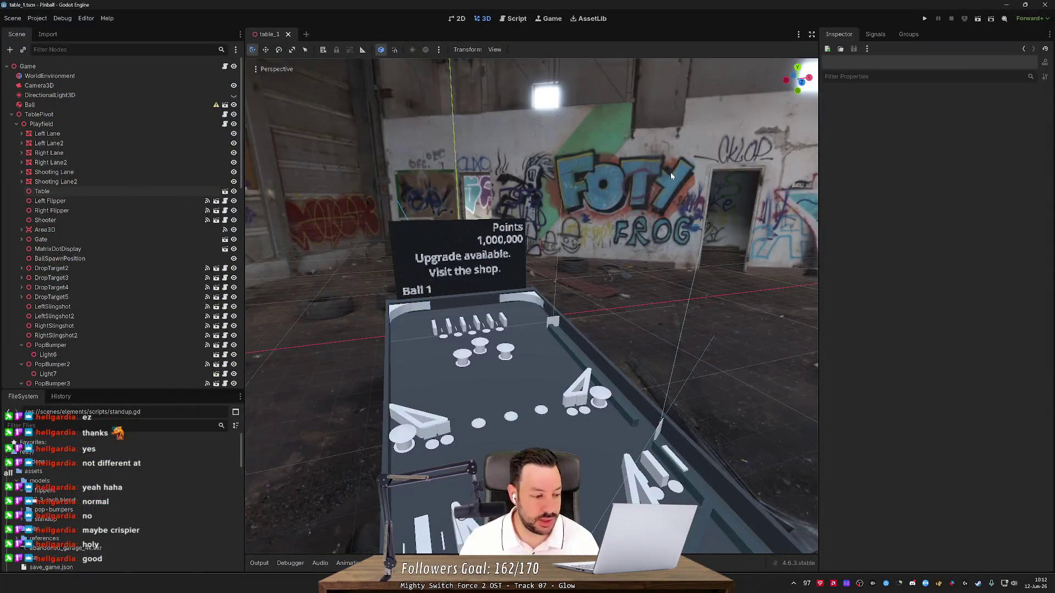
- Orbit the view to face the table and run the pinball project
mouse_move(630, 228)
mouse_down()
mouse_move(571, 321)
mouse_move(573, 209)
mouse_move(385, 193)
mouse_up()
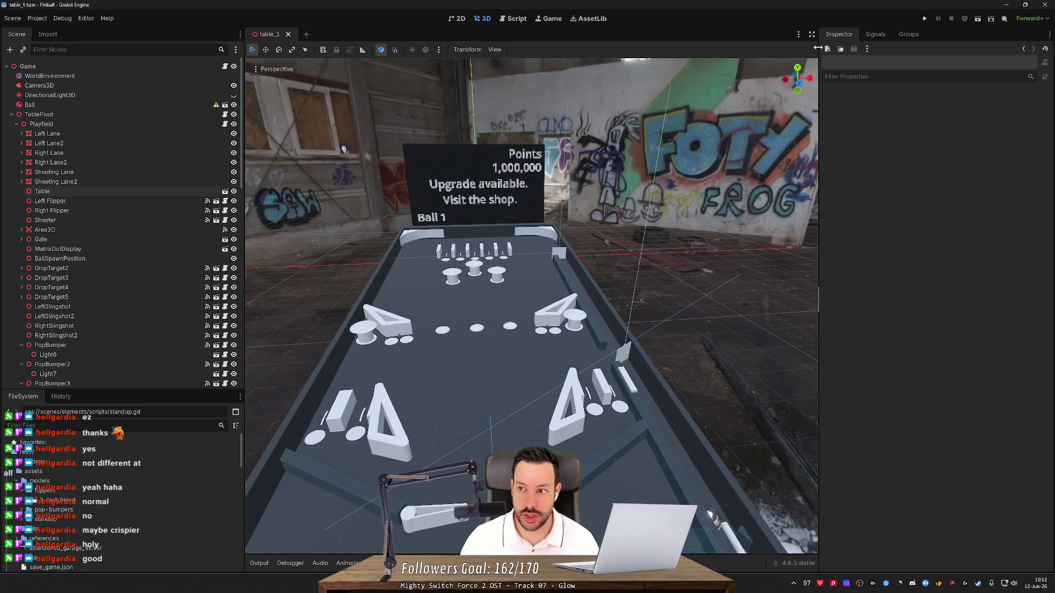
click(927, 19)
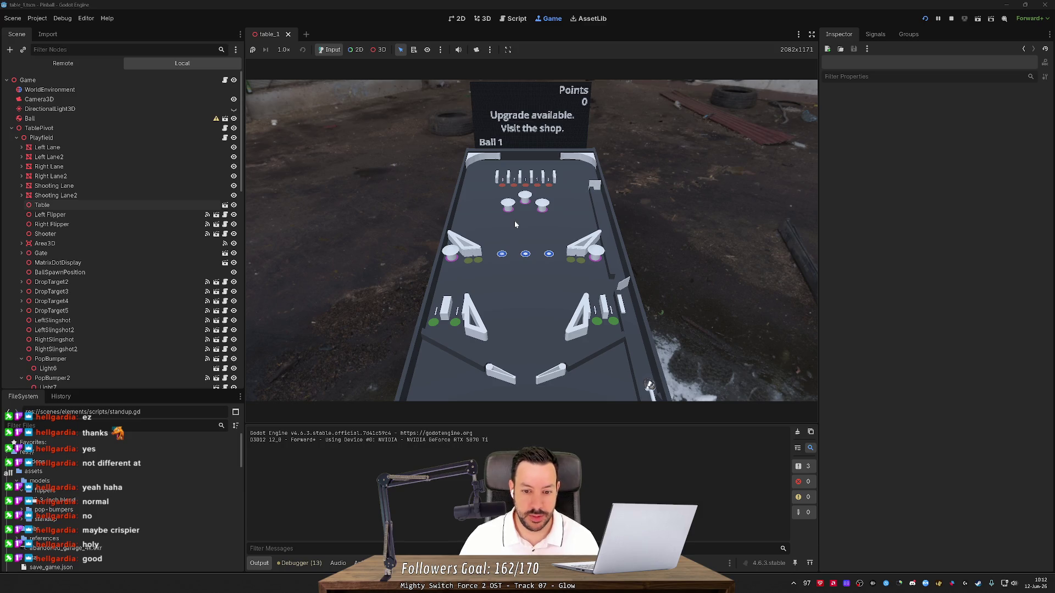
- Launch the first ball and work the left and right flippers until it drains
key(Left)
key(Left)
key(Right)
key(Left)
key(Right)
key(space)
key(Left)
key(Right)
key(Left)
key(Right)
key(Left)
key(Right)
key(Left)
key(Right)
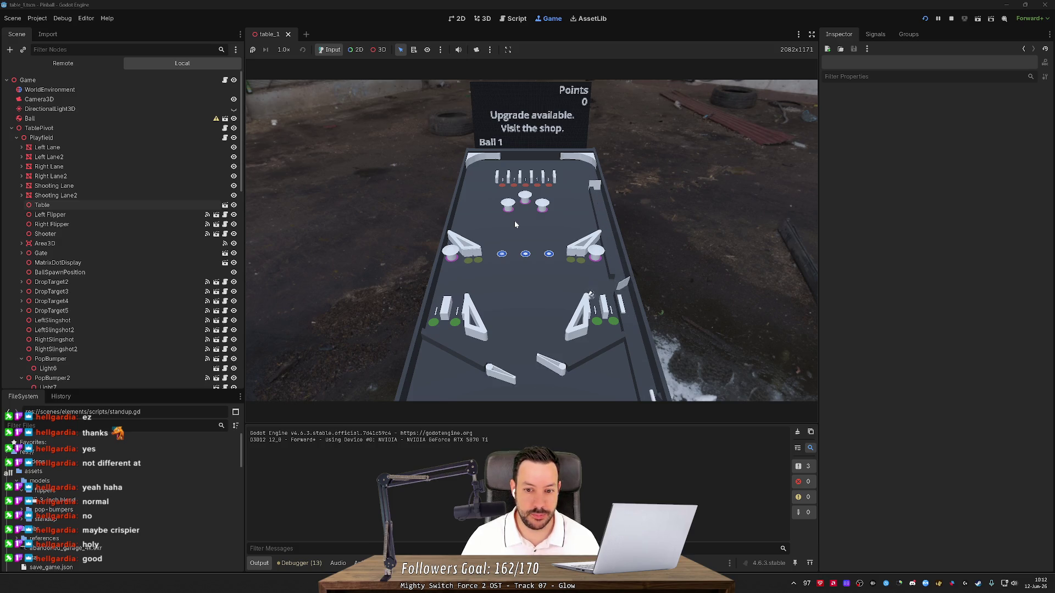
key(Left)
key(Right)
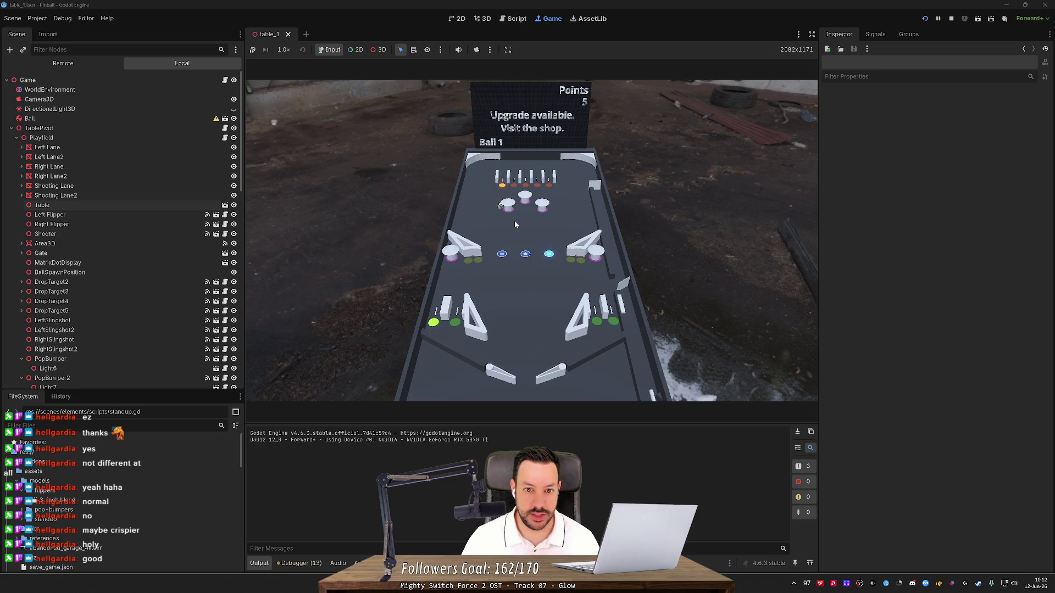
key(Left)
key(Left)
key(Left)
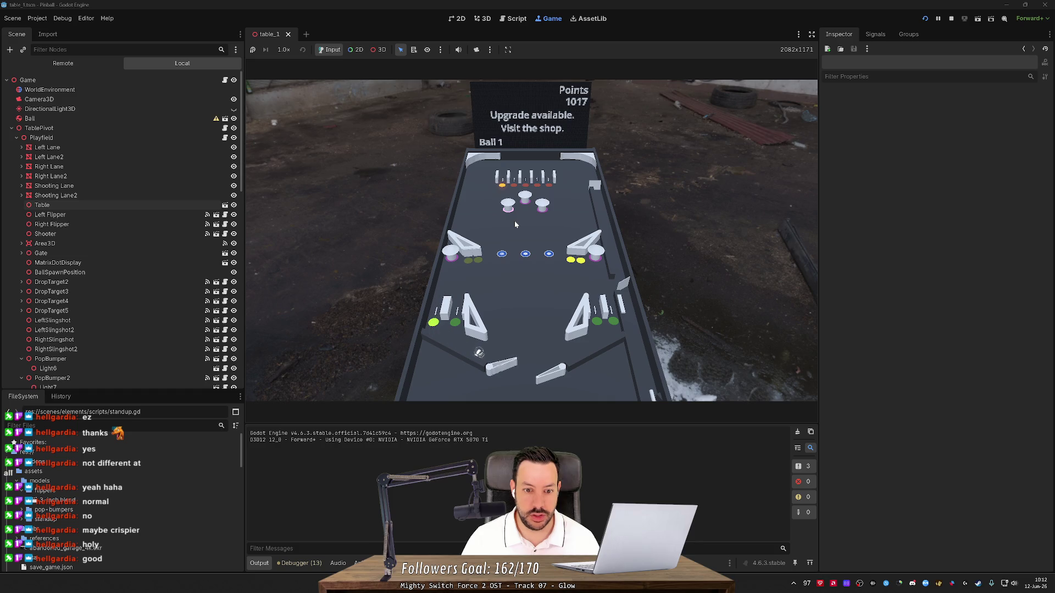
key(Left)
key(Left)
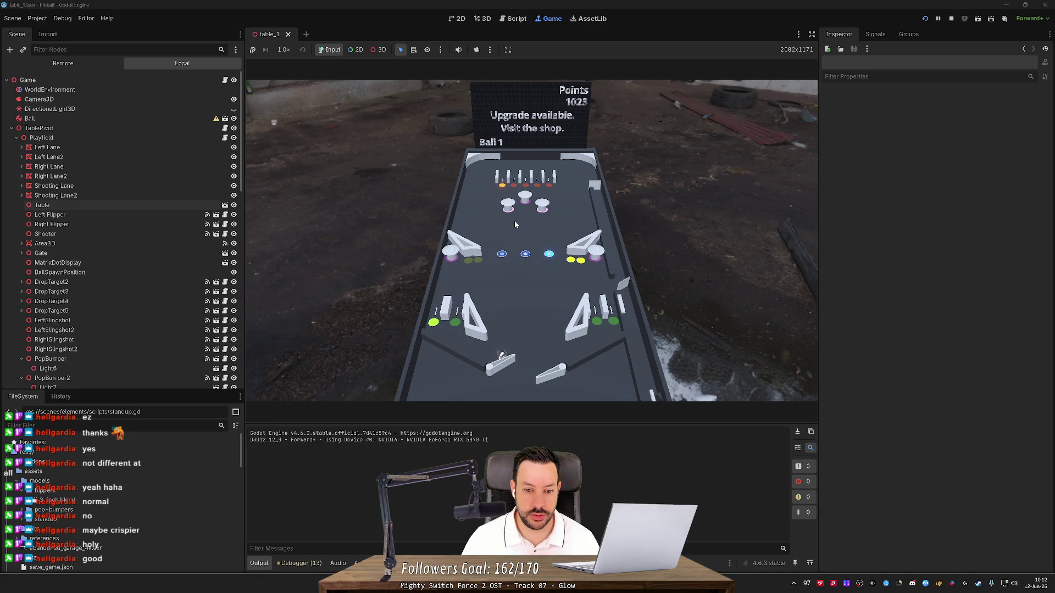
key(Left)
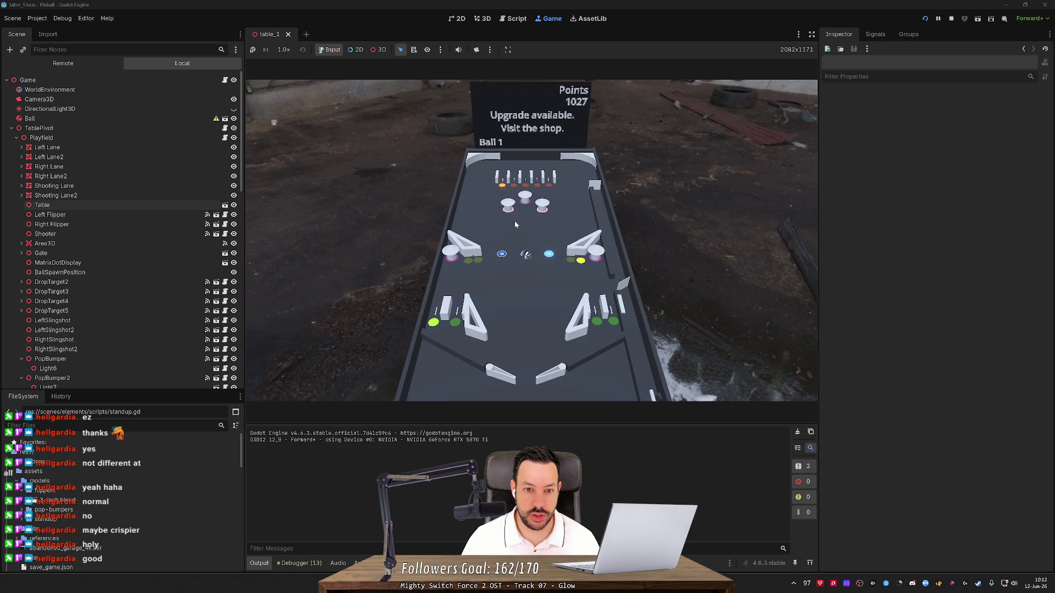
key(Left)
key(Right)
key(Left)
- Launch the next balls and flip them toward the top lane and bumpers
key(space)
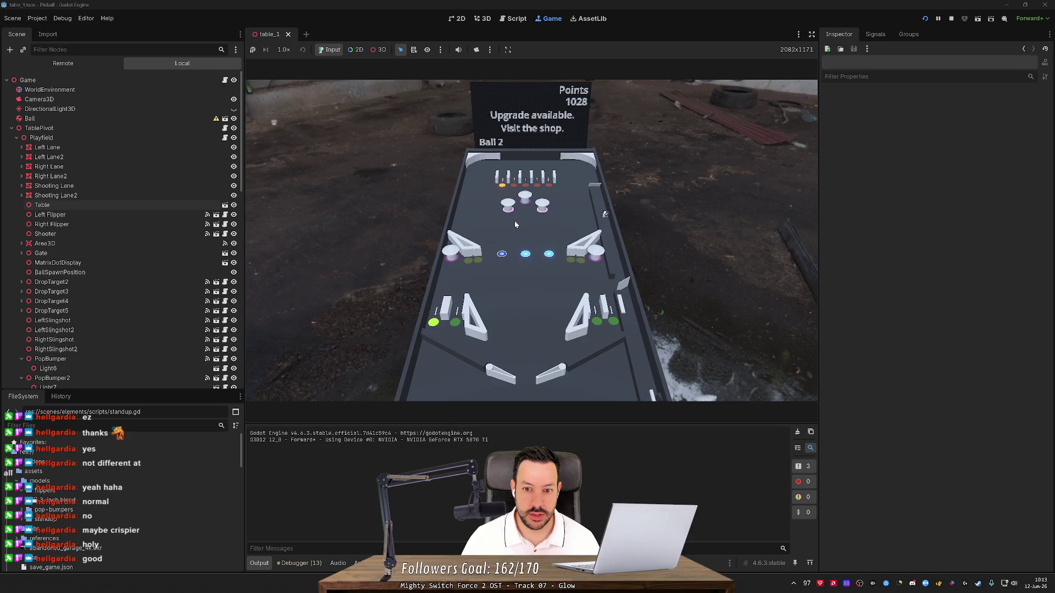
key(Left)
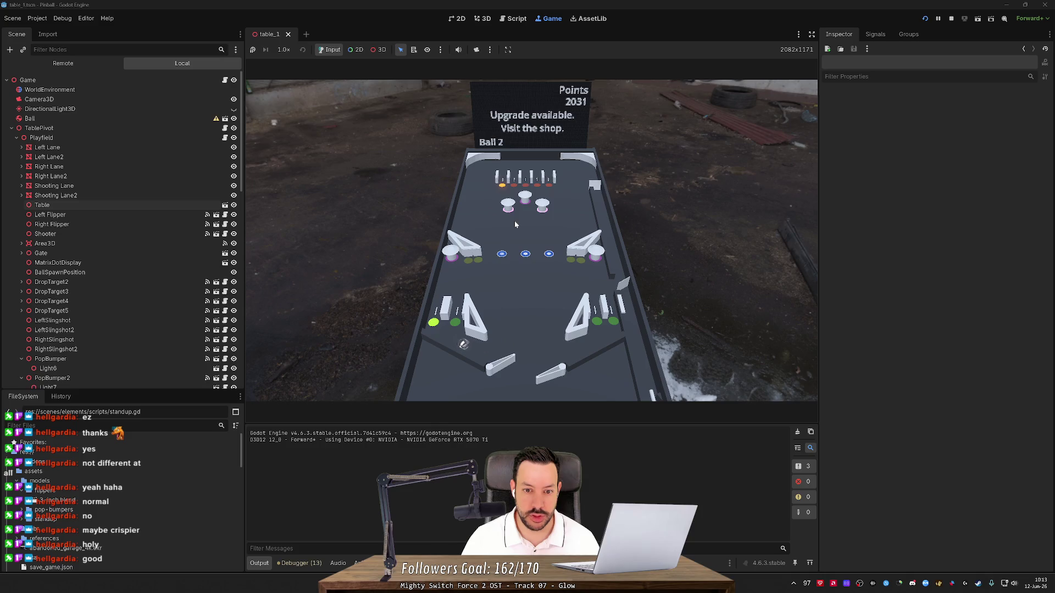
key(Left)
key(Right)
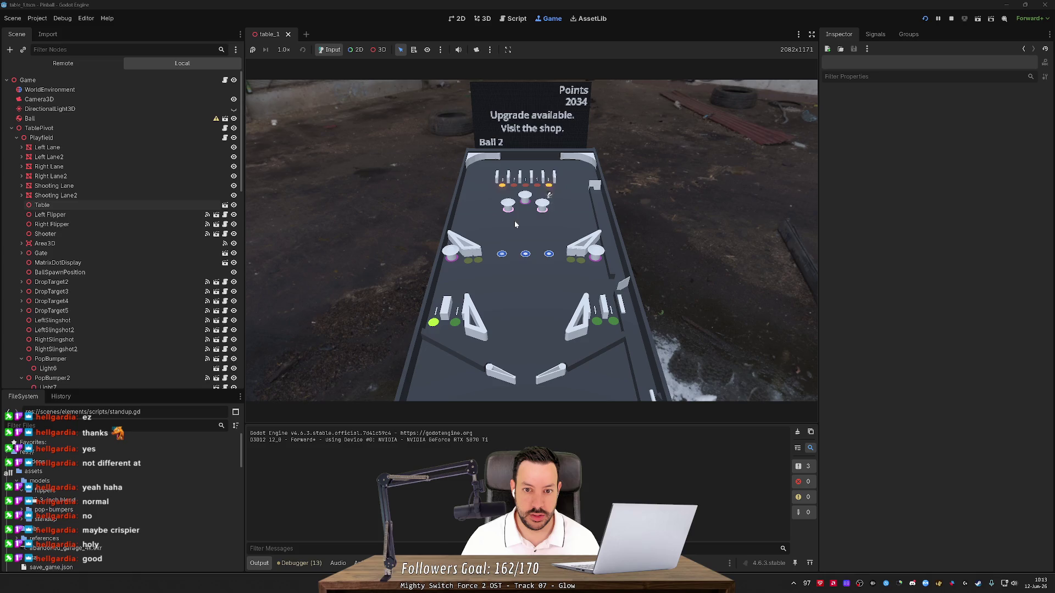
key(Left)
key(Left)
key(Right)
key(space)
key(Left)
key(Right)
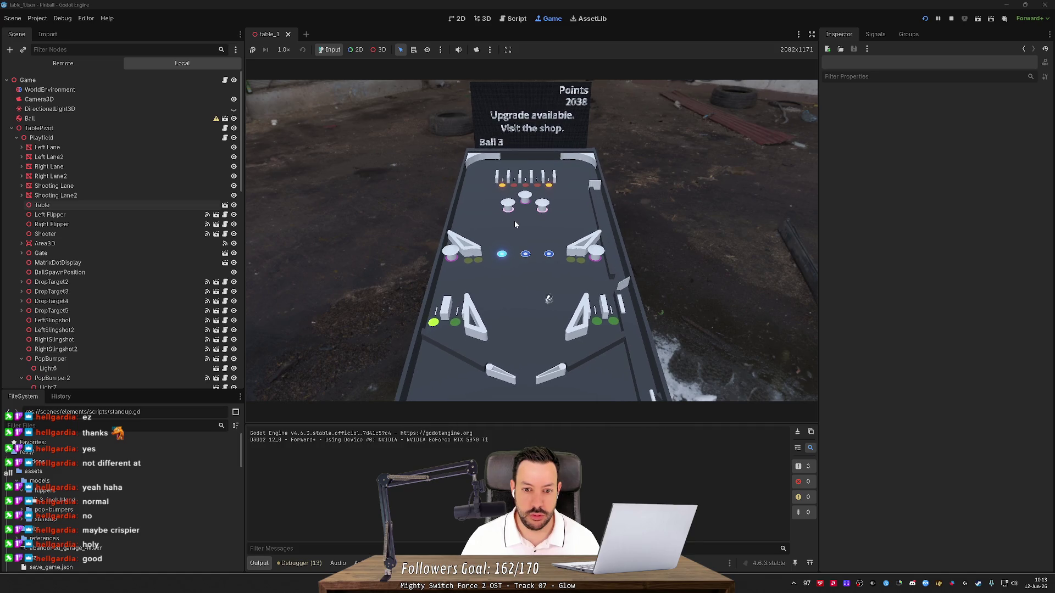
key(Left)
key(Left)
key(Right)
key(Left)
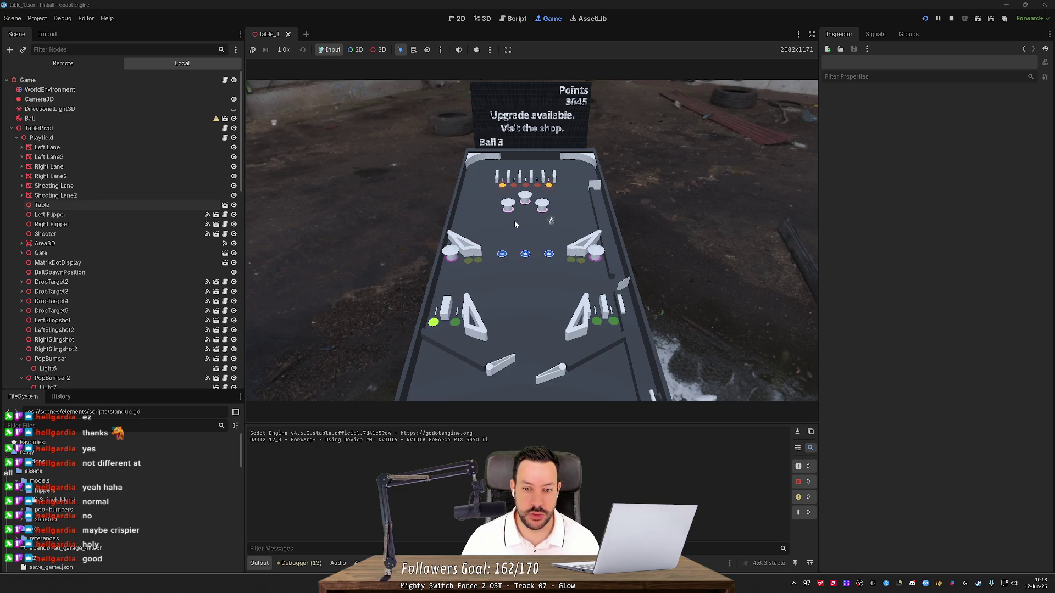
key(Left)
key(Right)
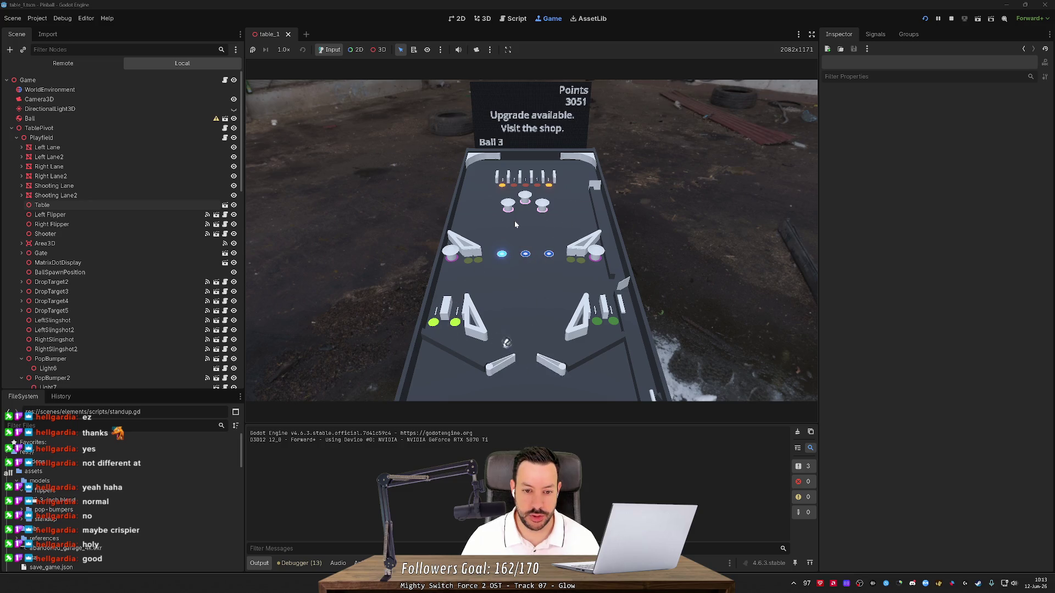
key(Right)
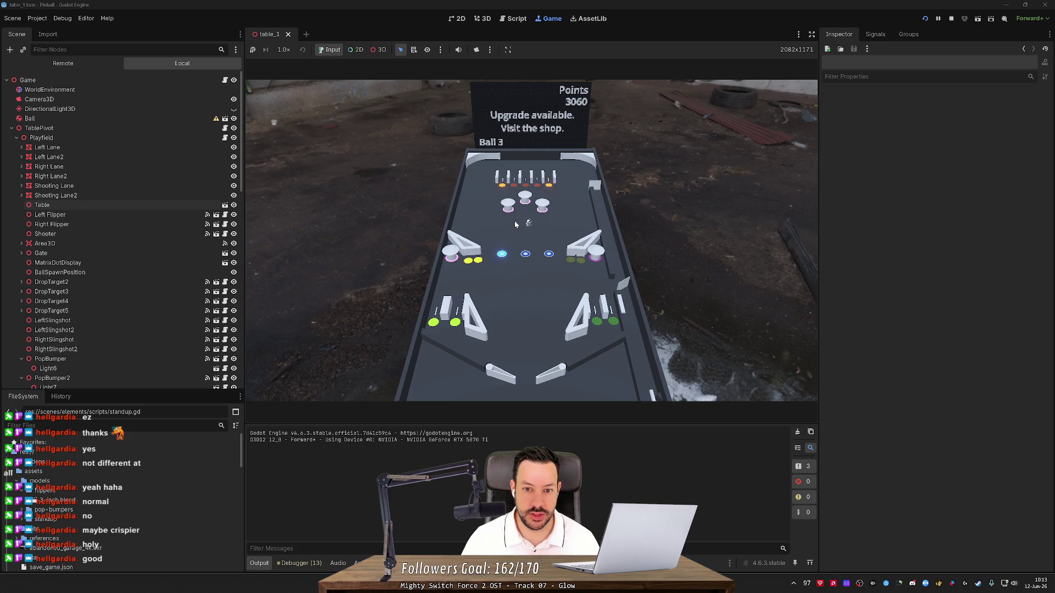
key(Left)
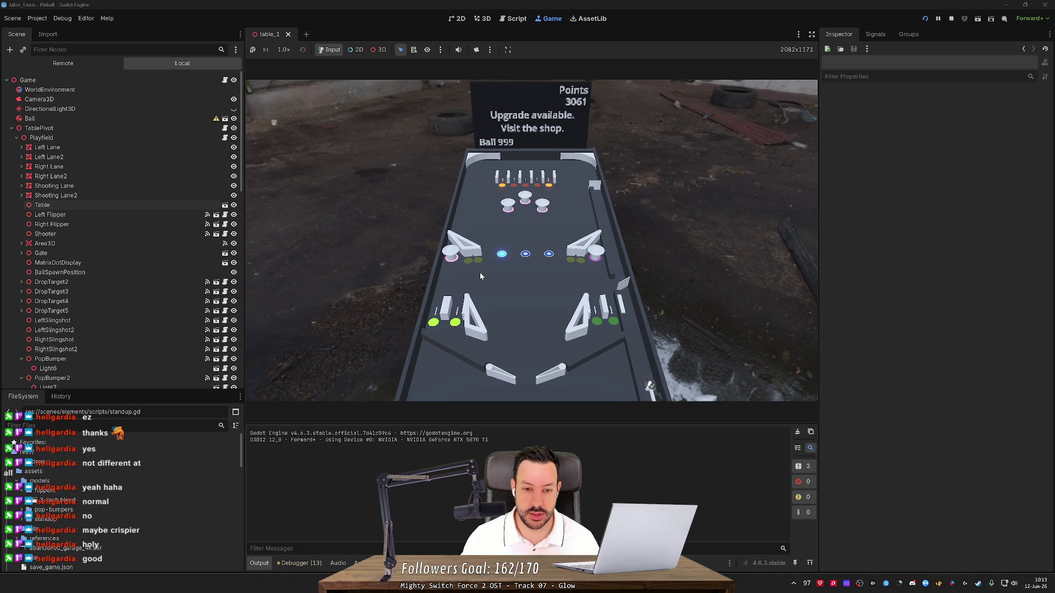
- Debug-place the ball around the table, trigger the three blue targets, then stop at 10154 points
click(471, 254)
click(578, 257)
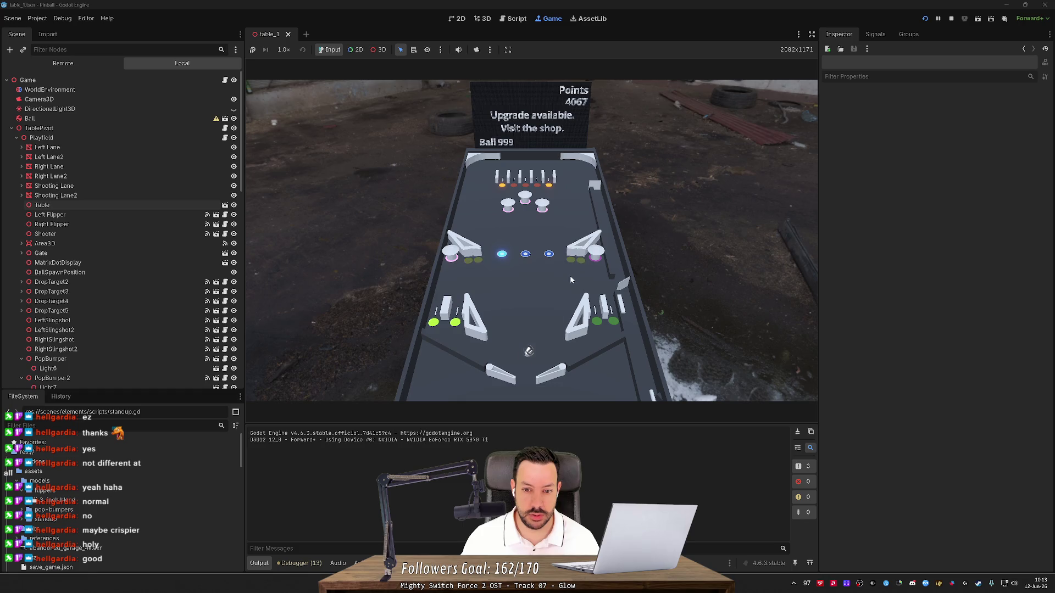
click(611, 293)
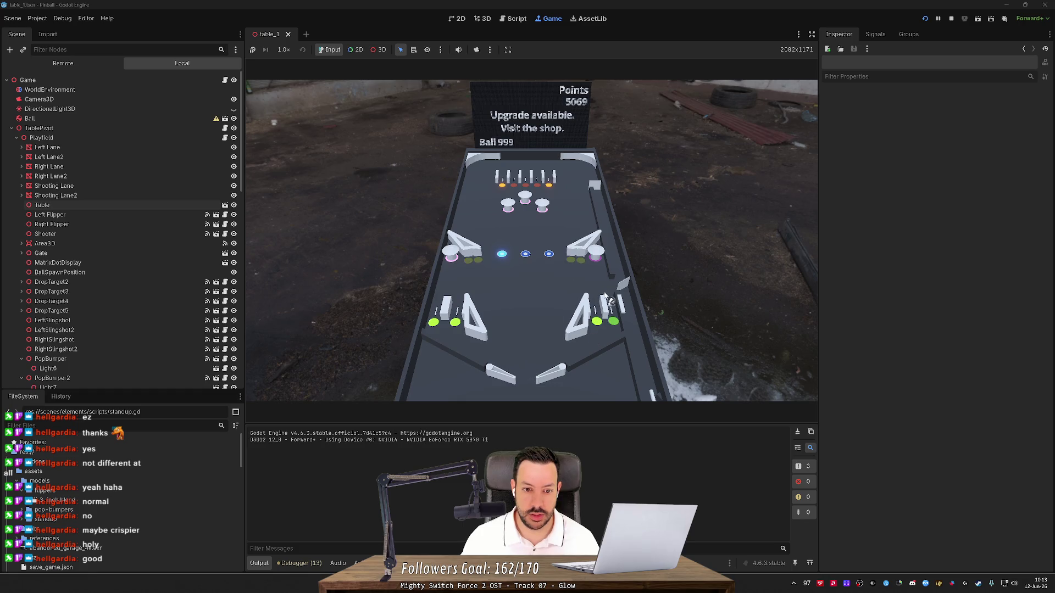
click(511, 191)
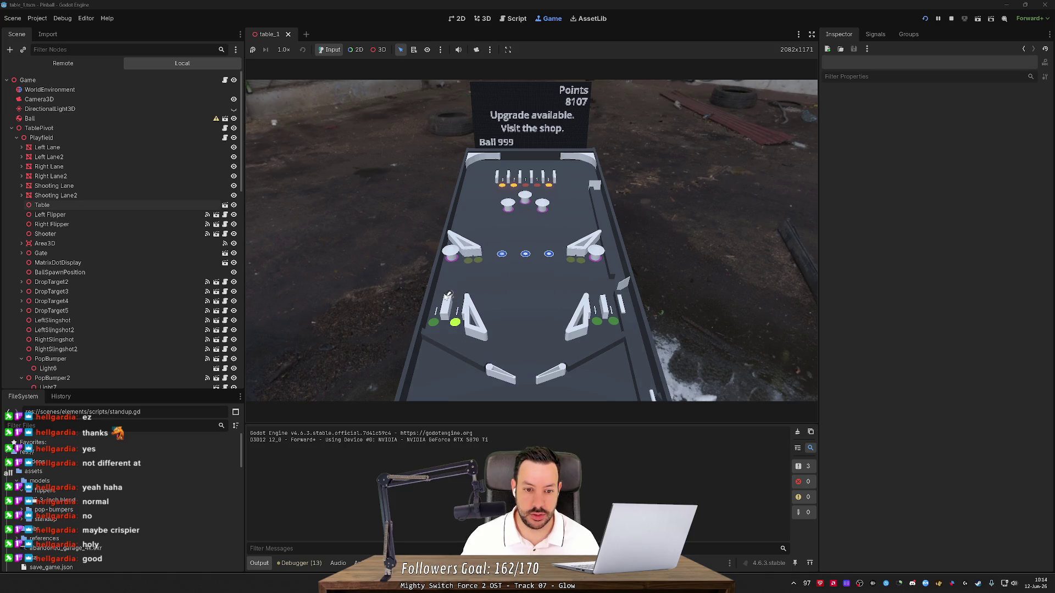
key(Left)
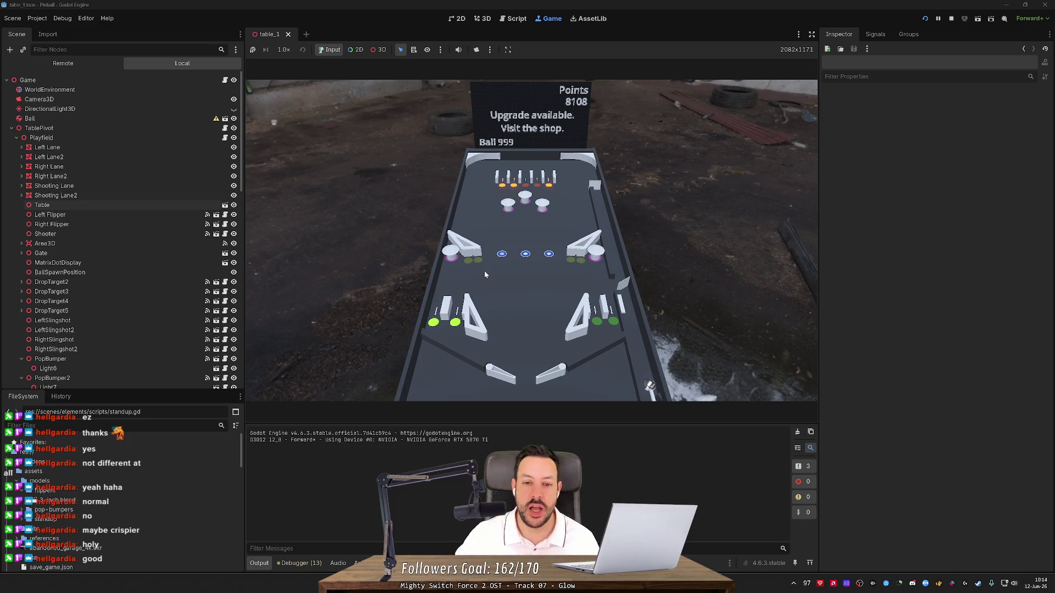
click(504, 257)
click(527, 257)
click(549, 257)
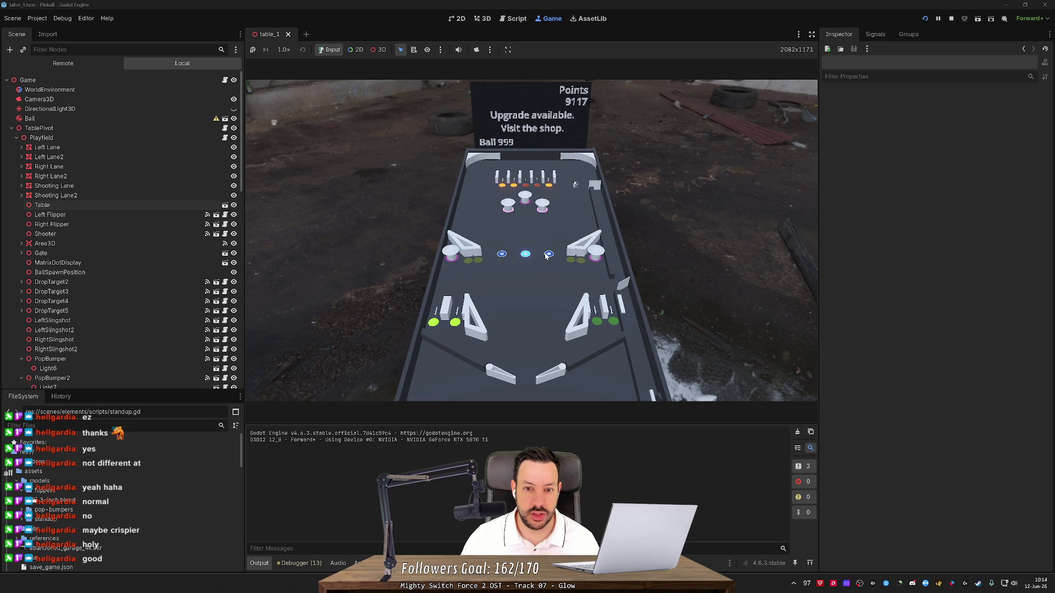
key(Left)
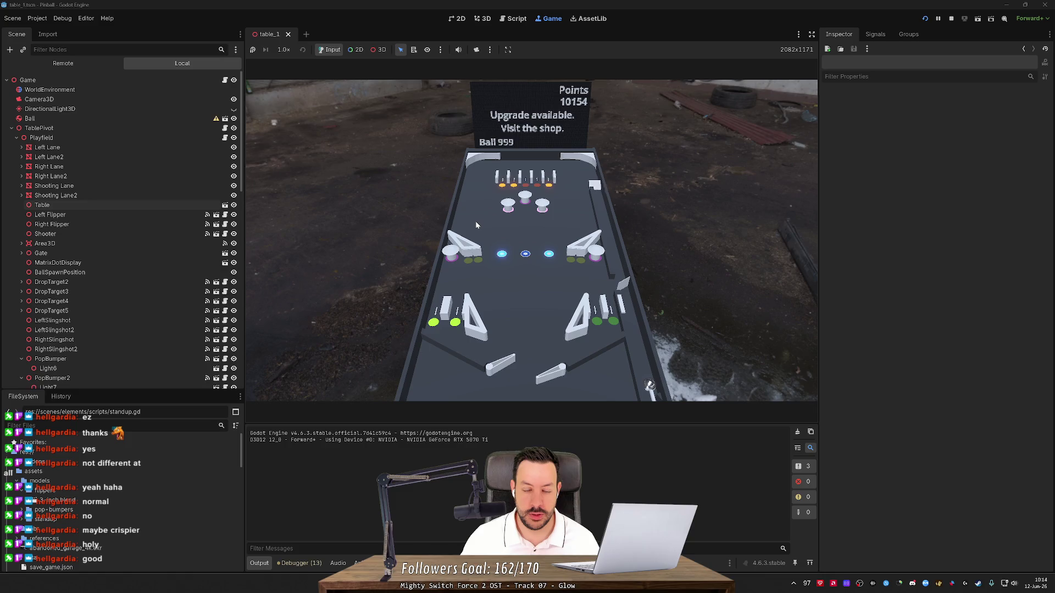
click(951, 18)
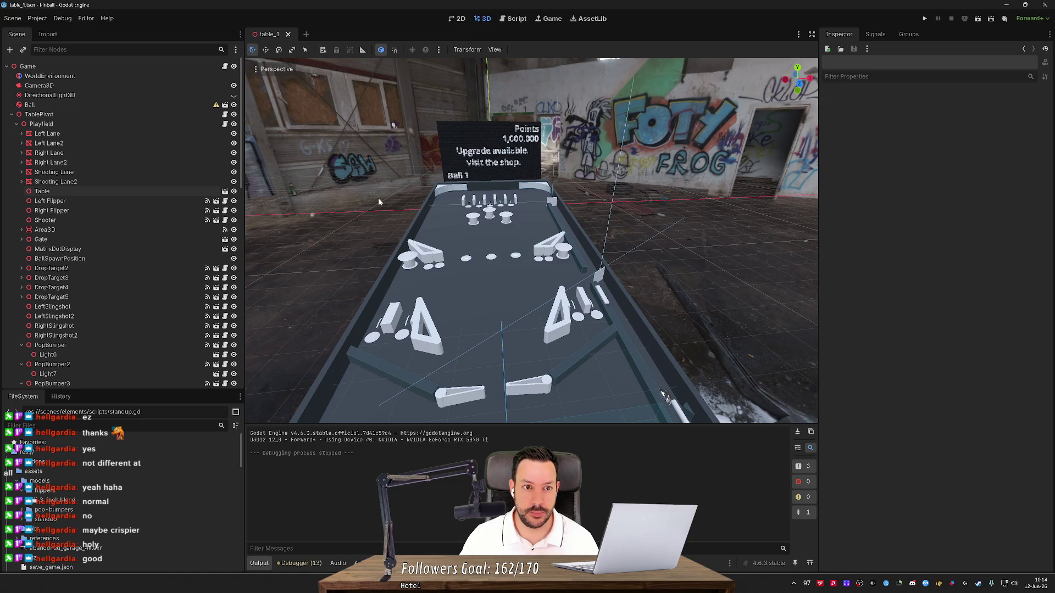
- Select and deselect the Table node to show its element ID labels in the viewport
mouse_move(525, 297)
mouse_down()
mouse_move(407, 268)
mouse_move(375, 245)
mouse_up()
click(485, 290)
click(345, 246)
mouse_move(588, 266)
mouse_down()
mouse_move(550, 247)
mouse_move(491, 332)
mouse_up()
click(552, 242)
- Orbit around the labelled table, deselect it, and expand res://addons in the FileSystem dock
mouse_move(425, 349)
mouse_down()
mouse_move(428, 385)
mouse_move(429, 335)
mouse_up()
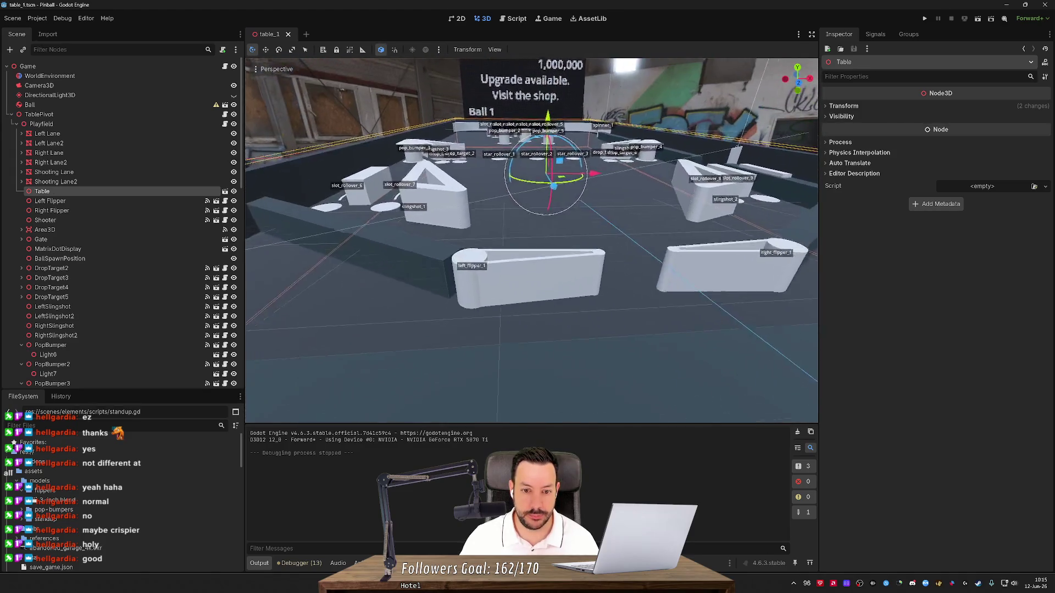
scroll(531, 240, up, 3)
scroll(532, 240, down, 6)
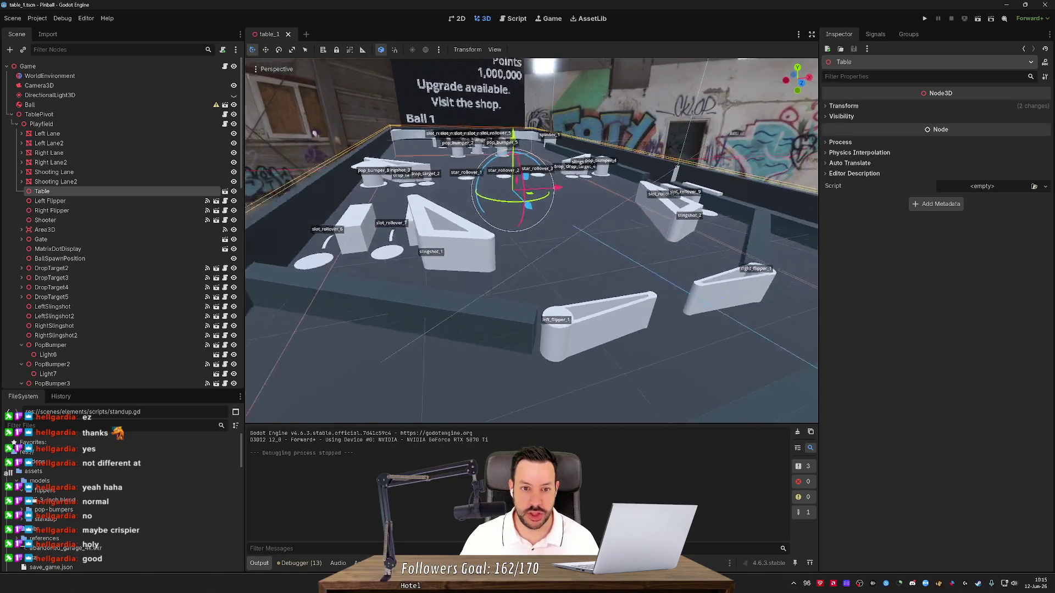
drag(429, 335, 428, 357)
drag(528, 242, 615, 242)
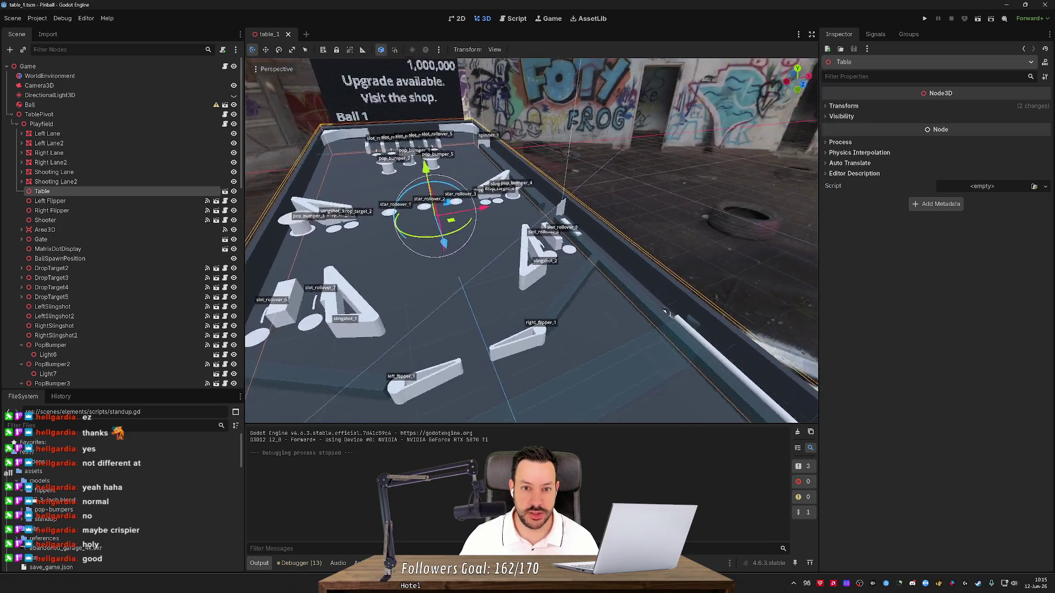
mouse_move(667, 313)
mouse_down()
mouse_move(459, 217)
mouse_move(332, 67)
mouse_up()
click(441, 211)
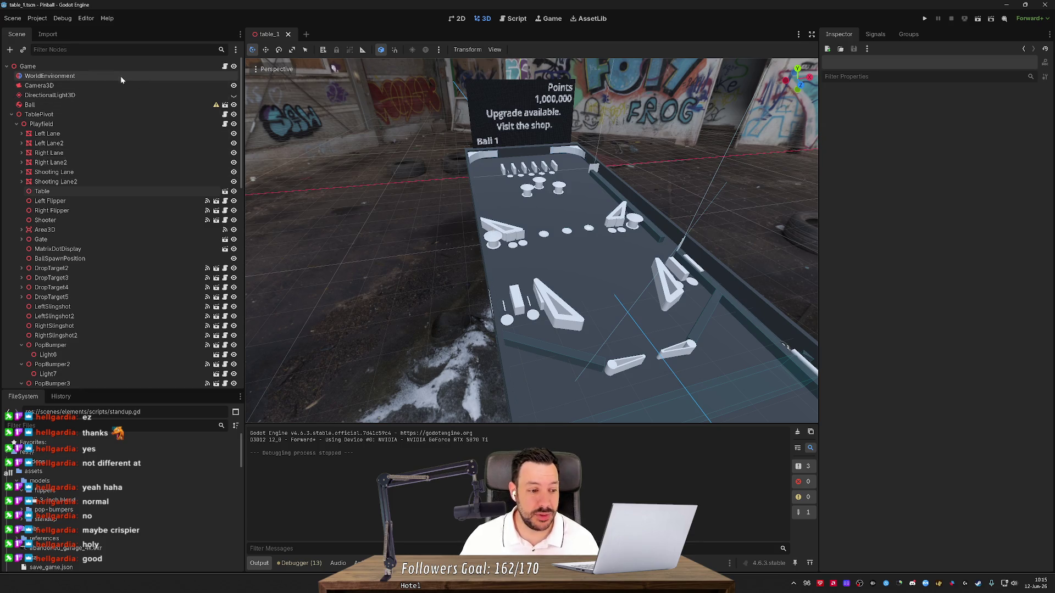
click(13, 470)
click(13, 461)
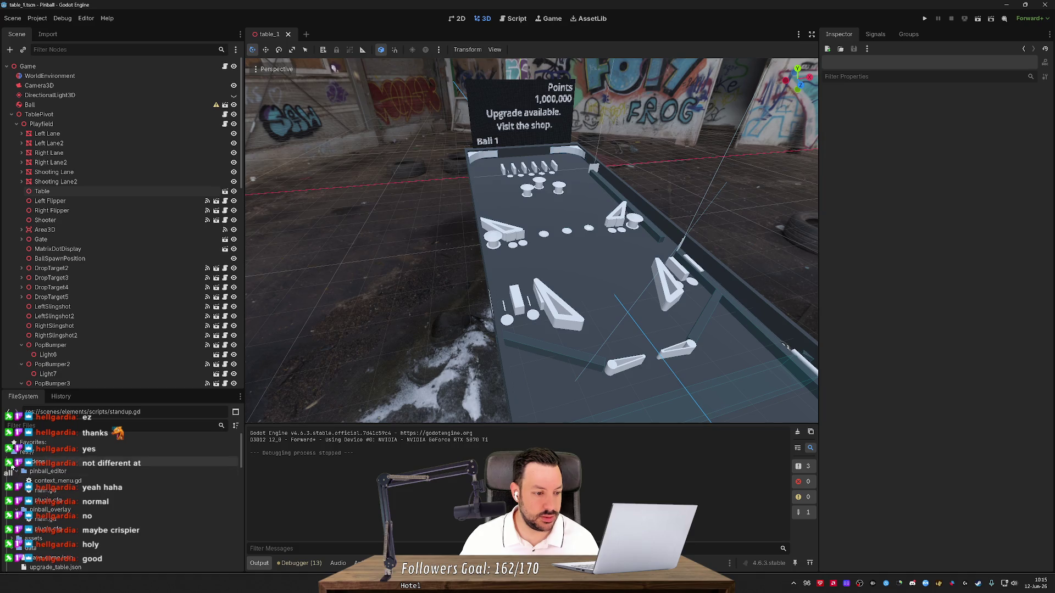
- Open the pinball_overlay plugin's plugin.cfg and main.gd, and review the _enter_tree body
double_click(69, 528)
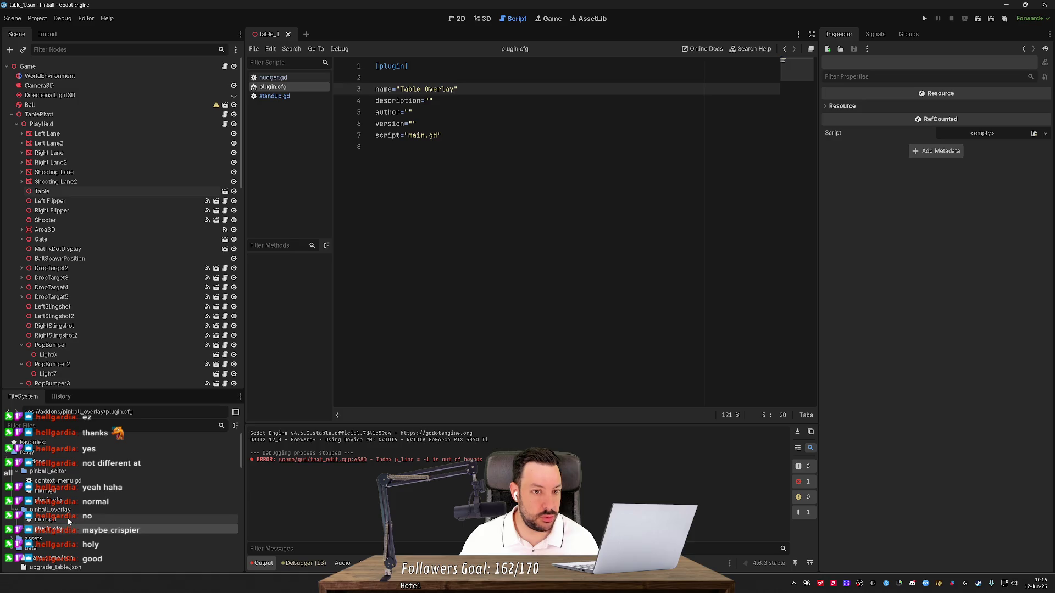
double_click(67, 517)
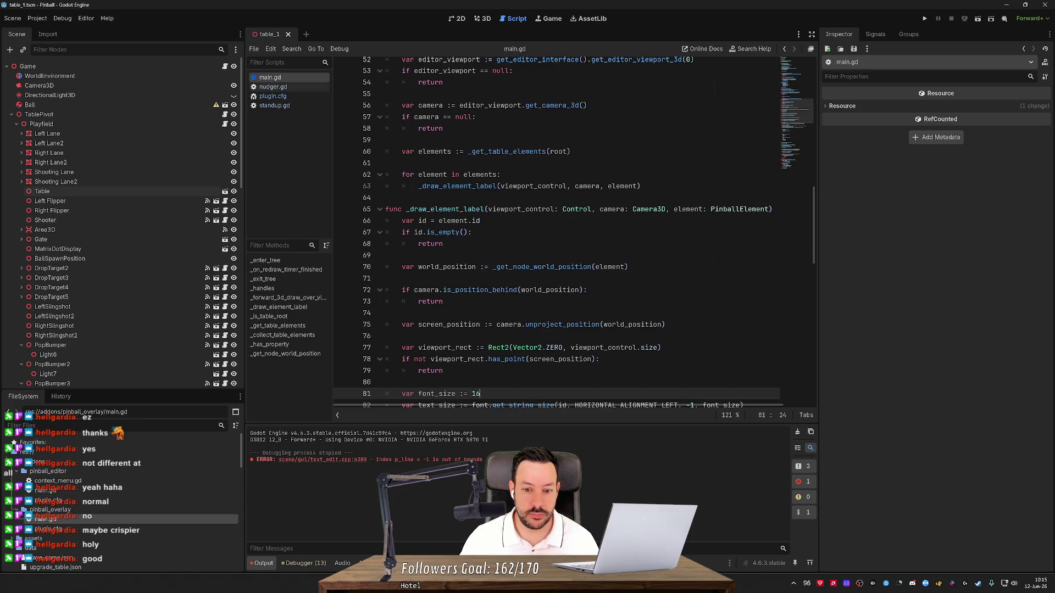
scroll(555, 230, up, 5)
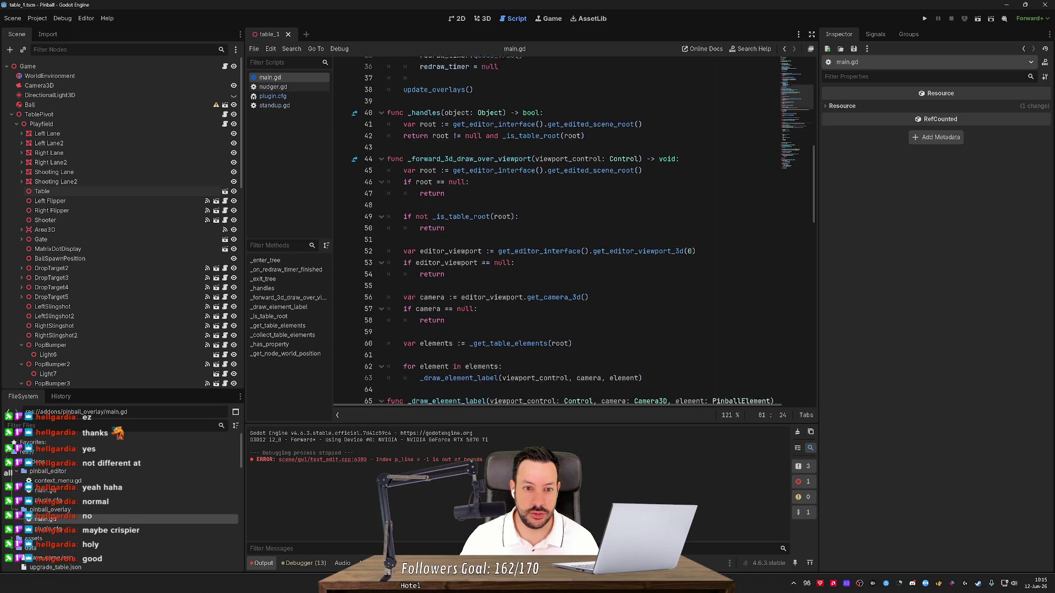
scroll(555, 231, up, 8)
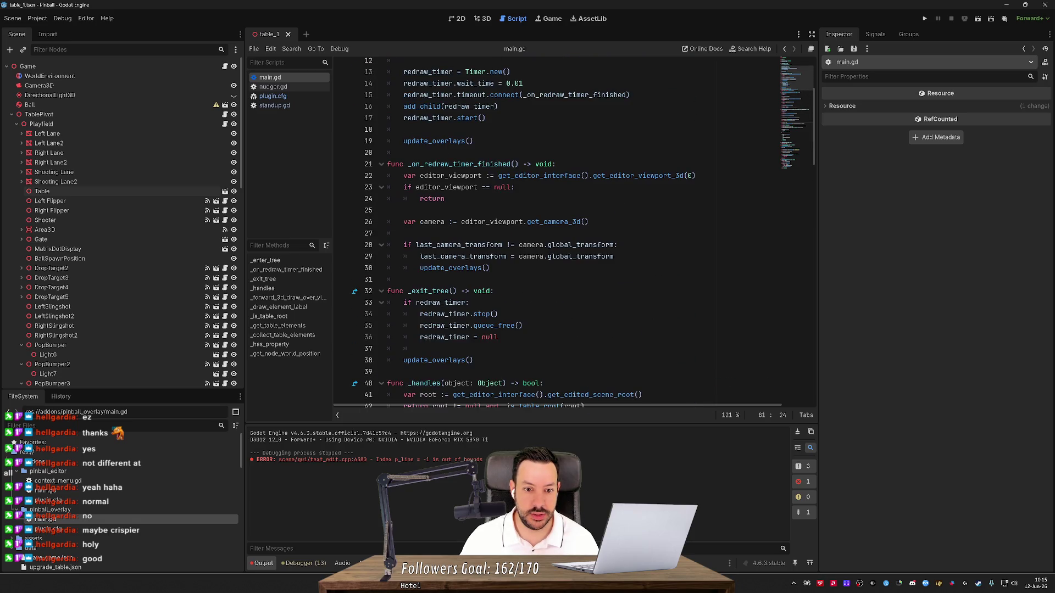
scroll(555, 231, up, 4)
mouse_move(403, 170)
mouse_down()
mouse_move(518, 174)
mouse_move(408, 262)
mouse_move(474, 274)
mouse_up()
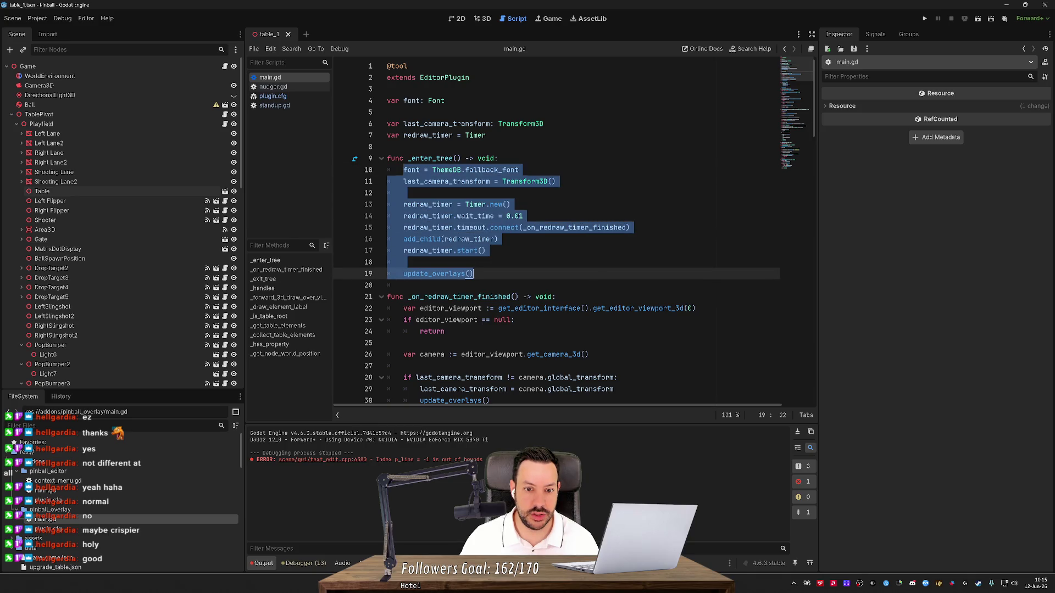
click(474, 273)
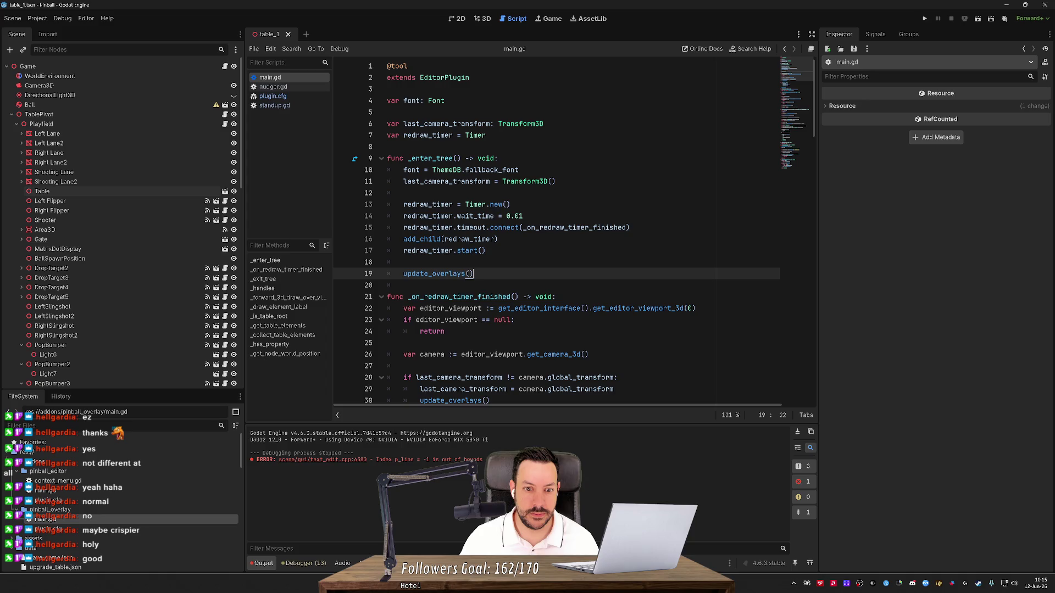
- Read the _enter_tree documentation on the Node help page, then return to main.gd
scroll(555, 231, down, 8)
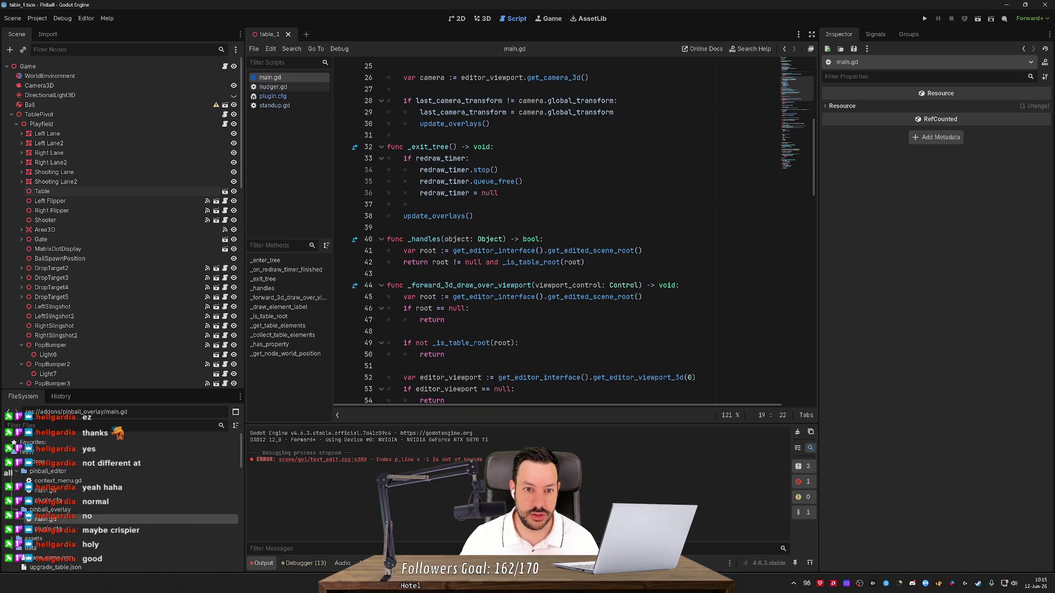
mouse_move(424, 147)
scroll(555, 230, up, 8)
ctrl+click(435, 159)
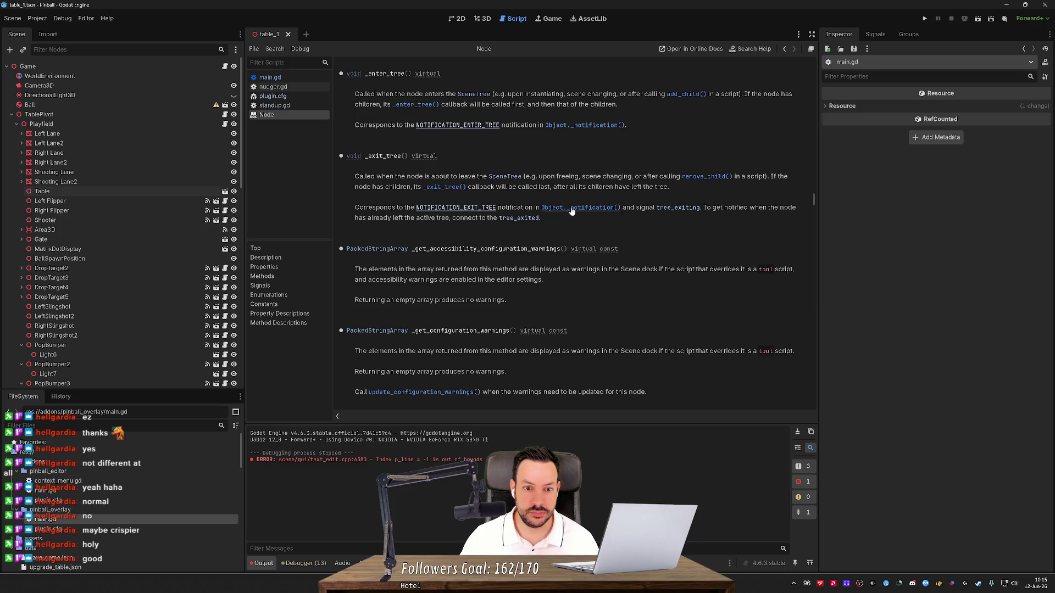
scroll(607, 230, up, 3)
scroll(607, 226, up, 5)
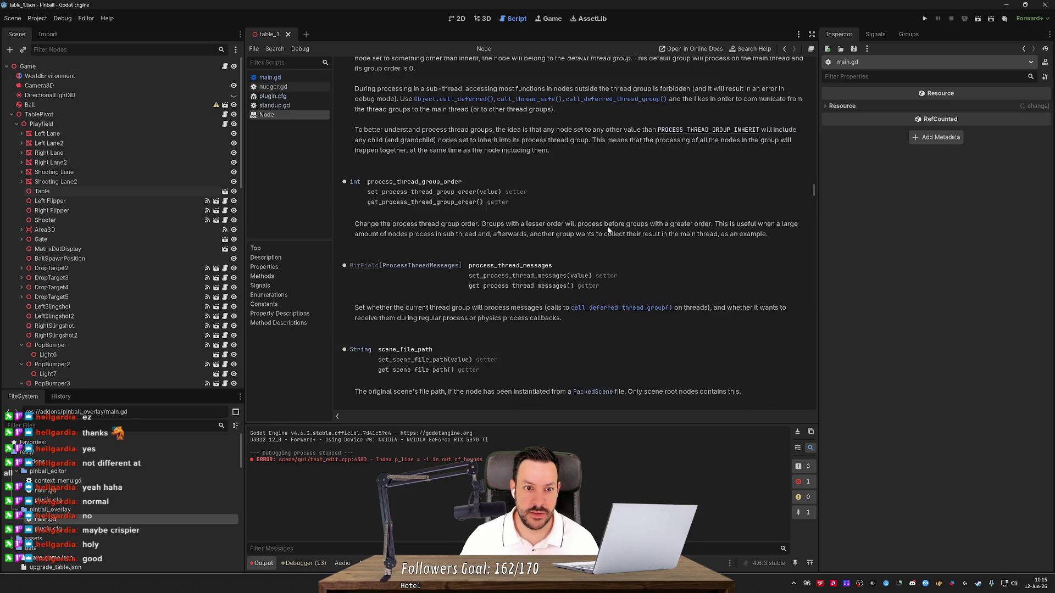
key(alt+Left)
scroll(573, 229, down, 7)
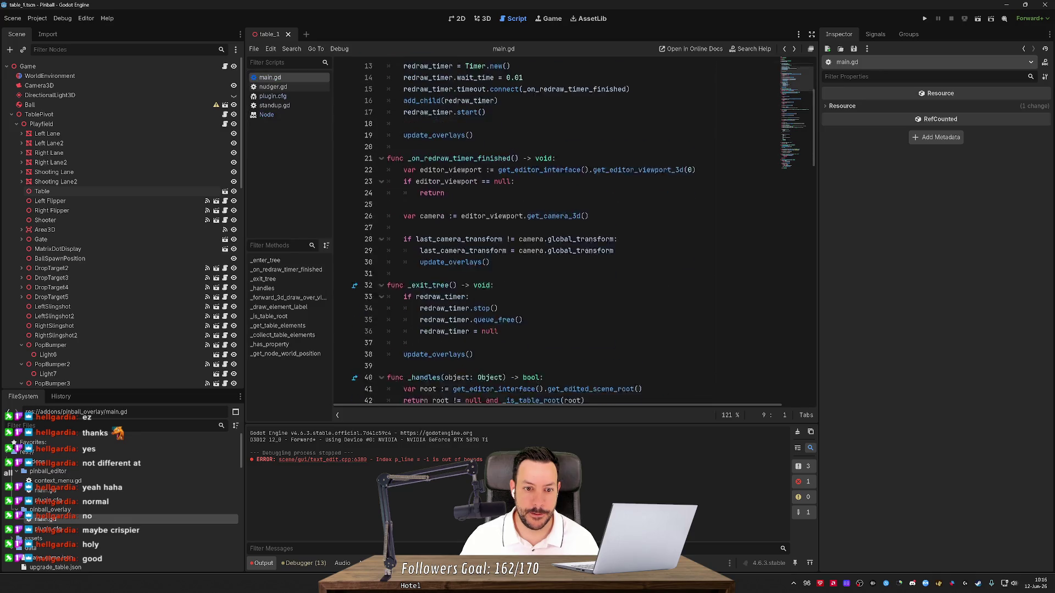
- Add a print("exit_tree") line at the start of _exit_tree
scroll(572, 229, down, 1)
scroll(572, 230, up, 4)
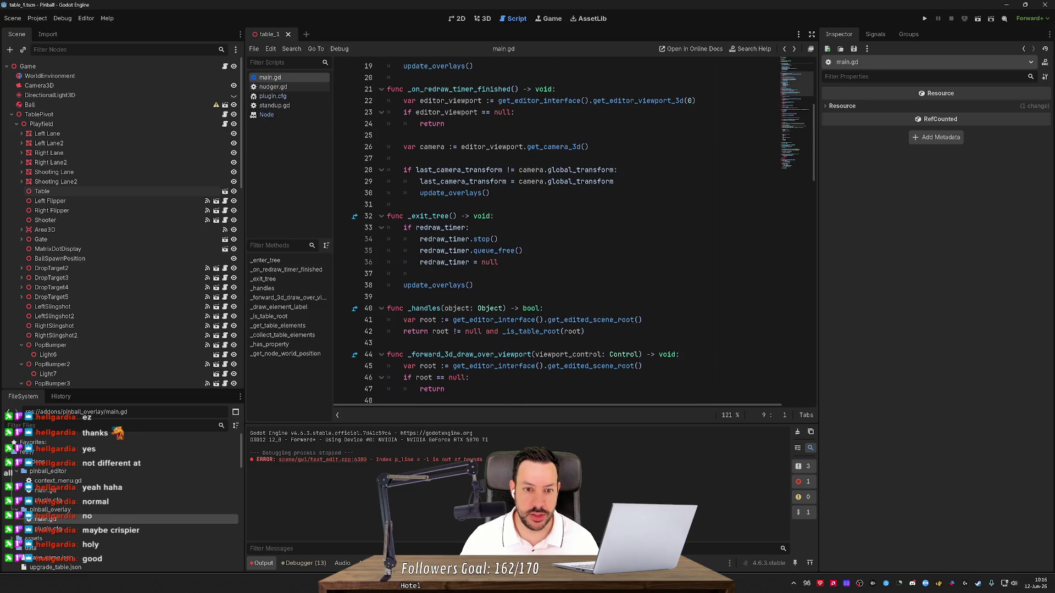
scroll(574, 231, up, 4)
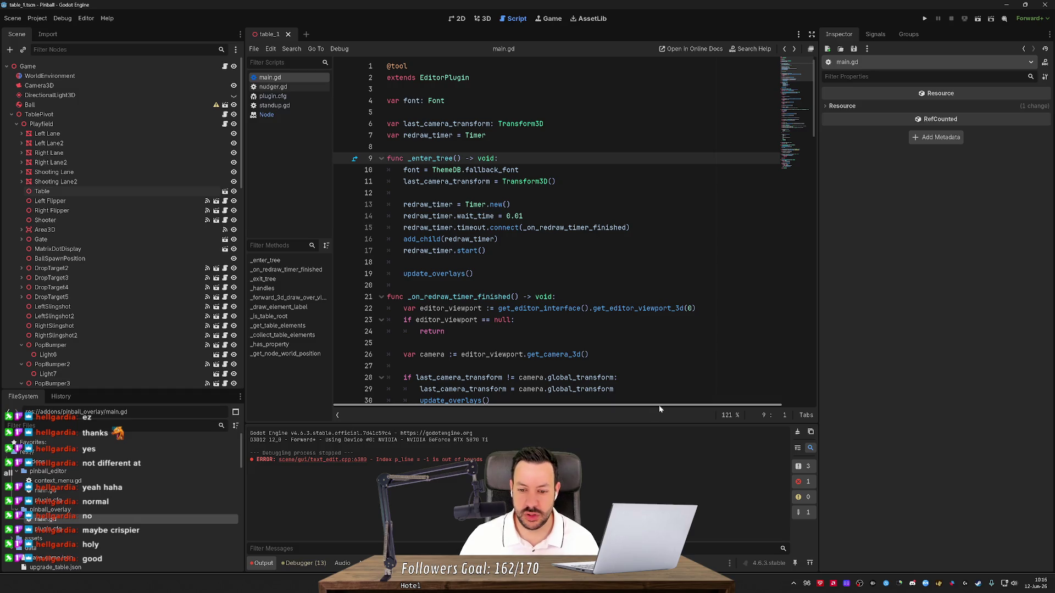
mouse_move(812, 122)
mouse_down()
mouse_move(804, 363)
mouse_move(783, 148)
mouse_up()
click(494, 283)
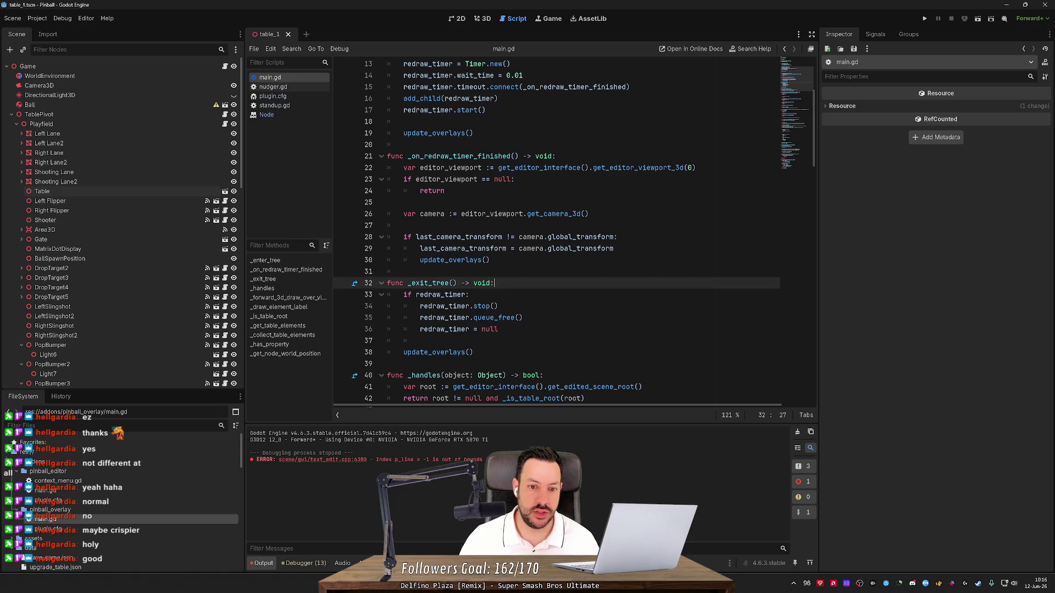
key(Return)
text(print)
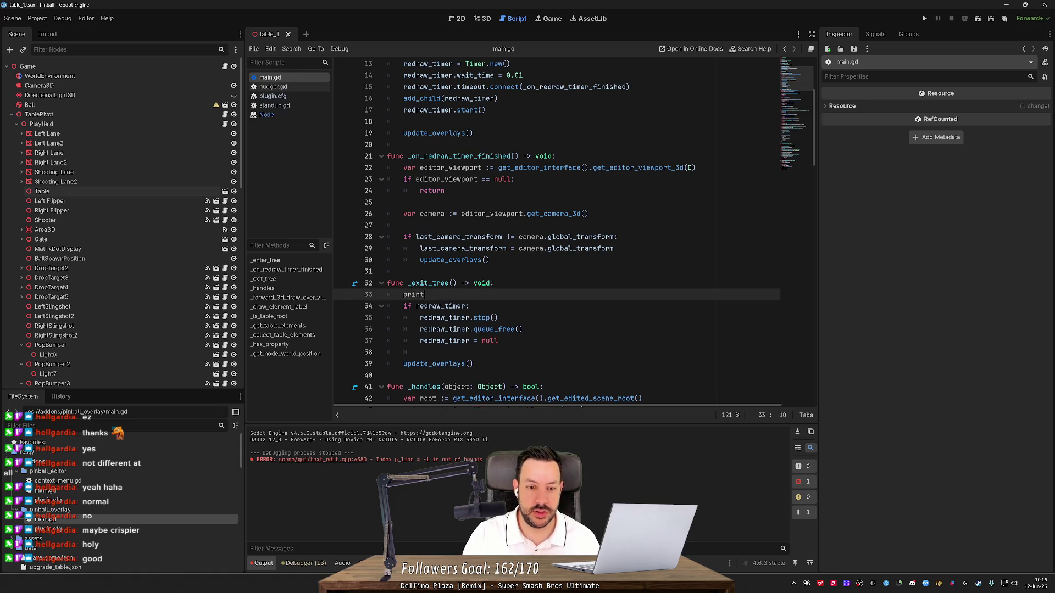
text(("exit)
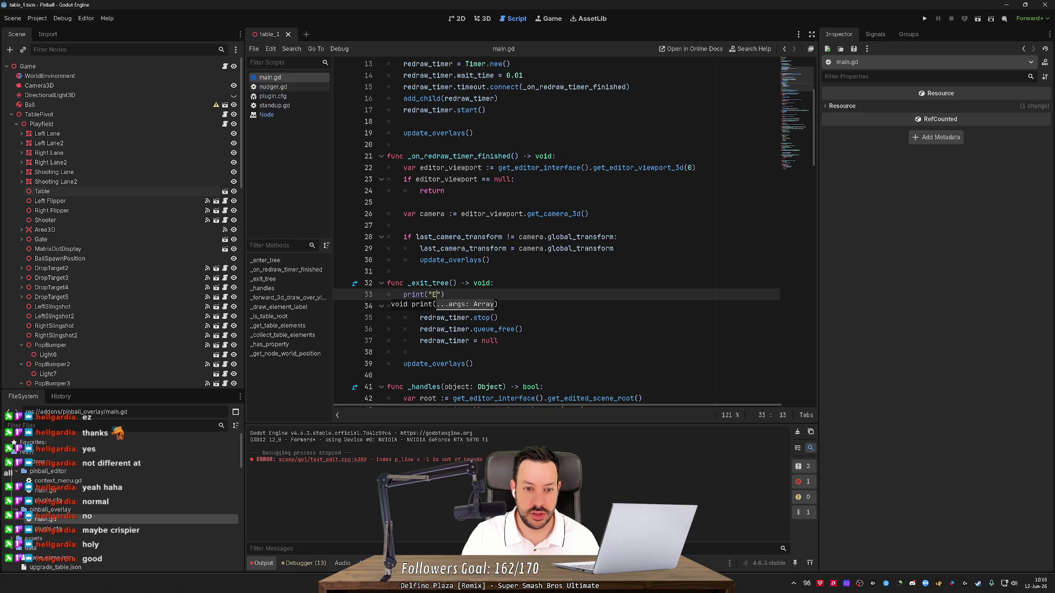
text(_tree"))
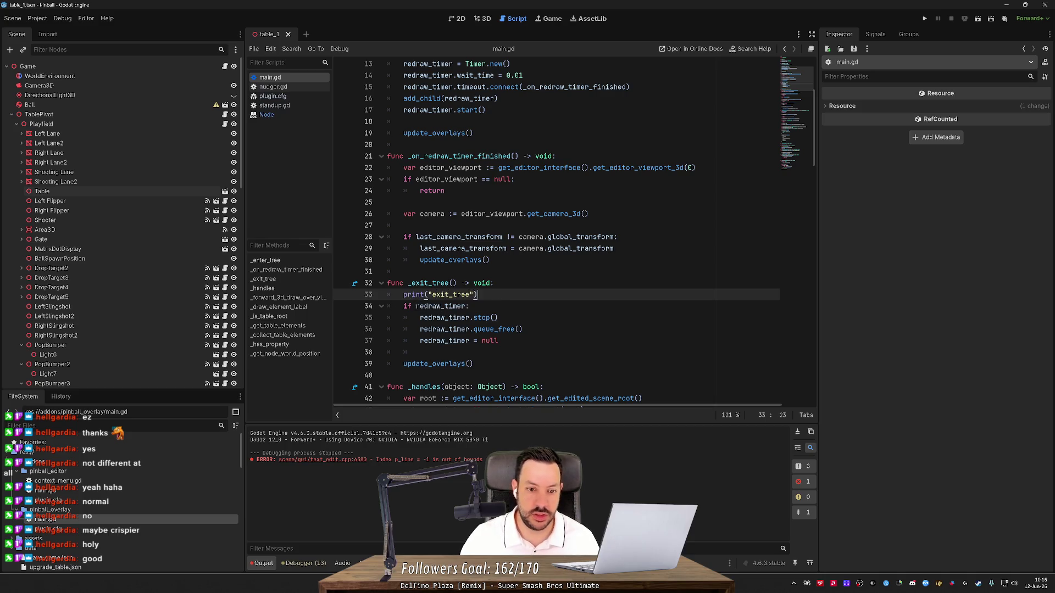
- Copy the line into _enter_tree as print("enter_tree"), remove the blank line, and save main.gd
key(shift+Up)
key(shift+End)
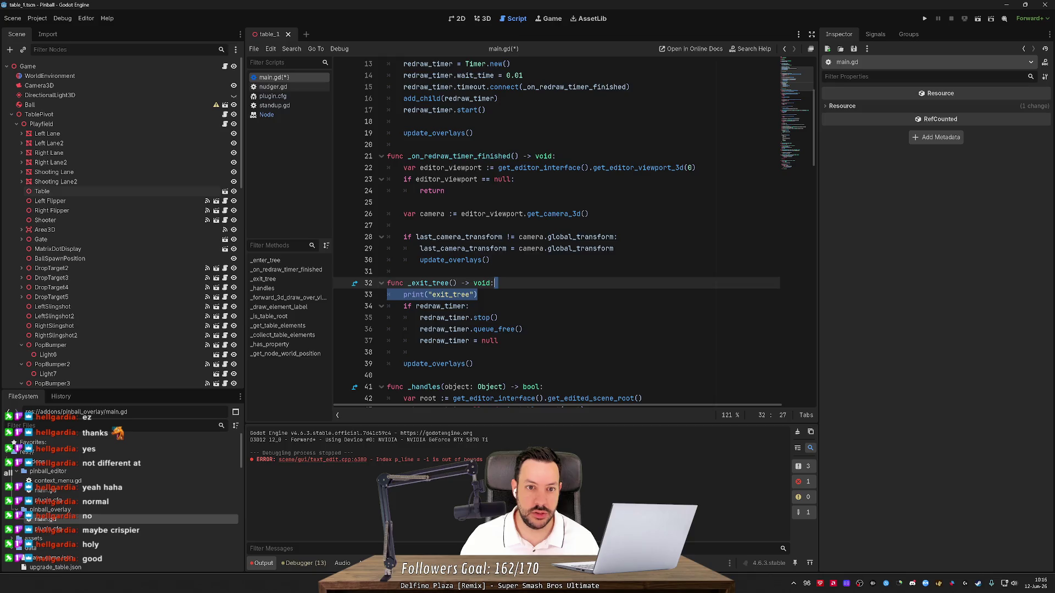
key(ctrl+c)
click(267, 260)
key(Return)
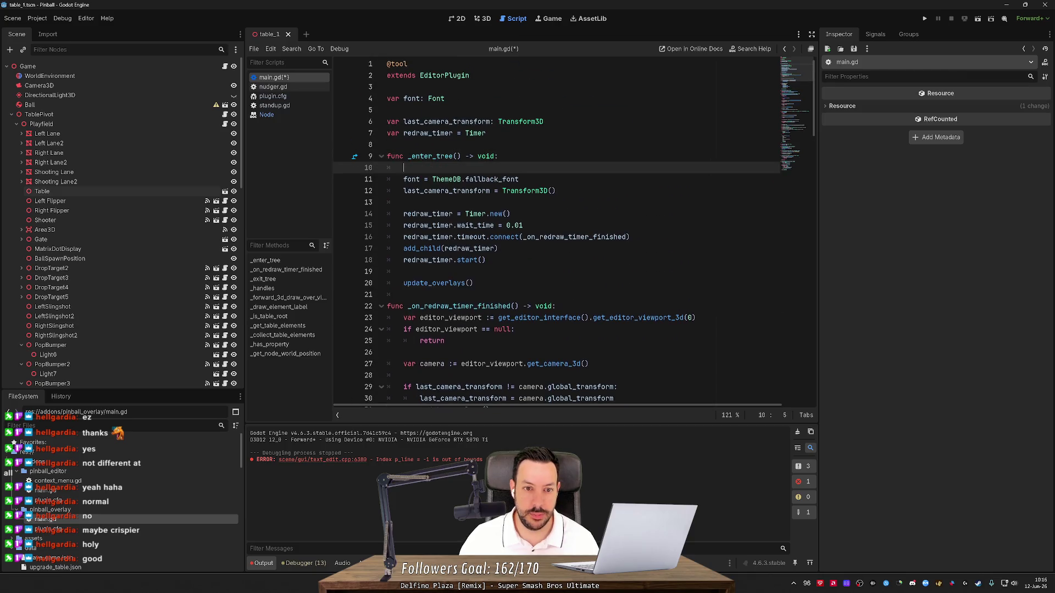
key(ctrl+v)
text(enter)
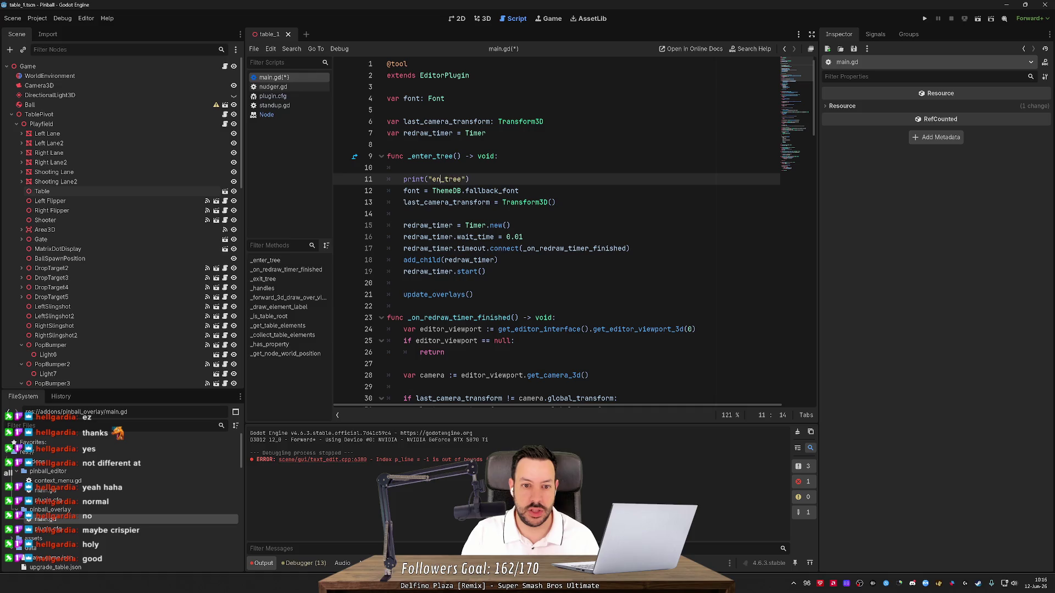
key(Up)
key(ctrl+shift+k)
key(ctrl+s)
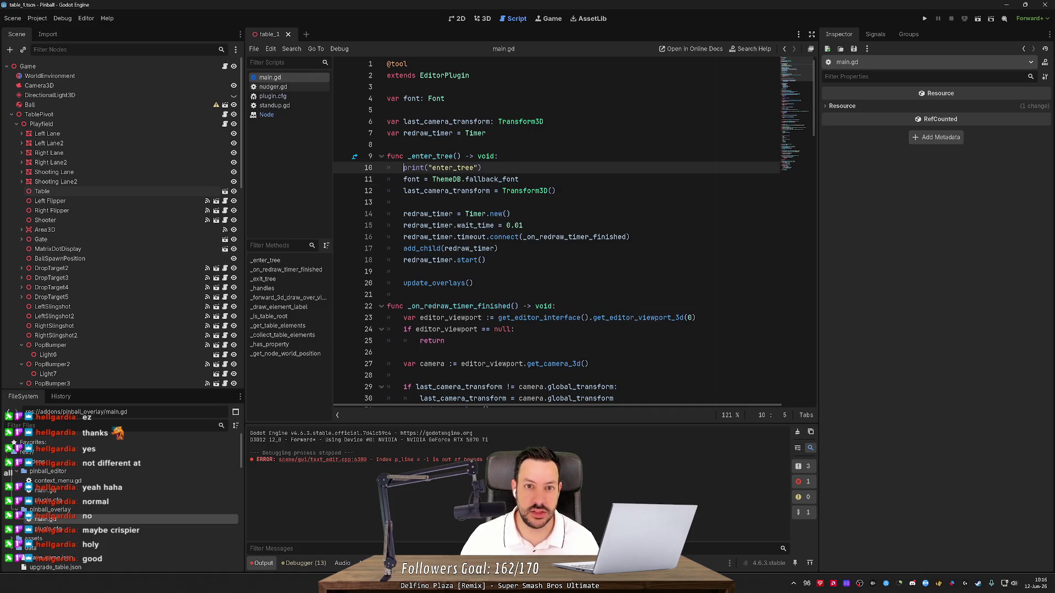
click(484, 20)
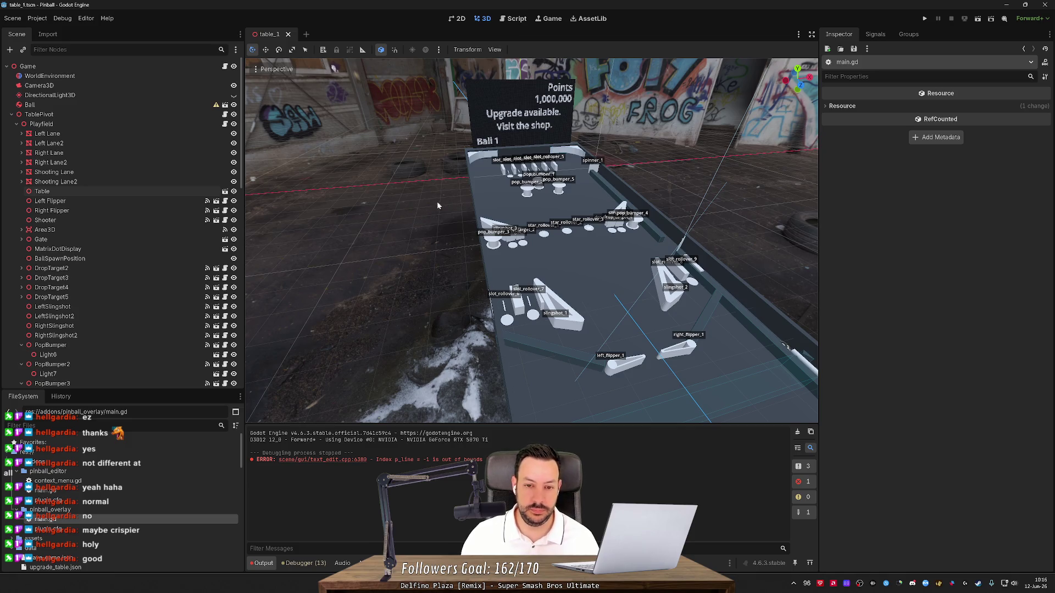
- Select and deselect table objects, orbiting the camera down the table, to test ID label redraw
click(391, 229)
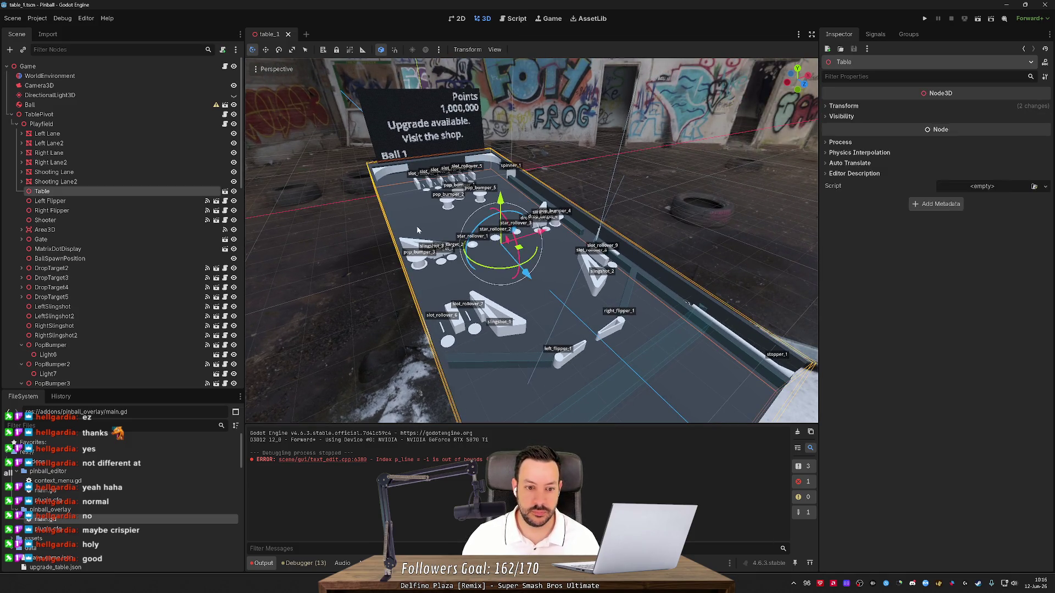
click(354, 227)
click(421, 229)
click(355, 232)
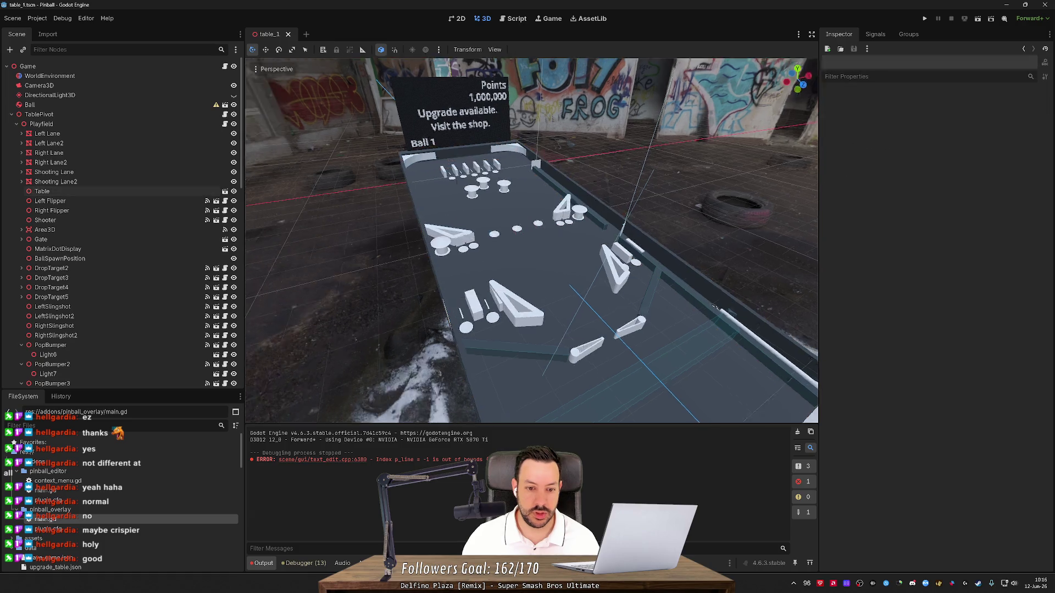
drag(384, 231, 473, 229)
click(378, 239)
click(440, 244)
click(424, 242)
click(458, 248)
- Repeatedly select and deselect the Table node and the front slot rollover, tilting toward the table's lower end
click(458, 248)
click(418, 242)
click(428, 240)
click(388, 238)
click(444, 241)
click(342, 232)
click(391, 224)
click(338, 226)
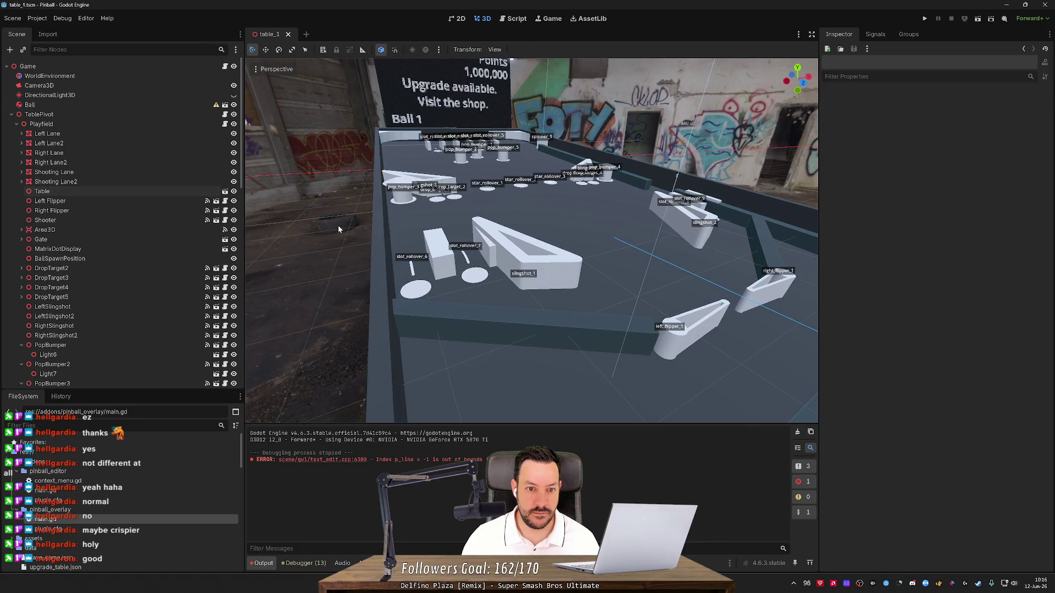
drag(338, 226, 388, 236)
click(350, 220)
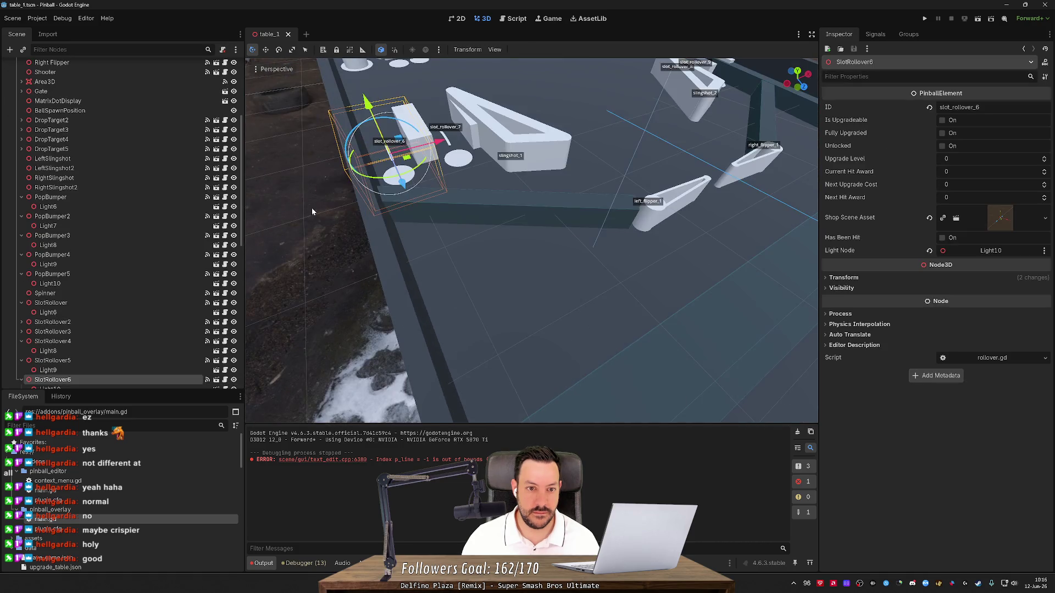
click(315, 205)
scroll(326, 147, down, 2)
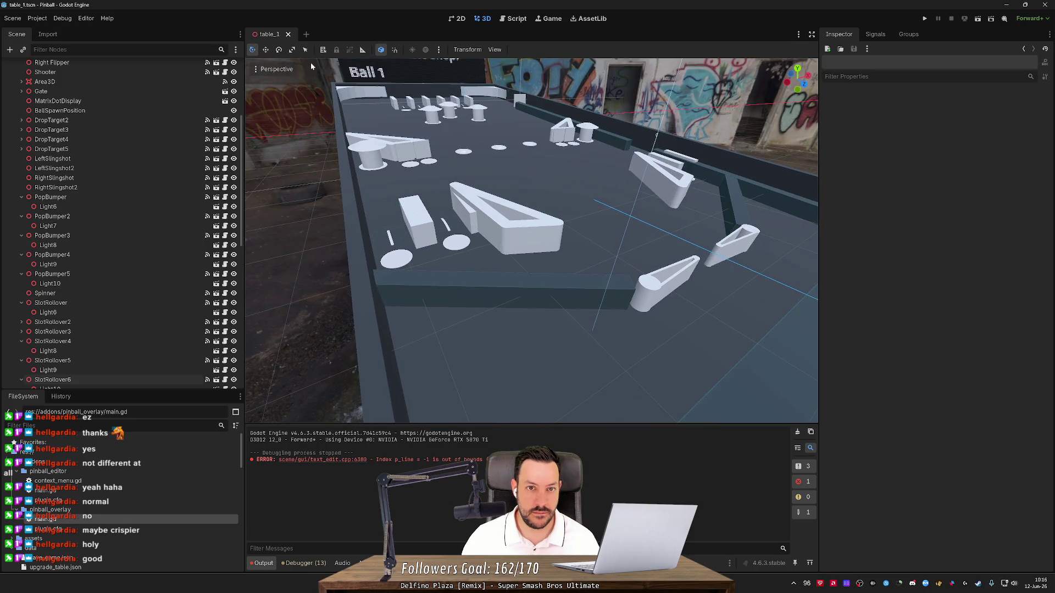
- Delete the enter_tree and exit_tree print lines from main.gd
click(504, 19)
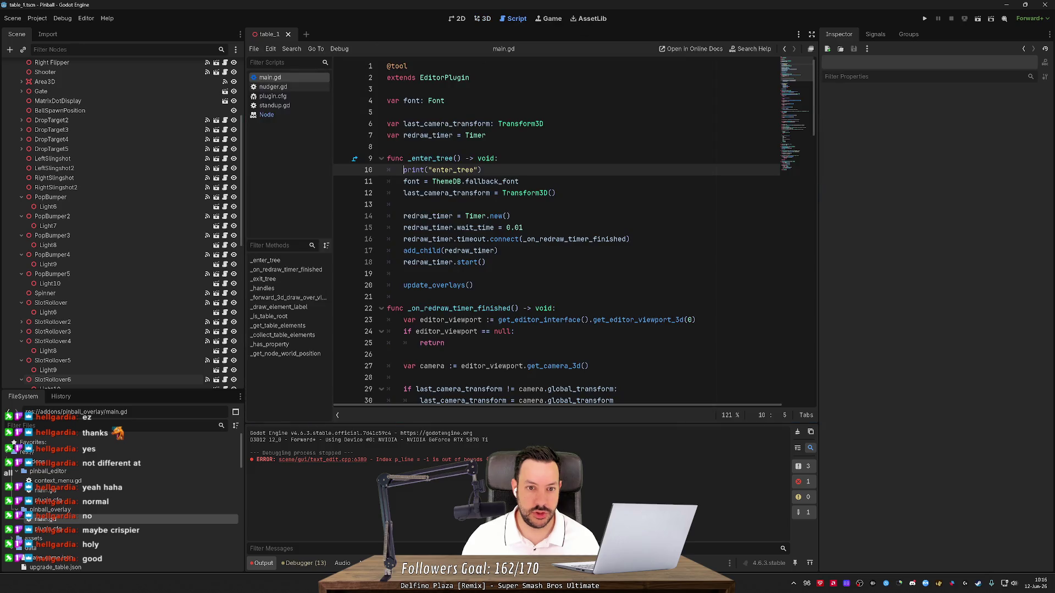
triple_click(439, 170)
key(BackSpace)
key(BackSpace)
scroll(555, 231, down, 3)
triple_click(440, 332)
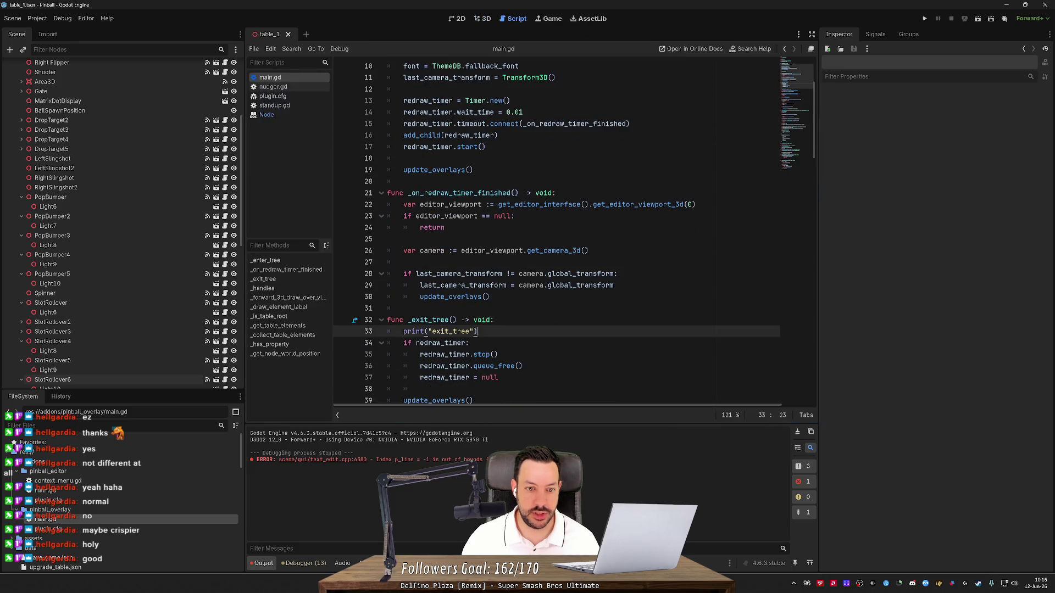
key(BackSpace)
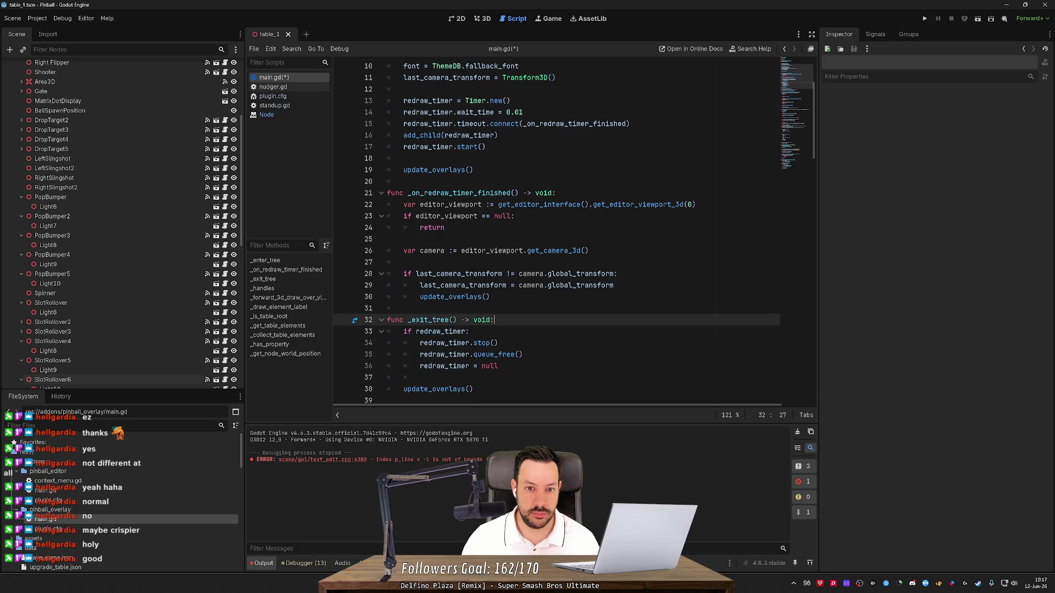
- Temporarily add and remove blank lines after the camera line, then select LeftSlingshot2 in the 3D view
click(556, 193)
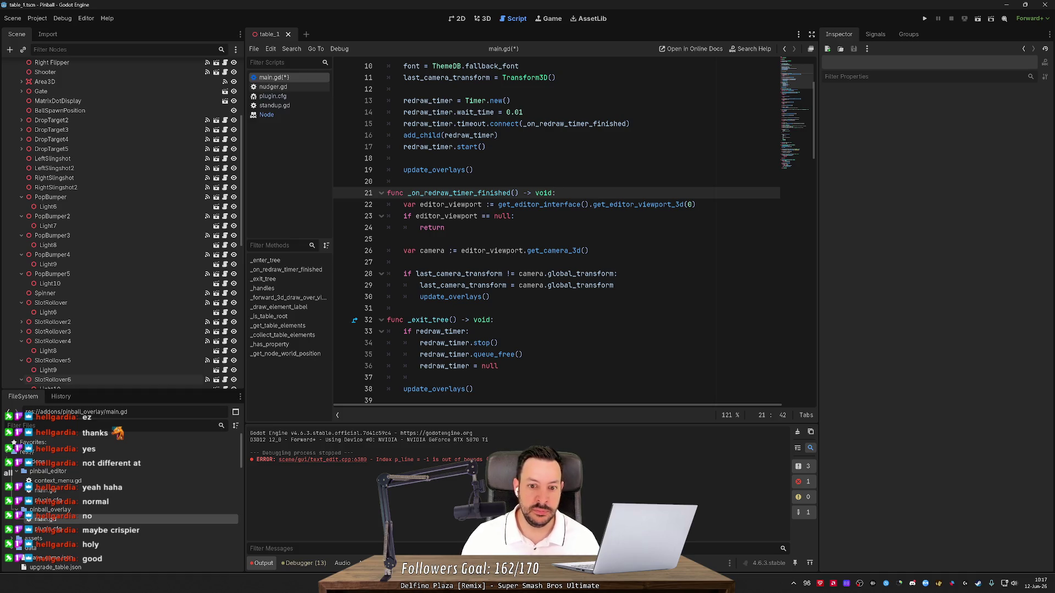
click(589, 251)
key(Return)
key(Return)
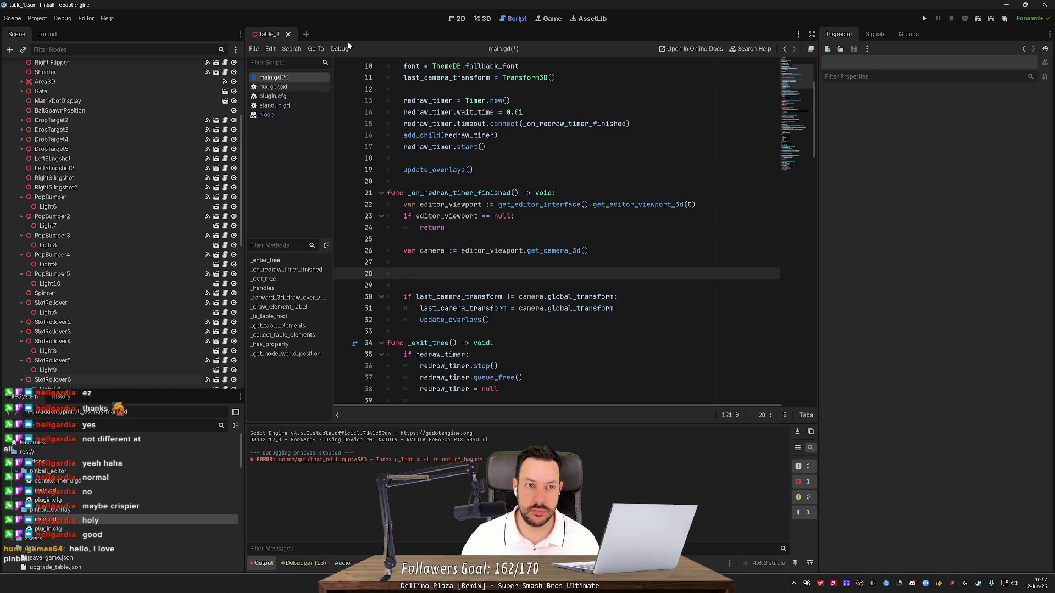
click(483, 19)
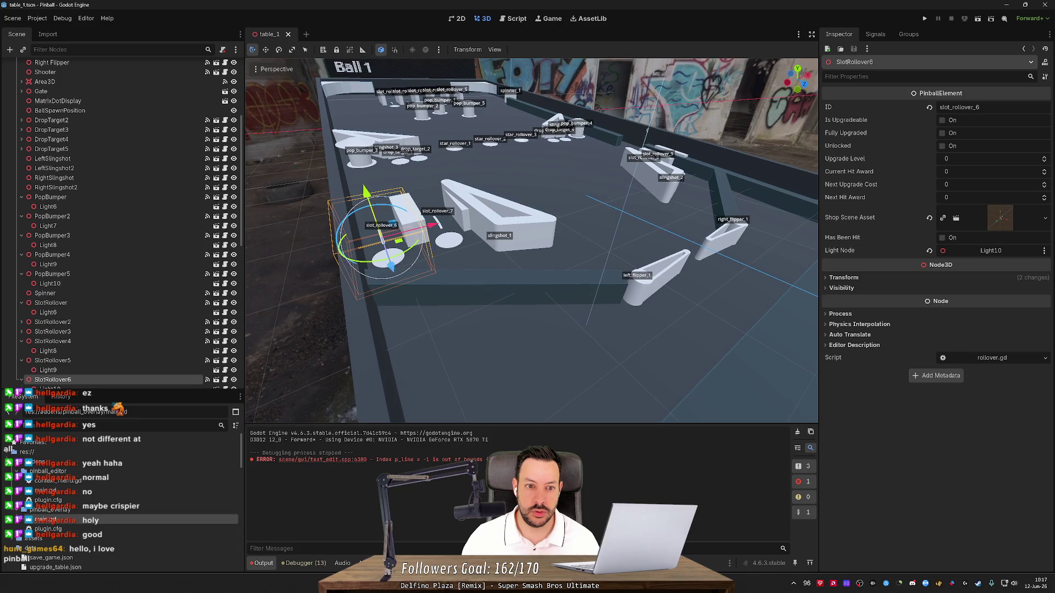
click(291, 194)
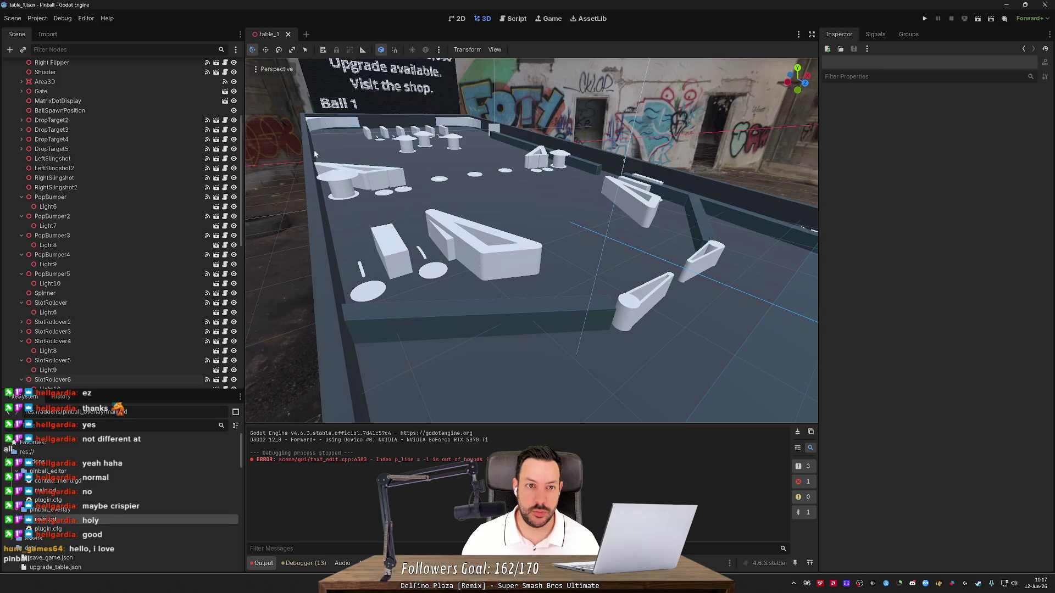
key(ctrl+F3)
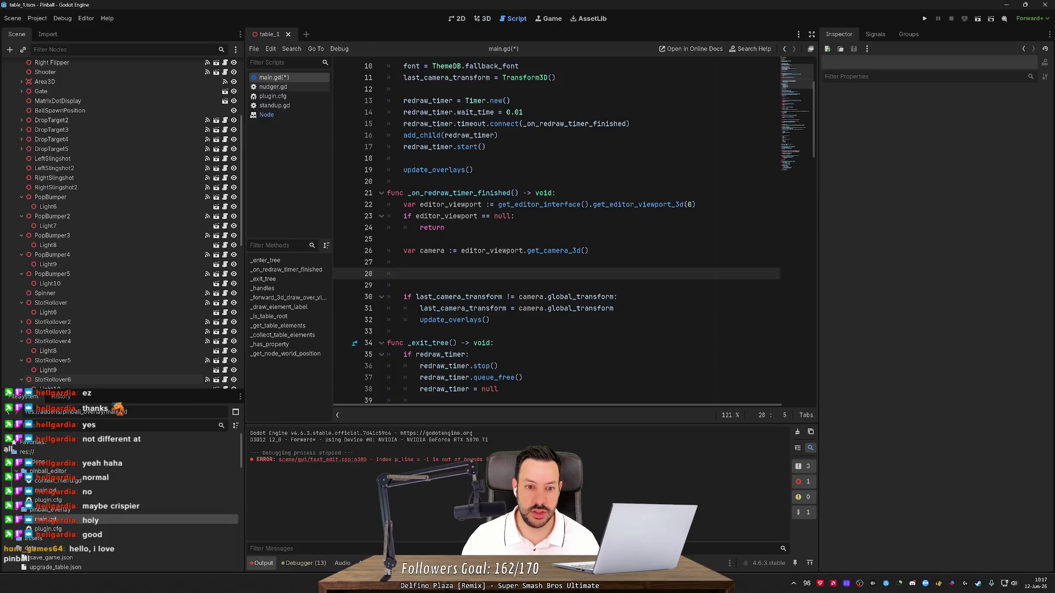
key(BackSpace)
key(BackSpace)
key(BackSpace)
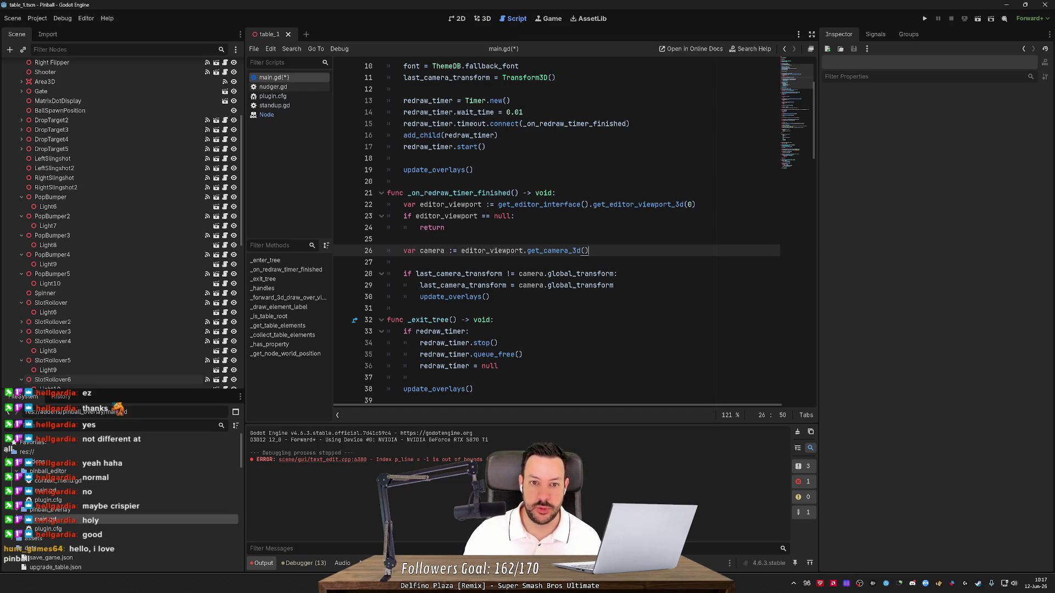
click(482, 19)
click(478, 227)
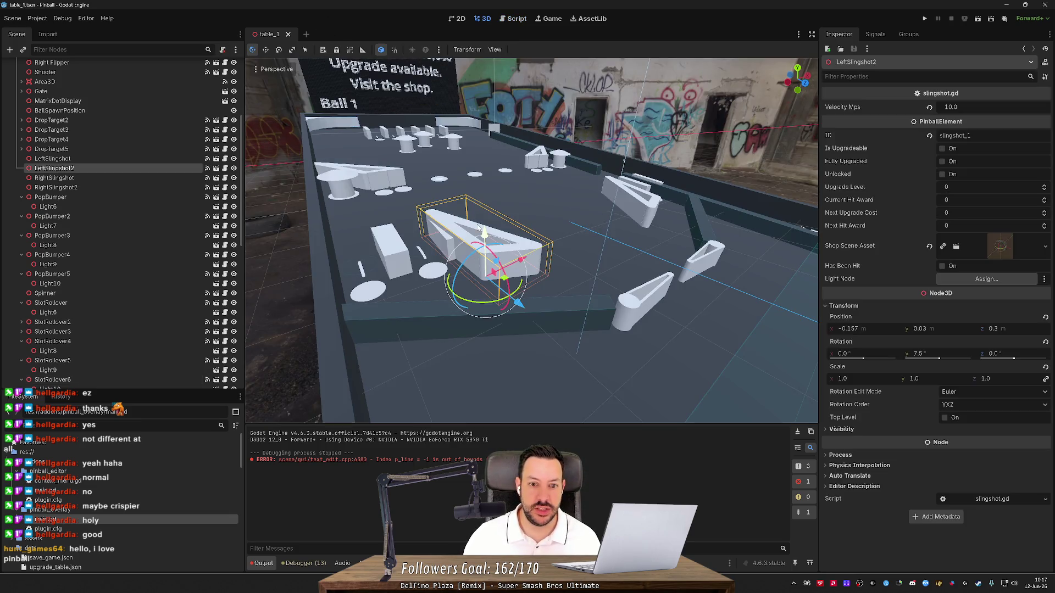
- Drag LeftSlingshot2 across the table with the move gizmo, then undo the translation
mouse_move(526, 262)
mouse_down()
mouse_move(595, 219)
mouse_move(426, 258)
mouse_move(583, 225)
mouse_move(728, 136)
mouse_move(431, 257)
mouse_move(484, 247)
mouse_move(731, 137)
mouse_move(499, 256)
mouse_up()
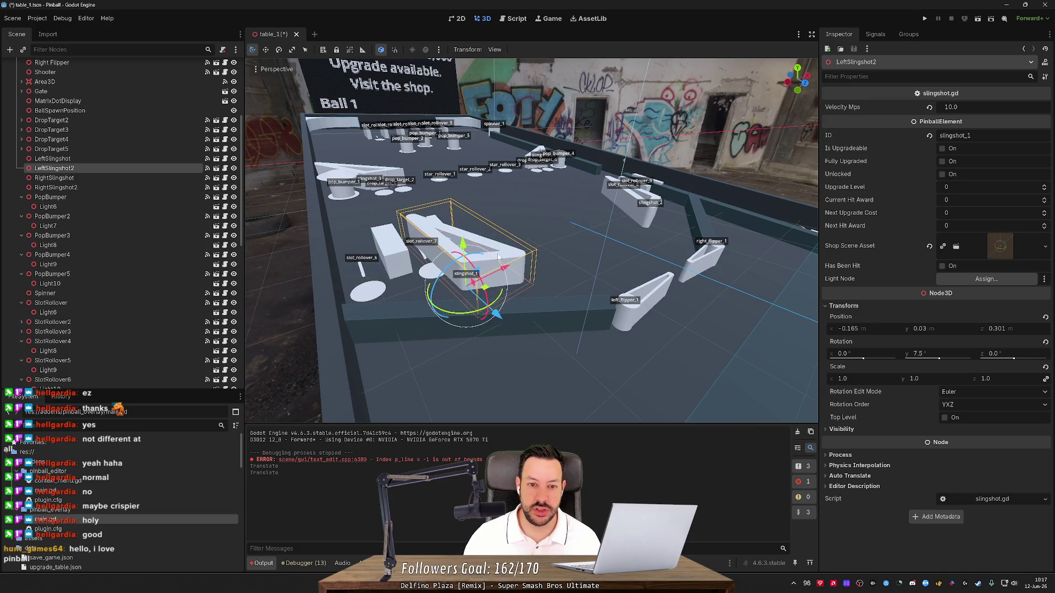
key(ctrl+z)
key(ctrl+z)
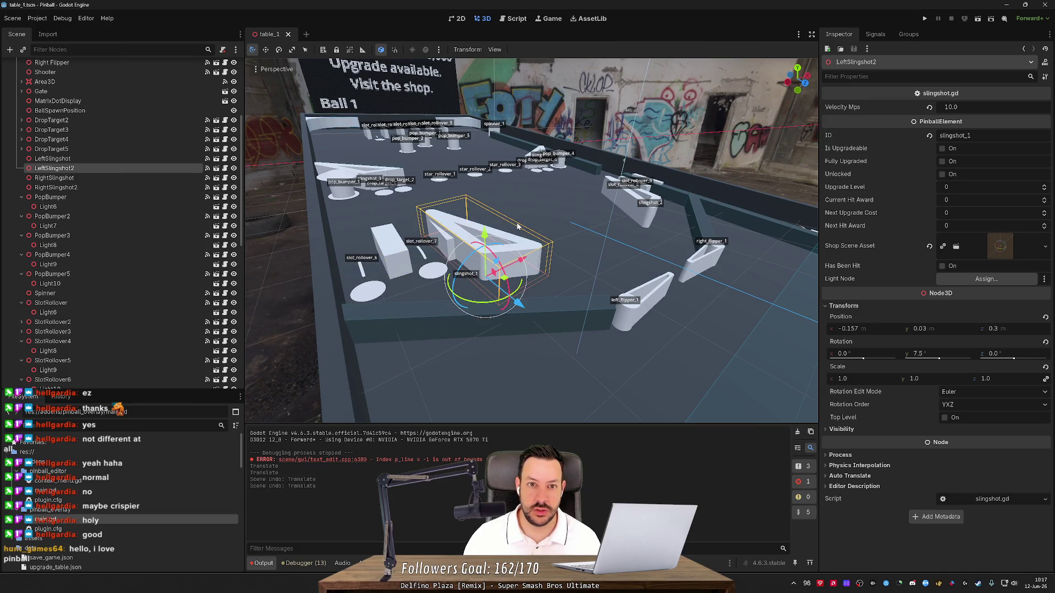
click(512, 19)
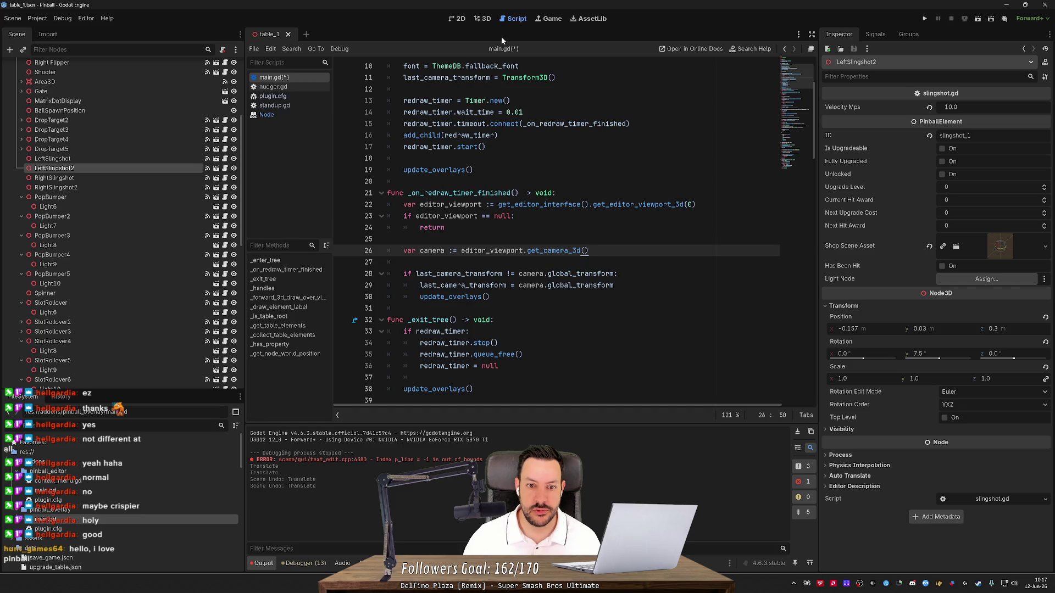
scroll(549, 236, down, 5)
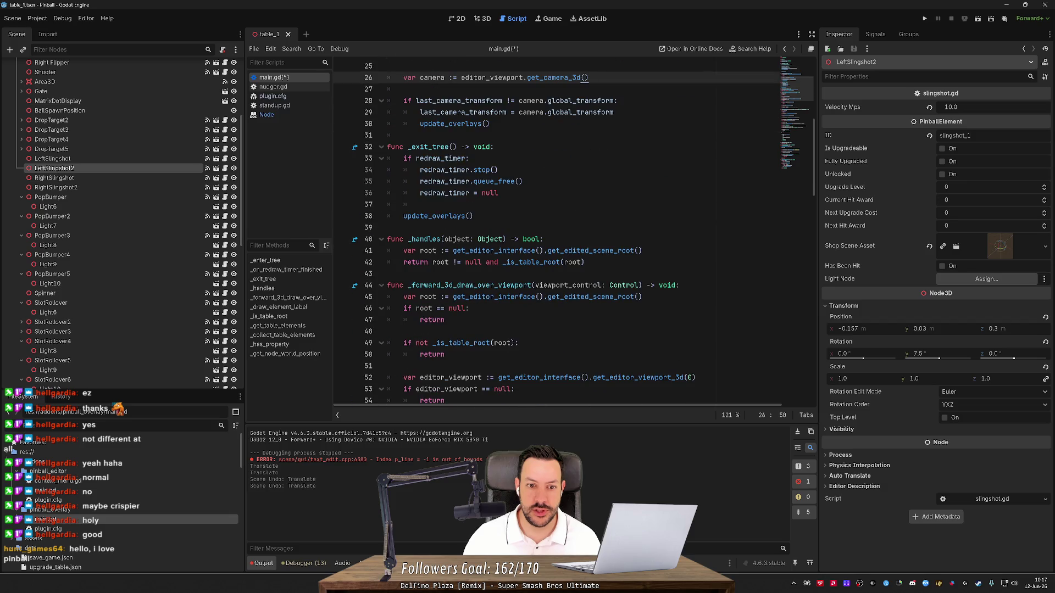
scroll(550, 236, up, 2)
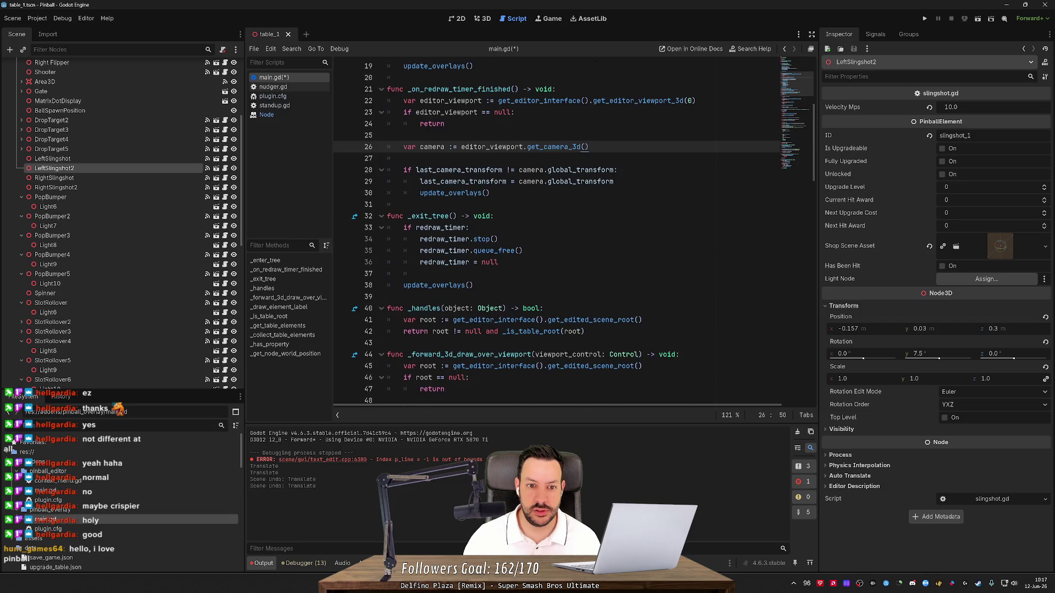
scroll(550, 237, up, 2)
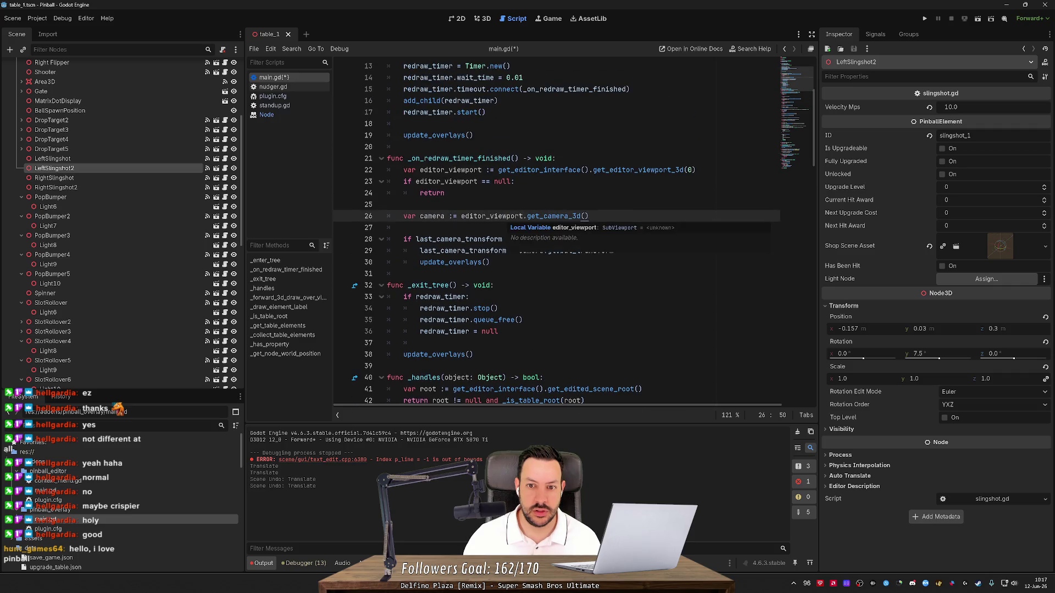
scroll(495, 217, up, 3)
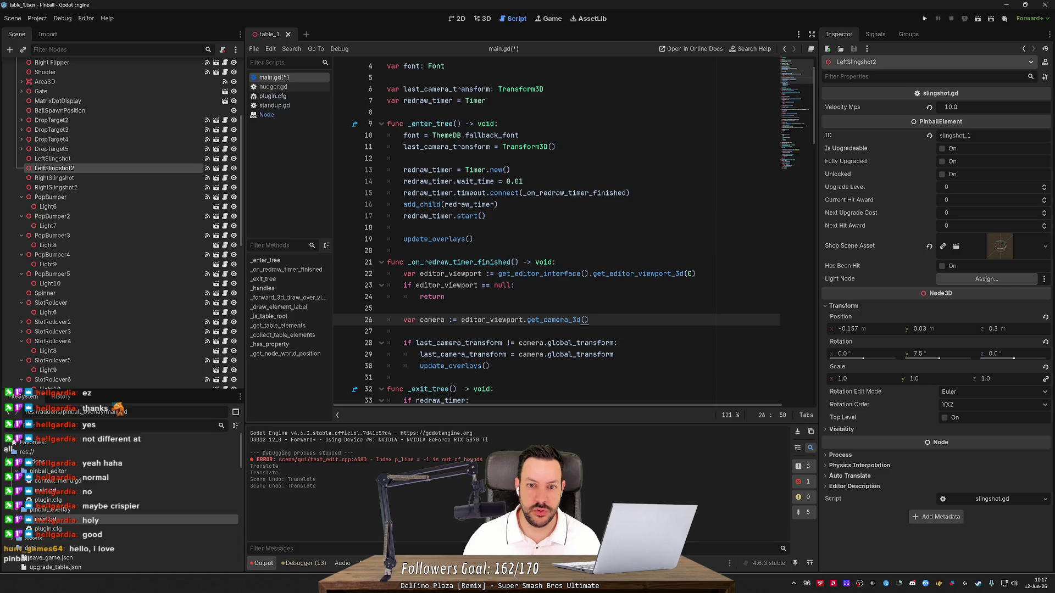
scroll(495, 217, down, 5)
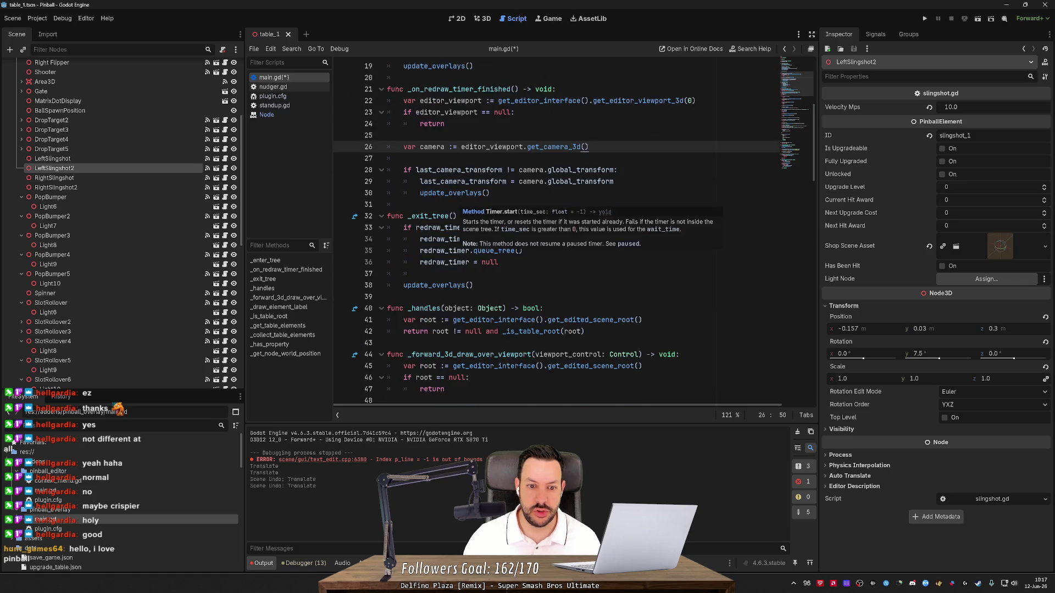
scroll(517, 236, up, 2)
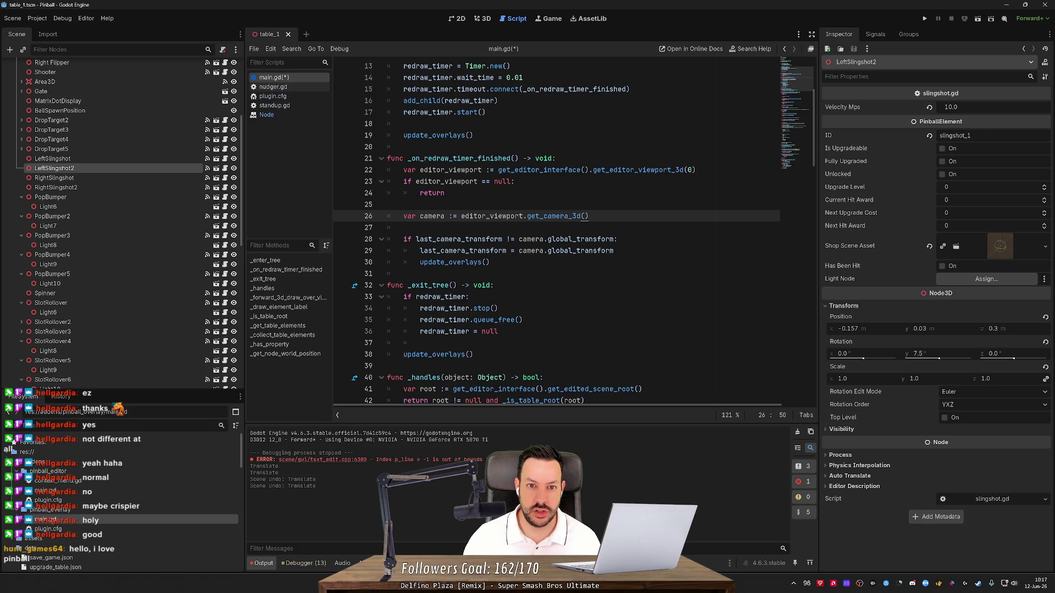
scroll(574, 233, up, 1)
scroll(555, 230, down, 5)
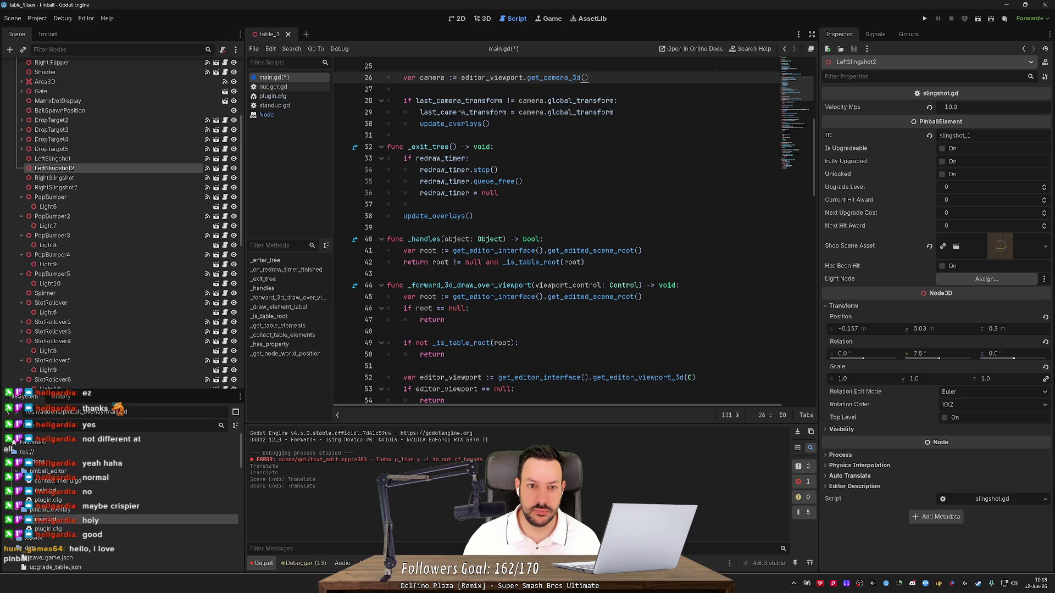
scroll(574, 233, down, 12)
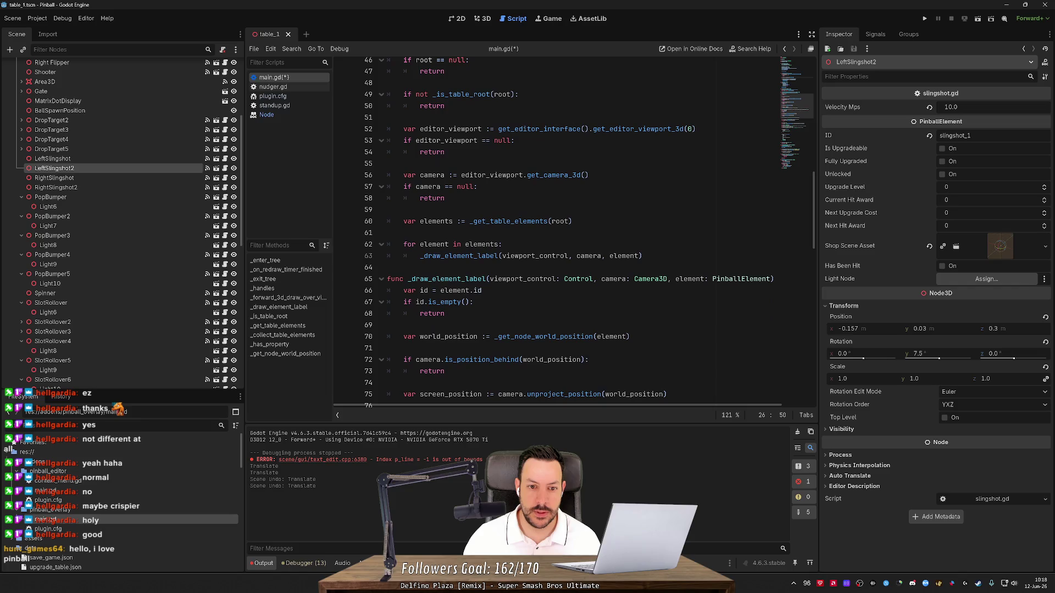
scroll(574, 233, down, 9)
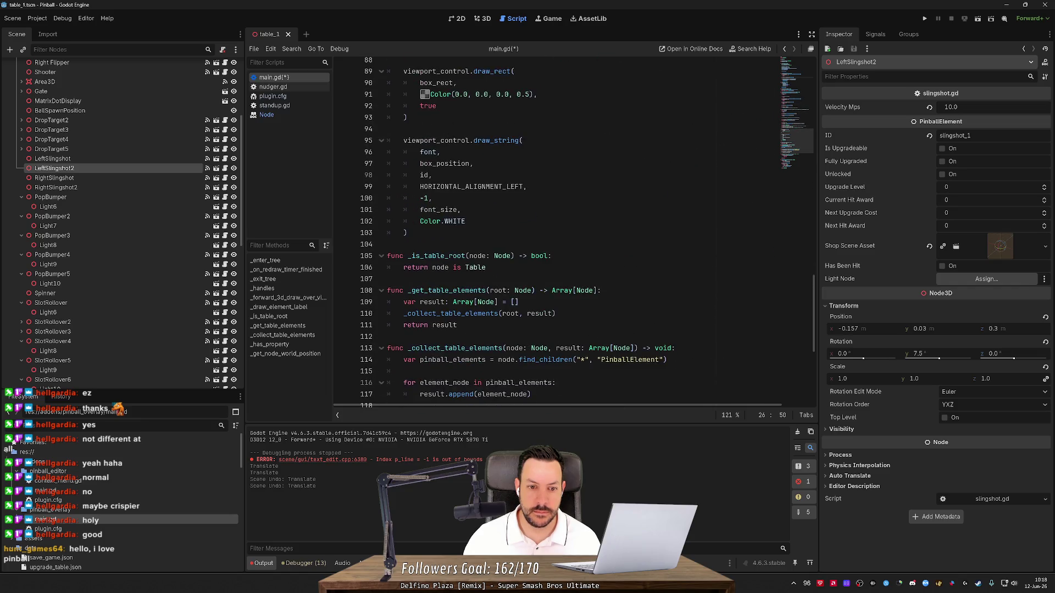
scroll(575, 233, down, 4)
mouse_move(814, 341)
mouse_down()
mouse_move(806, 216)
mouse_move(779, 104)
mouse_up()
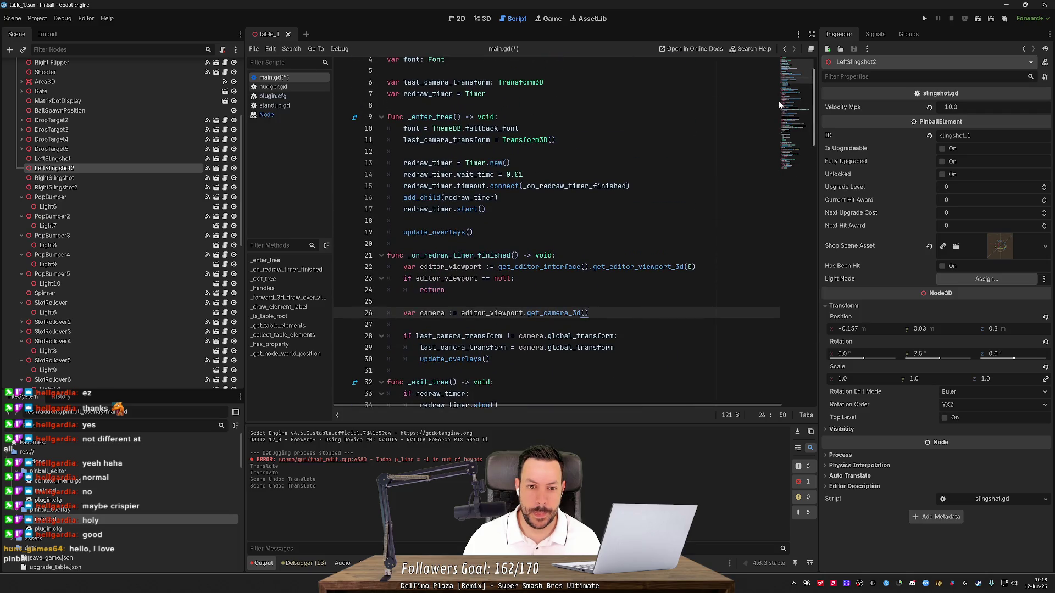
scroll(777, 103, down, 3)
click(614, 247)
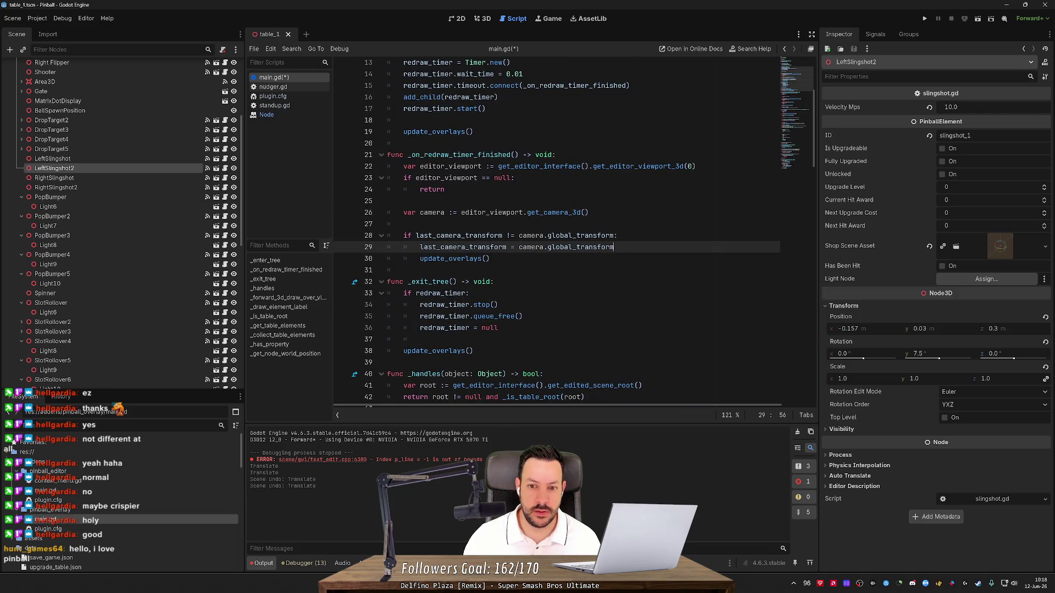
- Add print("camera_changed") on a new line after line 29 and save main.gd
key(Return)
text(print("camera_changed)
key(End)
key(ctrl+s)
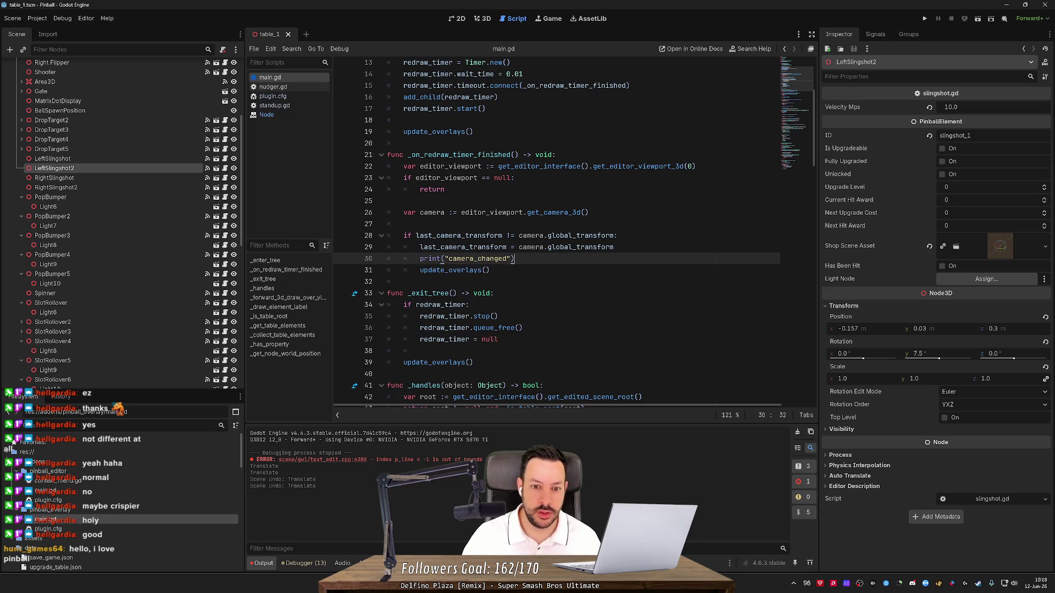
- In the 3D view, clear the Output log, drag the left slingshot and undo the move
click(487, 21)
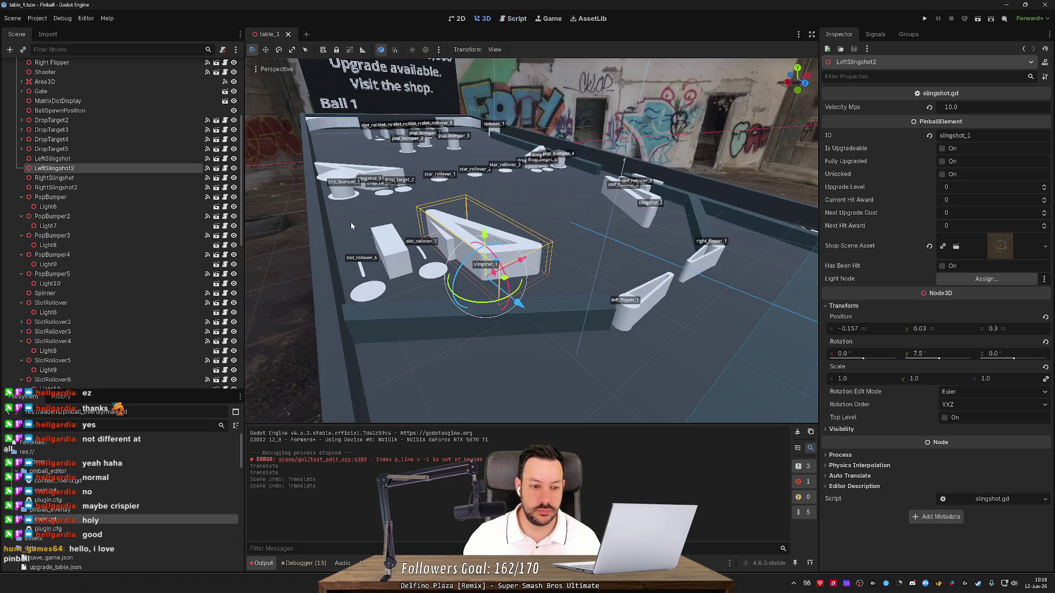
click(298, 250)
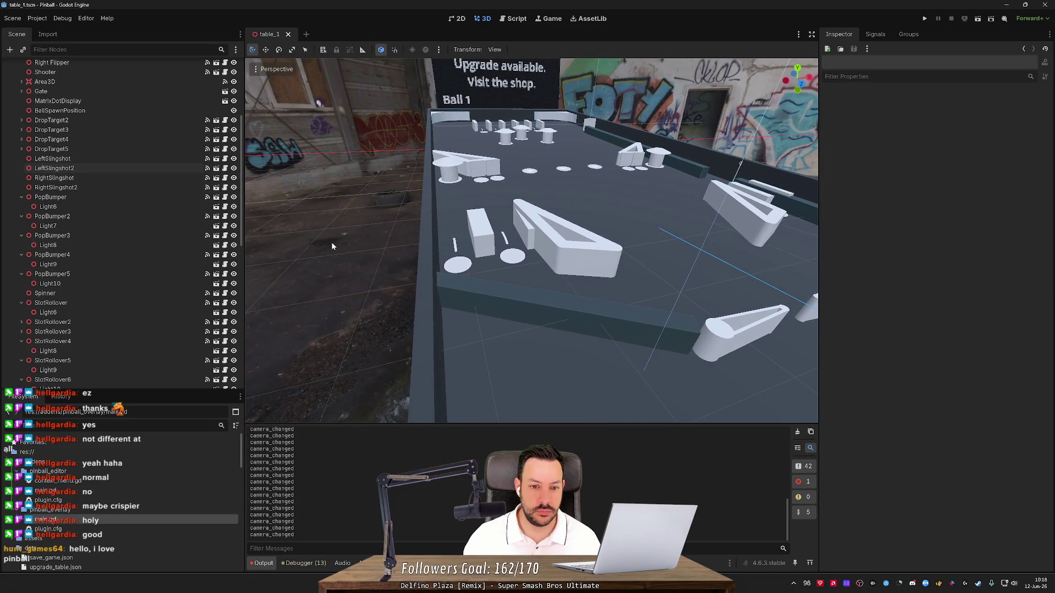
click(798, 432)
scroll(441, 312, down, 2)
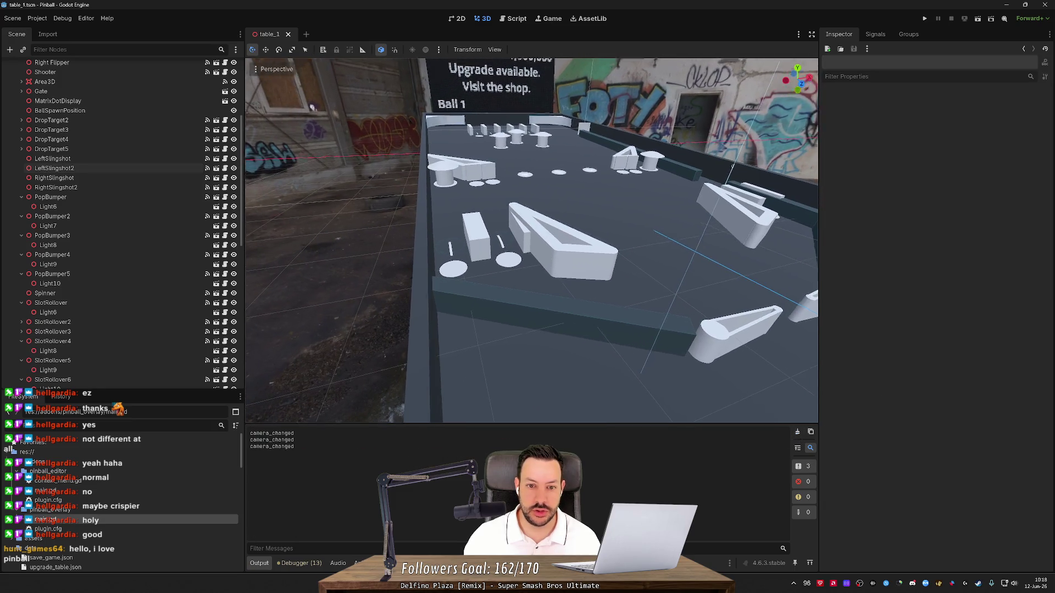
click(797, 433)
click(556, 281)
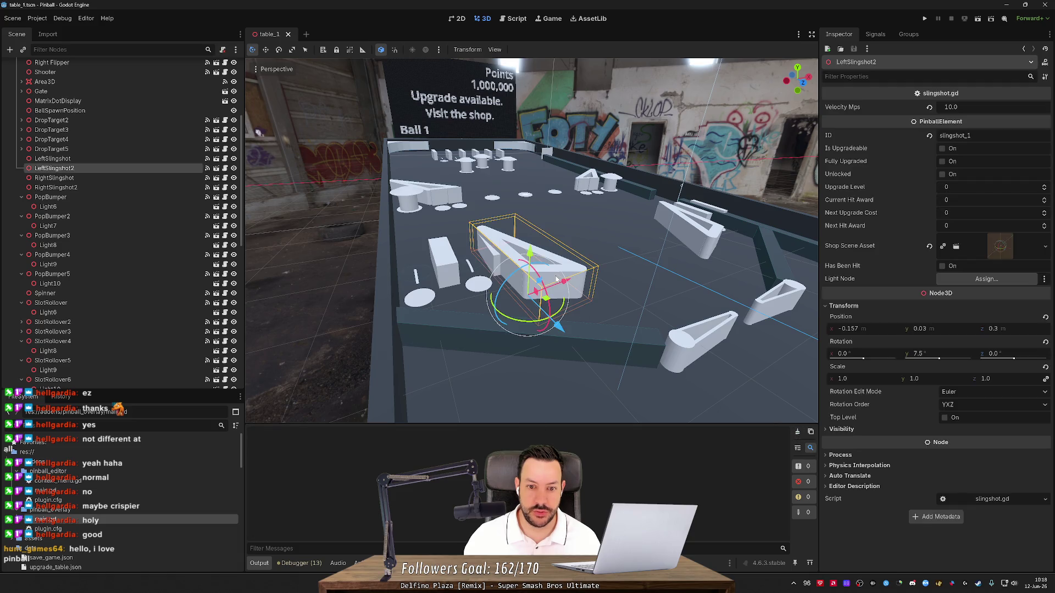
mouse_move(556, 281)
mouse_down()
mouse_move(571, 282)
mouse_move(541, 258)
mouse_move(687, 165)
mouse_move(544, 244)
mouse_move(633, 185)
mouse_up()
key(ctrl+z)
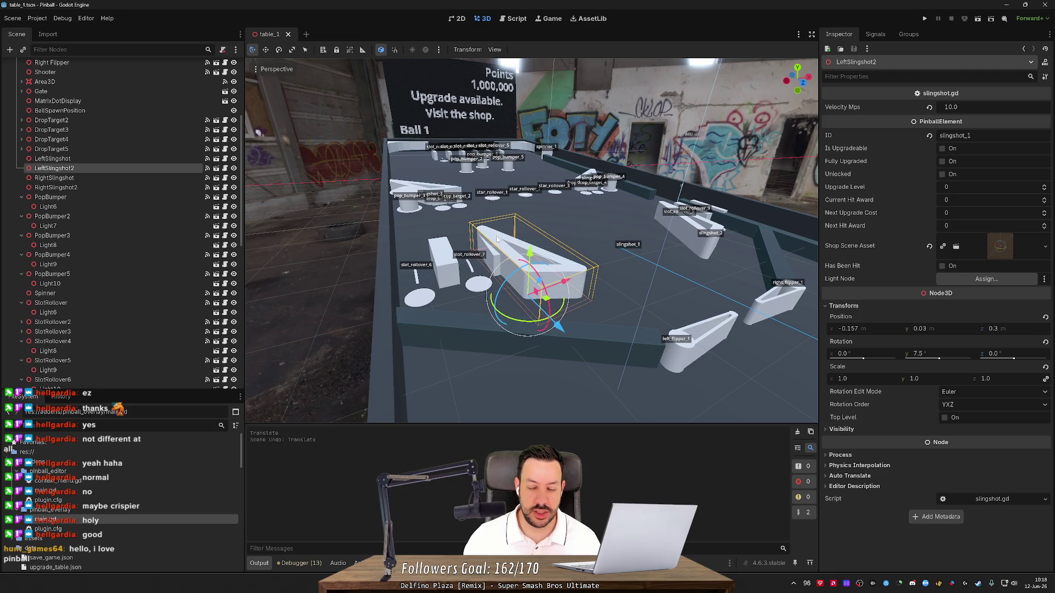
- Slide LeftSlingshot2 along its X axis again and undo the move
click(337, 254)
click(550, 264)
drag(564, 281, 632, 196)
click(325, 229)
key(ctrl+z)
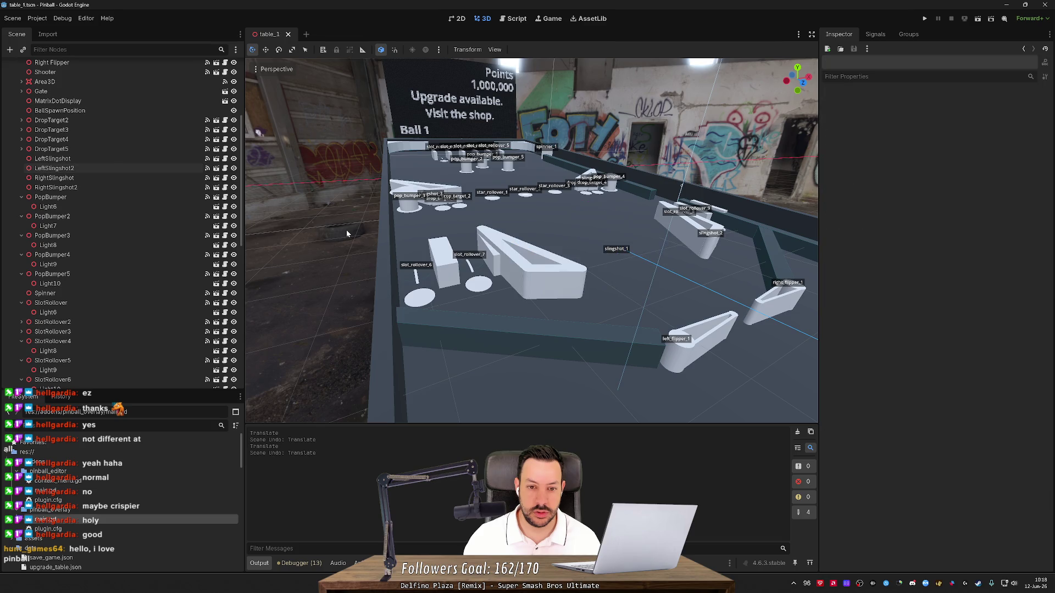
click(572, 266)
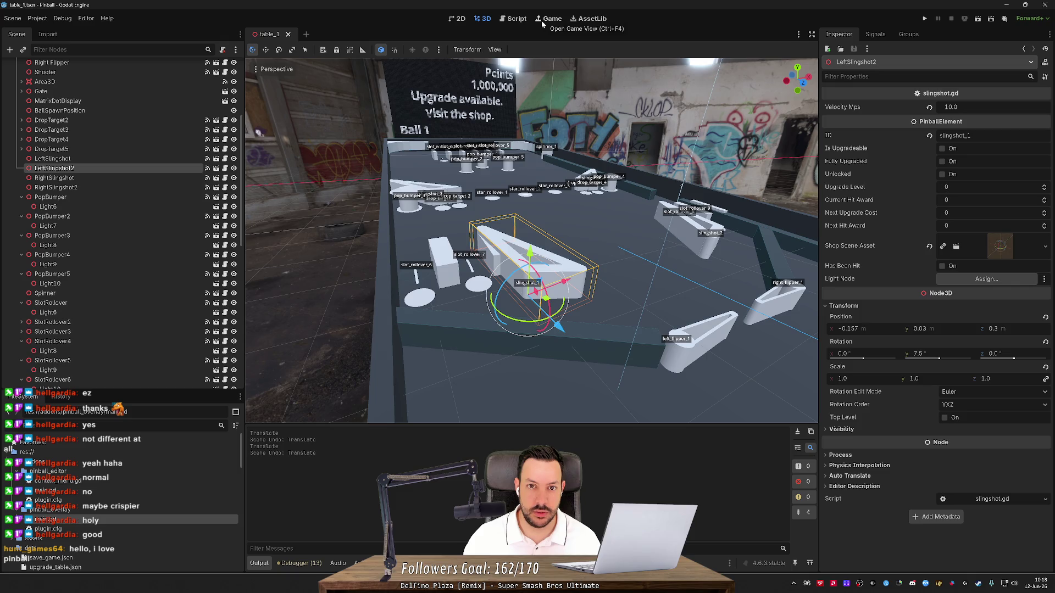
click(518, 22)
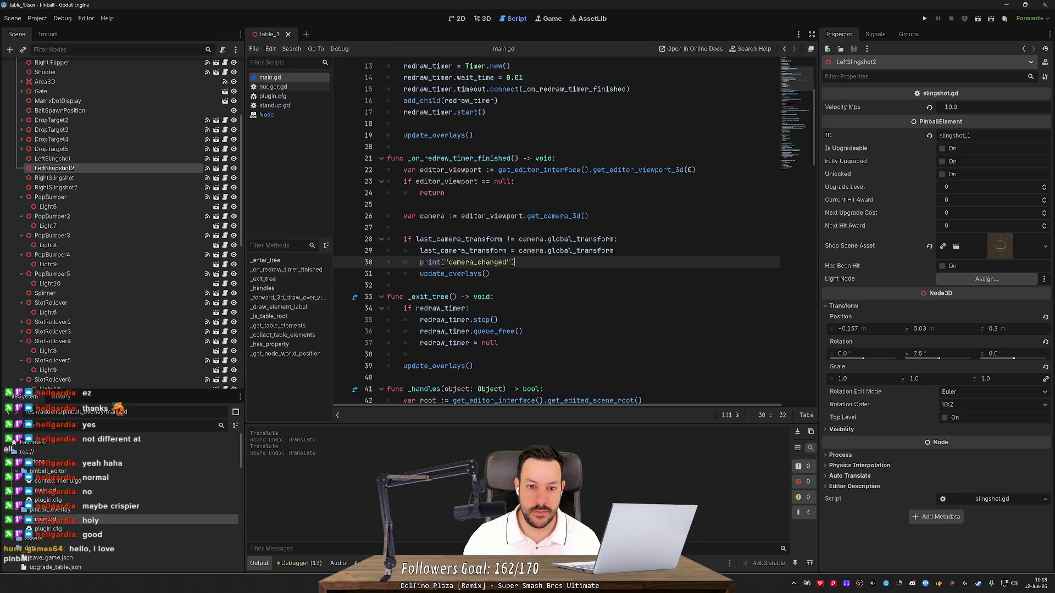
- Review main.gd's draw_rect and draw_string label code around lines 90–96, then return to the 3D view
scroll(555, 231, down, 6)
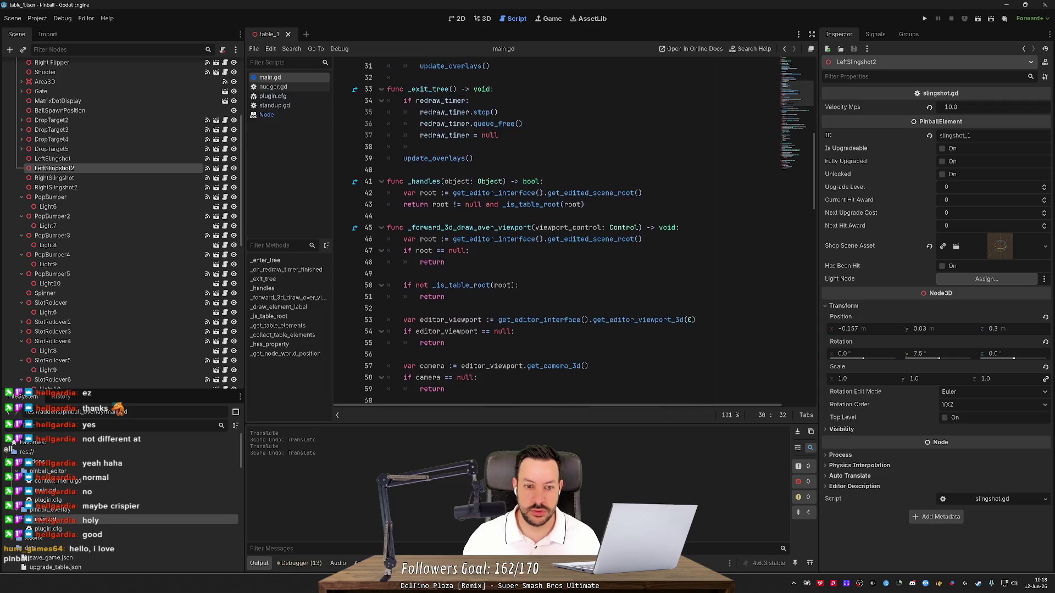
scroll(572, 231, down, 12)
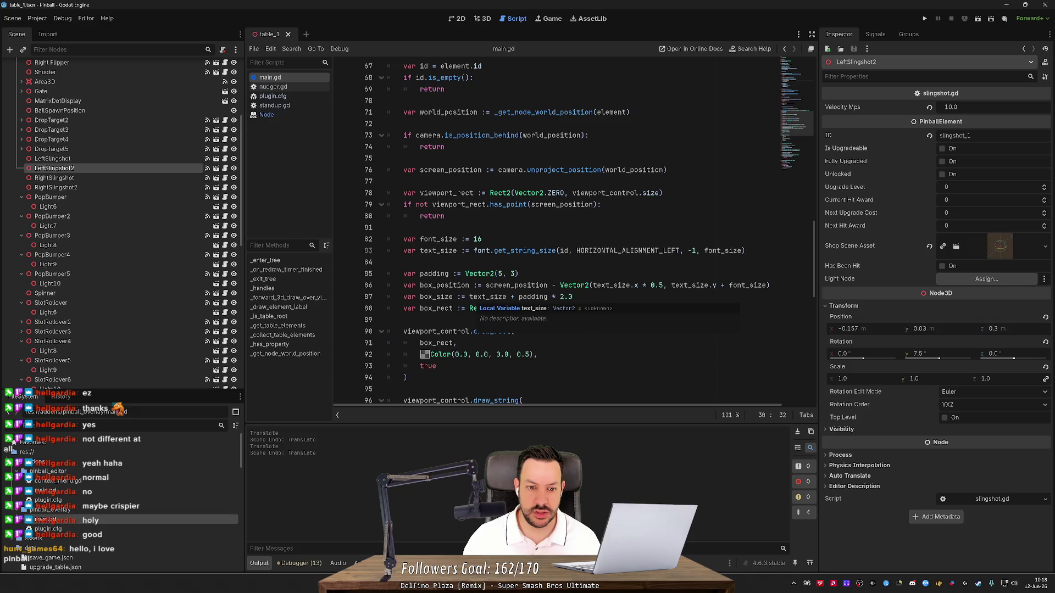
scroll(571, 230, down, 3)
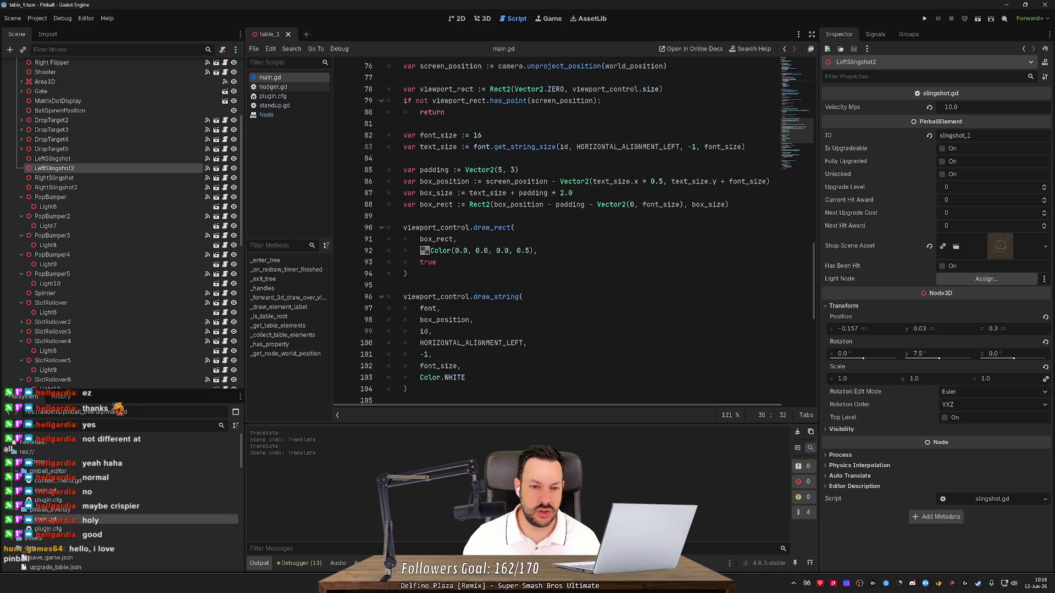
drag(390, 228, 396, 296)
click(387, 285)
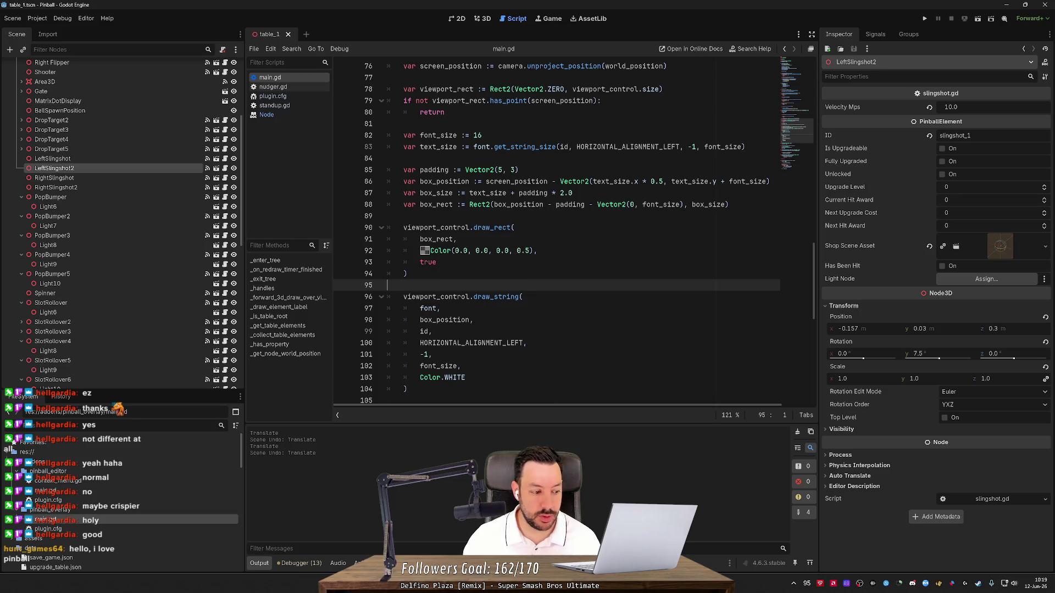
mouse_move(495, 296)
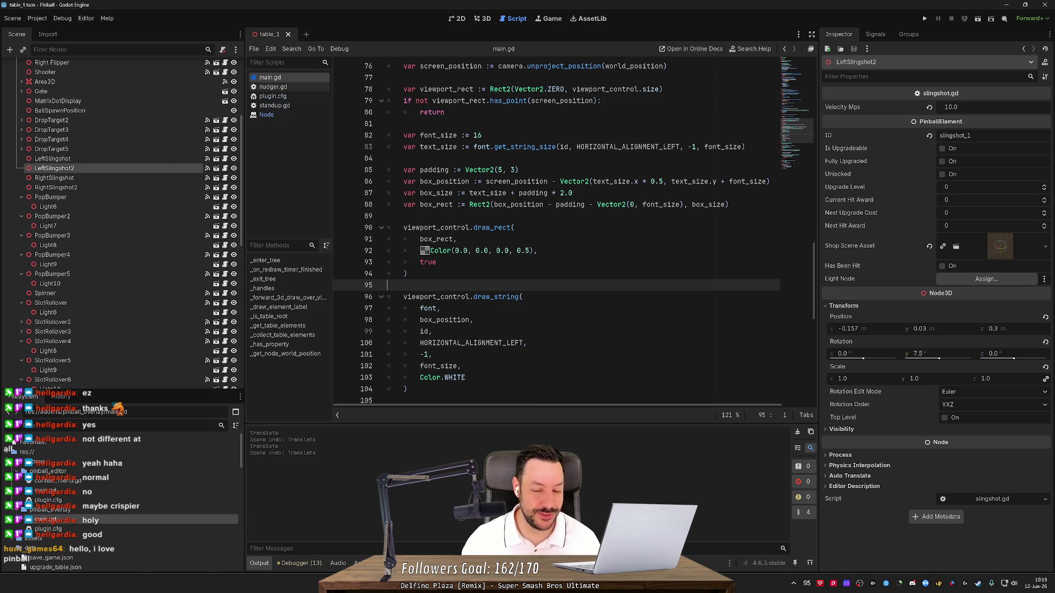
scroll(572, 231, up, 8)
scroll(572, 231, up, 4)
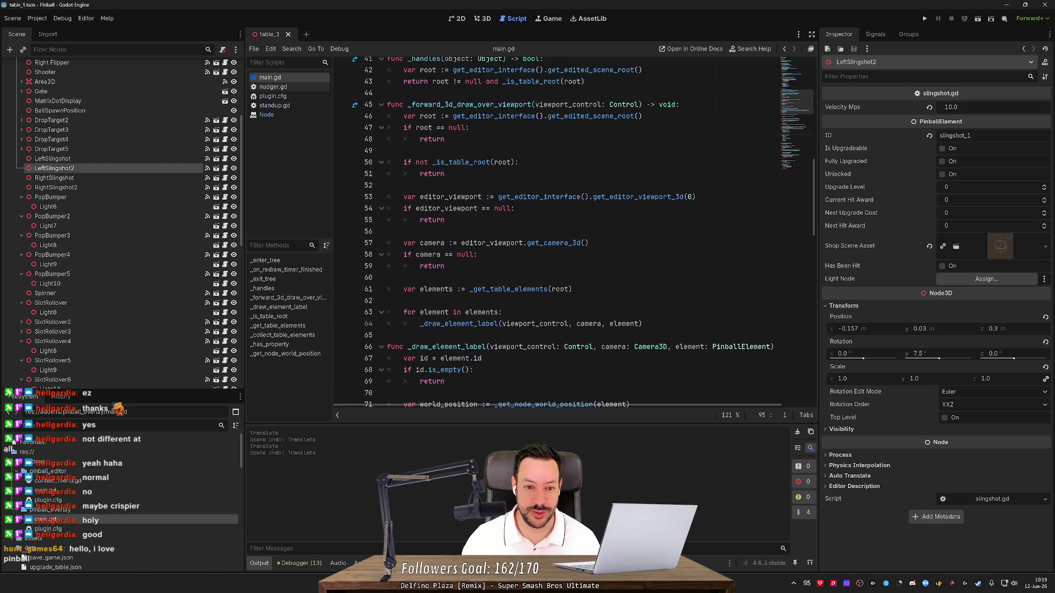
scroll(571, 231, down, 3)
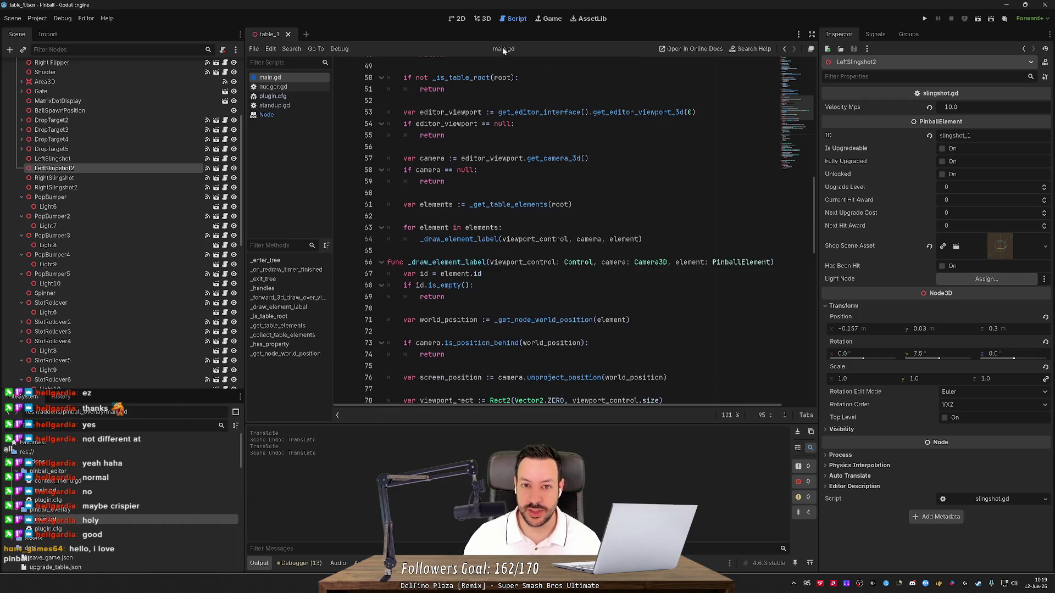
click(482, 18)
- Orbit the camera to face the whole pinball table and deselect the Table node
mouse_move(259, 133)
mouse_down()
mouse_move(381, 115)
mouse_move(431, 89)
mouse_up()
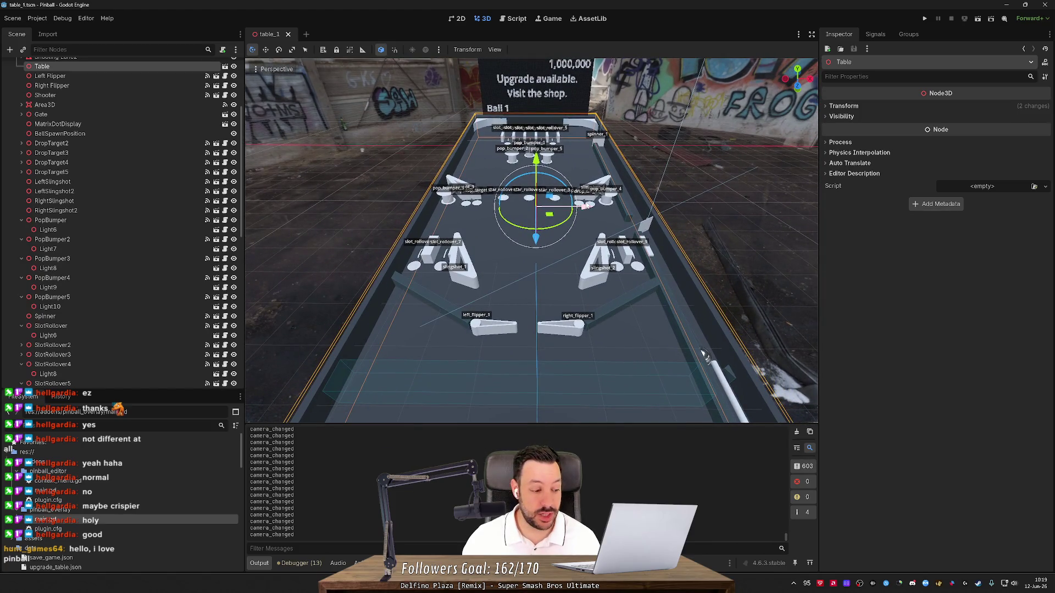
click(694, 169)
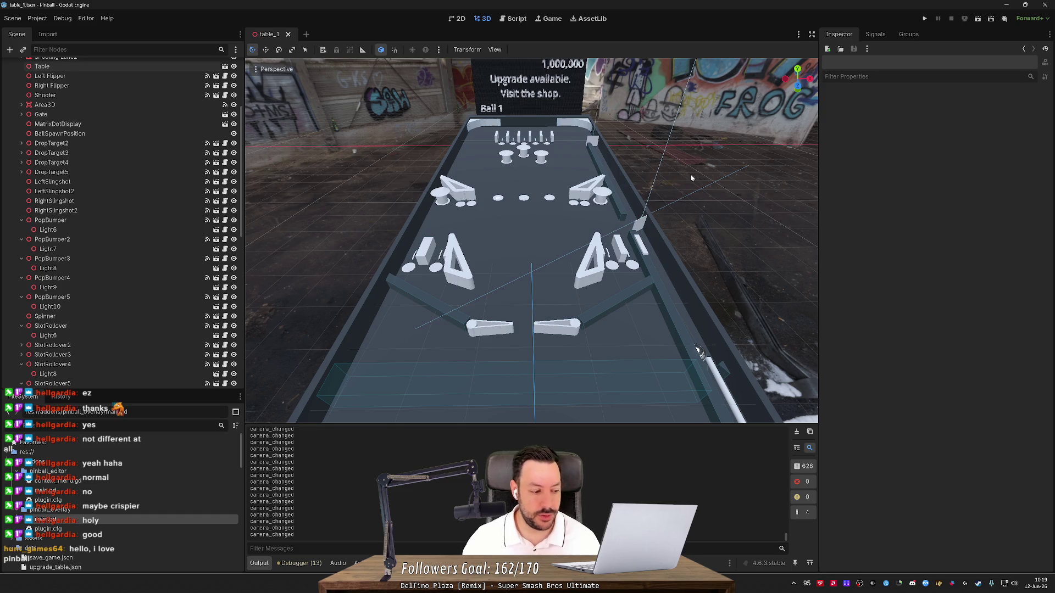
drag(688, 174, 688, 174)
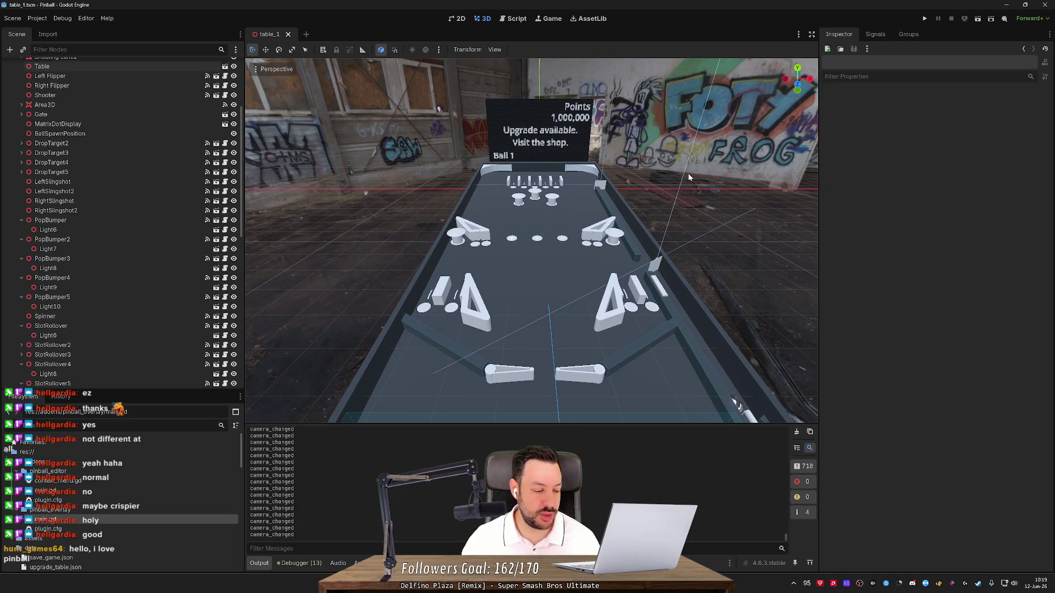
drag(688, 174, 688, 174)
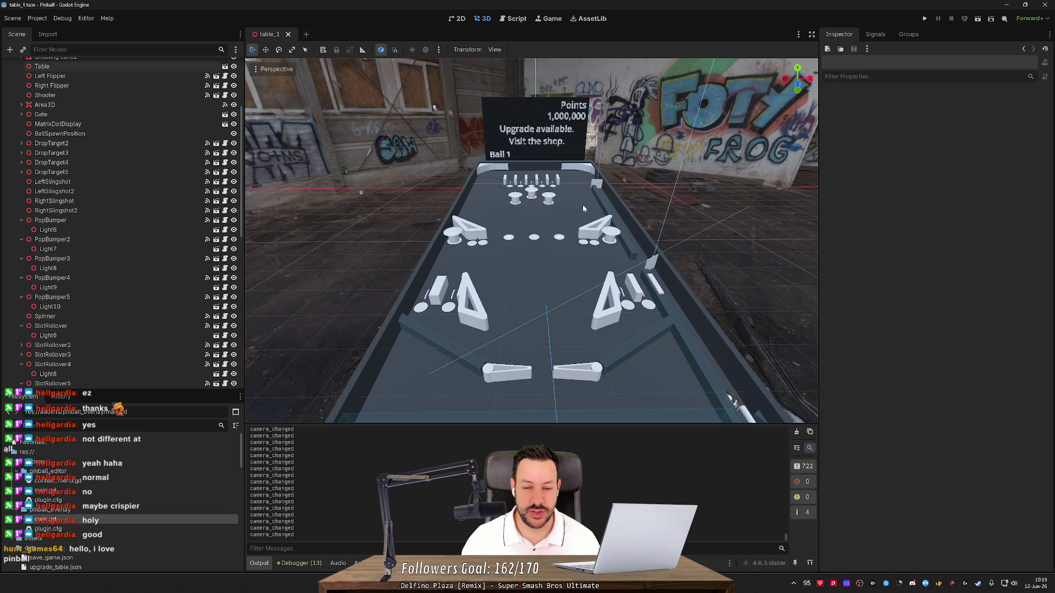
- Box-select all table objects, clear the selection and box-select again to check the ID labels
mouse_move(405, 87)
mouse_down()
mouse_move(444, 158)
mouse_move(731, 392)
mouse_up()
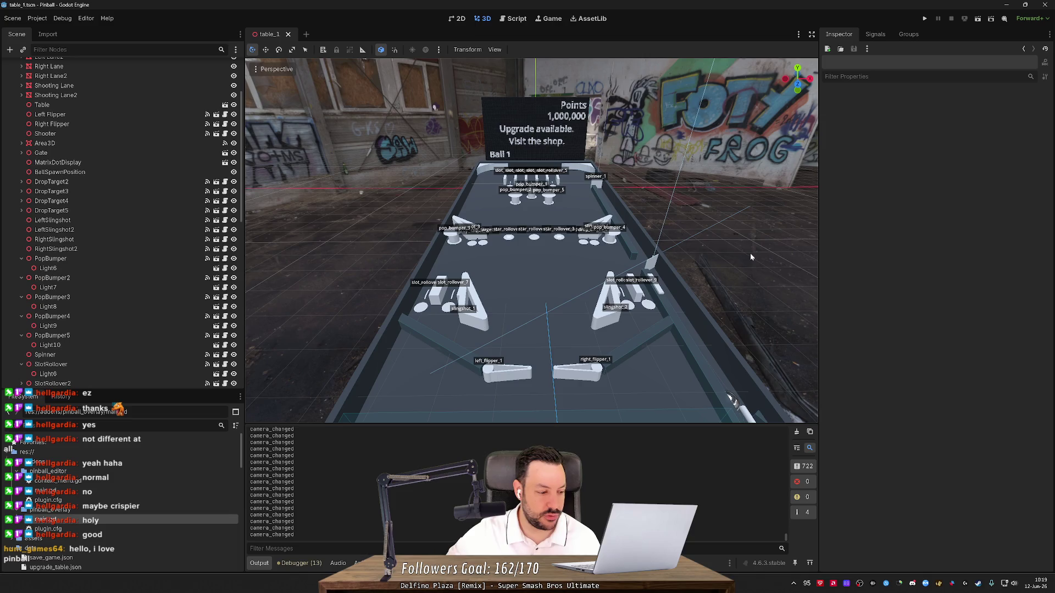
mouse_move(383, 88)
mouse_down()
mouse_move(536, 203)
mouse_move(752, 414)
mouse_move(749, 399)
mouse_up()
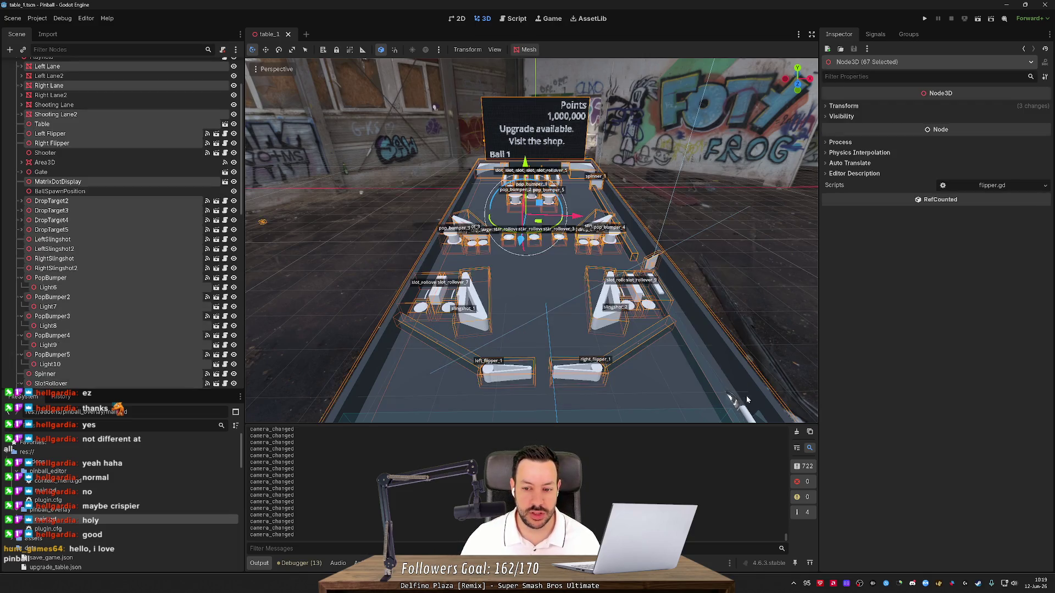
click(697, 245)
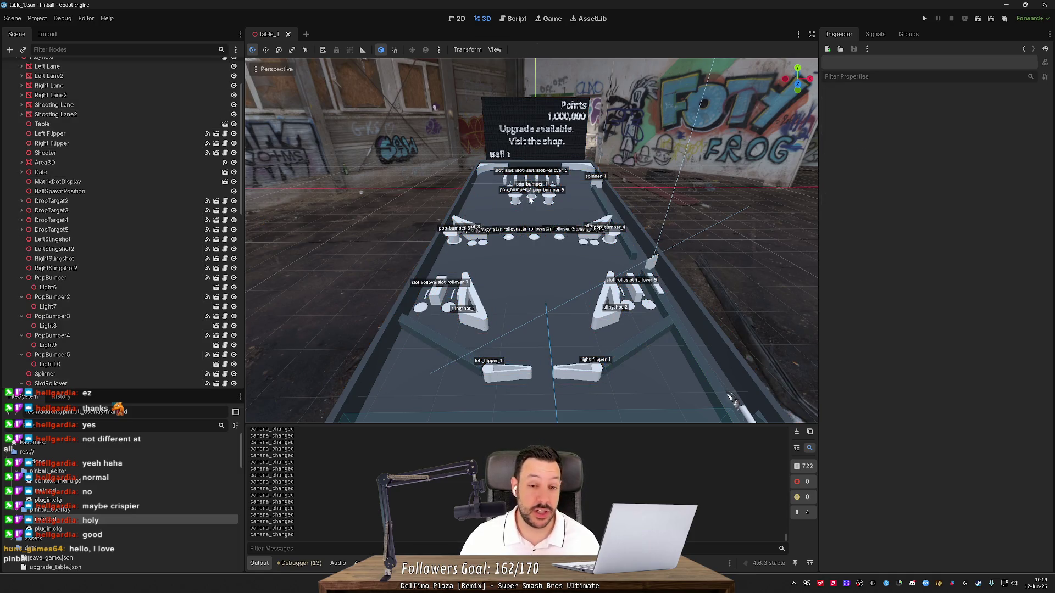
mouse_move(389, 104)
mouse_down()
mouse_move(776, 385)
mouse_move(763, 387)
mouse_up()
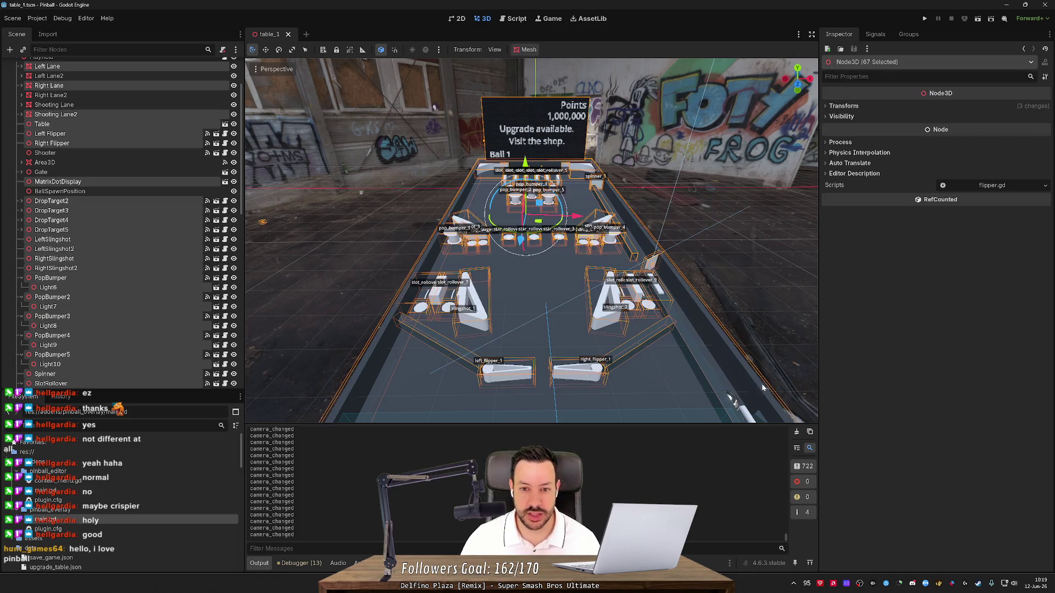
click(710, 305)
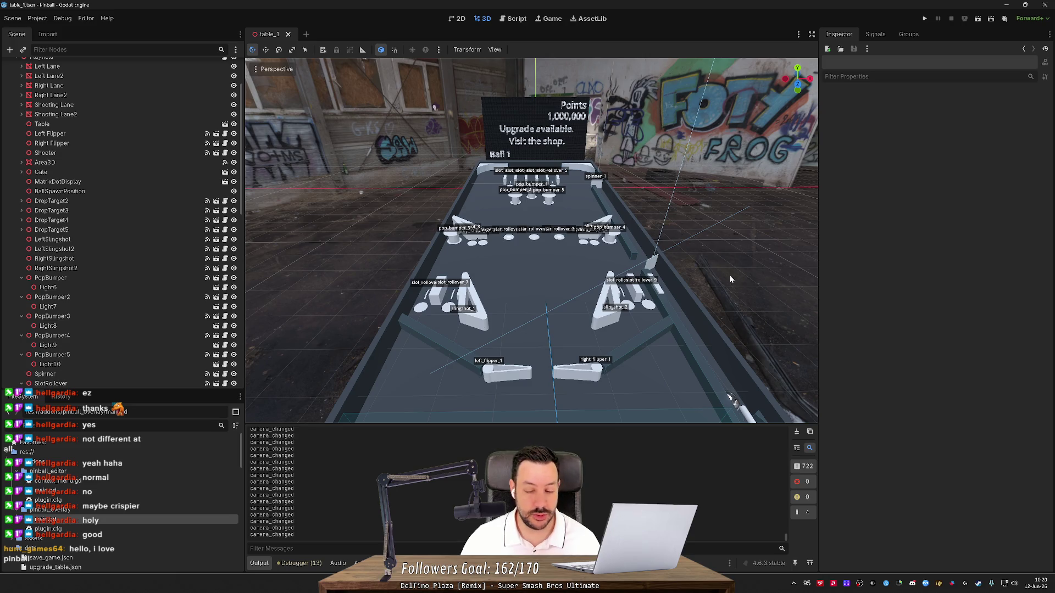
mouse_move(398, 140)
mouse_down()
mouse_move(734, 370)
mouse_move(699, 396)
mouse_up()
- Fly the viewport camera around the pinball table with WASD and Q freelook, watching the ID labels
click(745, 300)
key(w)
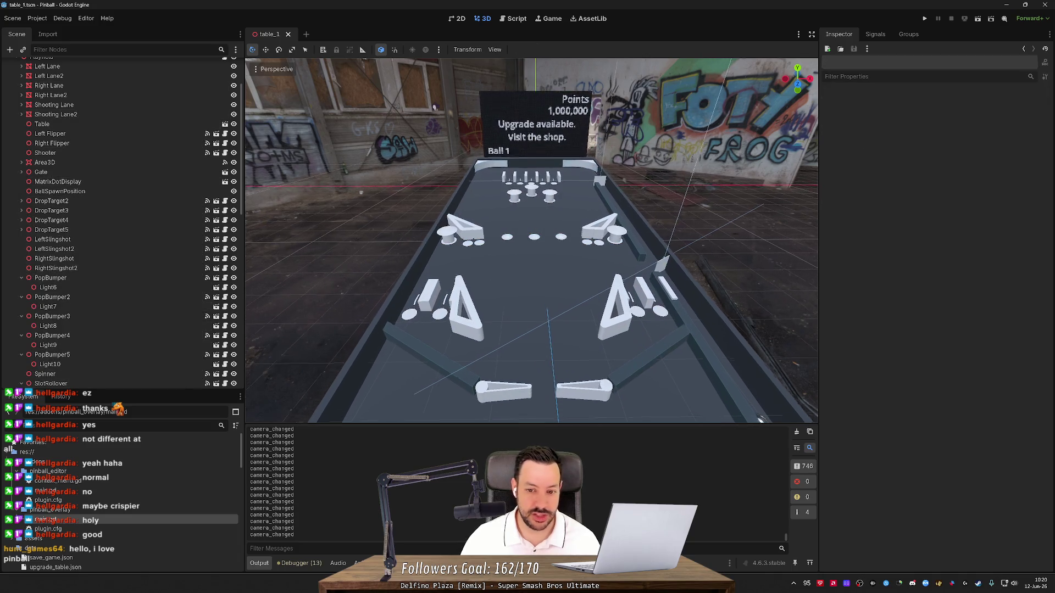
key(w)
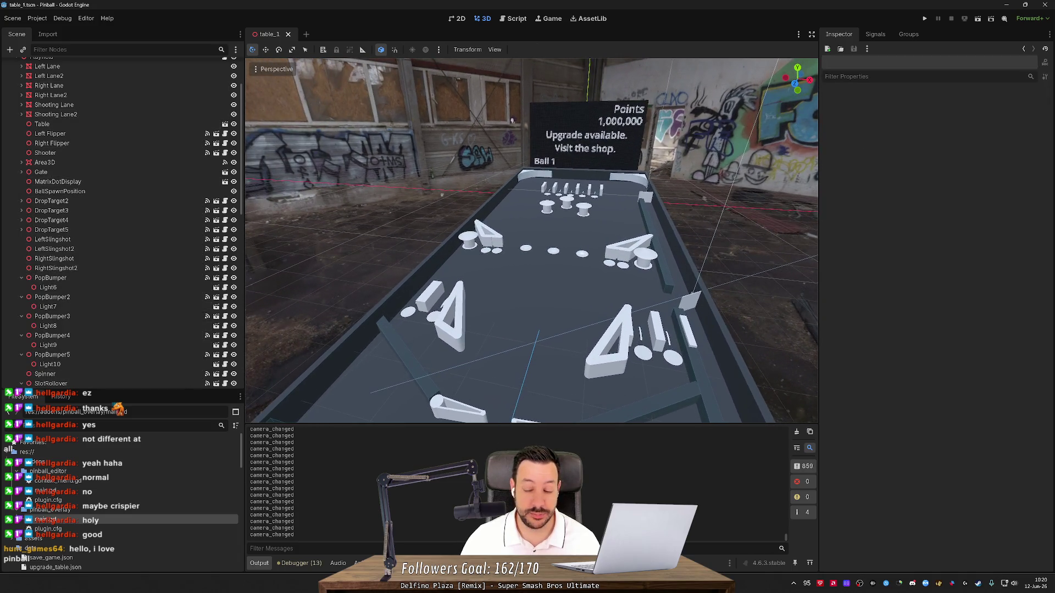
key(s)
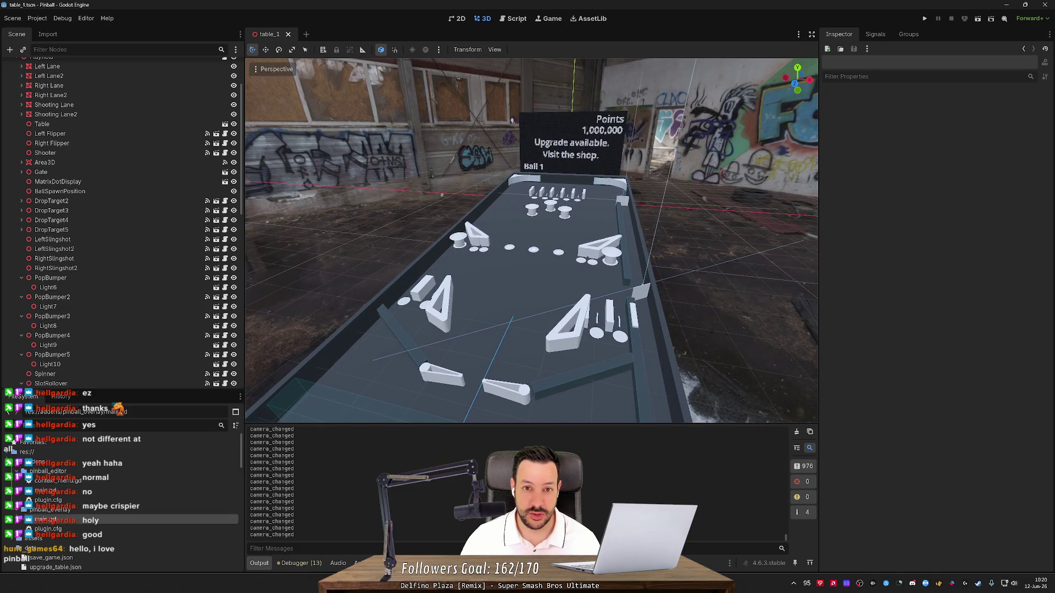
key(a)
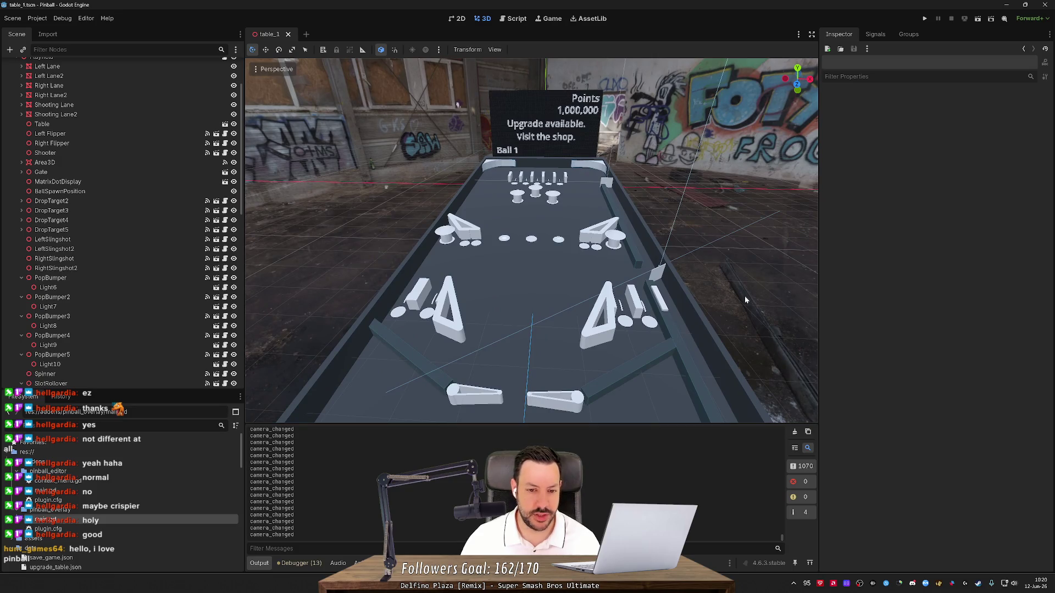
key(a)
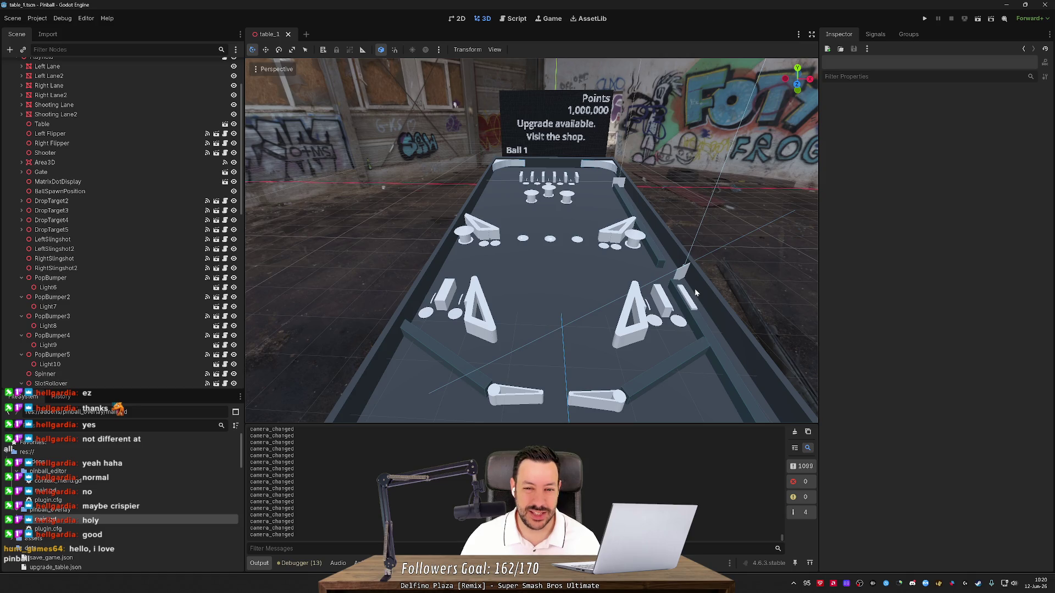
key(q)
key(w)
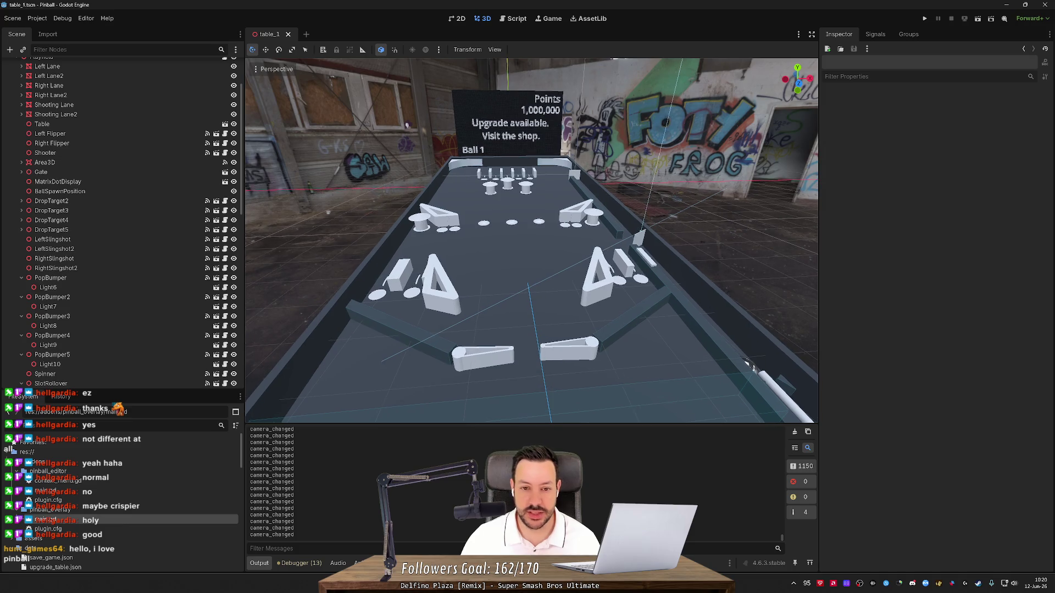
key(a)
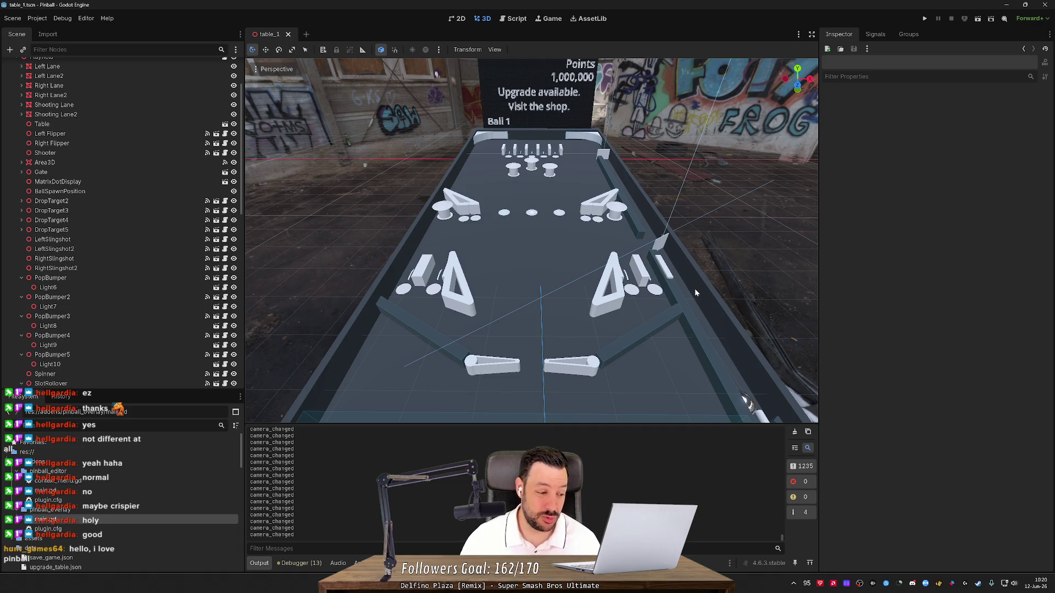
key(s)
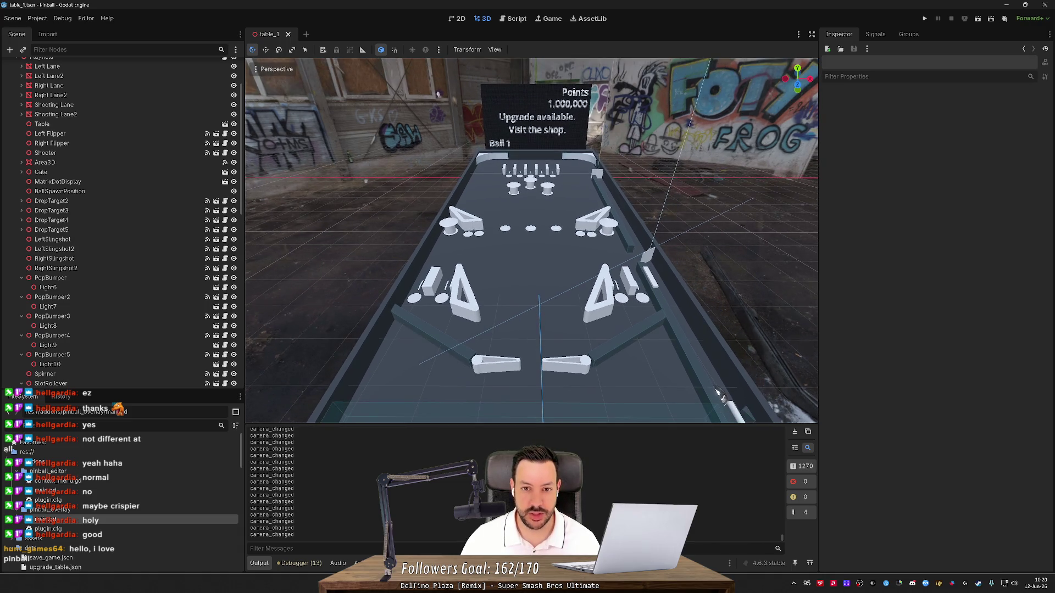
key(w)
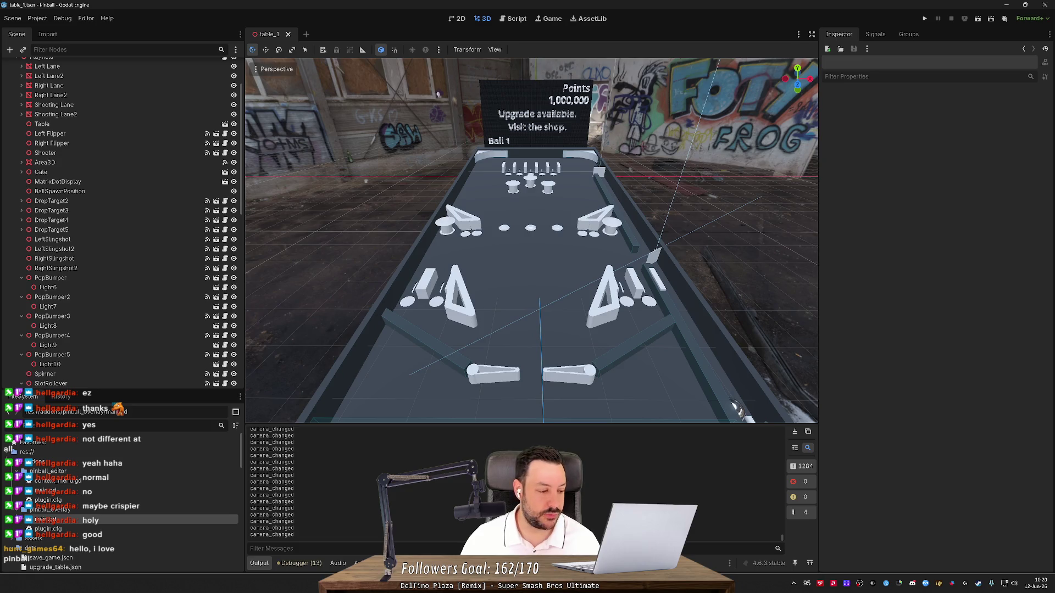
key(s)
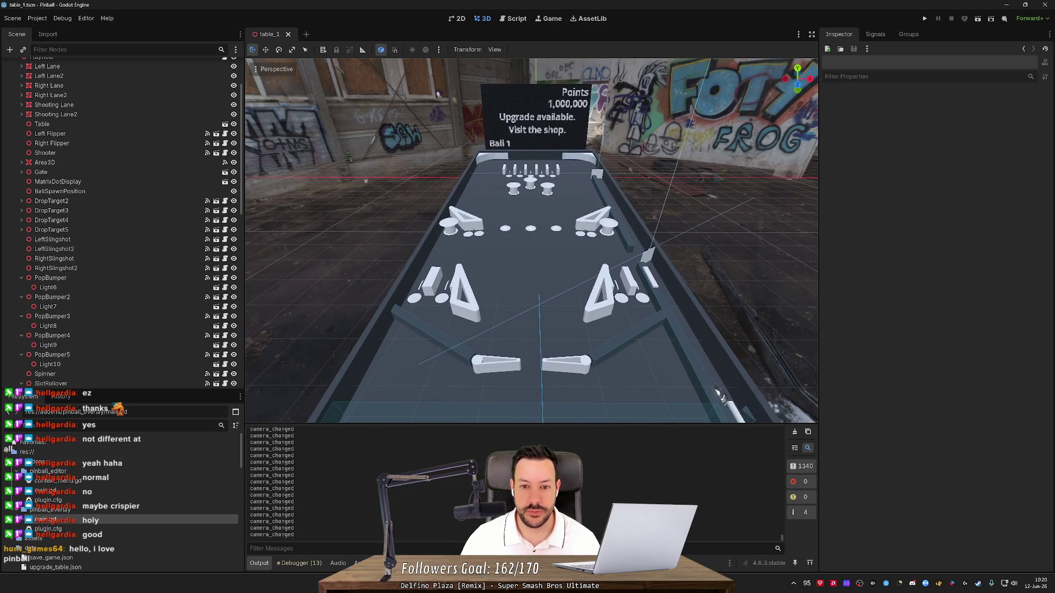
- Repeatedly box-select all 68 table nodes and clear the selection to trigger label redraw
mouse_move(369, 104)
mouse_down()
mouse_move(769, 420)
mouse_move(745, 413)
mouse_up()
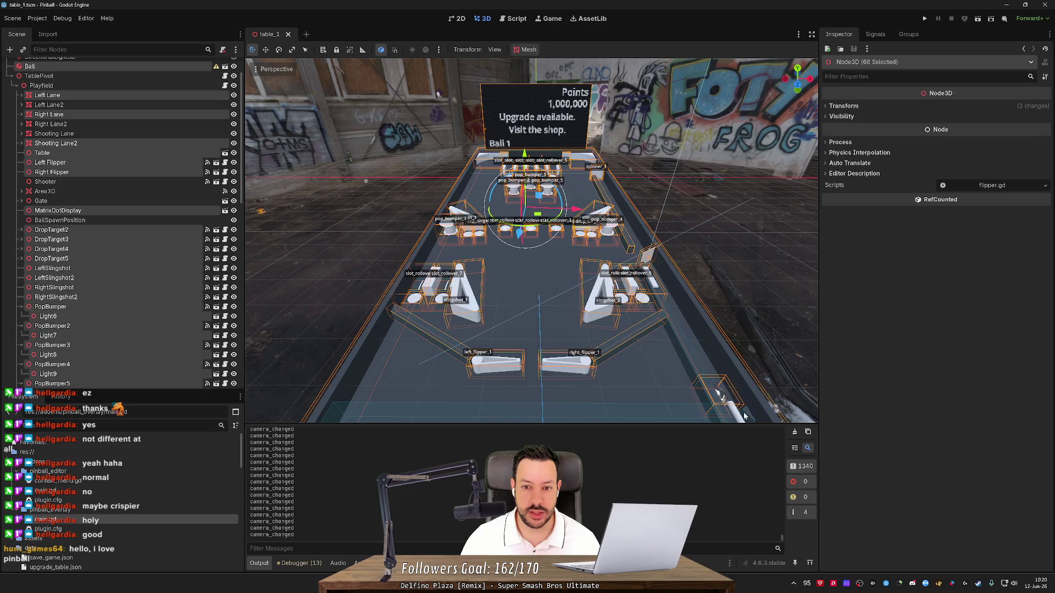
mouse_move(385, 89)
mouse_down()
mouse_move(704, 392)
mouse_move(737, 335)
mouse_up()
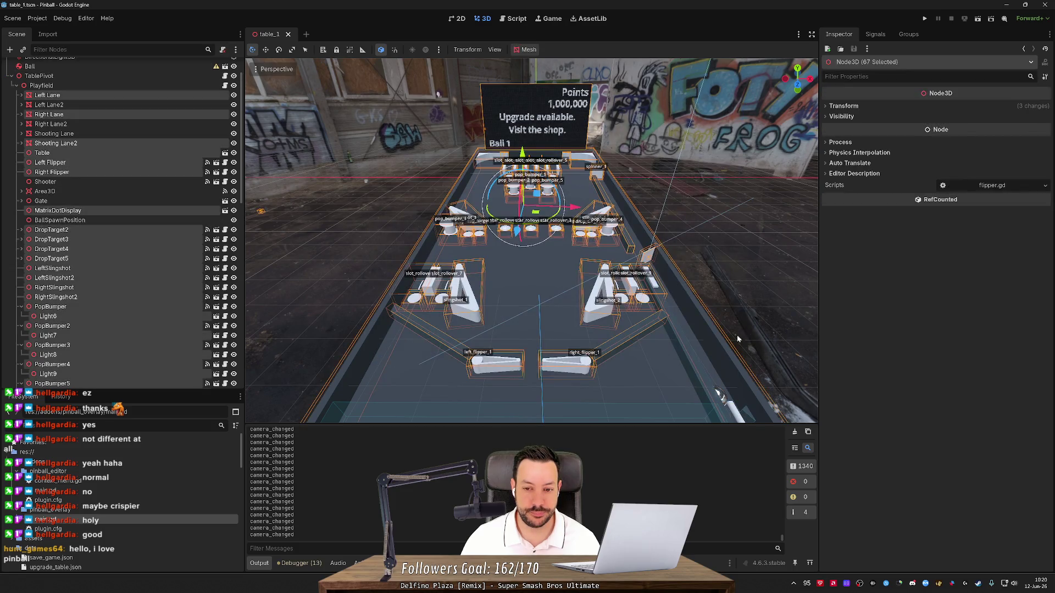
click(365, 102)
mouse_move(365, 102)
mouse_down()
mouse_move(755, 396)
mouse_move(757, 354)
mouse_up()
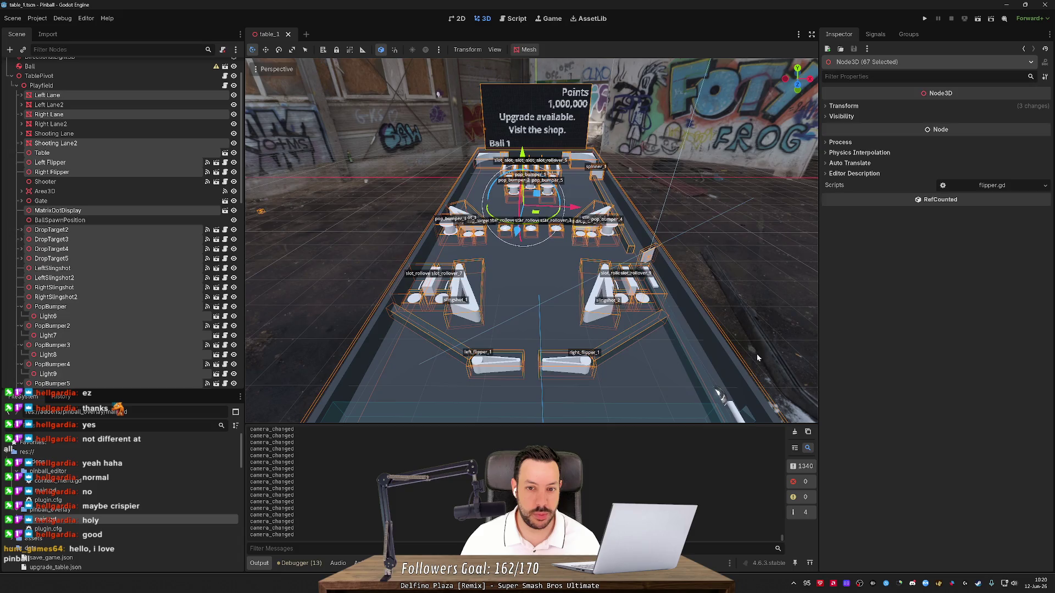
click(775, 314)
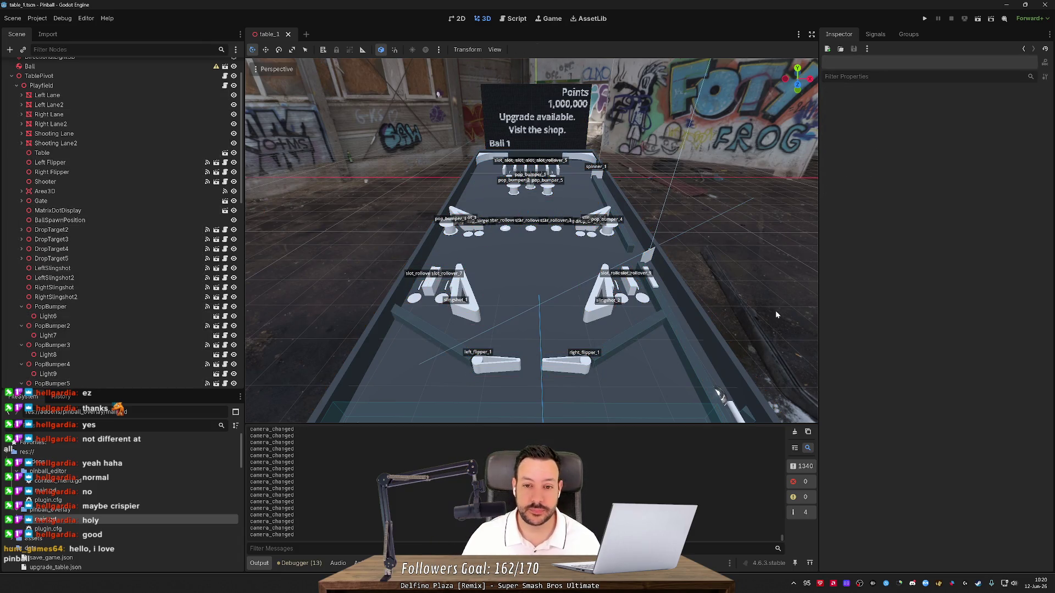
mouse_move(366, 104)
mouse_down()
mouse_move(753, 396)
mouse_move(390, 134)
mouse_move(757, 417)
mouse_up()
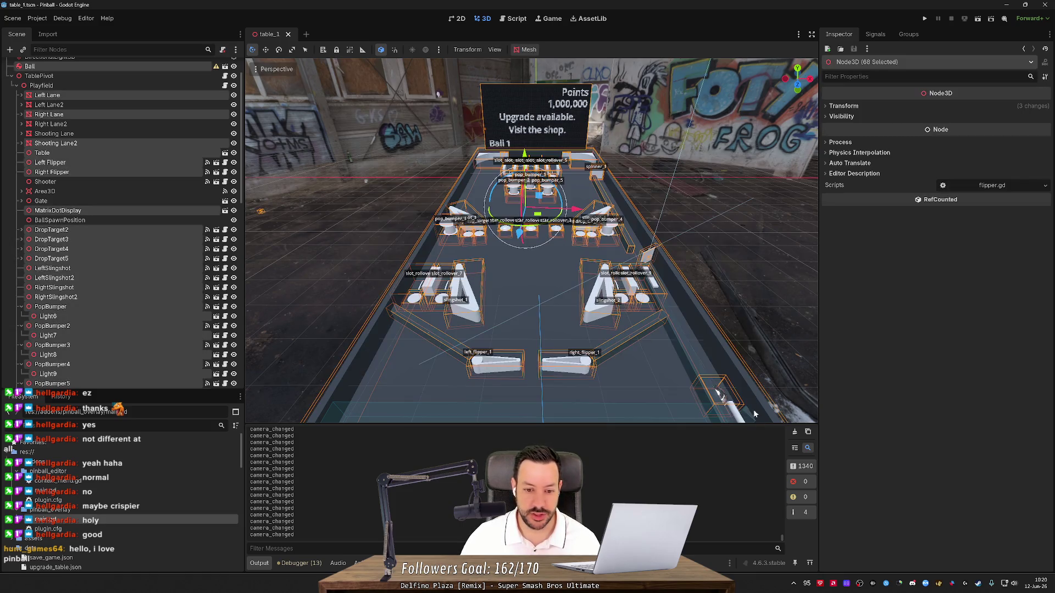
click(350, 194)
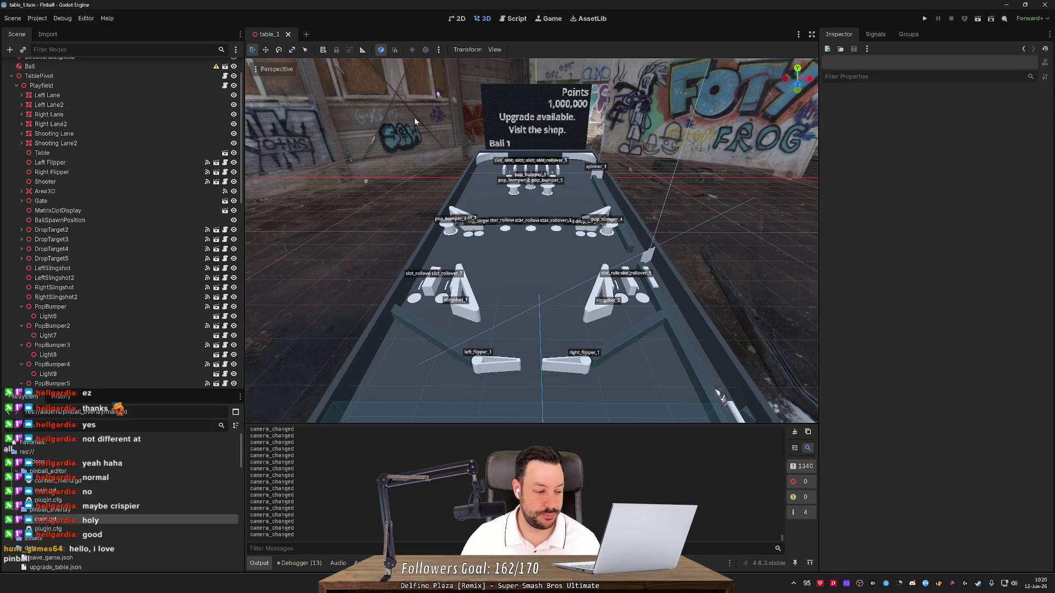
mouse_move(336, 98)
mouse_down()
mouse_move(735, 419)
mouse_move(771, 421)
mouse_up()
click(697, 266)
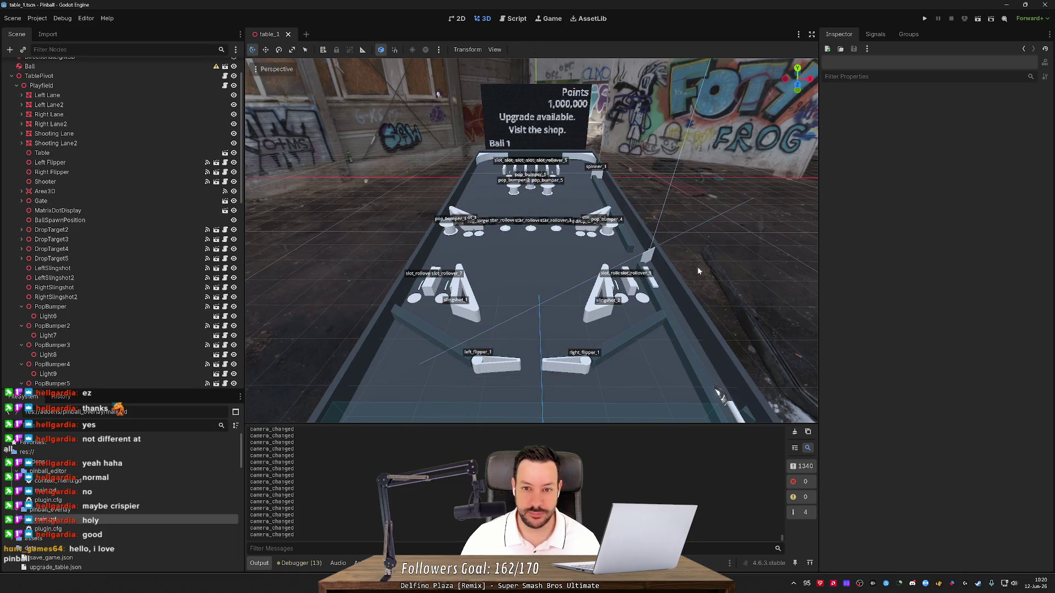
- Orbit to a level view of the table, clear the Output log of camera messages, and reopen main.gd
mouse_move(256, 113)
mouse_down()
mouse_move(298, 188)
mouse_move(449, 172)
mouse_move(434, 125)
mouse_up()
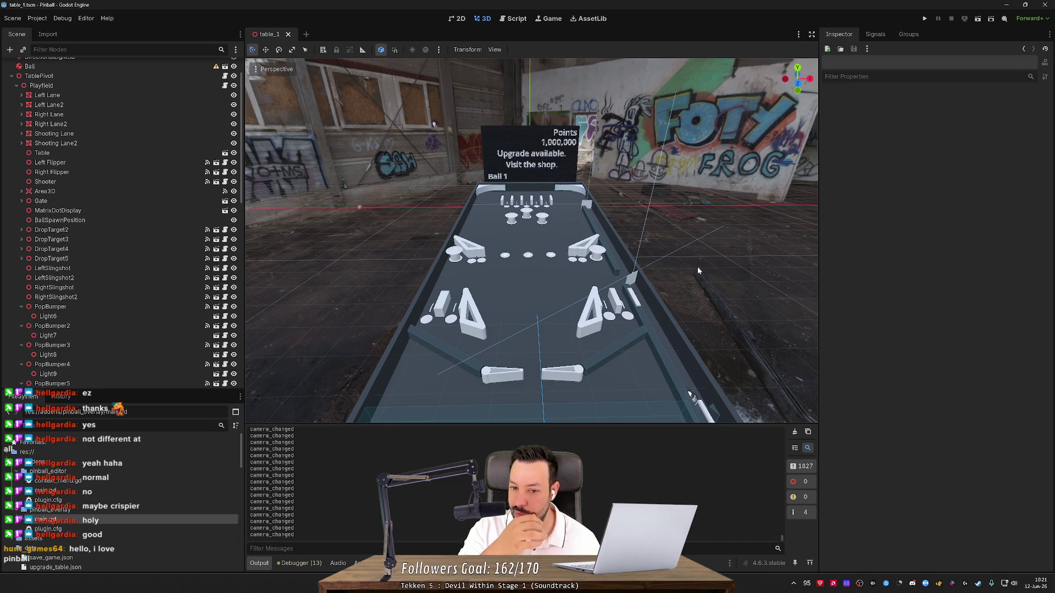
scroll(631, 228, up, 3)
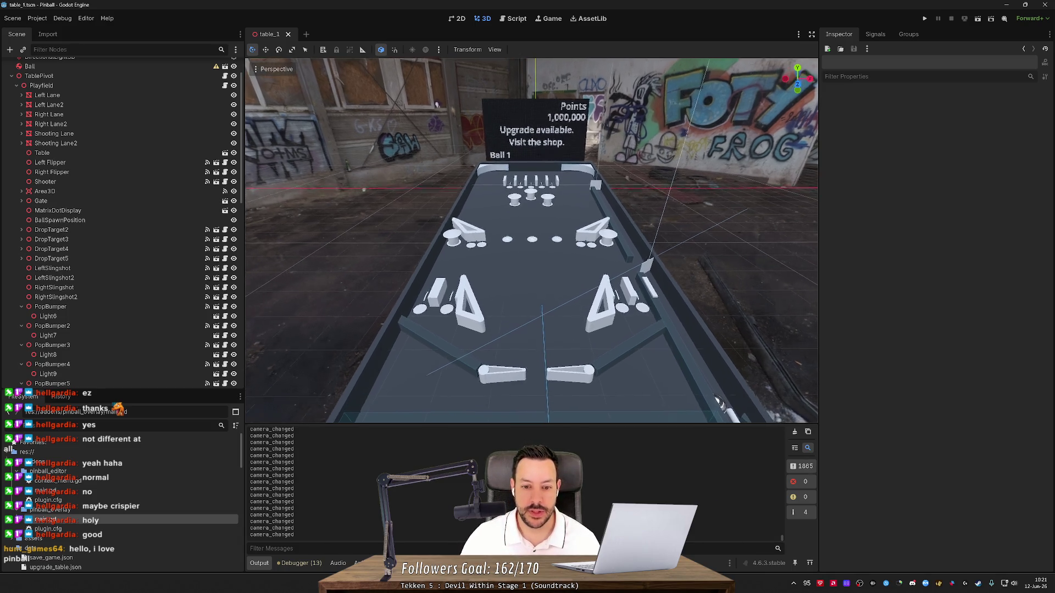
scroll(531, 241, down, 2)
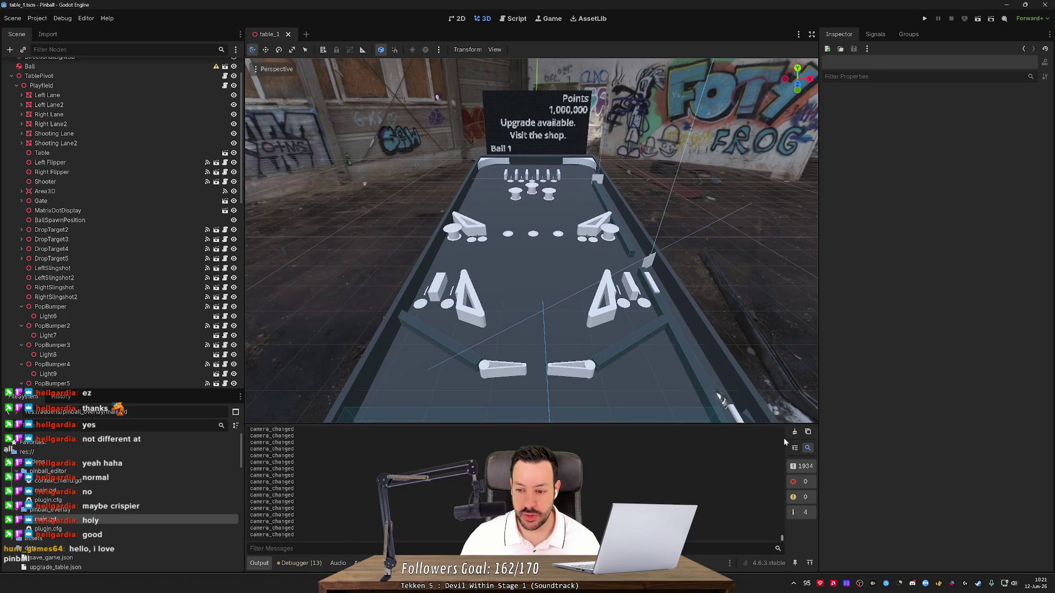
click(797, 433)
scroll(677, 297, up, 2)
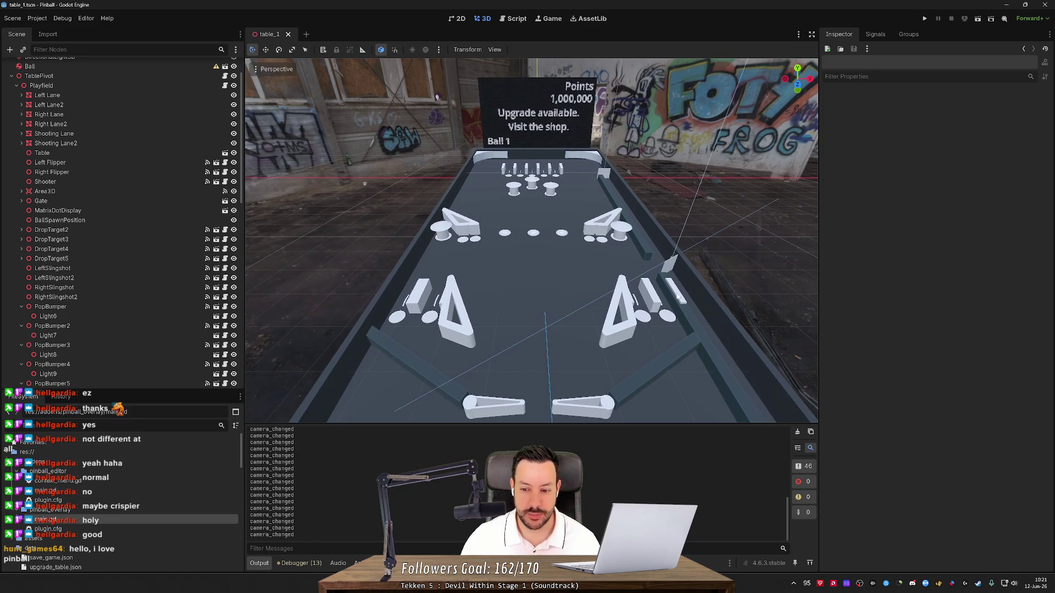
click(797, 433)
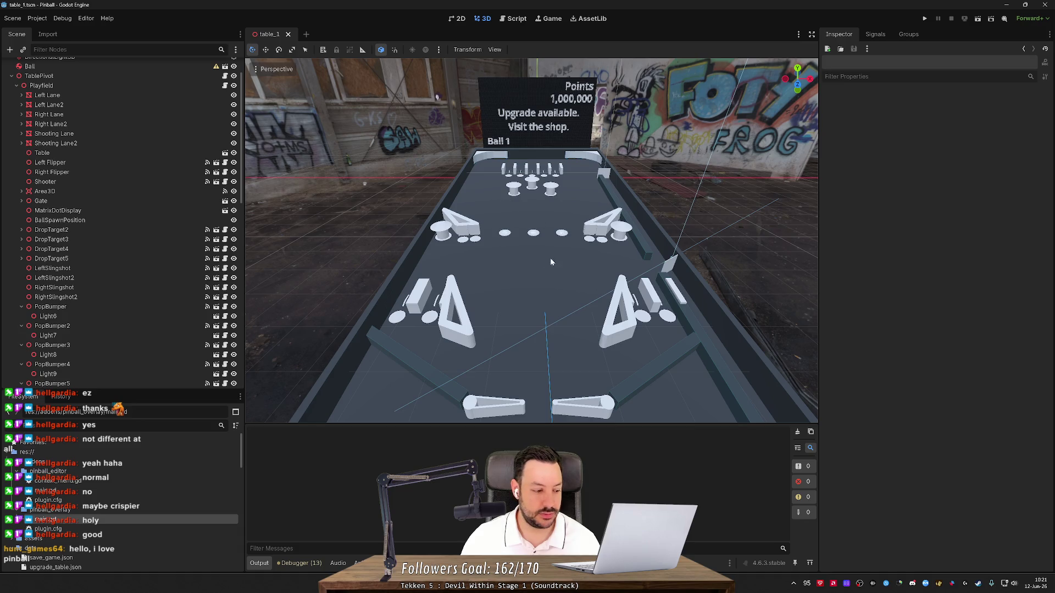
scroll(551, 262, down, 2)
click(798, 432)
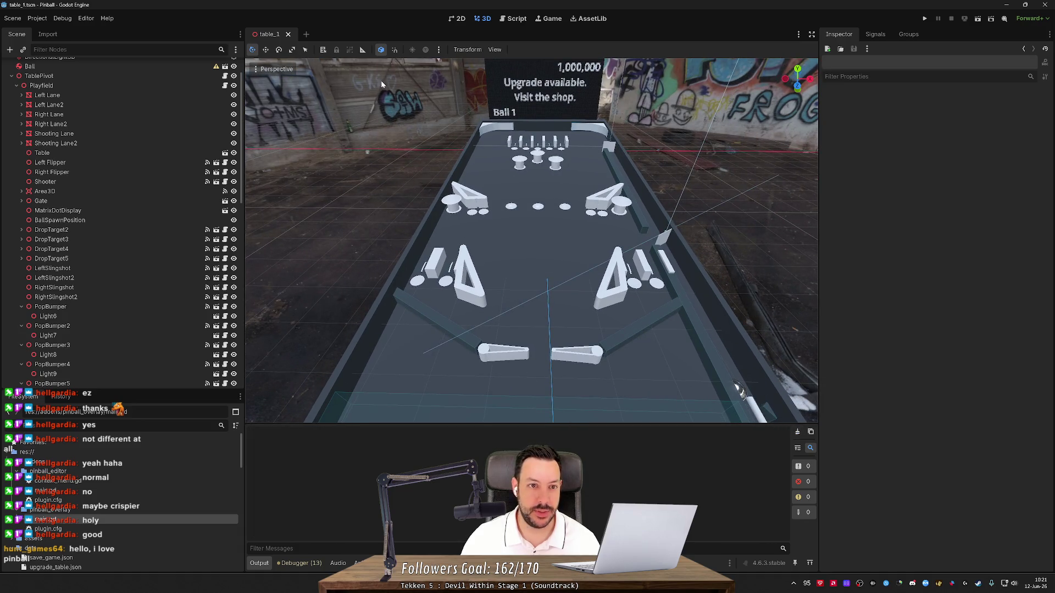
click(516, 19)
scroll(572, 231, up, 13)
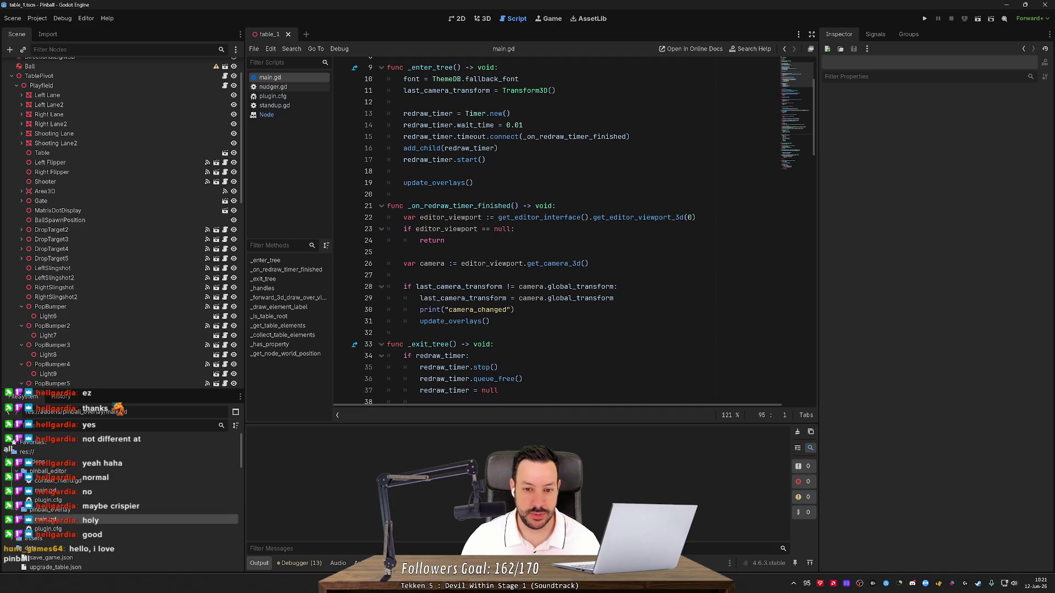
- Check the EditorPlugin docs and locate the update_overlays calls on lines 31 and 39
drag(514, 309, 615, 298)
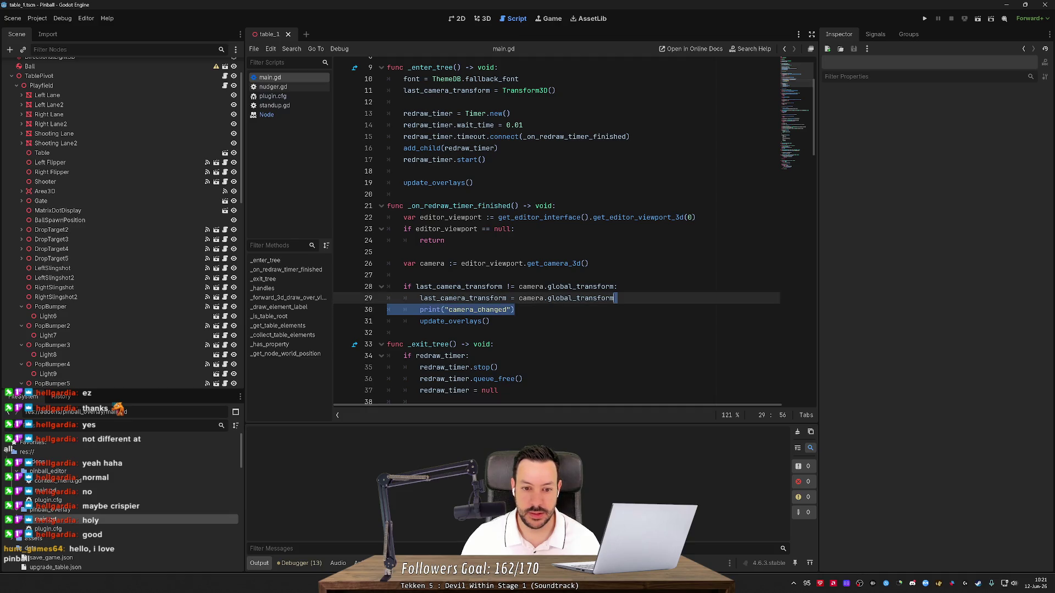
ctrl+click(464, 321)
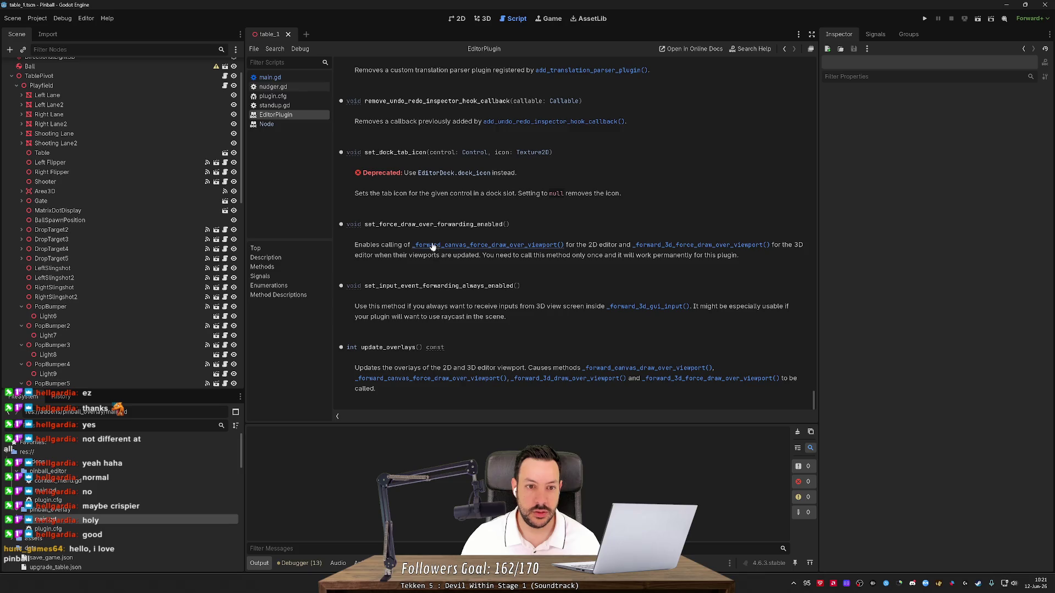
key(alt+Left)
scroll(555, 231, down, 4)
double_click(451, 190)
scroll(555, 231, down, 3)
scroll(555, 231, down, 2)
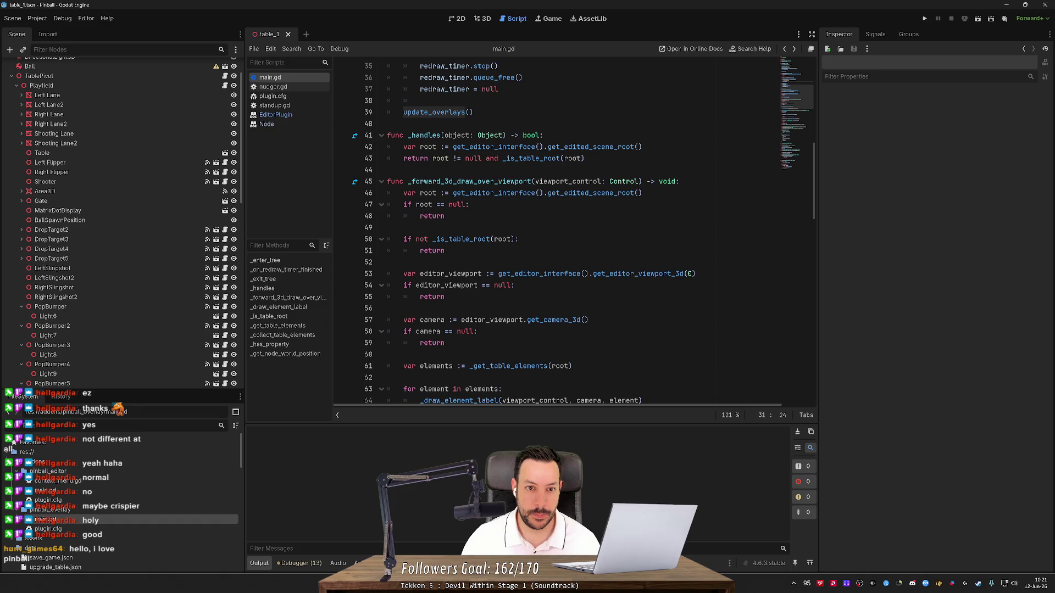
double_click(434, 112)
scroll(555, 230, up, 6)
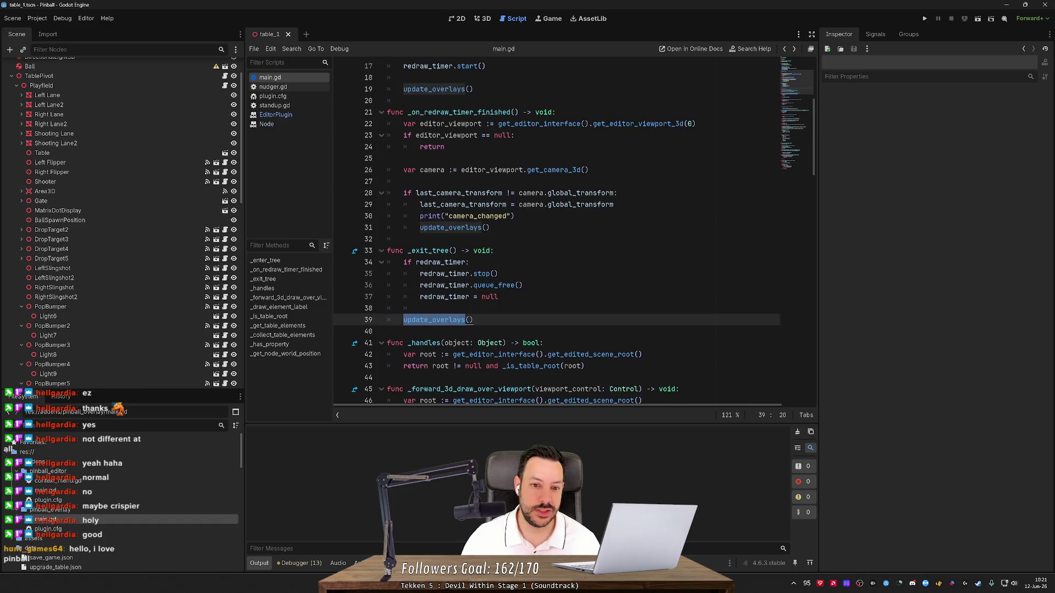
scroll(555, 231, up, 5)
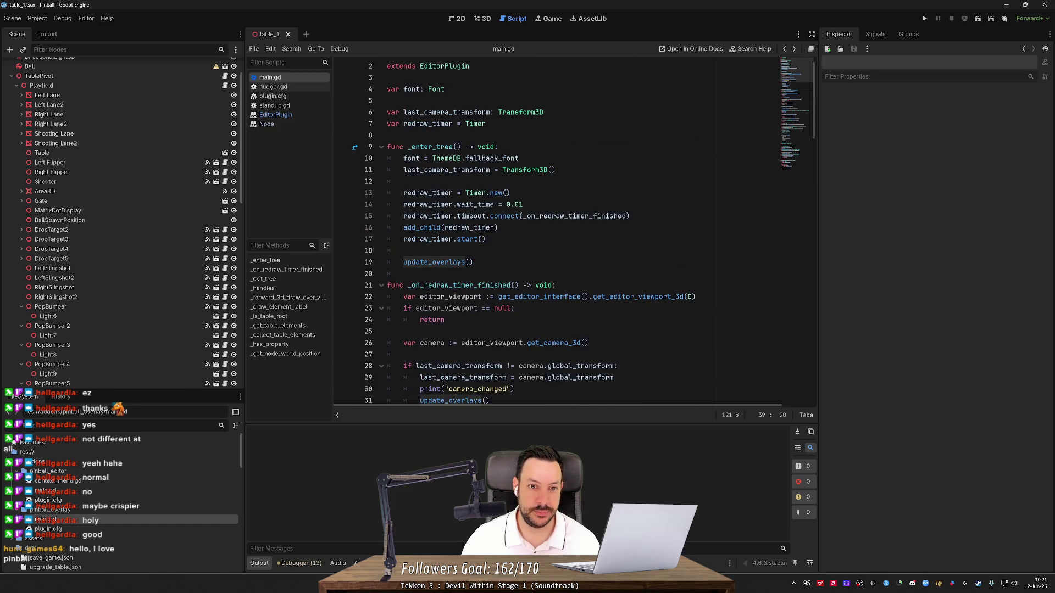
- Add print("enter_tree") after the timer start line in _enter_tree and save
click(404, 250)
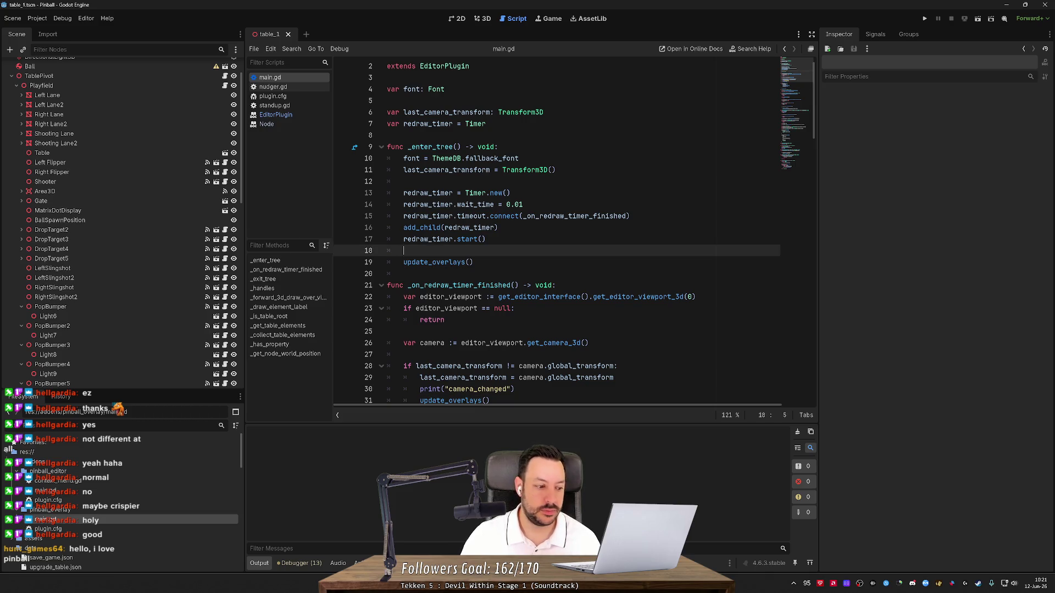
key(Return)
text(print("enter_)
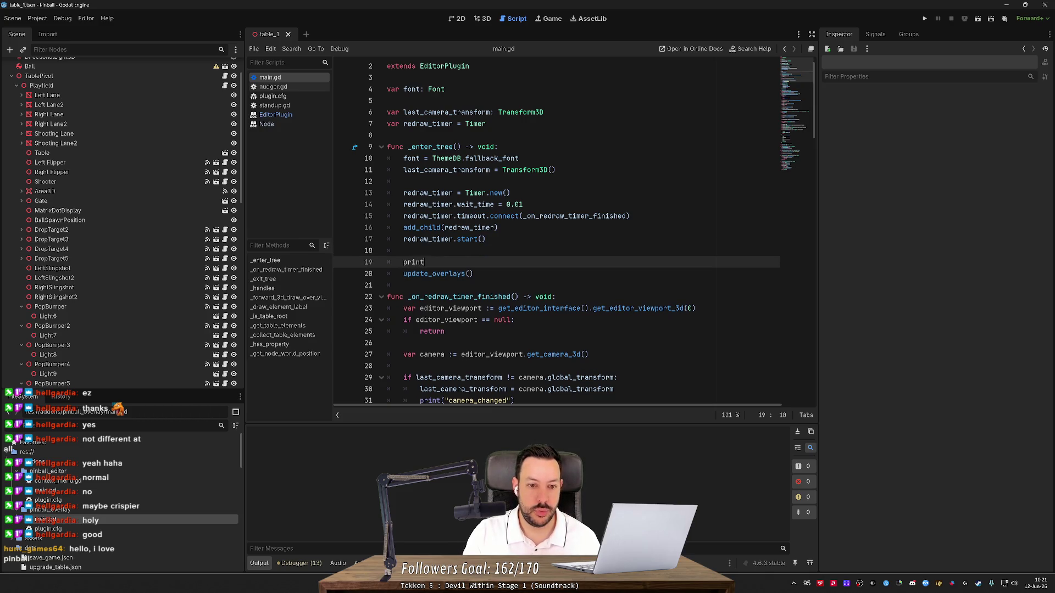
text(tree")
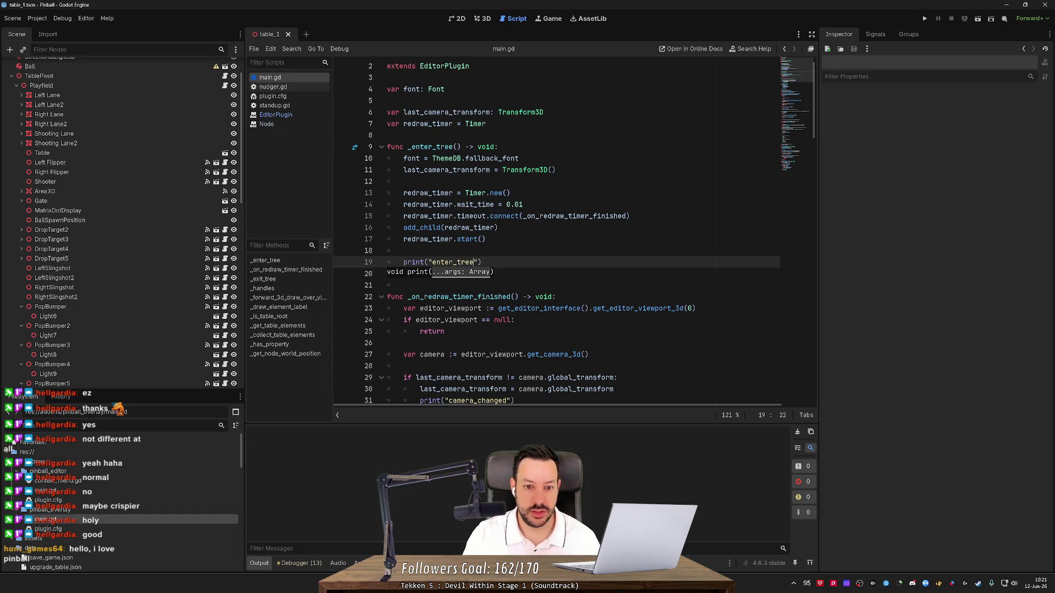
text())
key(ctrl+s)
- Add print("exit_tree") inside _exit_tree
click(403, 251)
scroll(556, 230, down, 6)
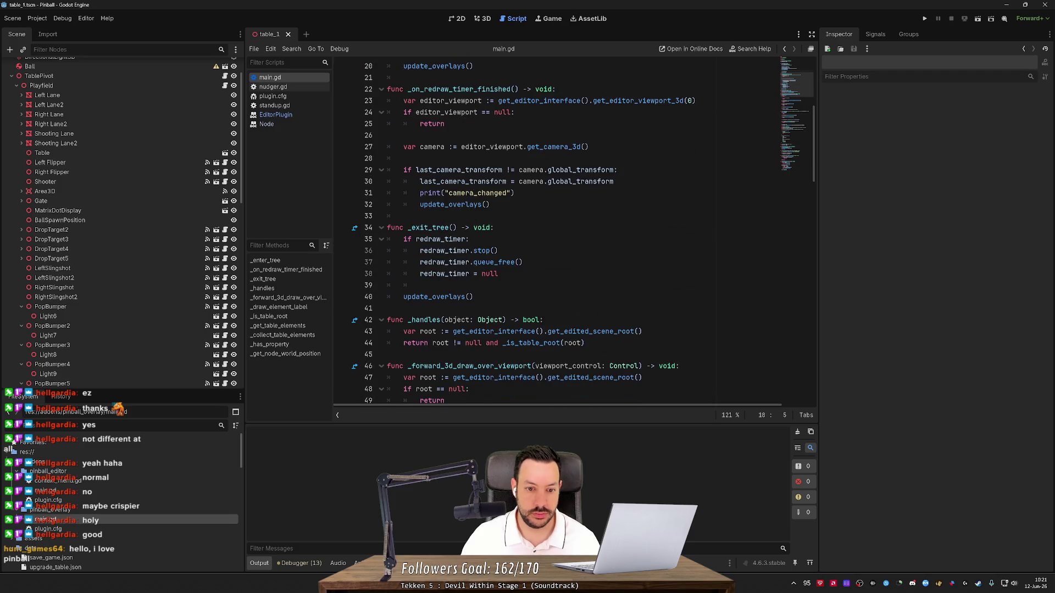
click(407, 286)
key(Return)
text(print("enter_tree"))
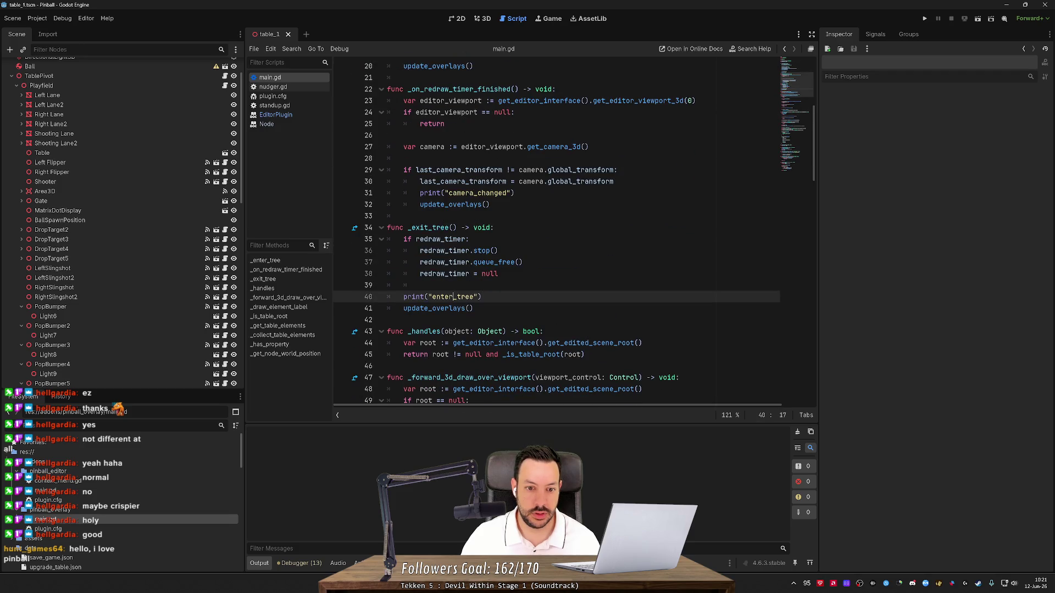
key(BackSpace)
key(BackSpace)
key(BackSpace)
text(exit)
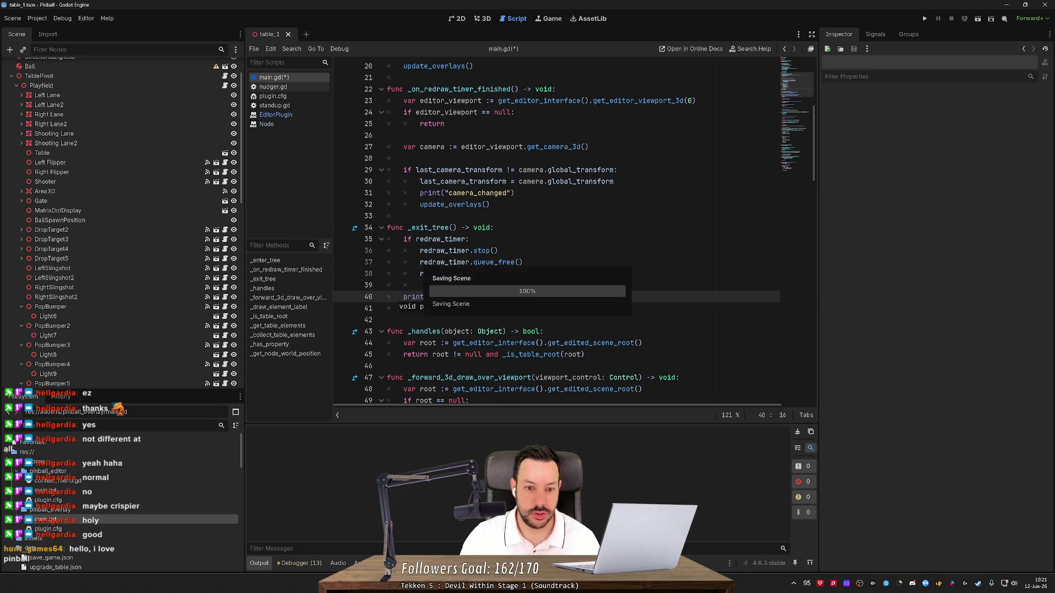
click(498, 273)
- Search main.gd for update_overlays and check the timer wait time, then view the 3D table
scroll(556, 231, down, 5)
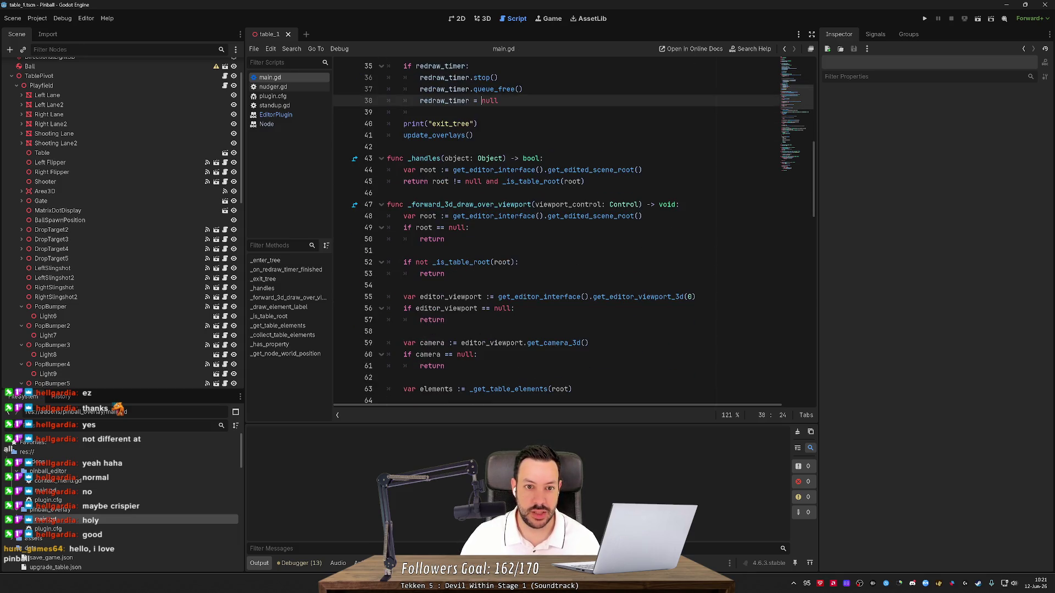
double_click(434, 136)
key(ctrl+f)
key(Return)
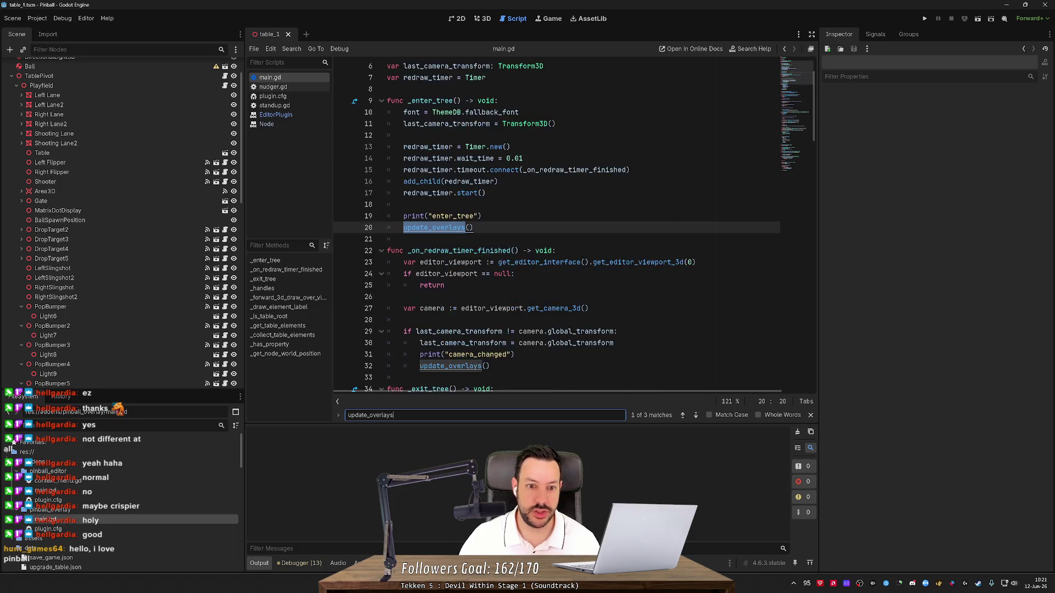
click(522, 159)
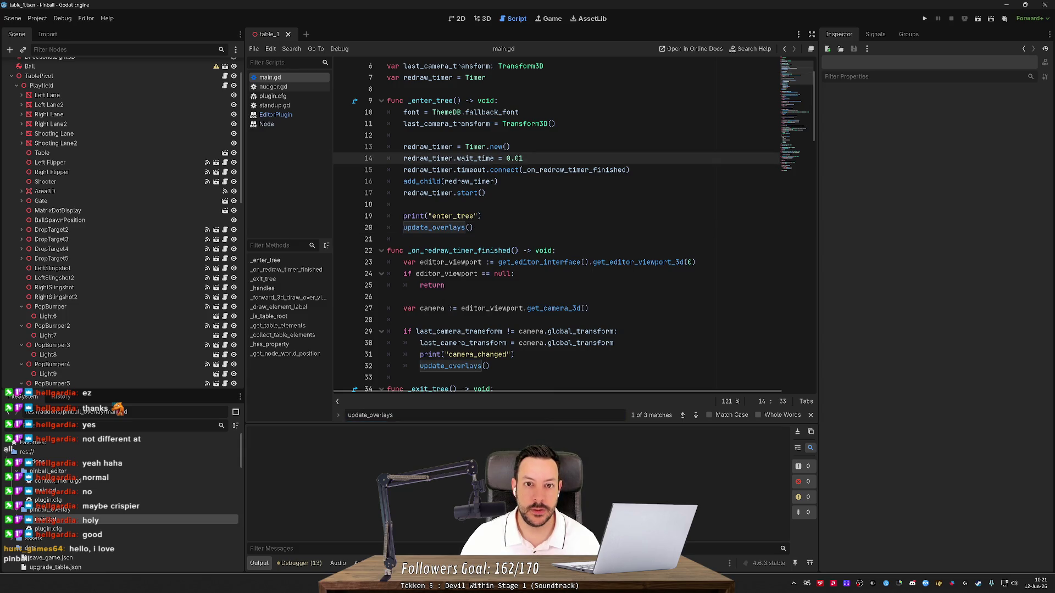
click(485, 19)
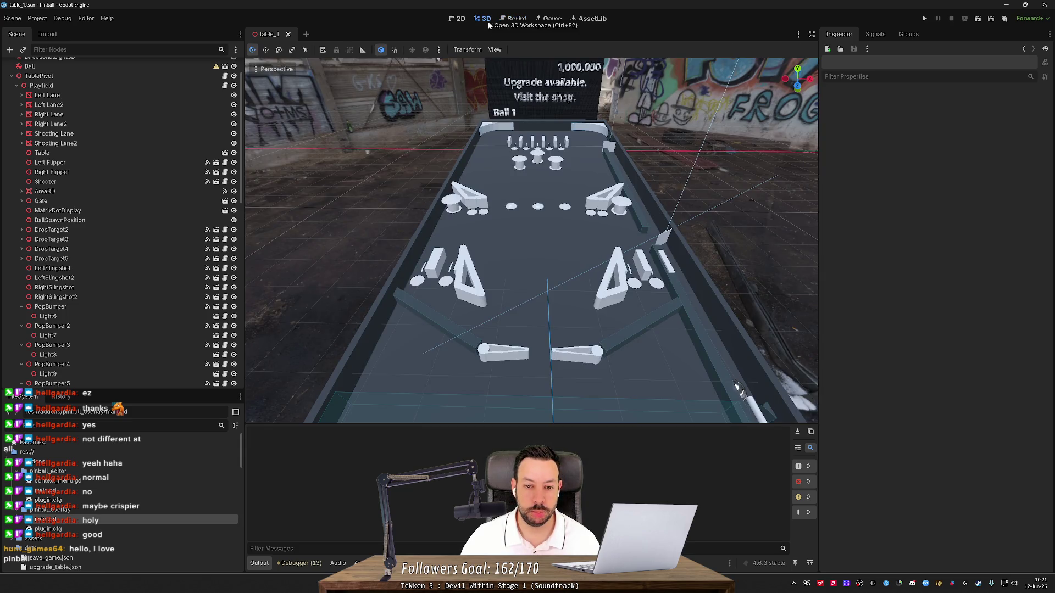
- Orbit toward the table, clear the Output log, and select LeftSlingshot2
scroll(690, 324, up, 2)
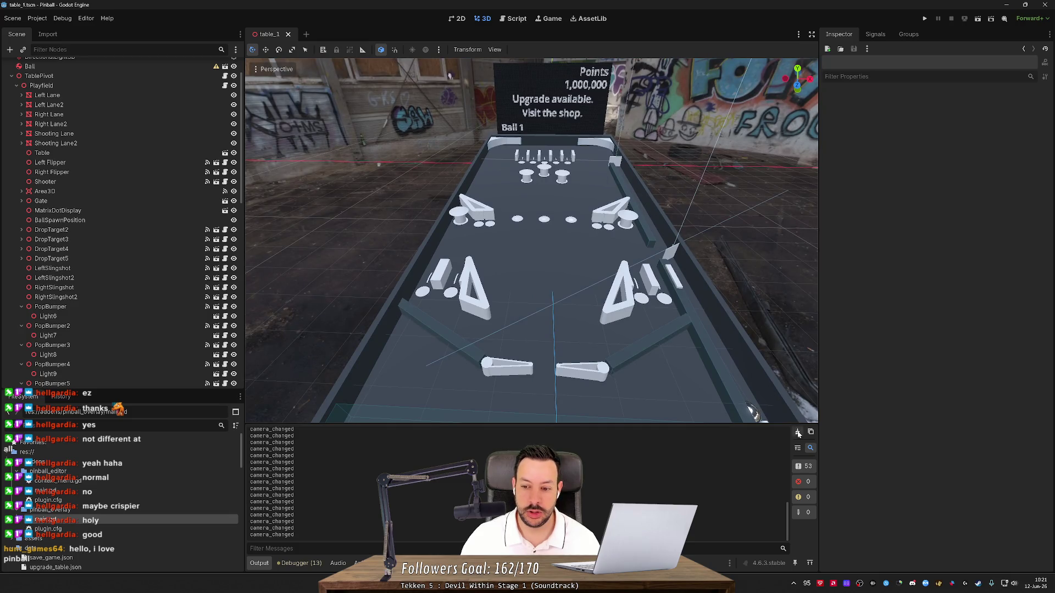
click(798, 431)
mouse_move(691, 341)
mouse_down()
mouse_move(663, 348)
mouse_move(582, 328)
mouse_up()
click(798, 432)
click(798, 432)
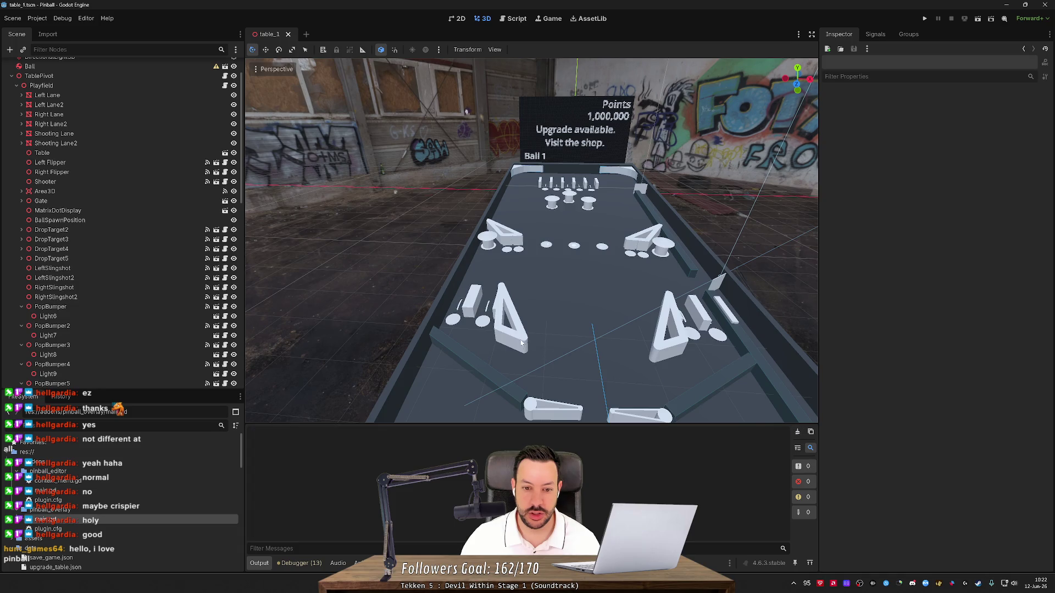
click(508, 339)
- Orbit to a new angle, clear the Output log again, and return to main.gd
drag(509, 339, 651, 483)
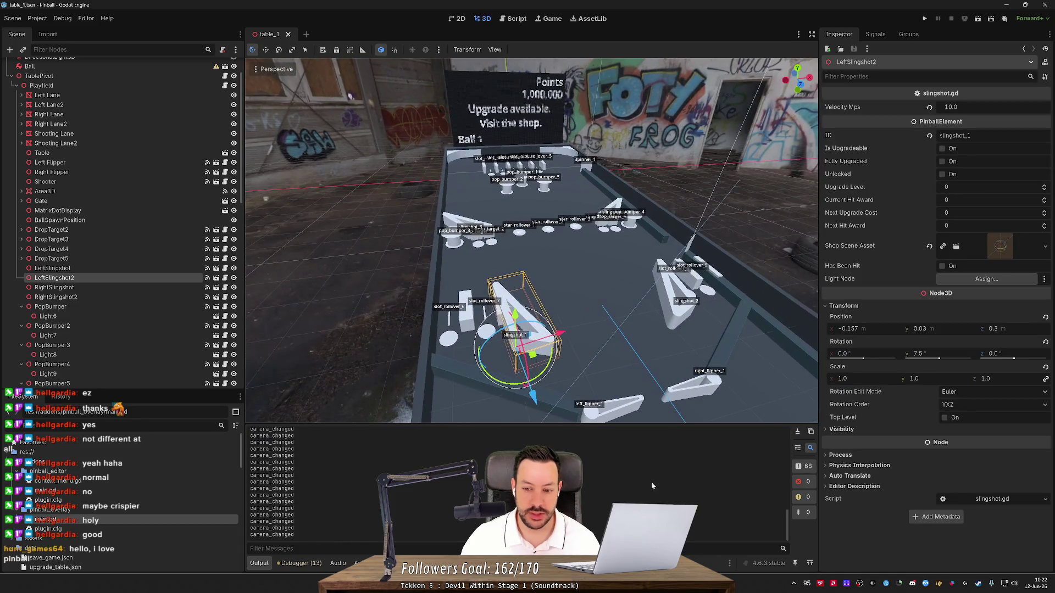
drag(789, 508, 787, 437)
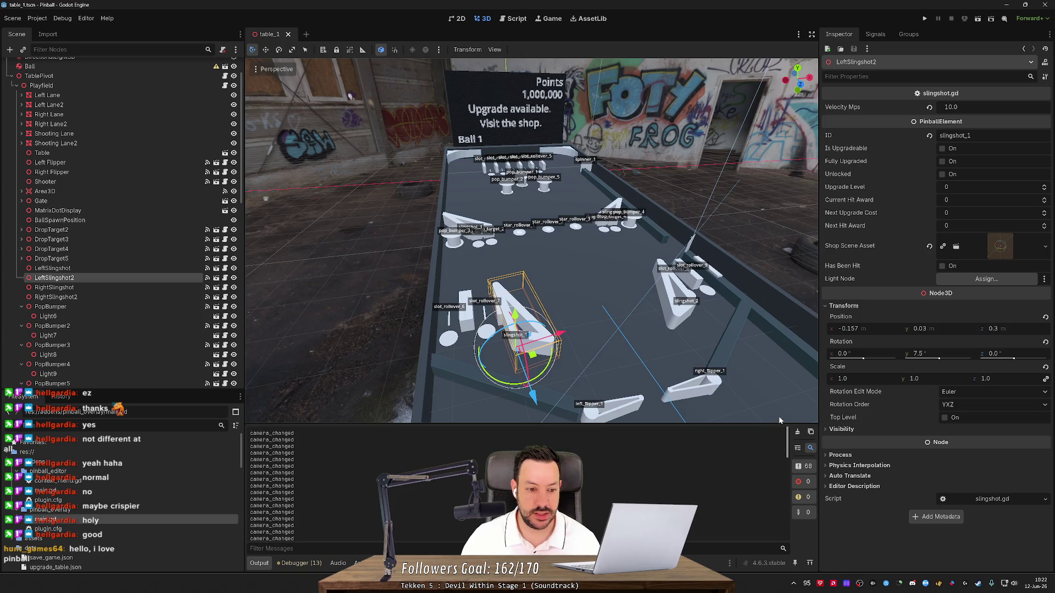
click(798, 432)
scroll(401, 118, up, 5)
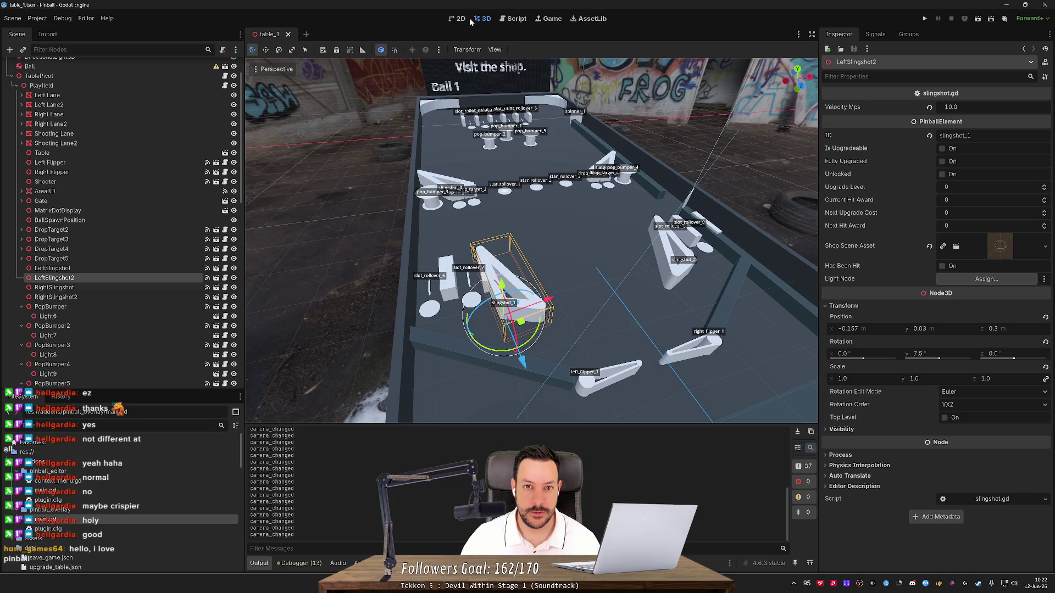
click(517, 20)
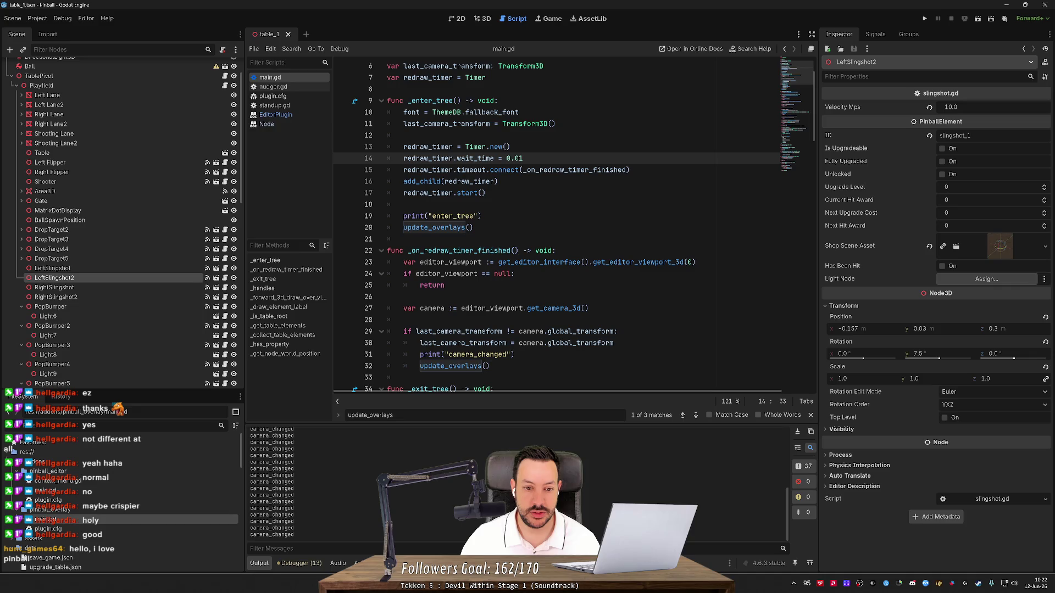
- Try commenting out the camera-change check and dedenting update_overlays(), then undo it
mouse_move(515, 354)
mouse_down()
mouse_move(390, 355)
mouse_move(615, 343)
mouse_move(387, 344)
mouse_move(344, 333)
mouse_up()
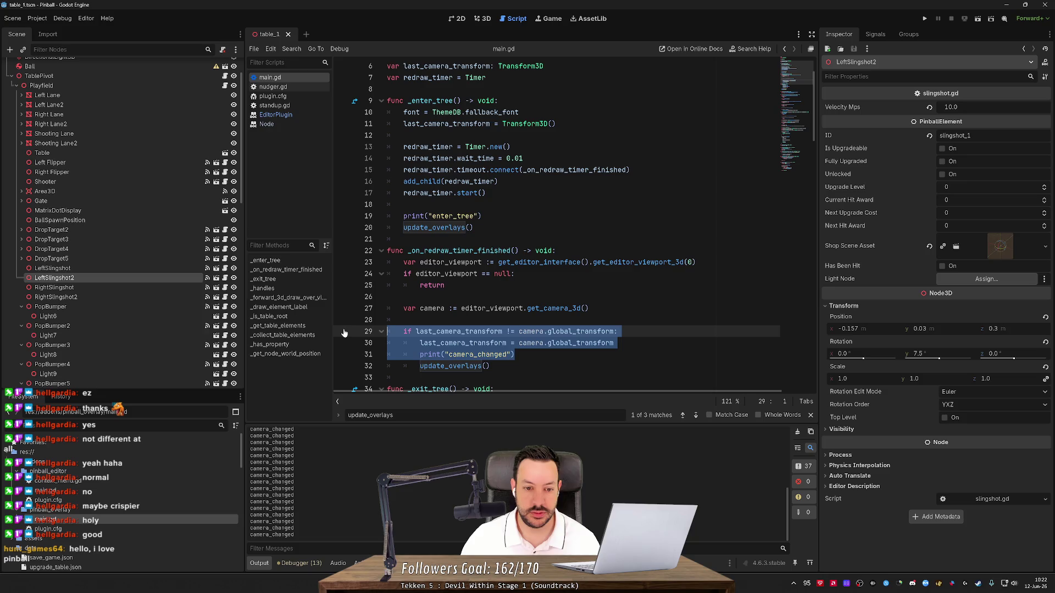
key(ctrl+k)
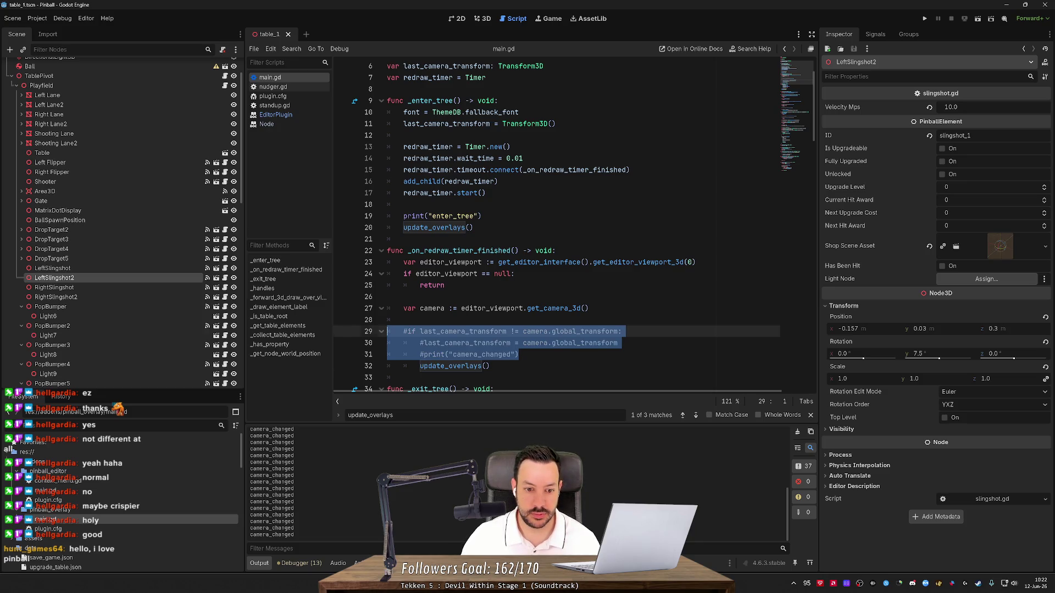
click(420, 366)
key(shift+Tab)
click(466, 343)
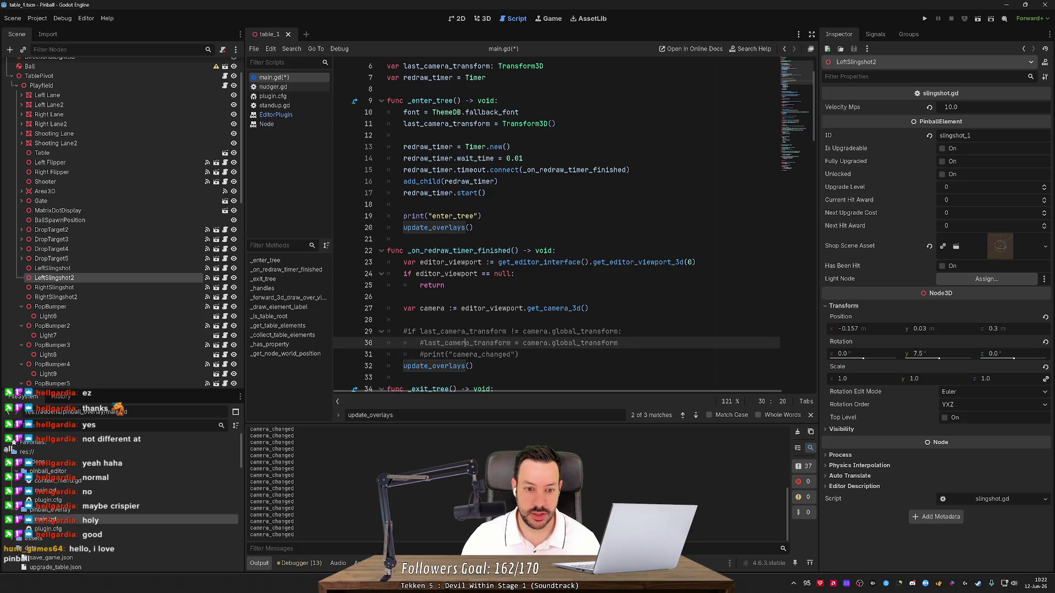
key(ctrl+z)
key(ctrl+z)
- Undo the enter_tree and exit_tree debug print additions
click(506, 355)
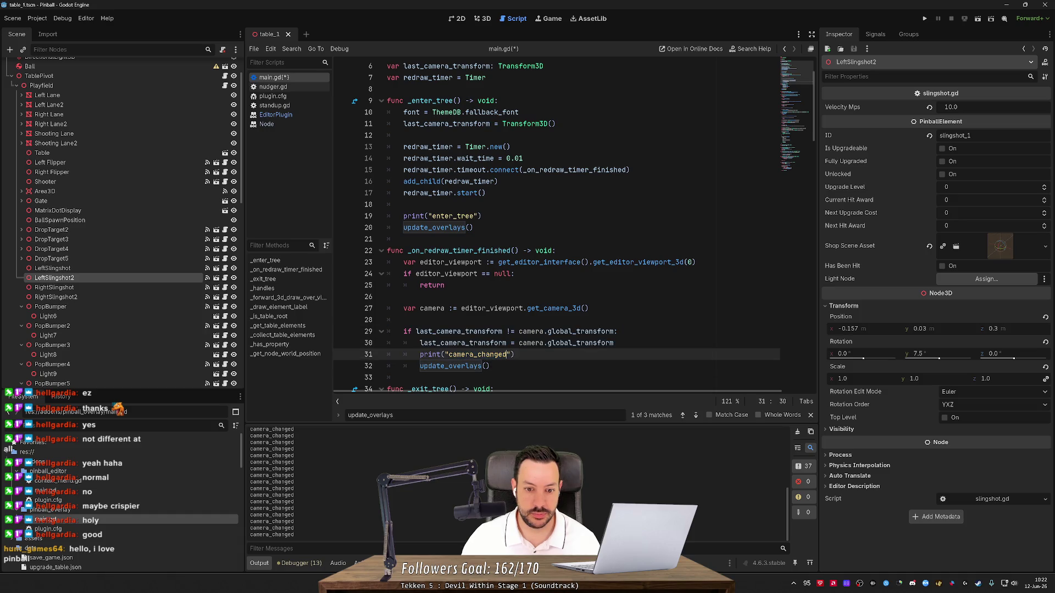
key(ctrl+z)
key(ctrl+z)
key(ctrl+z)
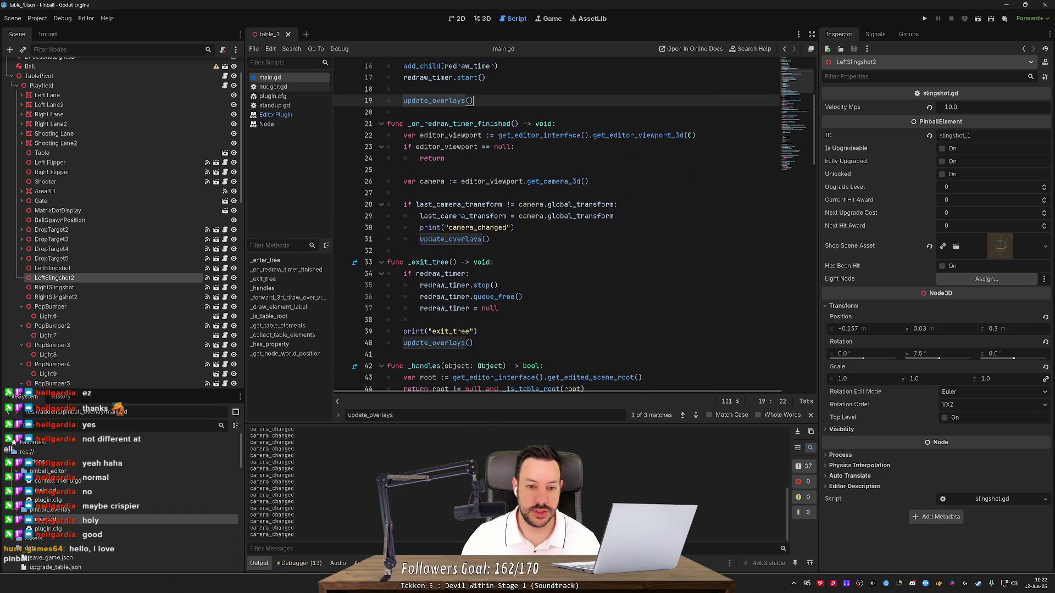
key(ctrl+z)
key(ctrl+z)
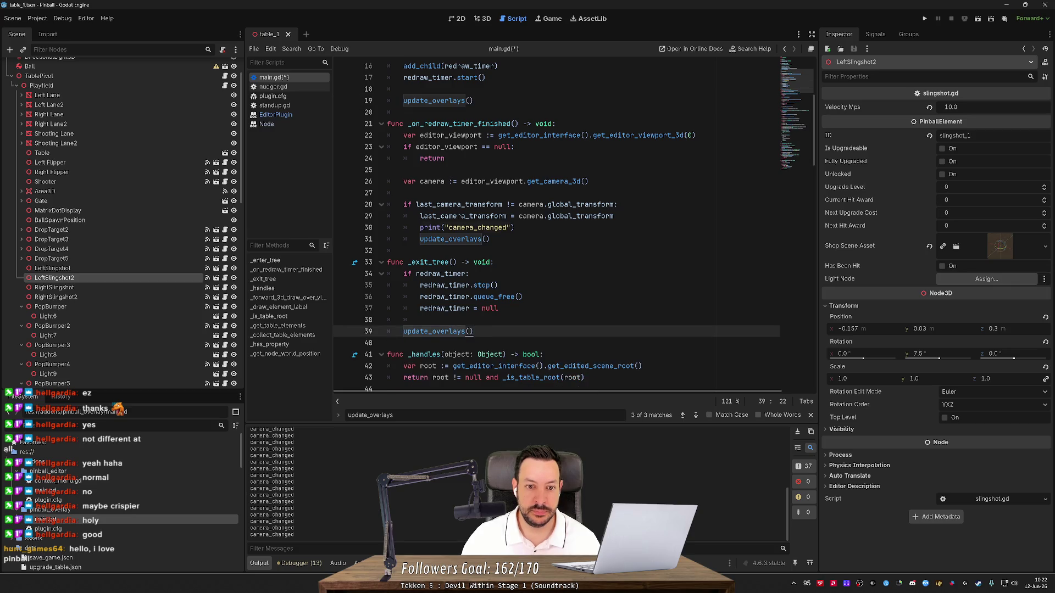
key(ctrl+z)
key(ctrl+z)
scroll(556, 228, up, 1)
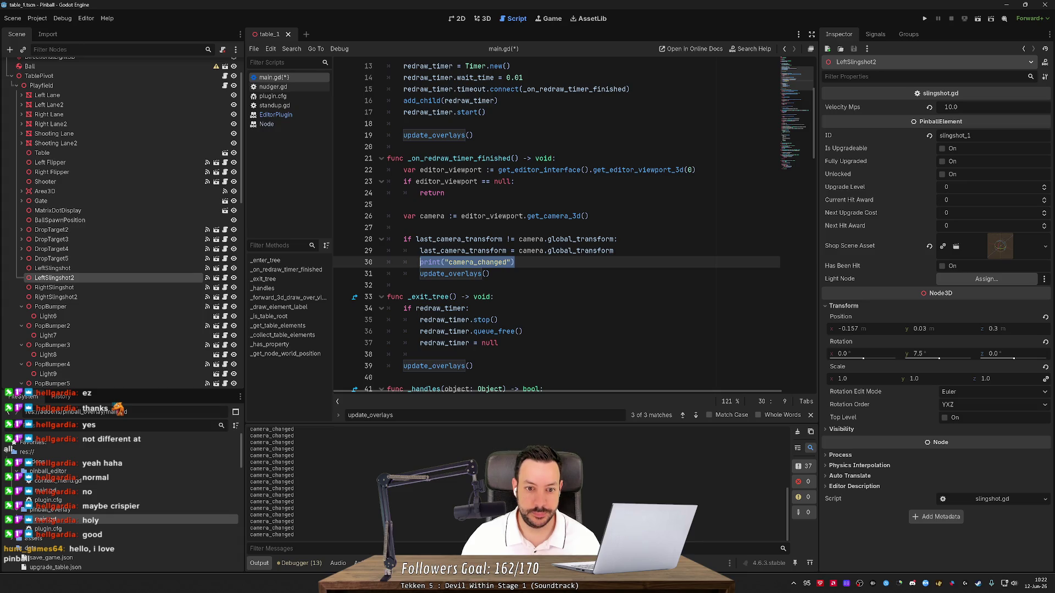
key(ctrl+z)
key(ctrl+z)
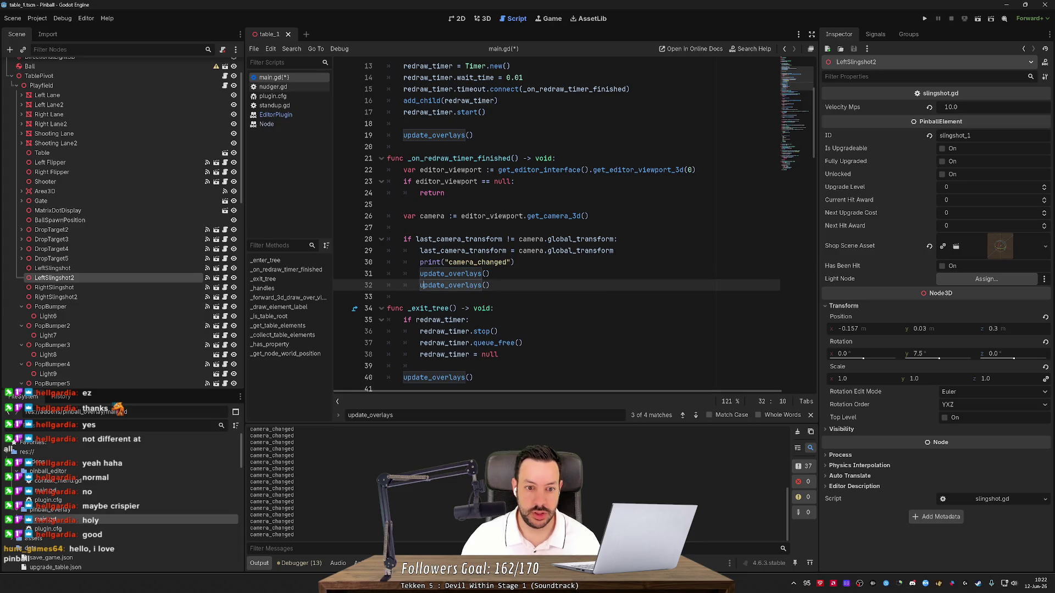
- Delete the print("camera_changed") line above update_overlays()
key(BackSpace)
key(Return)
key(Up)
key(Up)
key(End)
key(shift+Up)
key(shift+Up)
key(shift+Home)
key(shift+Home)
key(Down)
key(ctrl+shift+k)
- Save main.gd and comment out the camera-change if block with Ctrl+K
key(End)
key(shift+Up)
key(shift+Up)
key(shift+Home)
key(shift+Home)
key(ctrl+s)
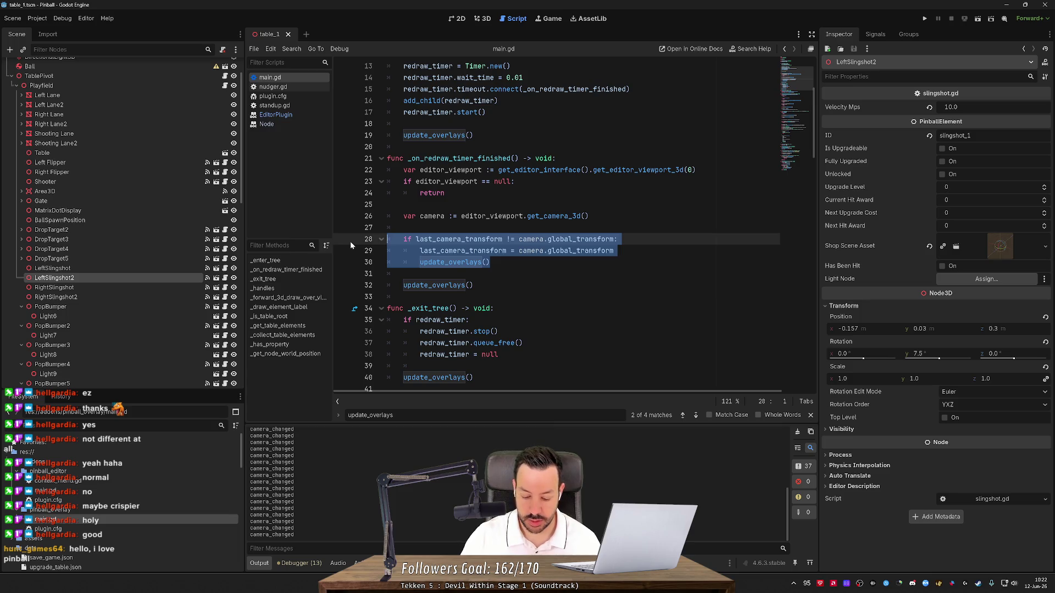
key(ctrl+k)
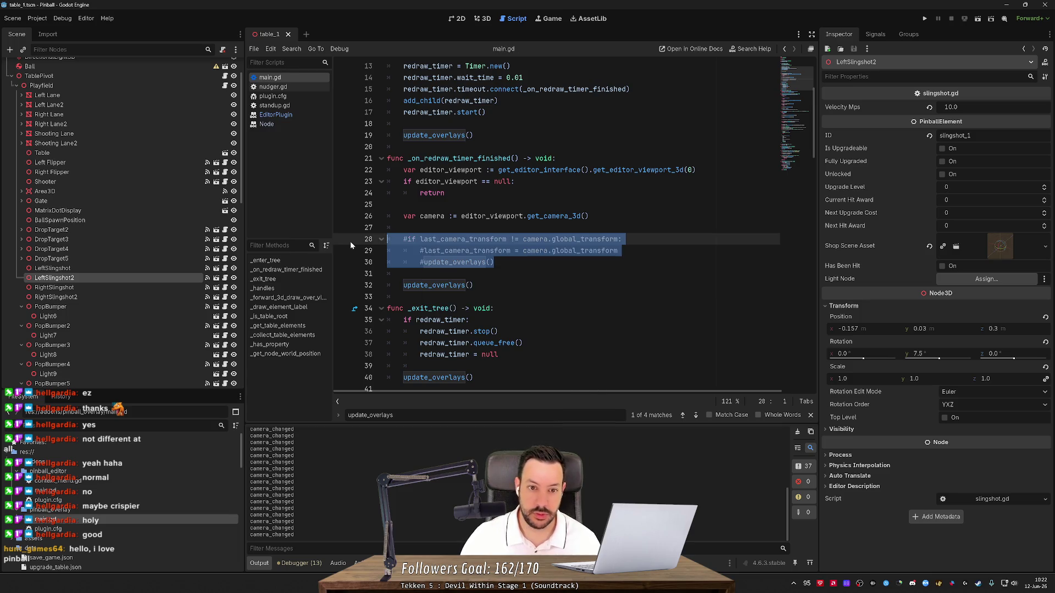
- Change the timer wait_time from 0.01 to 0.03, then select SlotRollover7 in 3D
scroll(351, 242, up, 4)
click(524, 216)
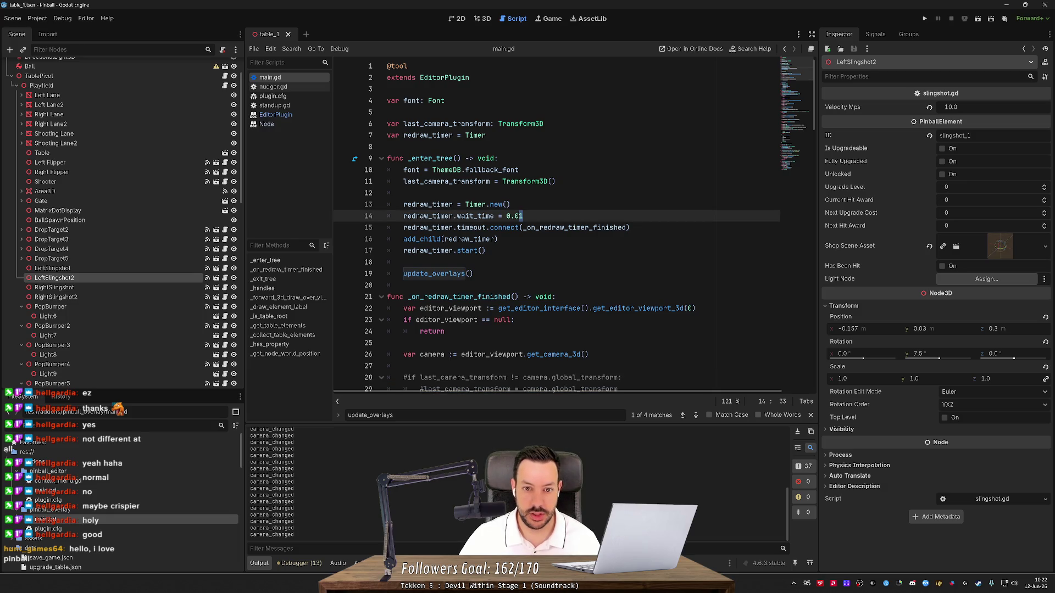
scroll(555, 225, down, 2)
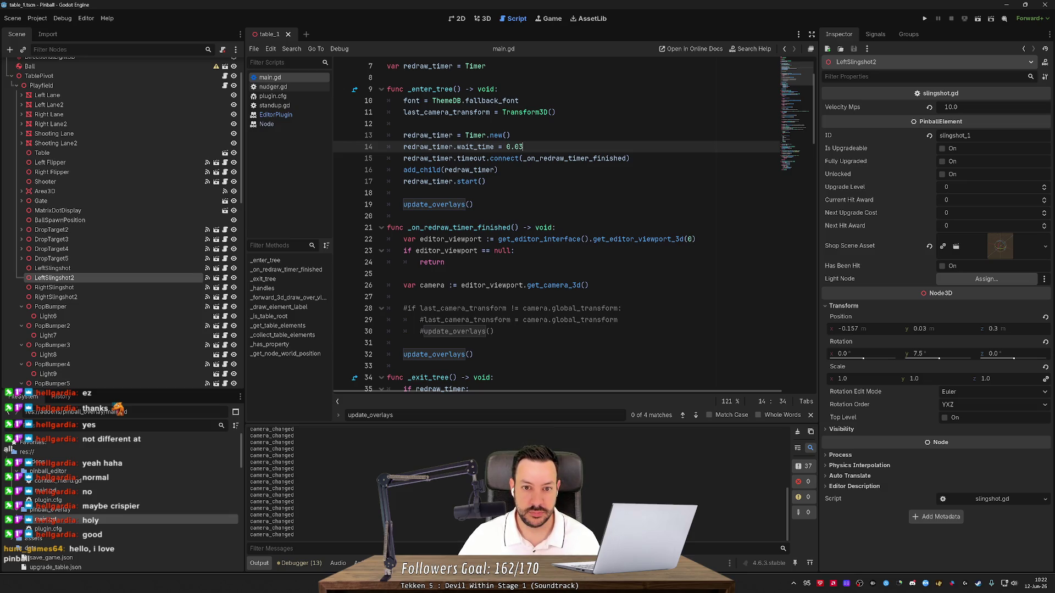
scroll(555, 225, down, 3)
scroll(555, 226, up, 1)
scroll(555, 225, down, 3)
scroll(555, 225, down, 3)
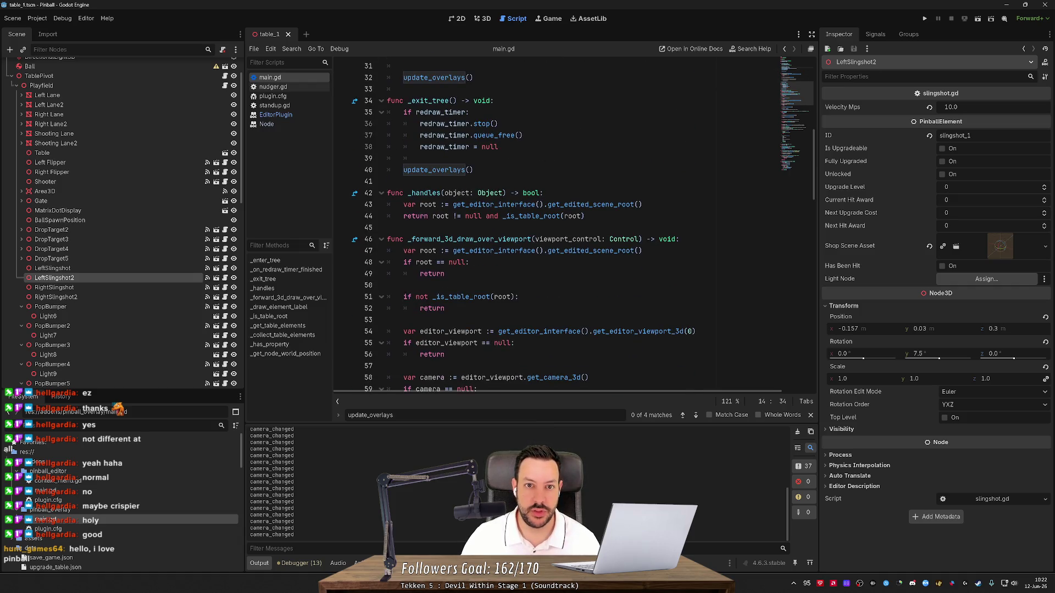
click(481, 21)
click(455, 272)
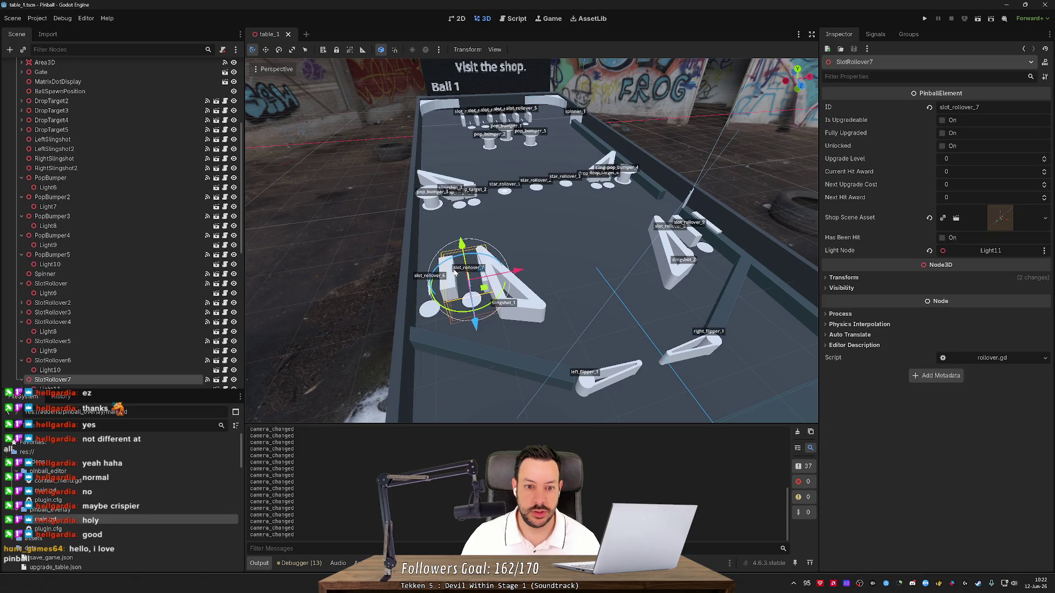
- Drag LeftSlingshot2 up and to the right, then undo the move
click(348, 250)
scroll(380, 243, up, 3)
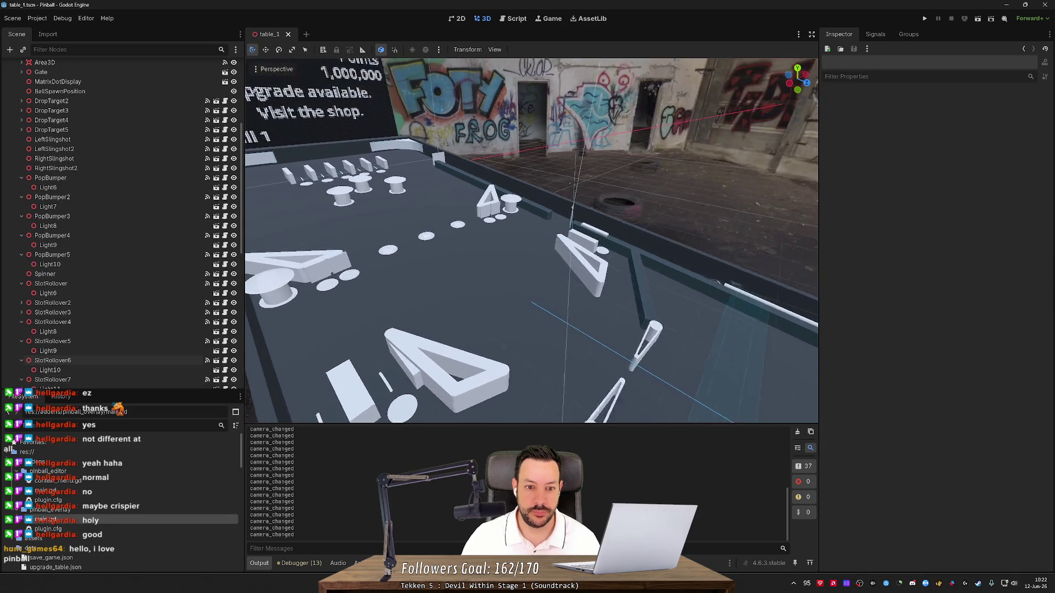
click(555, 380)
click(500, 344)
click(526, 355)
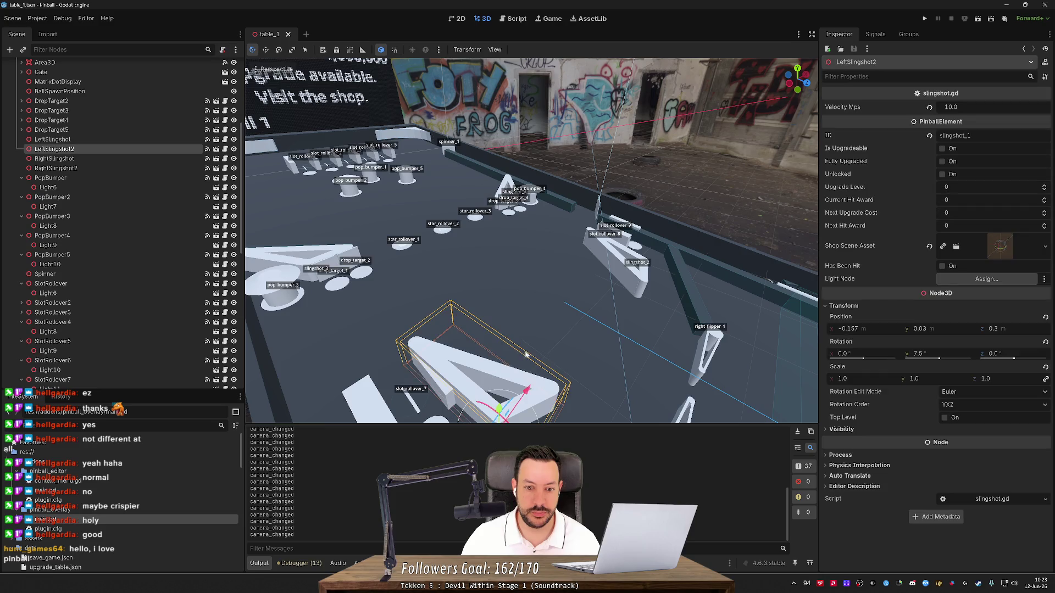
drag(532, 393, 539, 347)
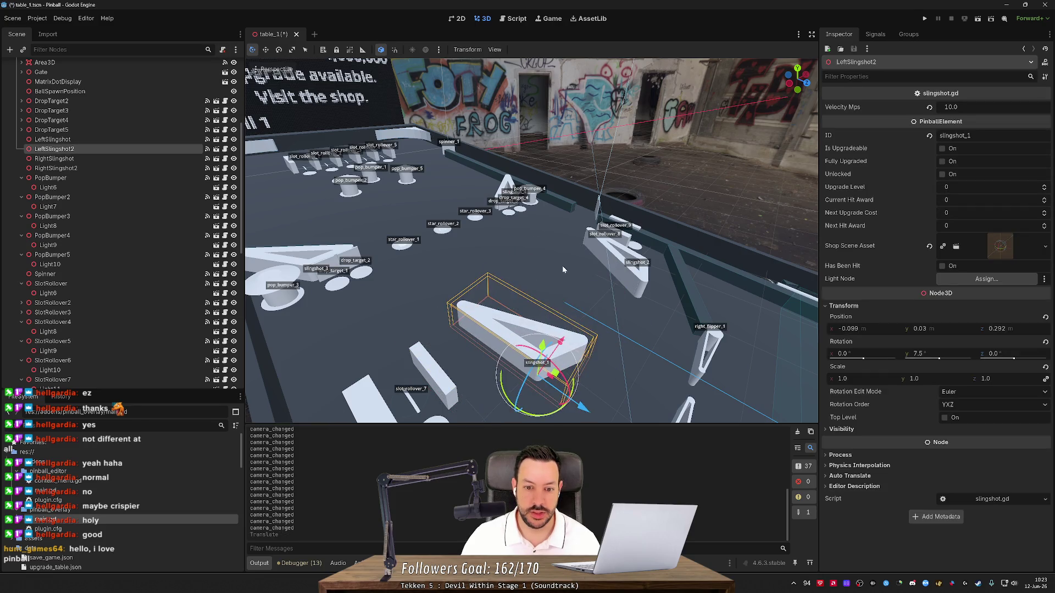
click(538, 347)
key(ctrl+z)
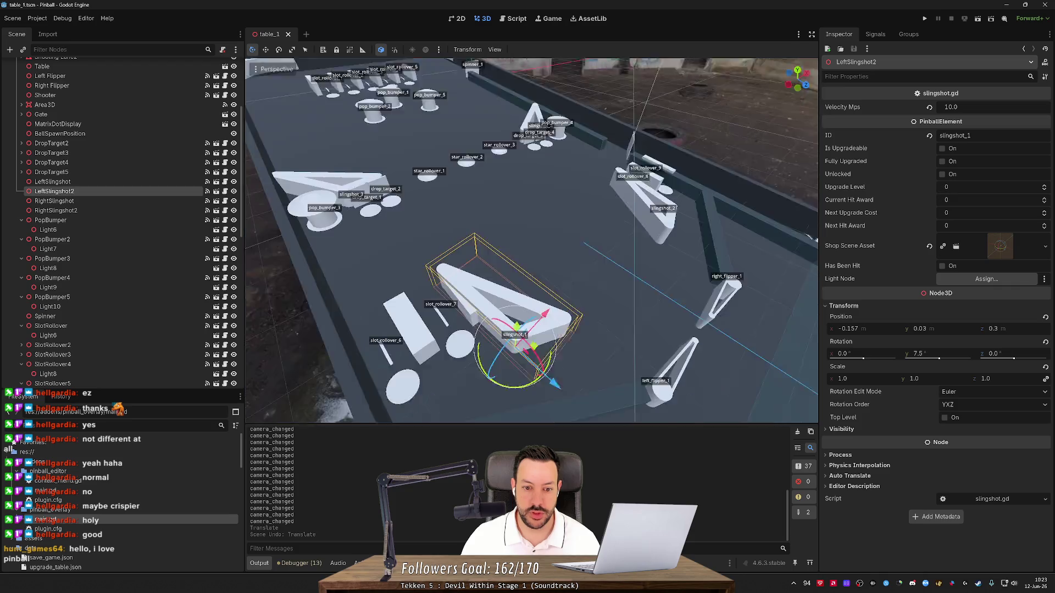
- Move the slingshot freely with G, undo it, deselect, and clear the Output log
key(g)
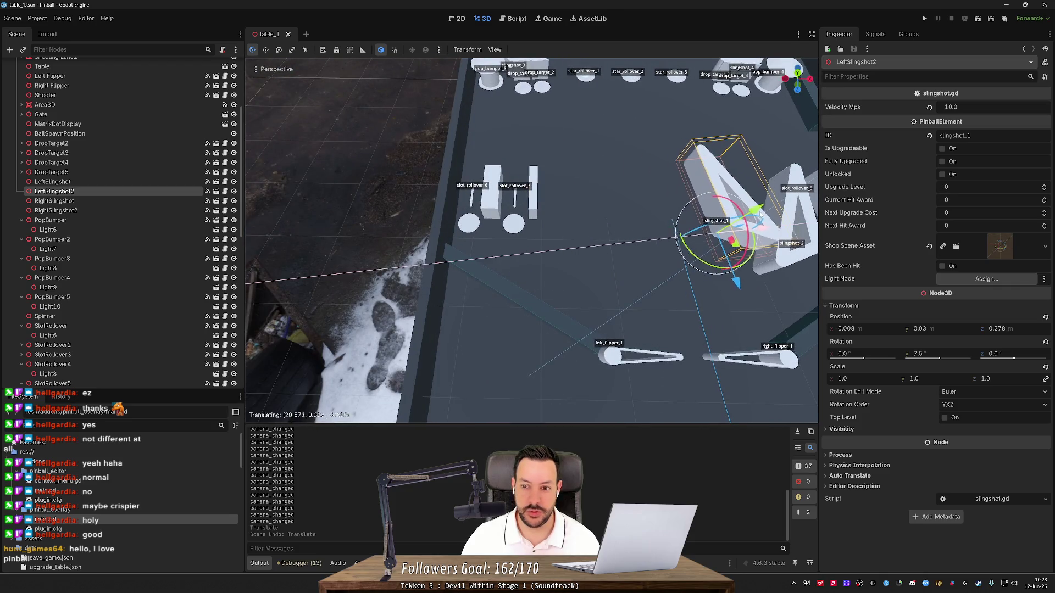
click(755, 210)
key(ctrl+z)
click(404, 236)
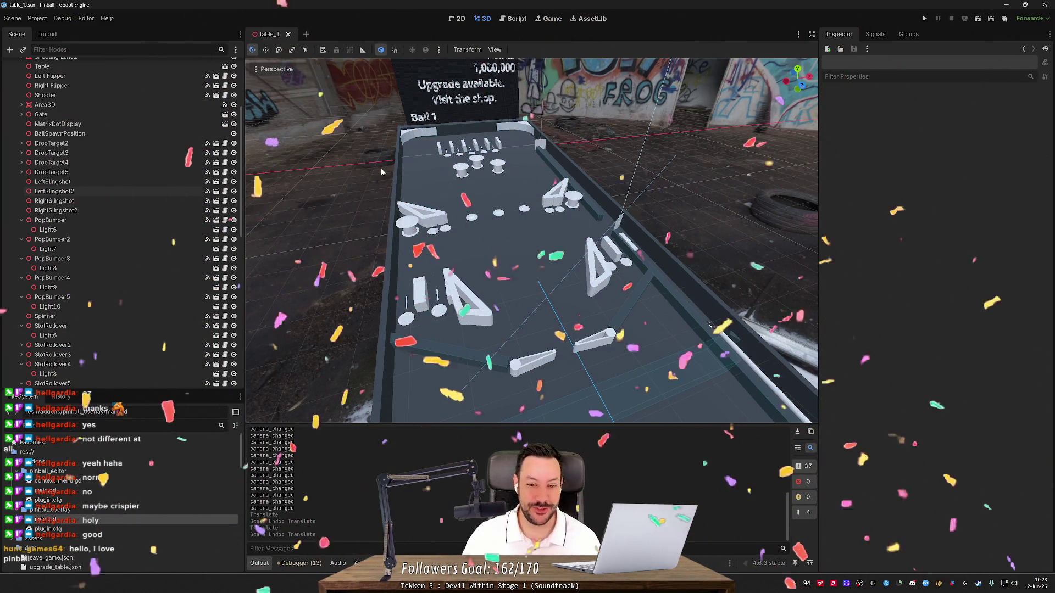
mouse_move(382, 172)
mouse_down()
mouse_move(295, 82)
mouse_move(452, 125)
mouse_up()
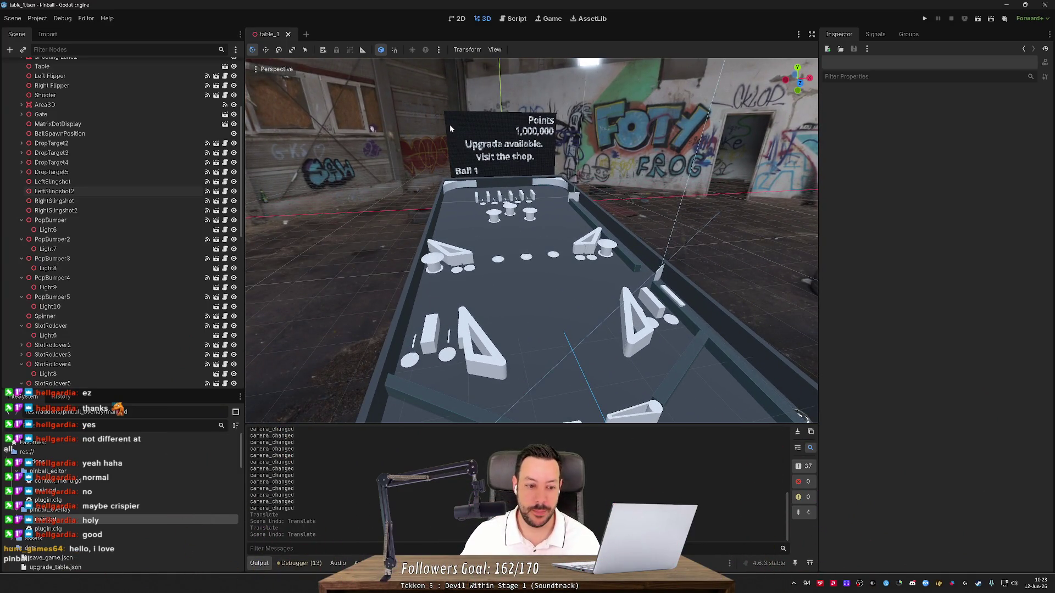
click(798, 432)
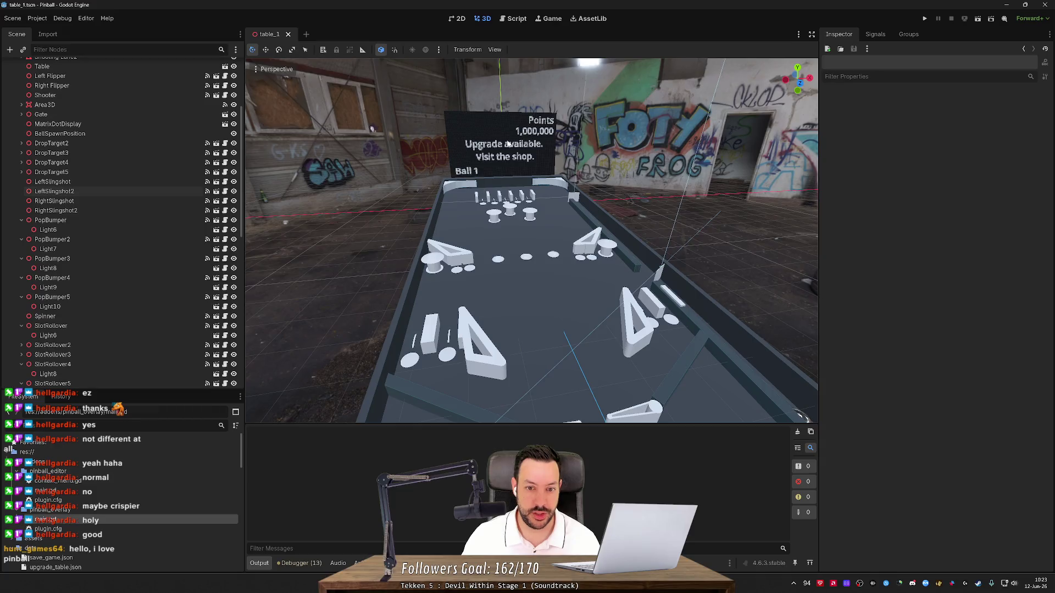
- Fly around the scene and collapse the Playfield branch in the Scene tree
scroll(508, 144, up, 3)
scroll(128, 127, up, 5)
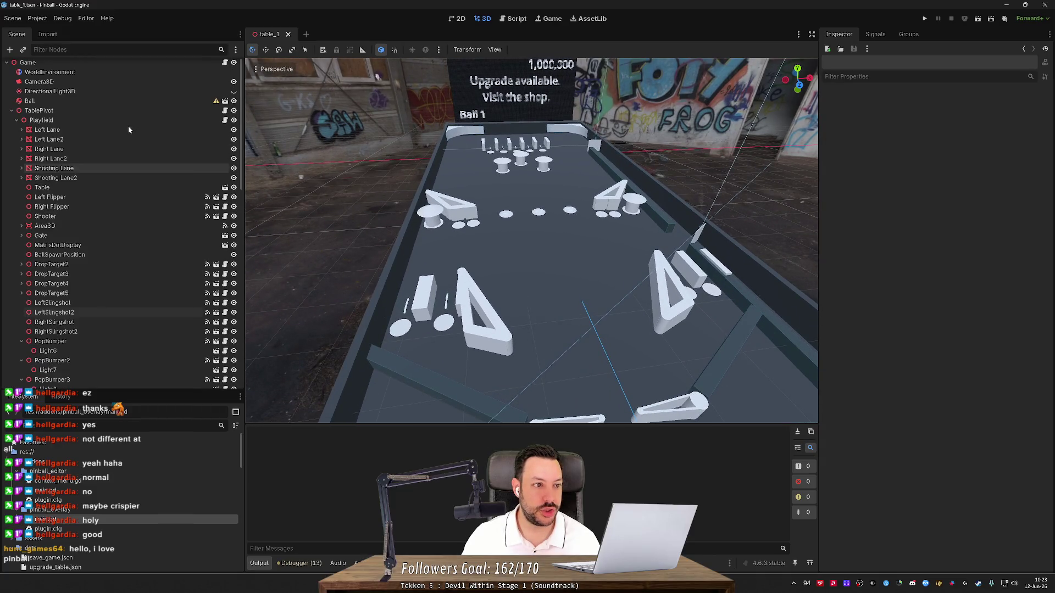
right_click(527, 242)
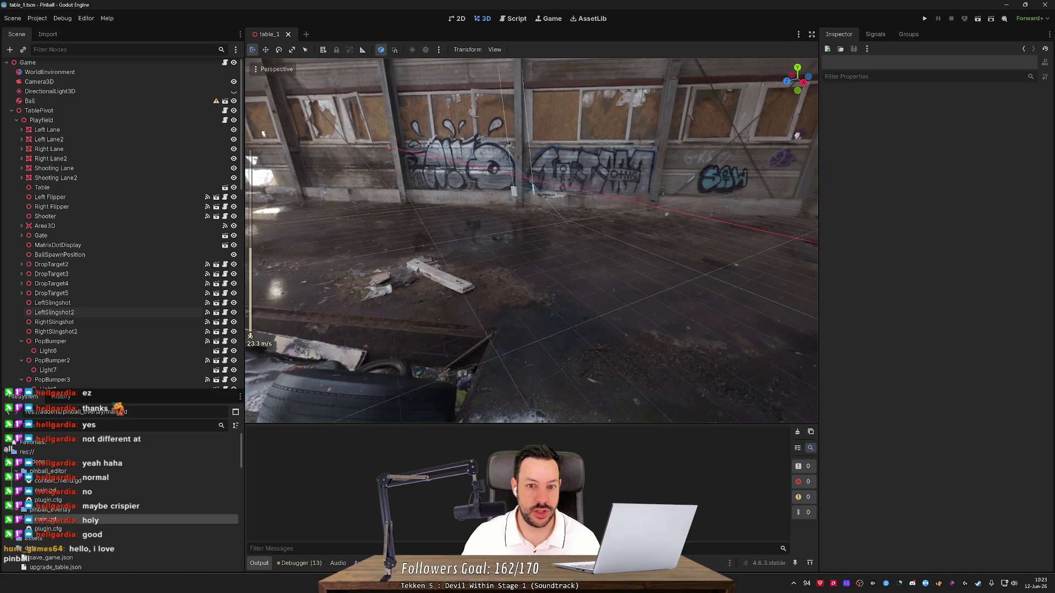
scroll(118, 292, down, 6)
scroll(117, 295, down, 8)
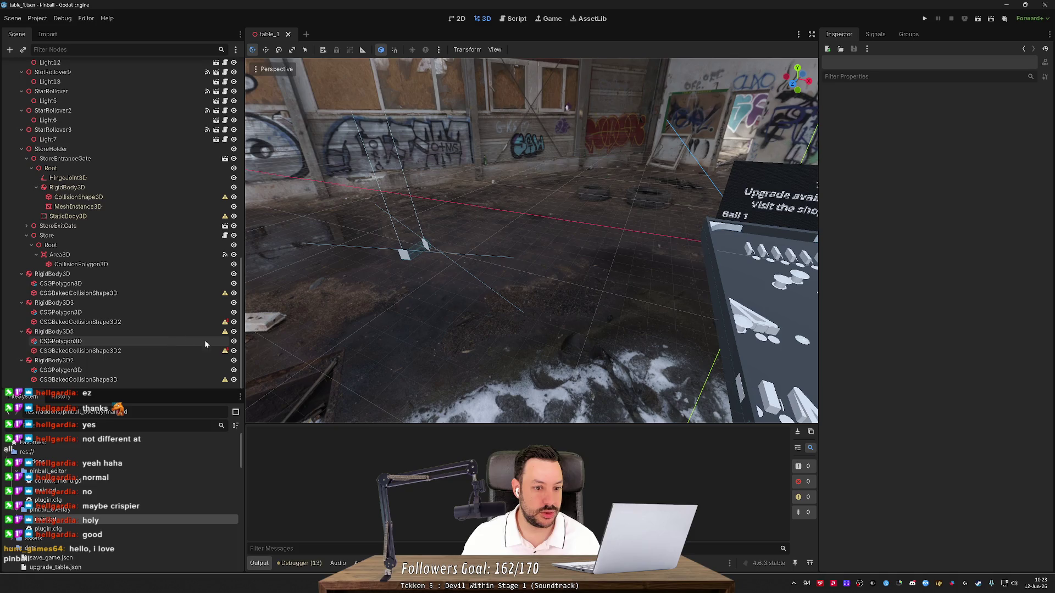
scroll(205, 344, up, 14)
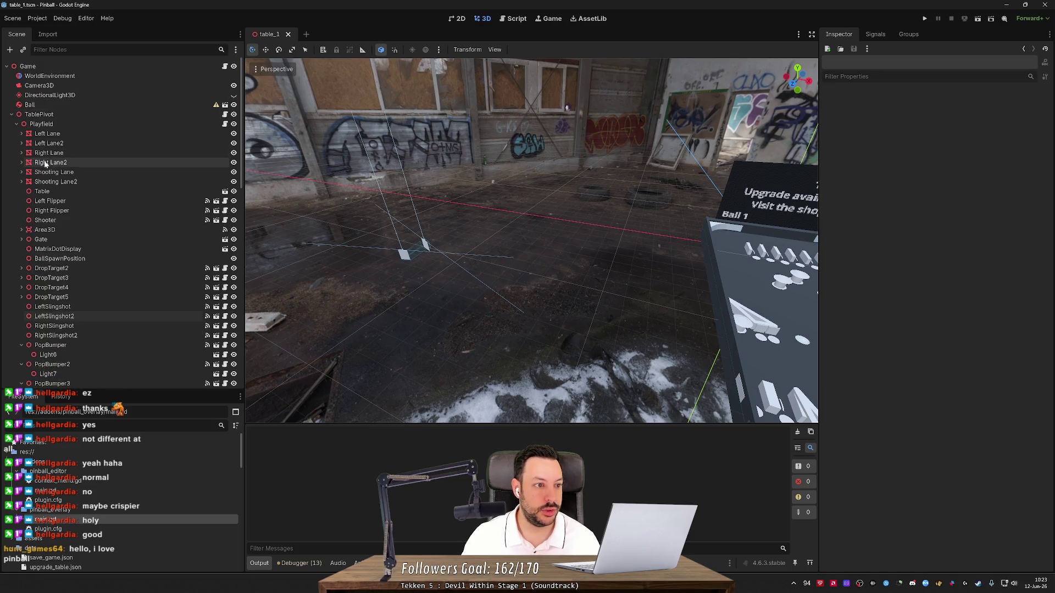
click(11, 115)
click(11, 115)
click(17, 124)
click(405, 256)
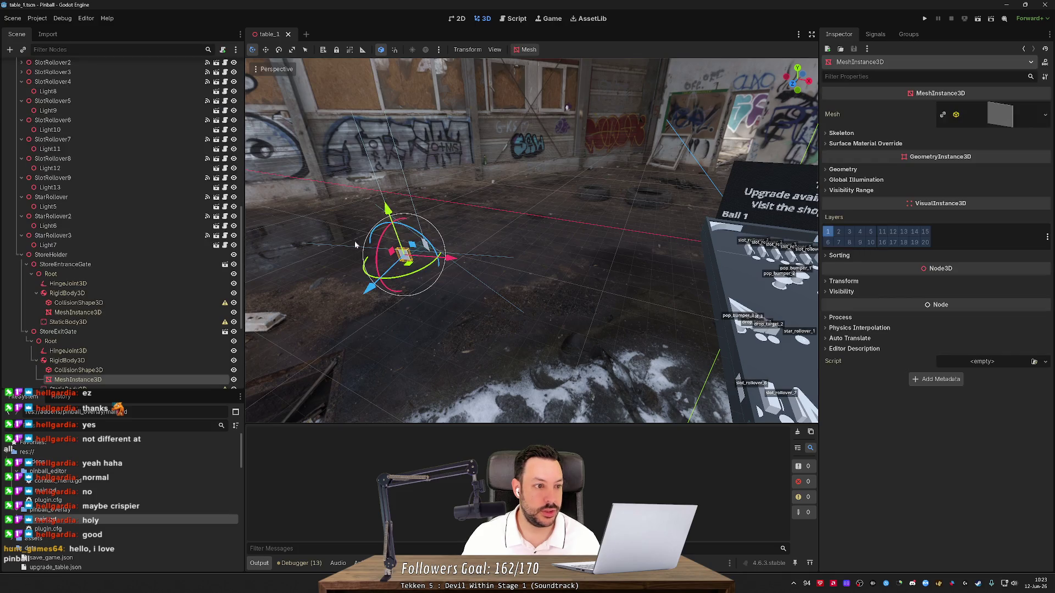
- Select StoreHolder, frame it with F, and drag it along the X axis
click(50, 254)
click(22, 255)
key(f)
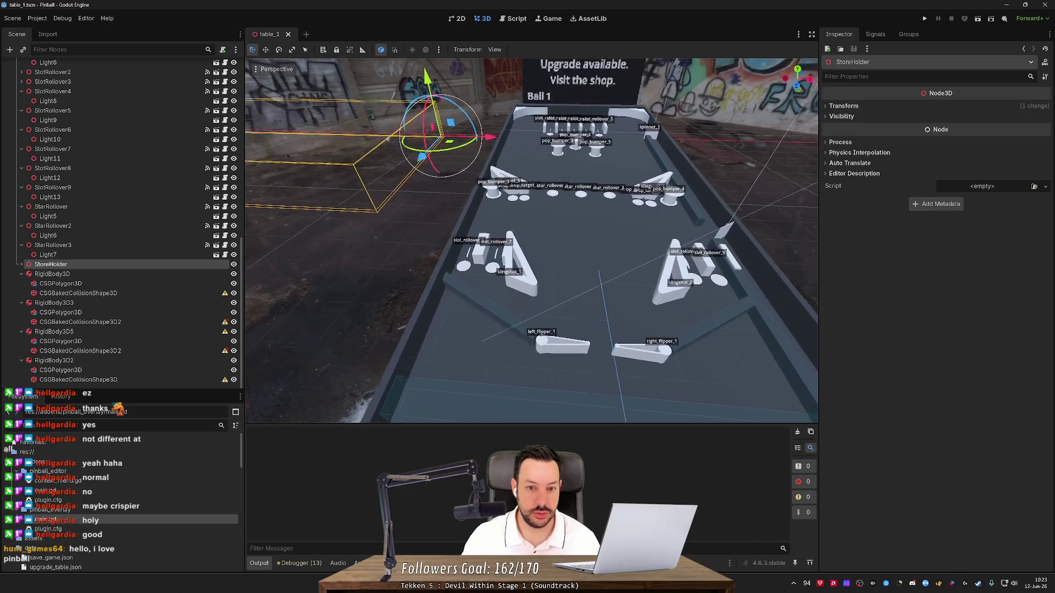
mouse_move(571, 258)
mouse_down()
mouse_move(731, 313)
mouse_move(1025, 354)
mouse_move(1053, 405)
mouse_up()
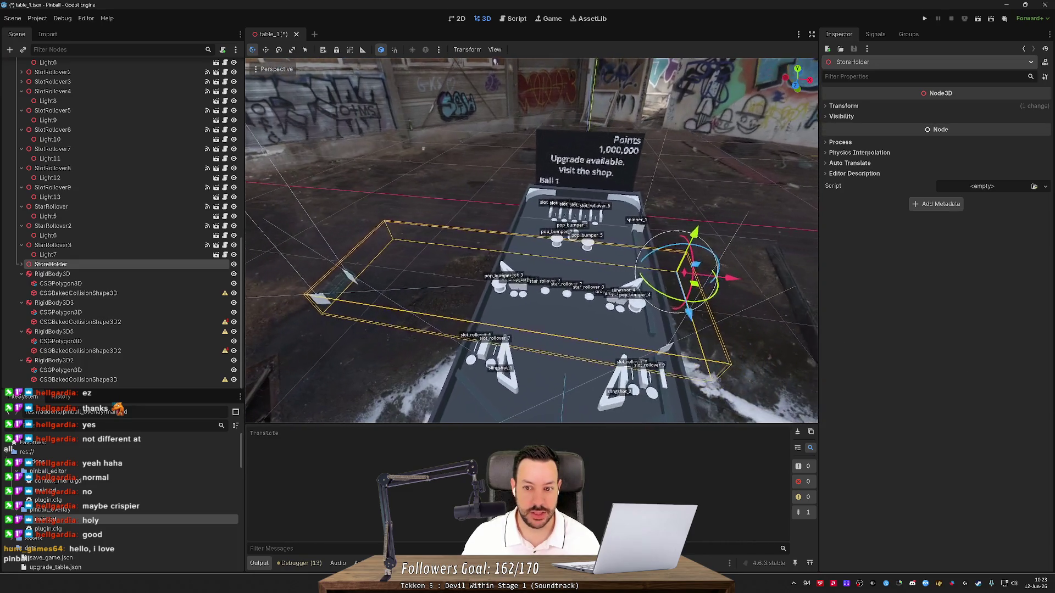
mouse_move(724, 282)
mouse_down()
mouse_move(860, 309)
mouse_move(849, 311)
mouse_up()
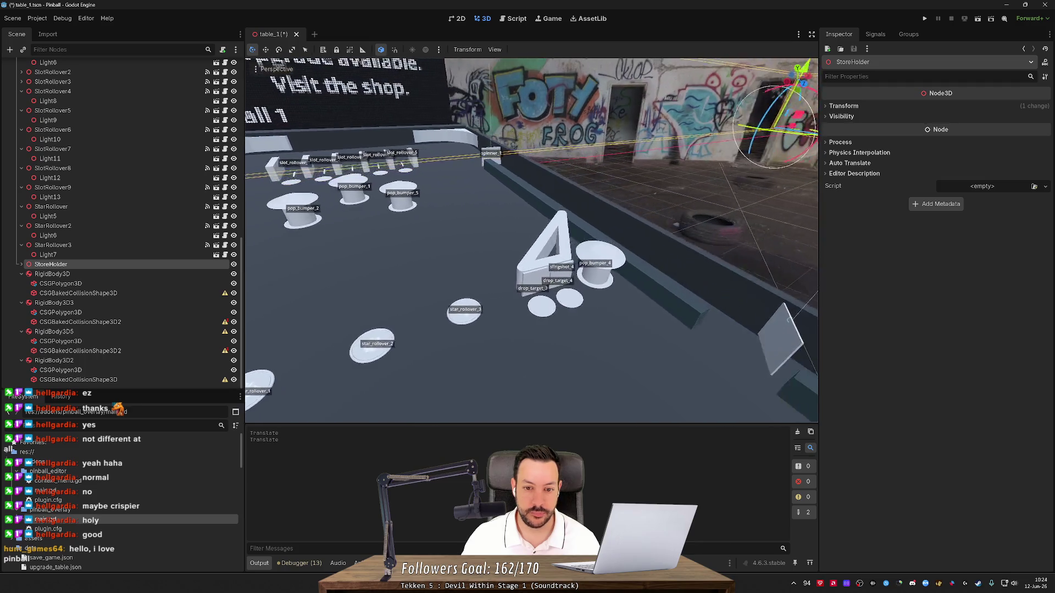
click(582, 365)
- Click through several table objects, including the right slingshot, then clear the selection
click(524, 366)
click(527, 297)
click(584, 277)
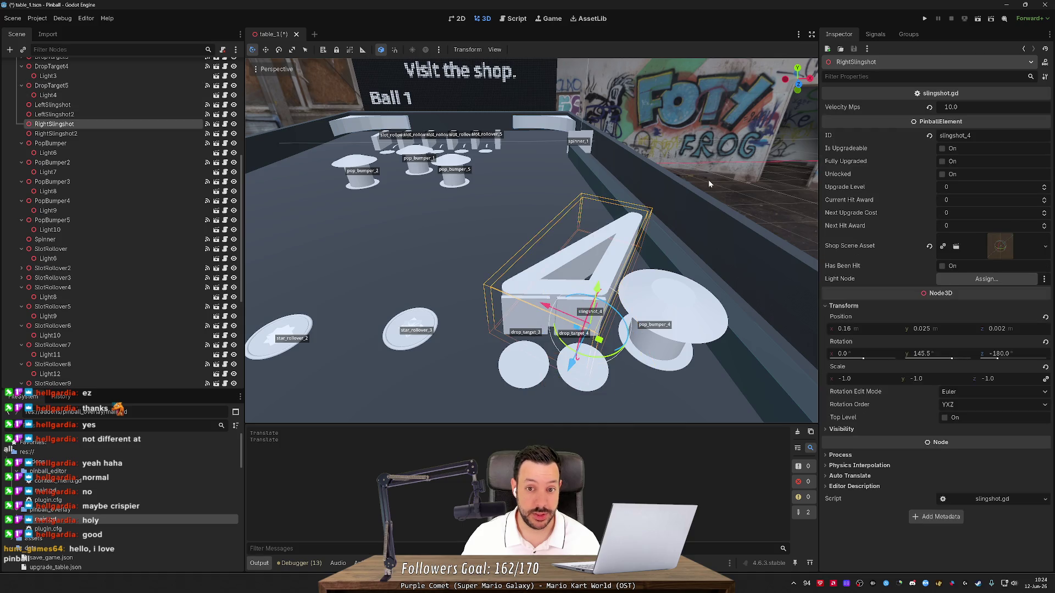
click(709, 180)
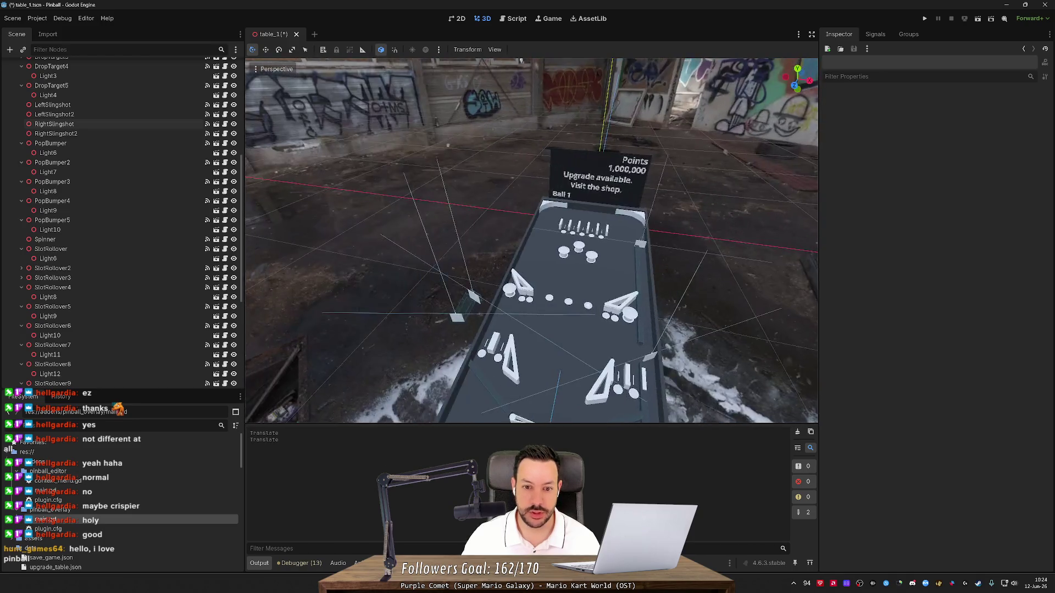
- Select StoreHolder, frame it with F, and move it to the table's far end
scroll(157, 311, down, 5)
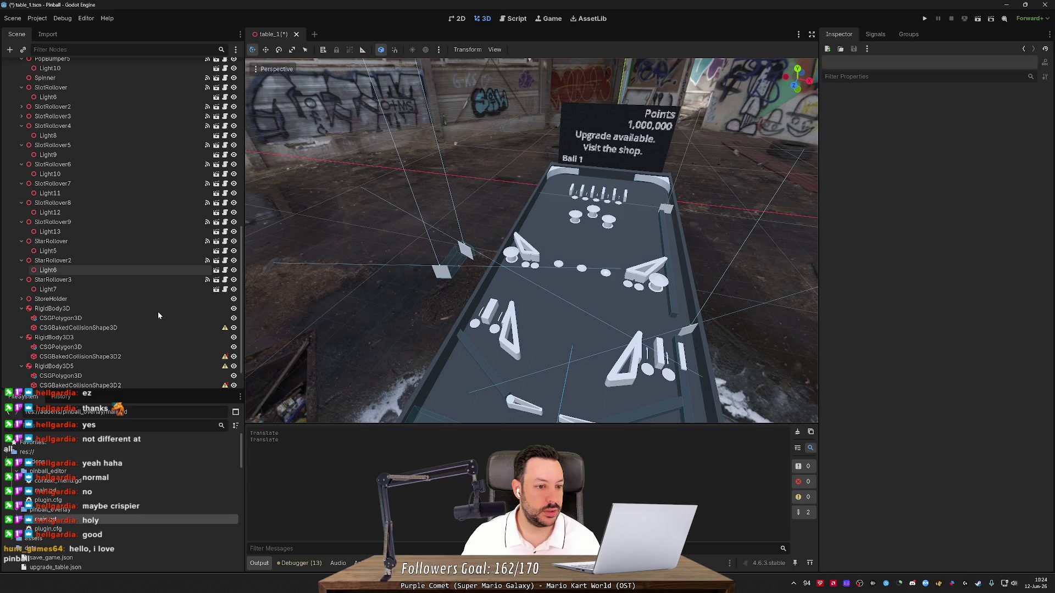
click(479, 259)
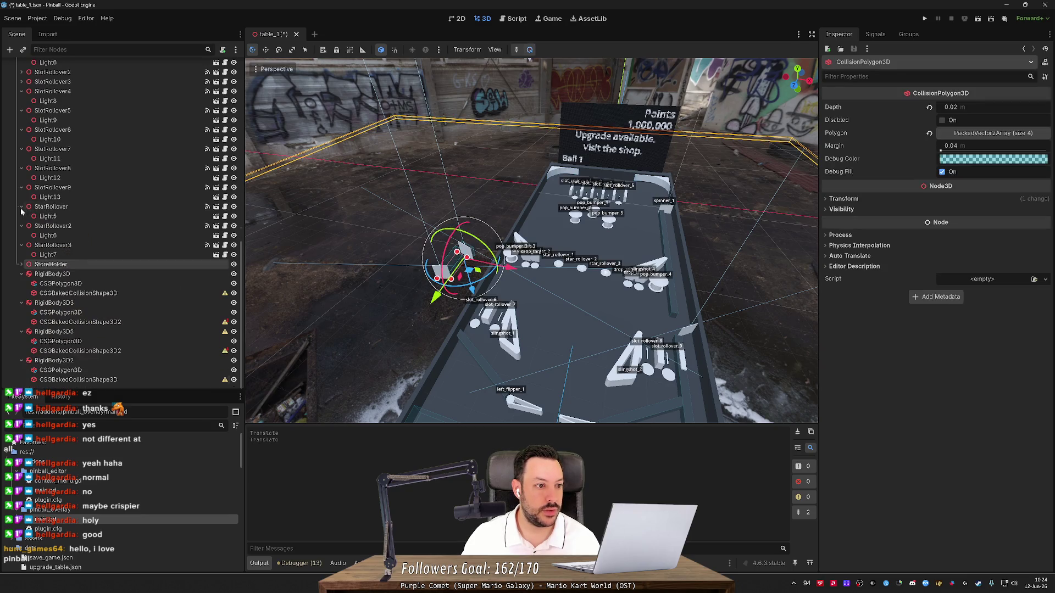
click(165, 264)
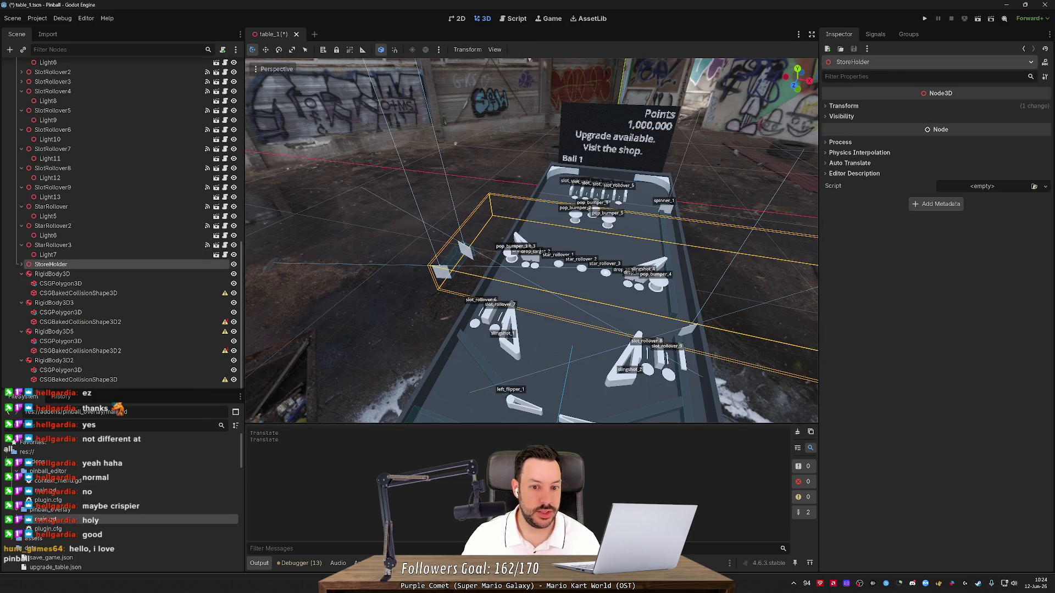
key(f)
drag(650, 203, 625, 247)
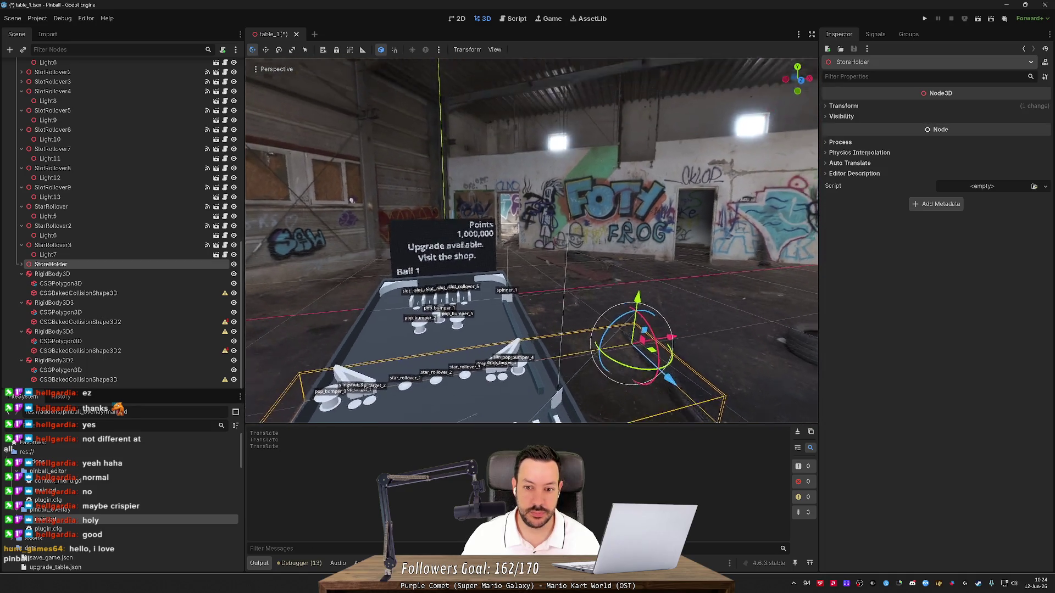
scroll(630, 345, up, 2)
key(s)
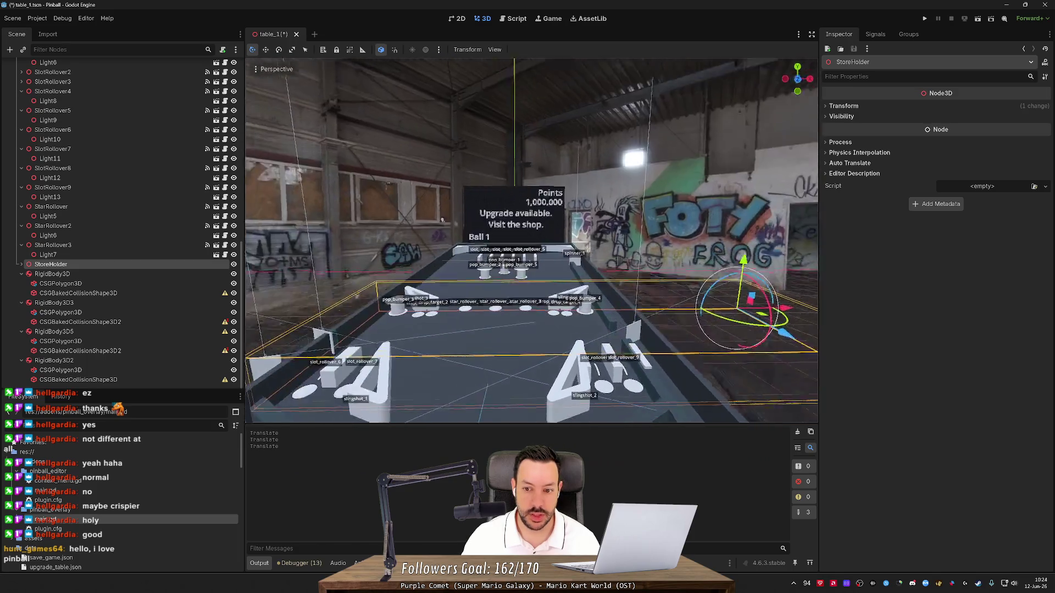
drag(670, 278, 646, 227)
- Fly over the table to check StoreHolder beside the pop bumpers, then run the project
key(w)
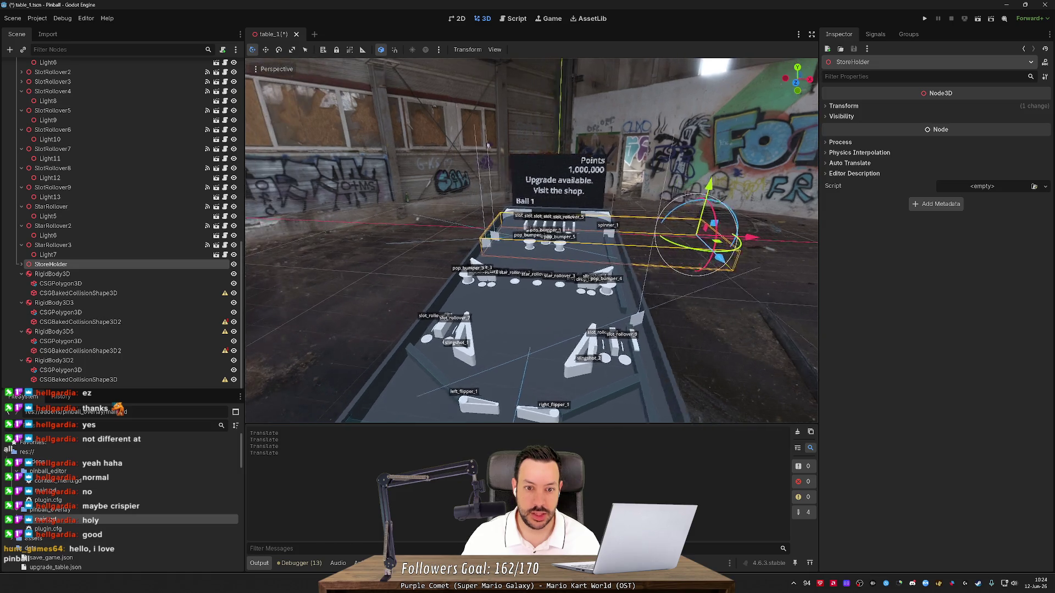
key(w)
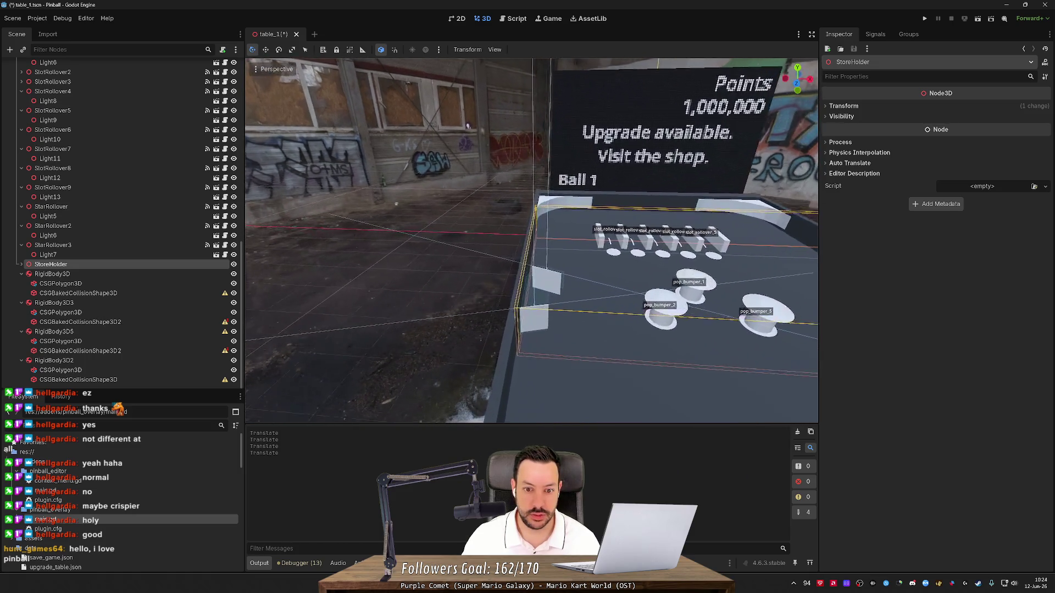
key(w)
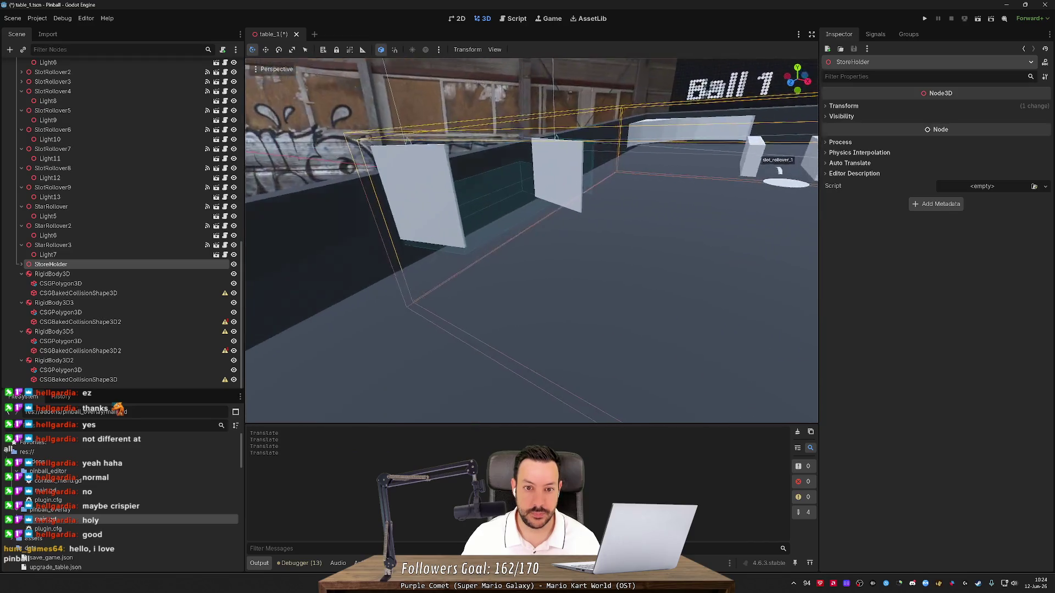
key(w)
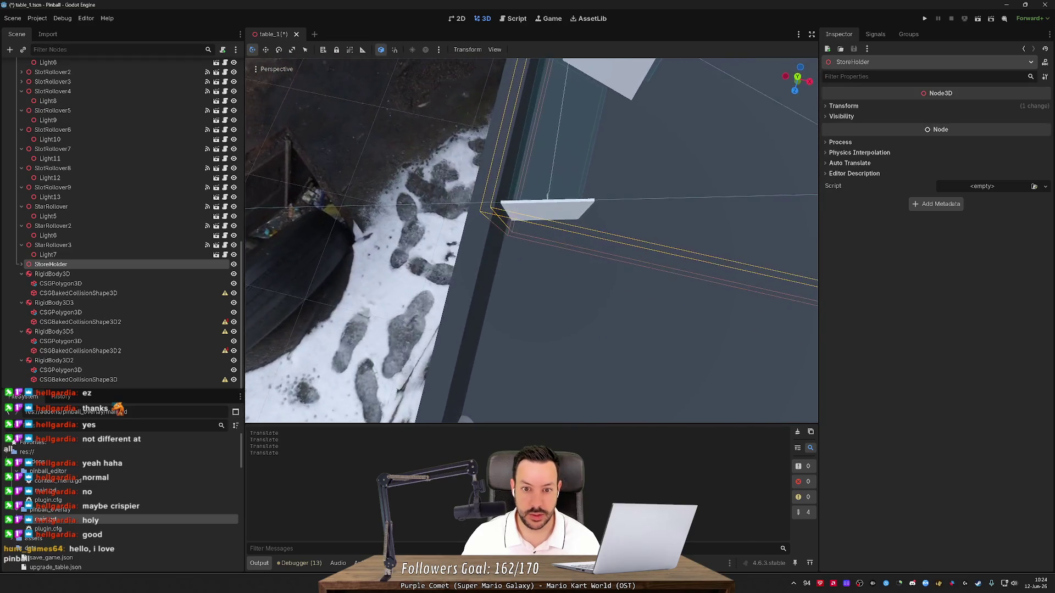
key(w)
key(s)
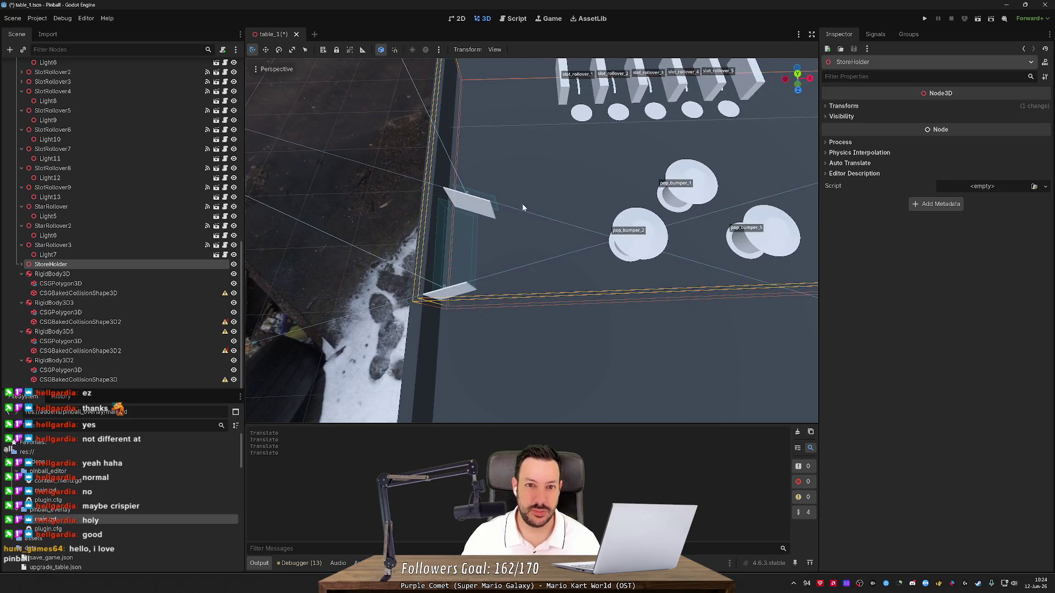
click(922, 18)
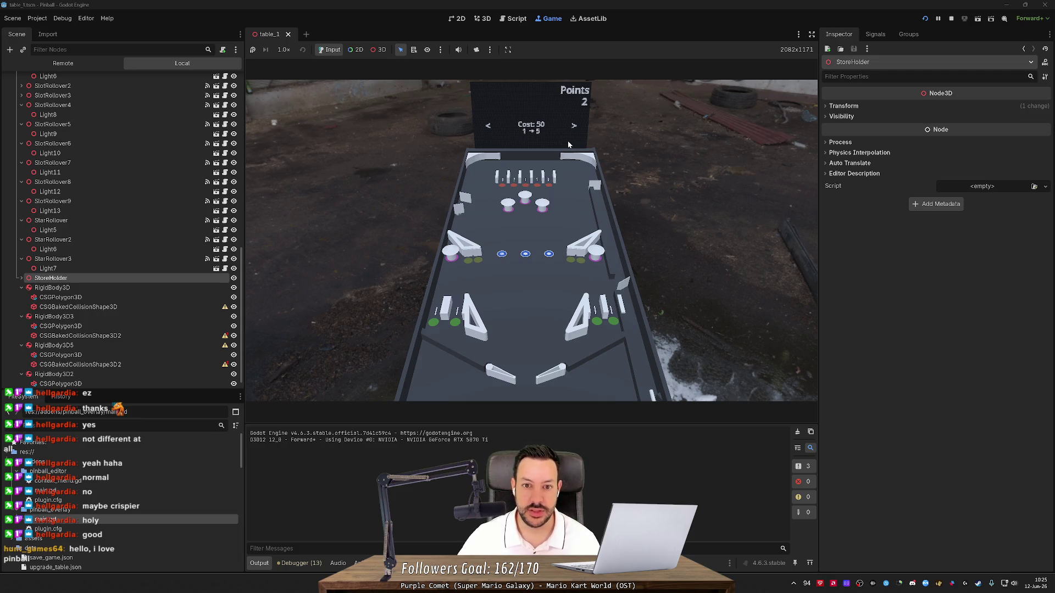
- Work the left and right flippers in the running game
key(Right)
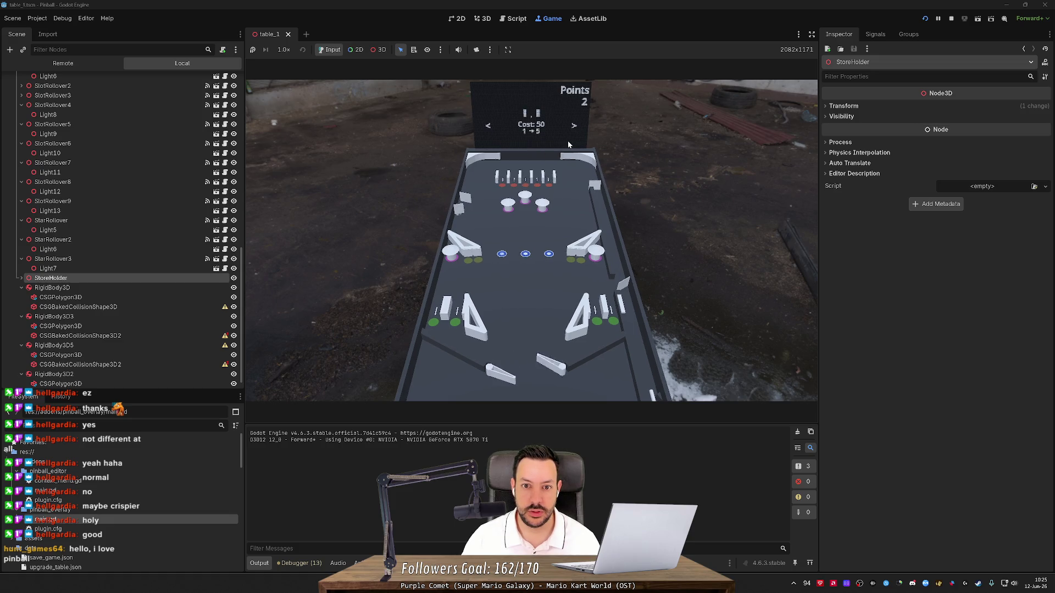
key(Right)
key(Right)
key(Right)
key(Right)
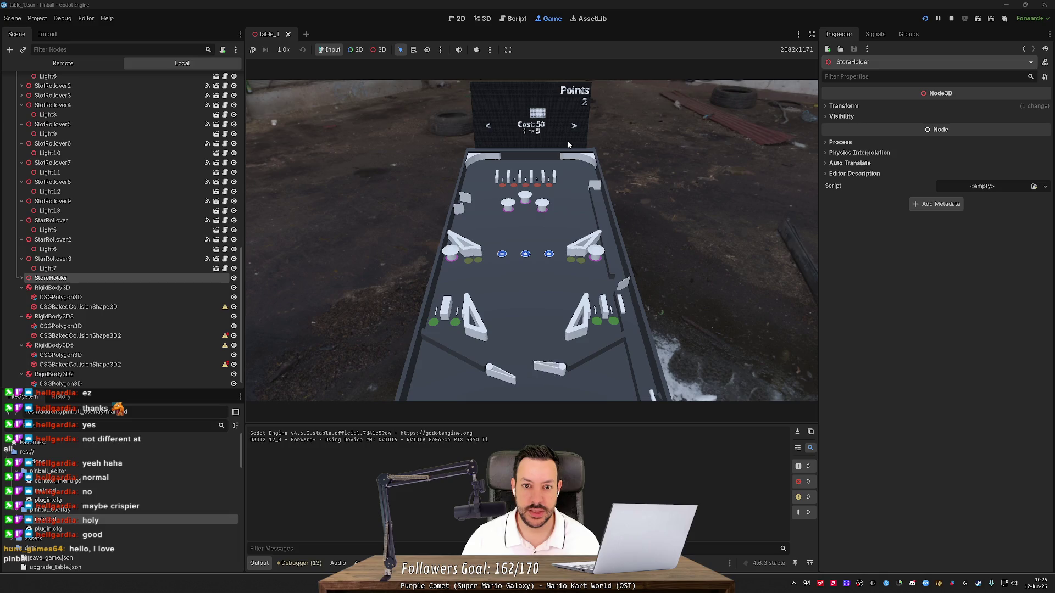
key(Right)
key(Right)
key(Right)
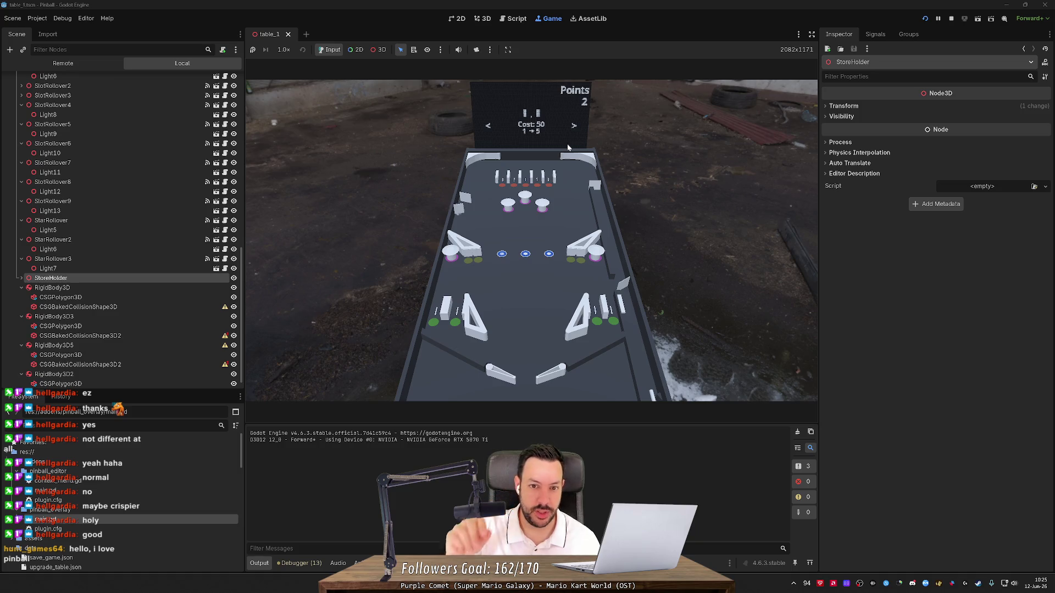
key(Right)
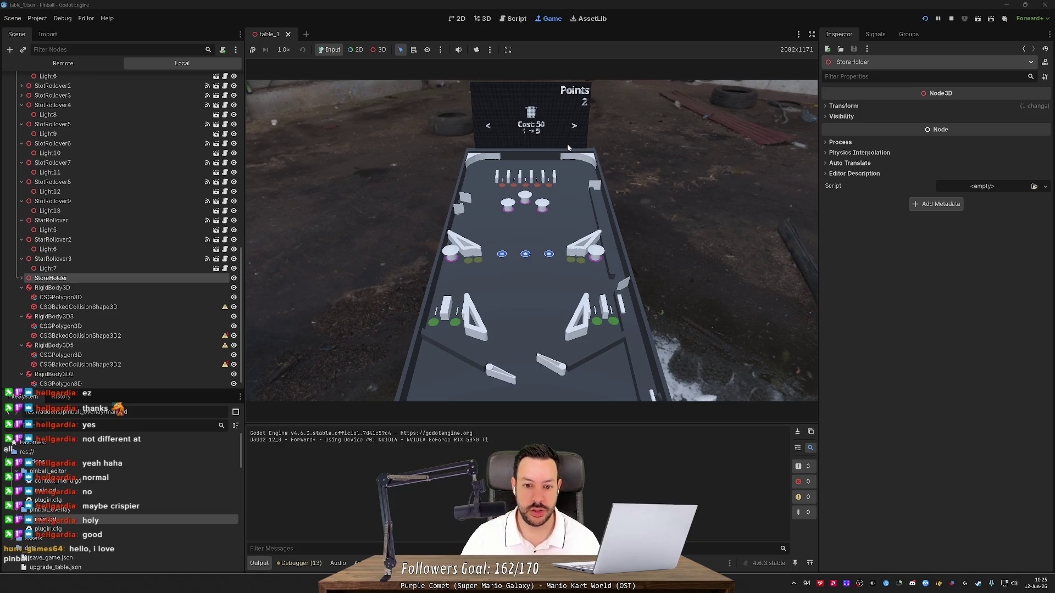
key(Left)
key(Right)
key(Right)
key(Left)
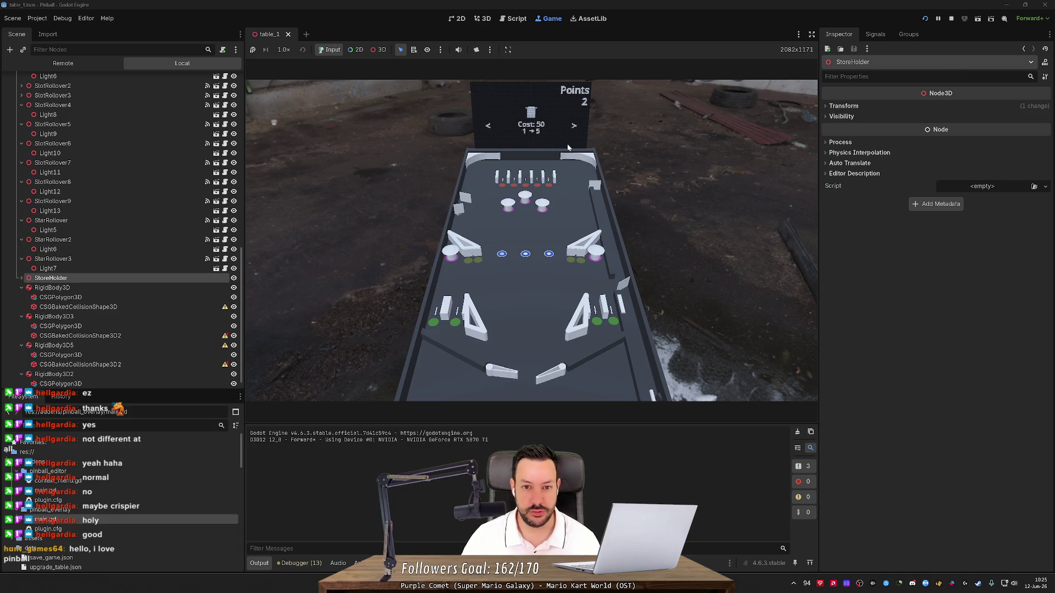
- Toggle the store display back and forth between EXIT and the Cost 50 upgrade item
key(Left)
key(Left)
key(Left)
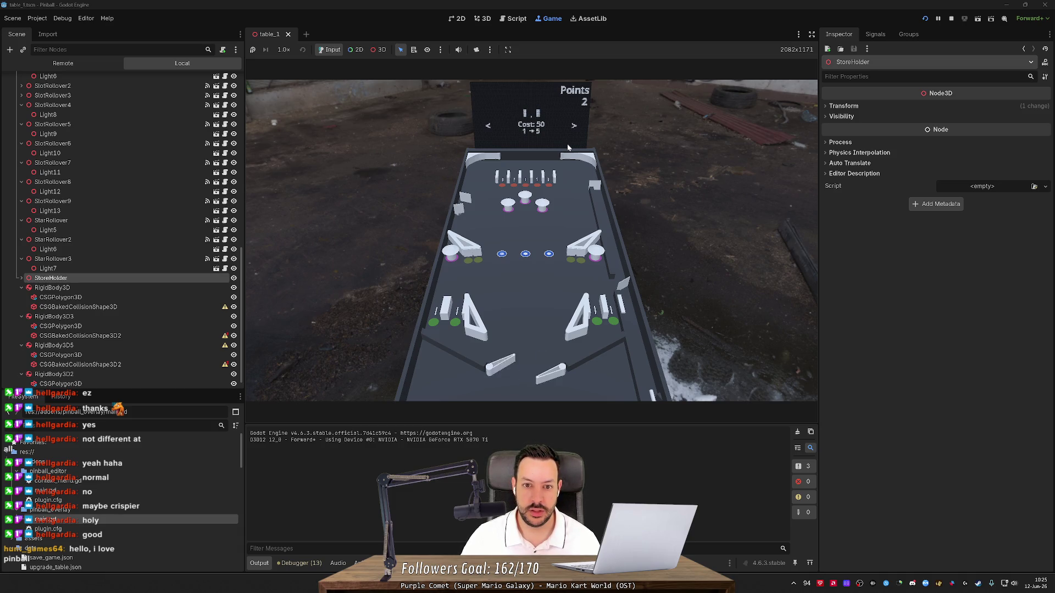
key(Right)
key(Left)
key(Left)
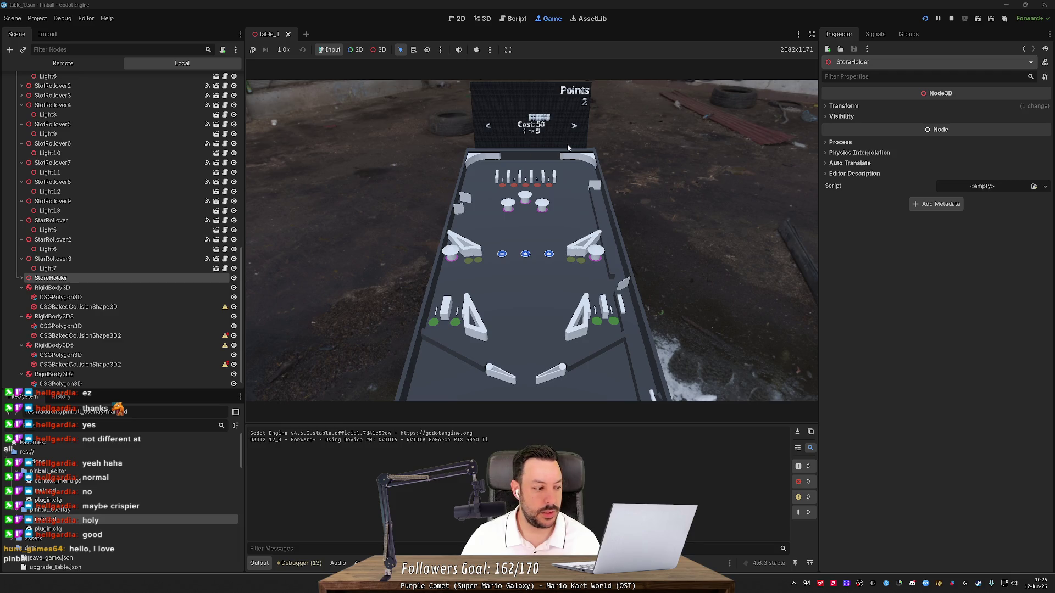
key(Left)
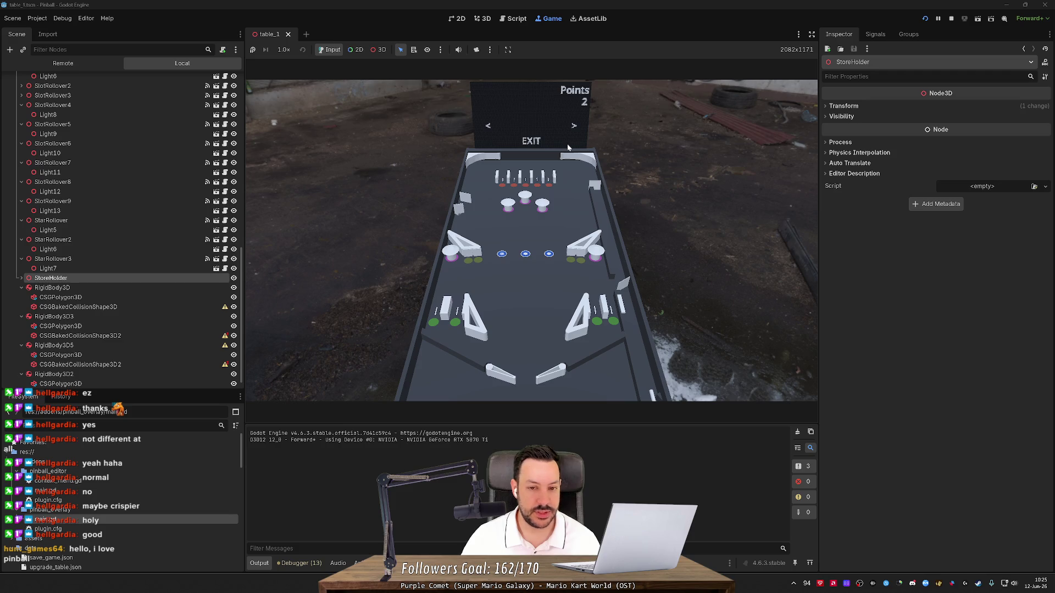
key(Right)
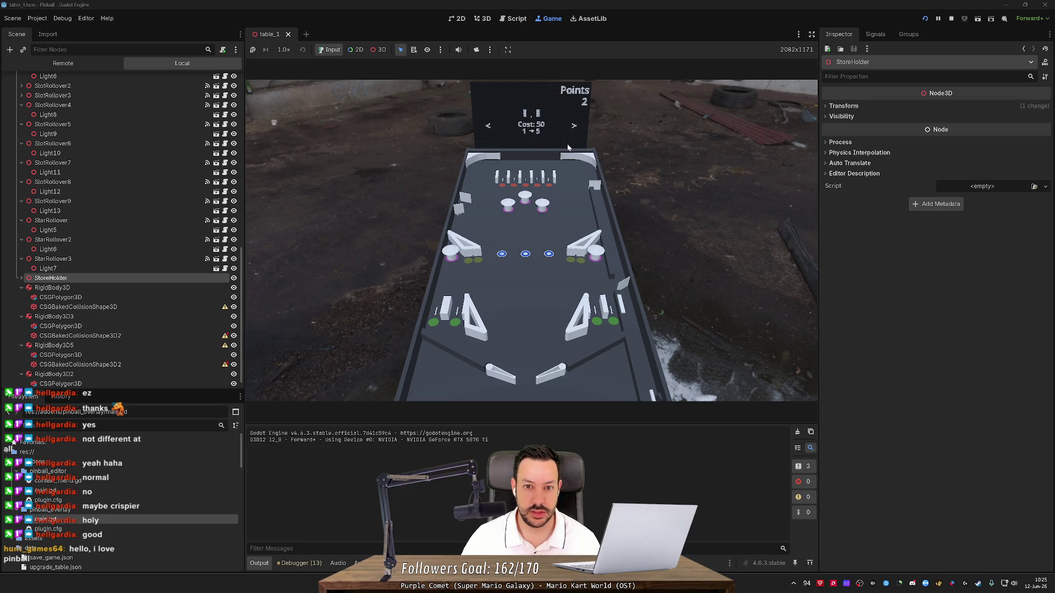
key(Left)
key(Right)
key(Right)
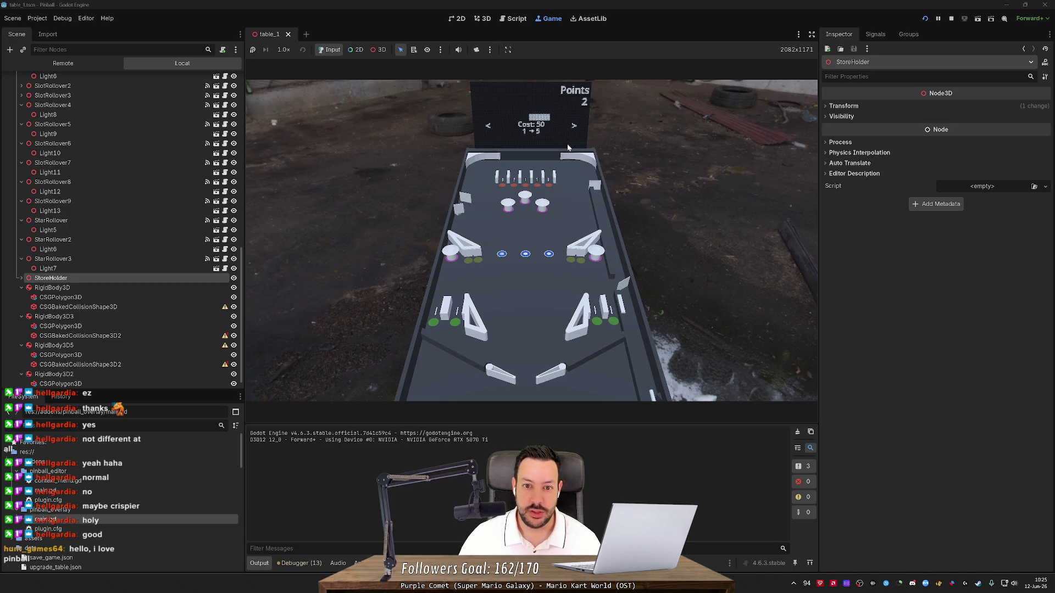
key(Right)
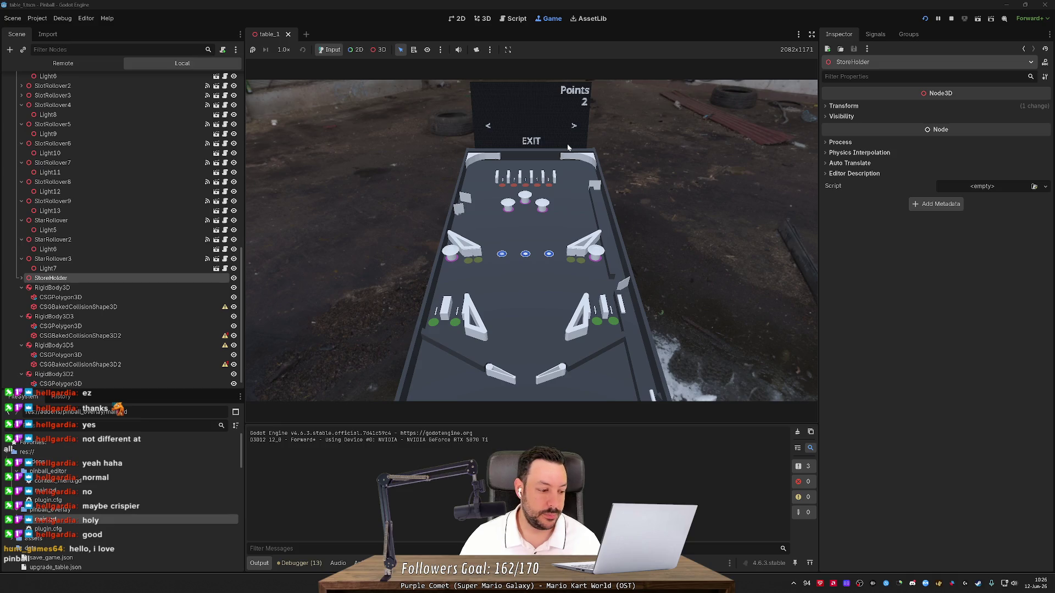
key(Left)
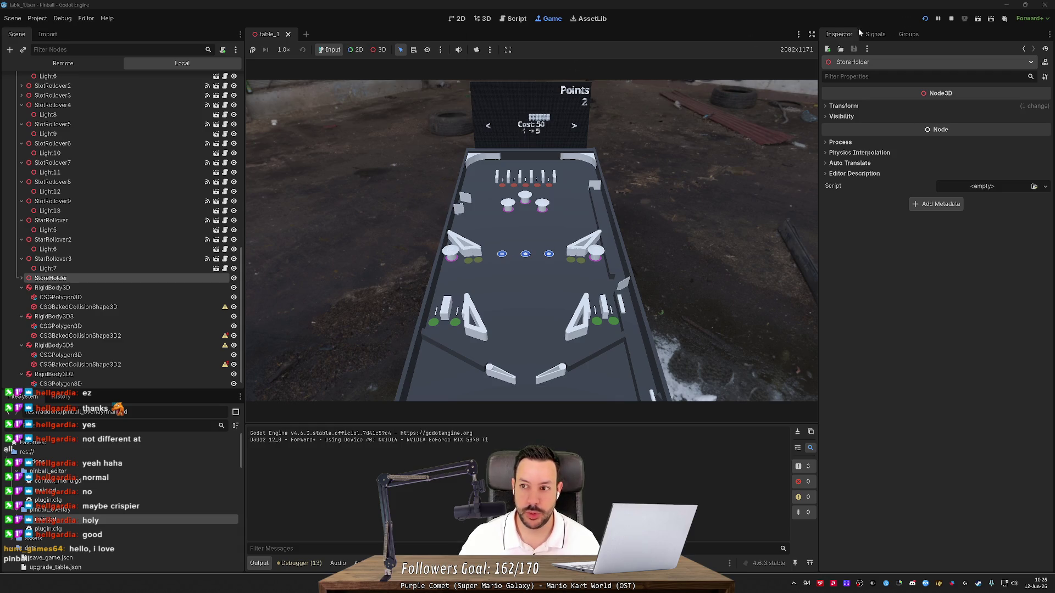
- Stop the running game and return to the 3D table_1 scene
click(951, 19)
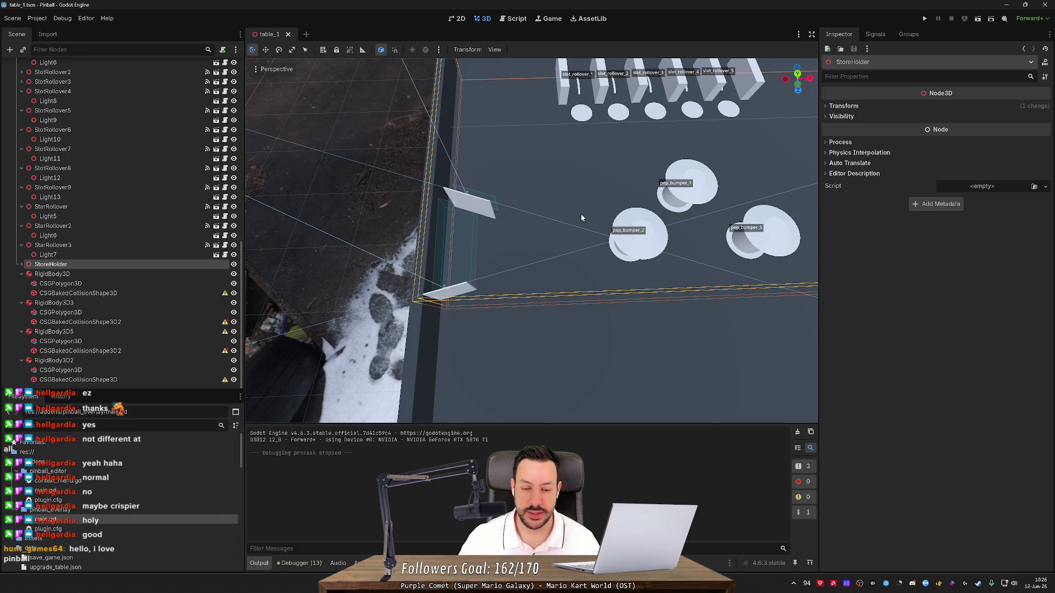
- Check ID labels on pop bumpers 1, 2, 5 and the spinner, then run with F5
mouse_move(568, 242)
mouse_down()
mouse_move(568, 297)
mouse_move(569, 262)
mouse_up()
click(569, 262)
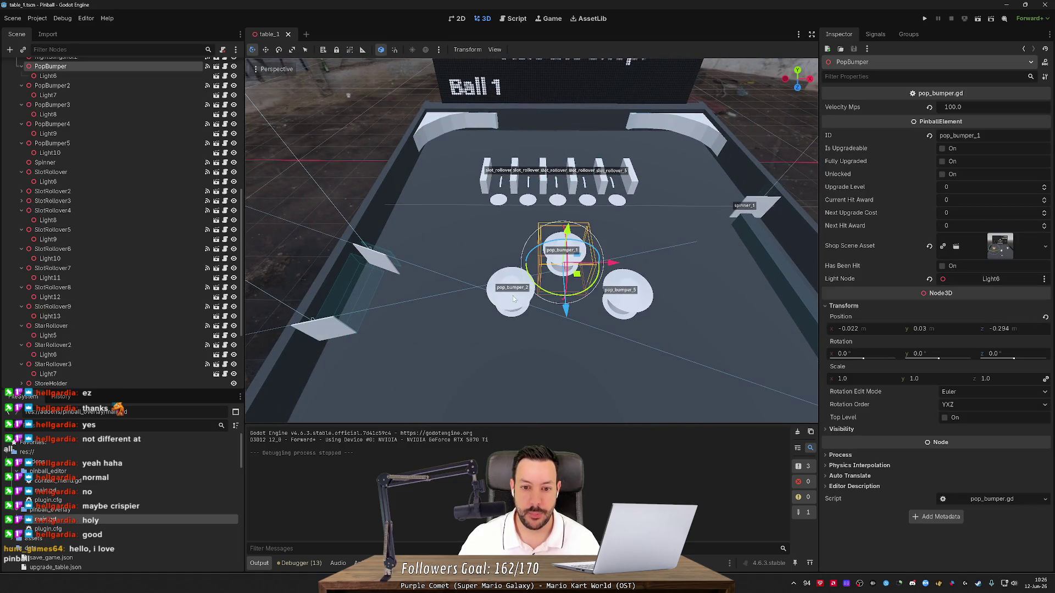
click(522, 294)
click(630, 298)
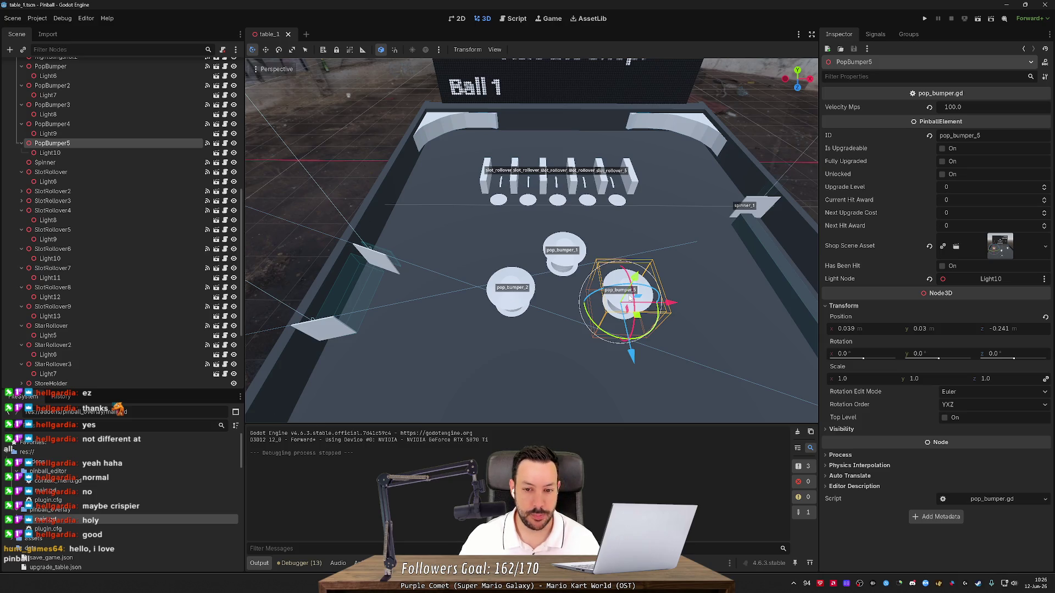
mouse_move(604, 242)
mouse_down()
mouse_move(603, 226)
mouse_move(527, 316)
mouse_up()
click(604, 226)
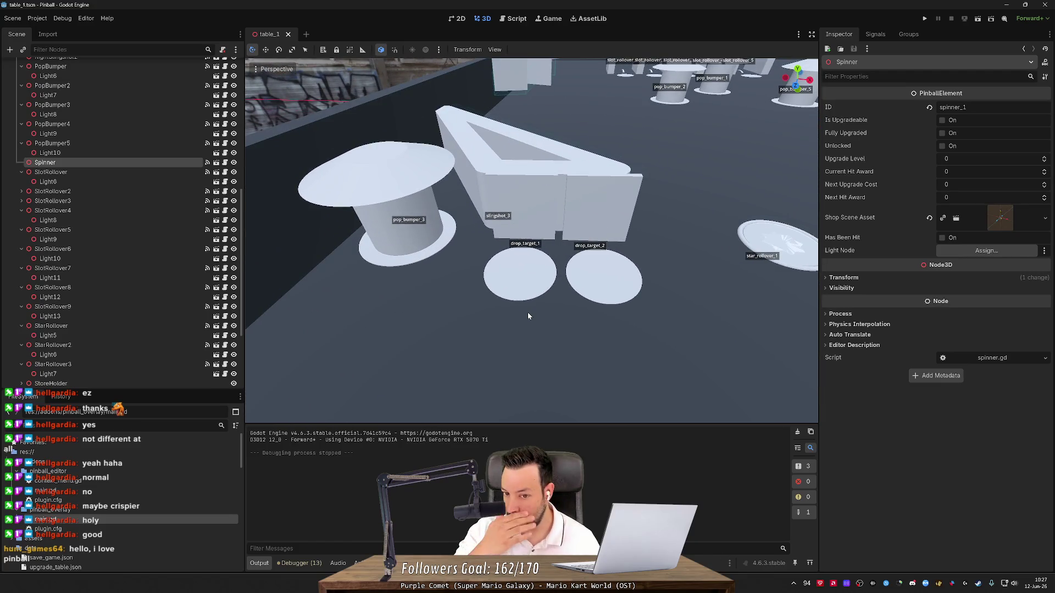
key(f)
key(F5)
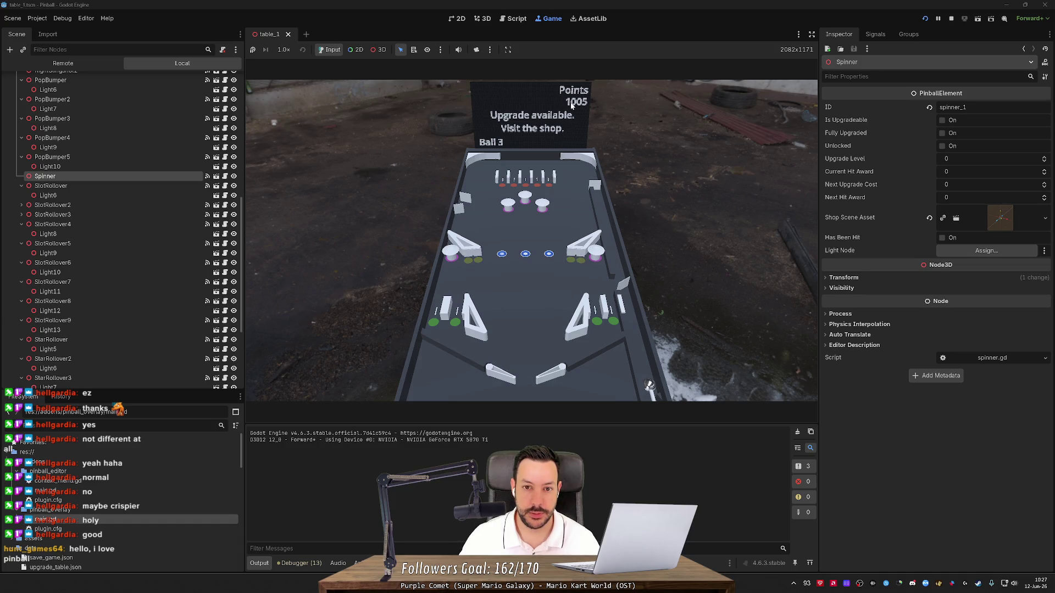
- Drop debug balls beside both slingshots, launch with space, then stop the game
click(477, 258)
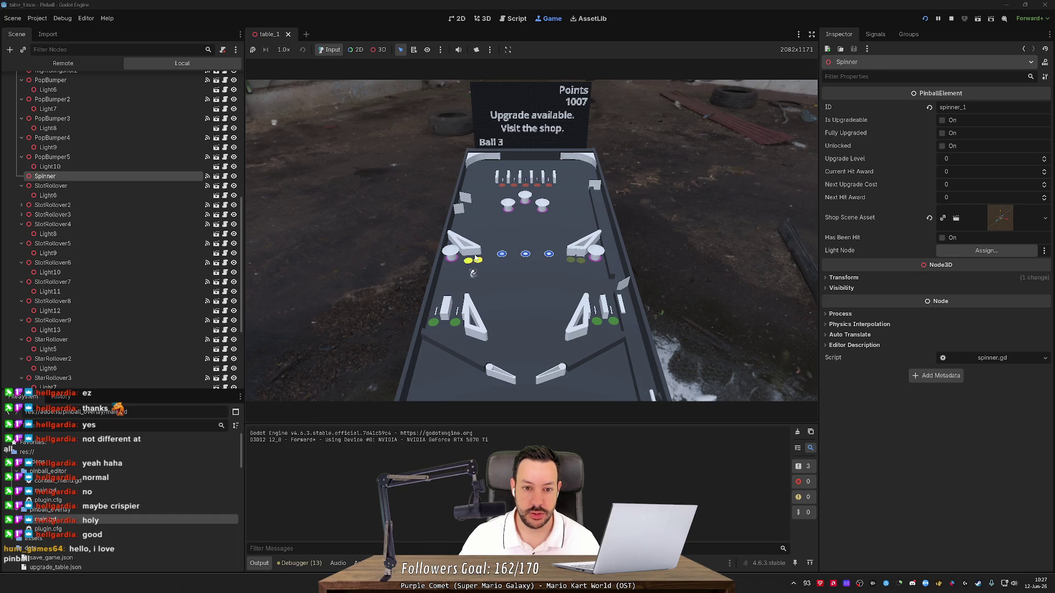
click(578, 258)
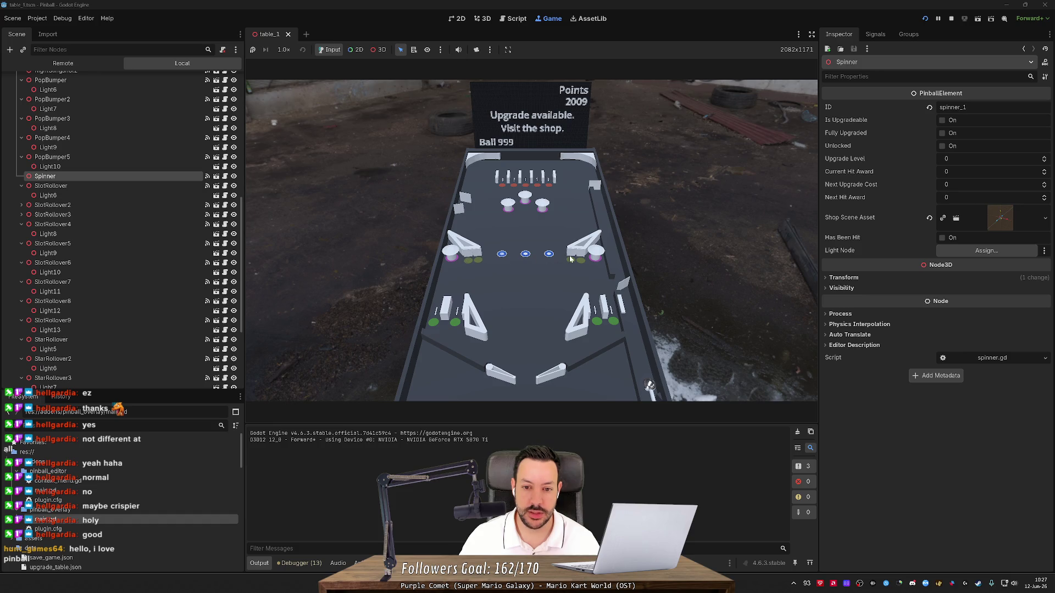
key(space)
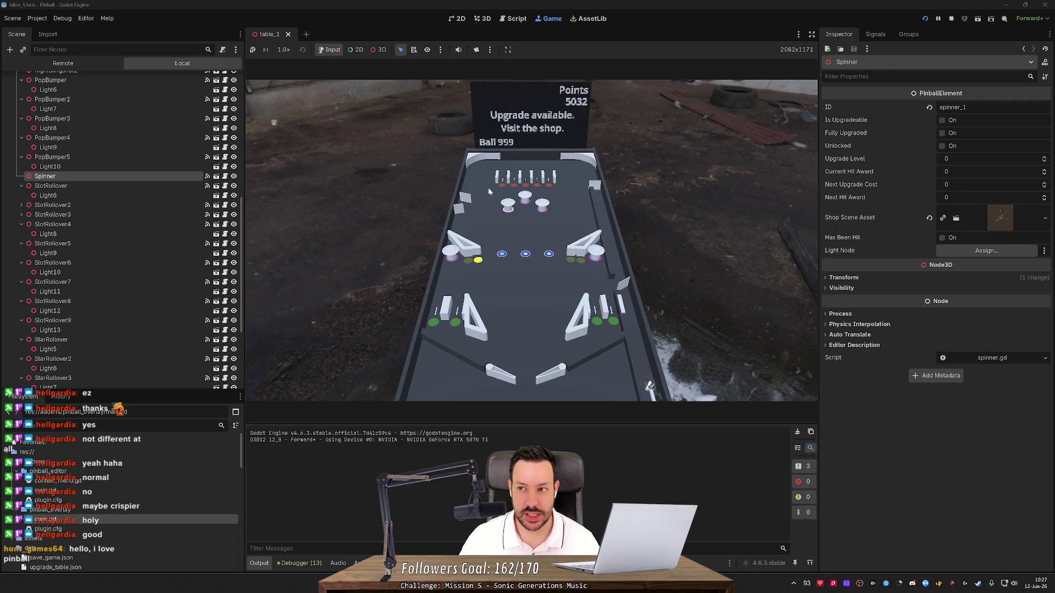
click(952, 19)
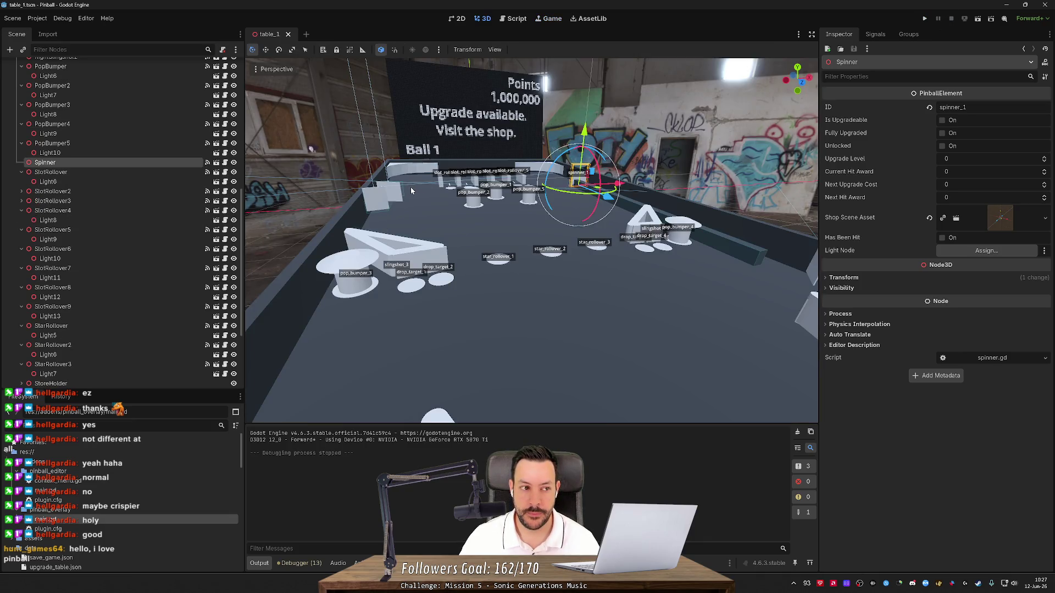
- Try moving StoreEntranceGate up the table, then undo that move
key(e)
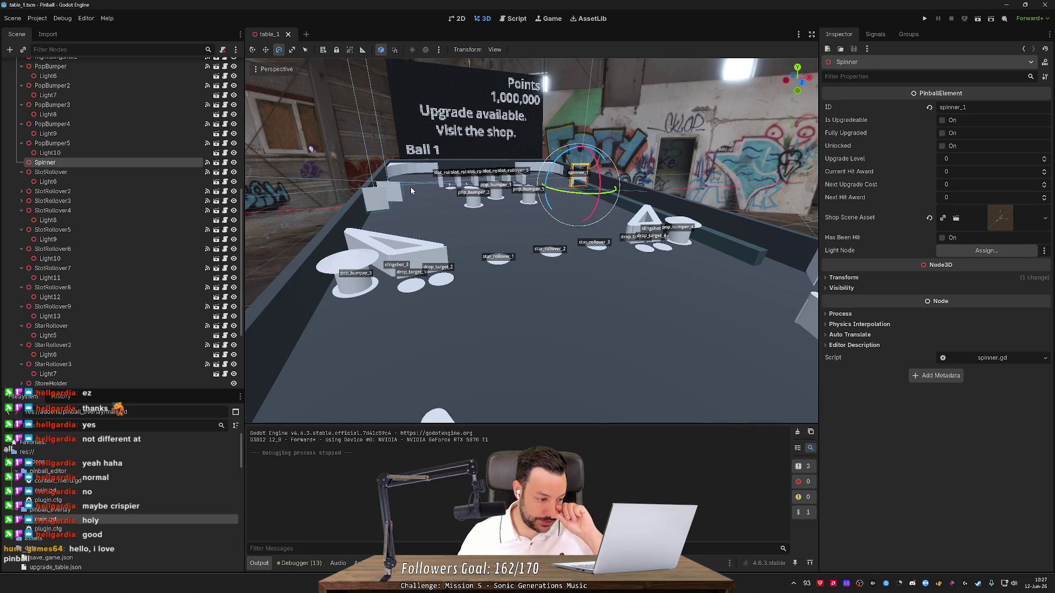
drag(411, 187, 357, 160)
click(526, 330)
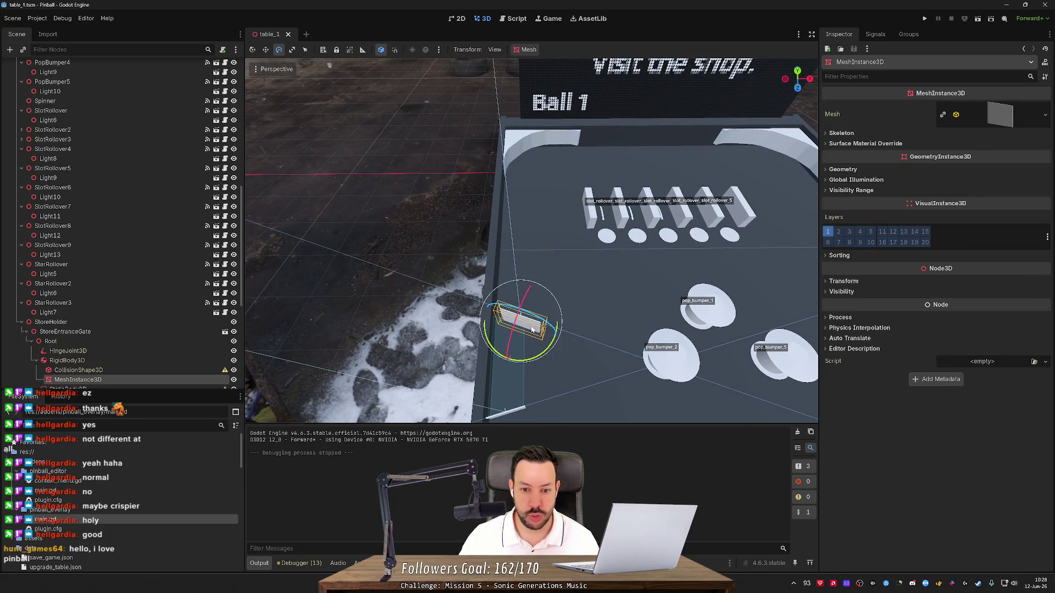
click(166, 333)
scroll(166, 334, up, 10)
key(w)
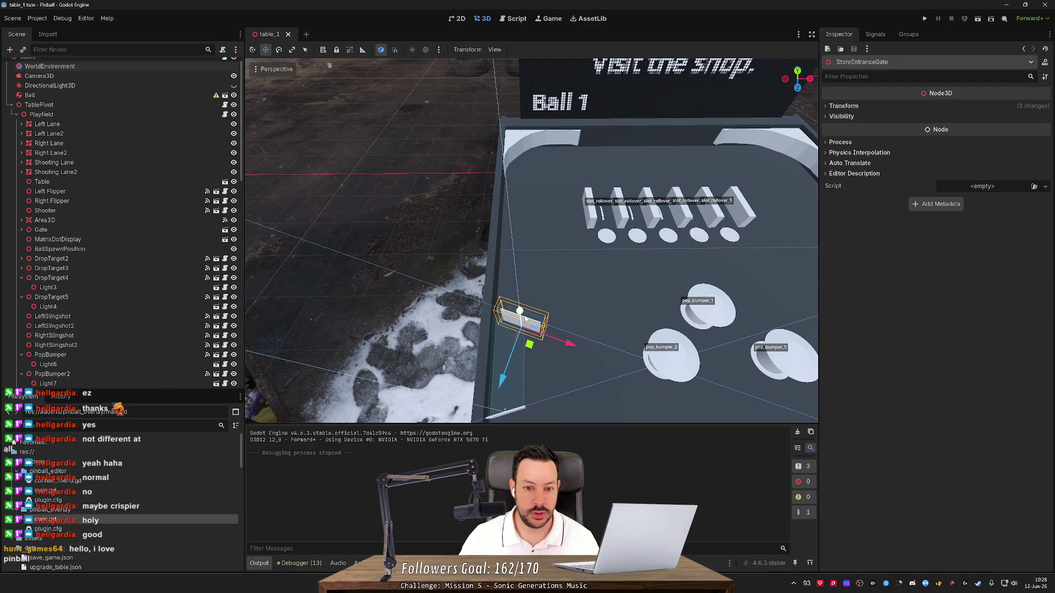
drag(529, 346, 529, 300)
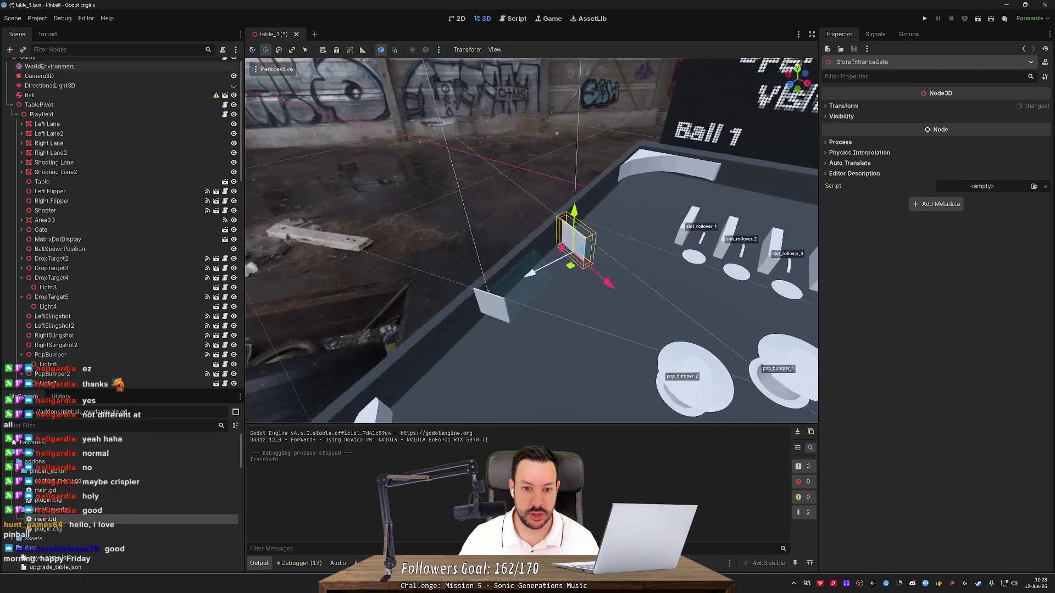
scroll(550, 314, down, 5)
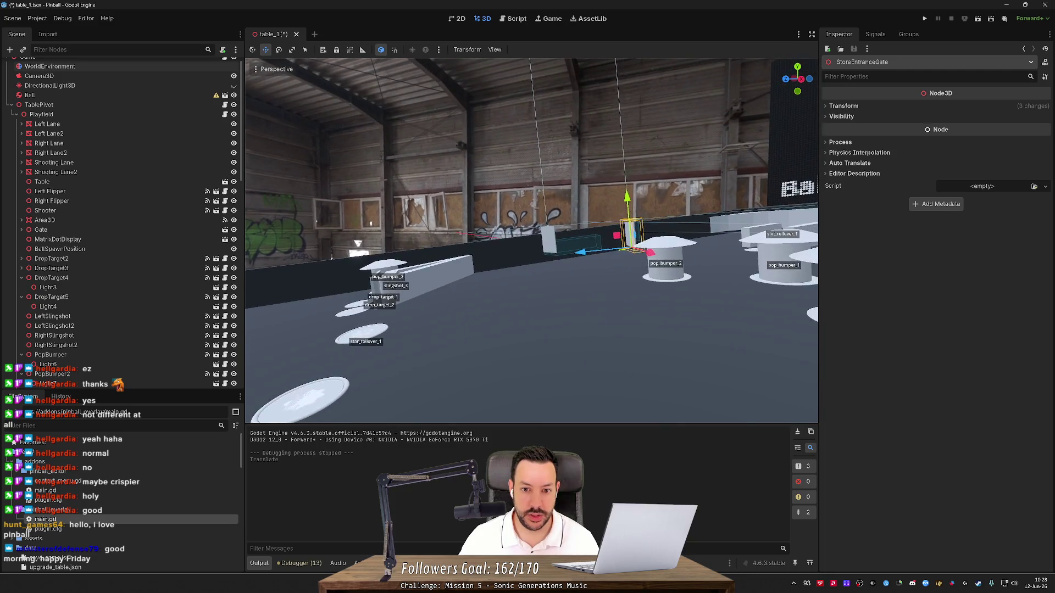
key(ctrl+z)
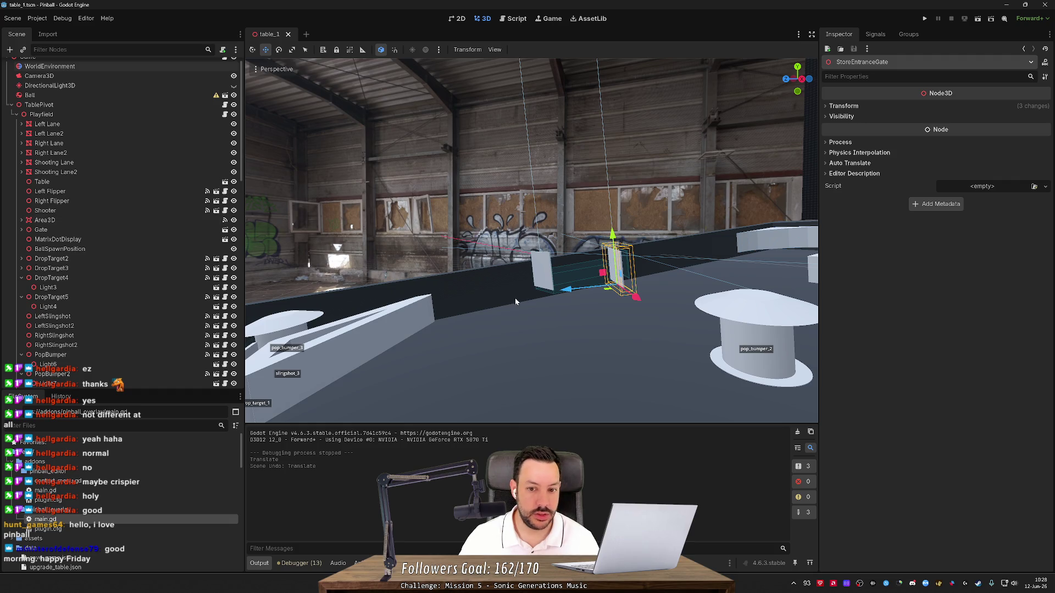
- Shift the StoreHolder group slightly downward on the table
scroll(491, 292, up, 5)
scroll(531, 240, down, 5)
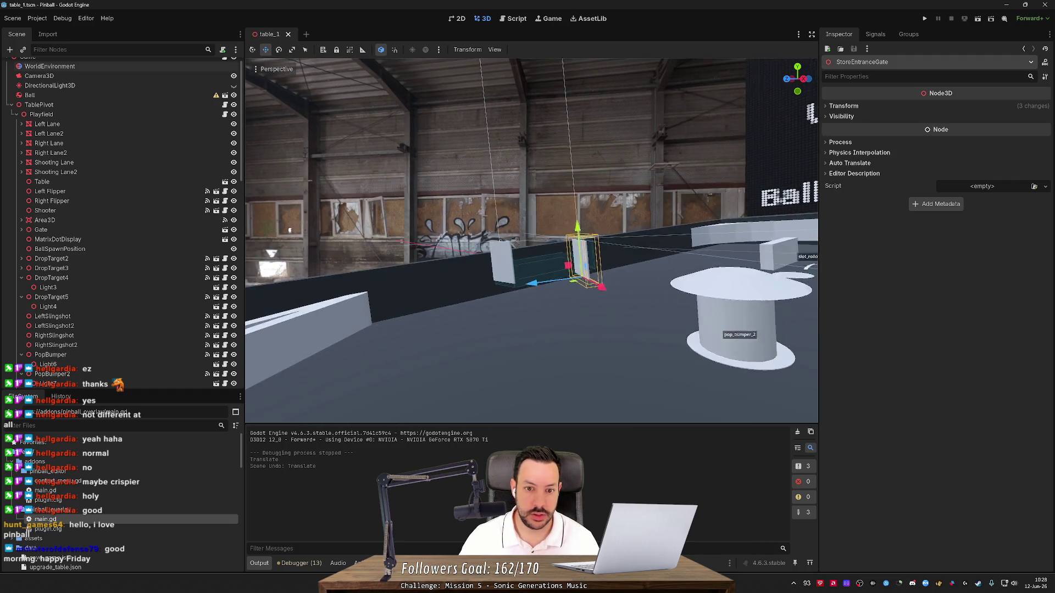
scroll(143, 246, down, 10)
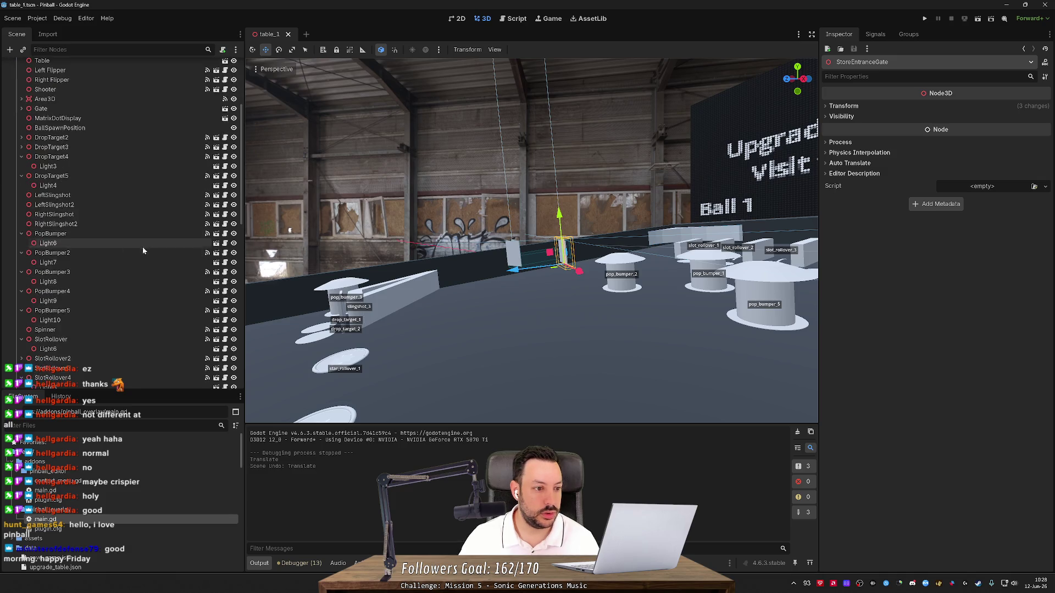
click(534, 259)
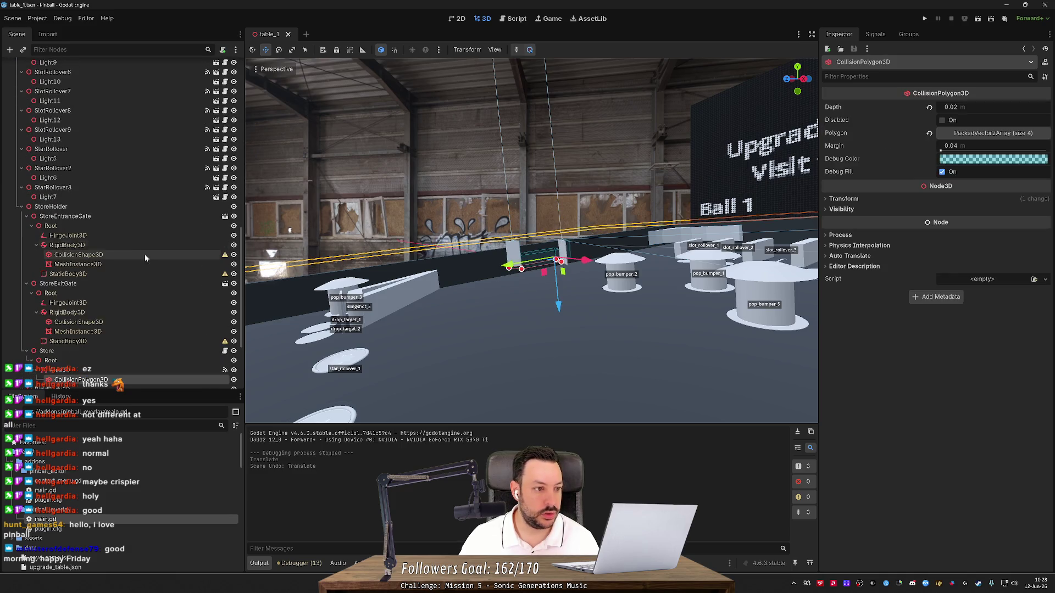
click(112, 208)
mouse_move(379, 248)
mouse_down()
mouse_move(445, 247)
mouse_move(395, 248)
mouse_move(423, 247)
mouse_up()
mouse_move(754, 214)
mouse_down()
mouse_move(755, 226)
mouse_move(778, 222)
mouse_move(783, 242)
mouse_up()
- Move StoreEntranceGate toward the left wall and run the project with F5
click(472, 292)
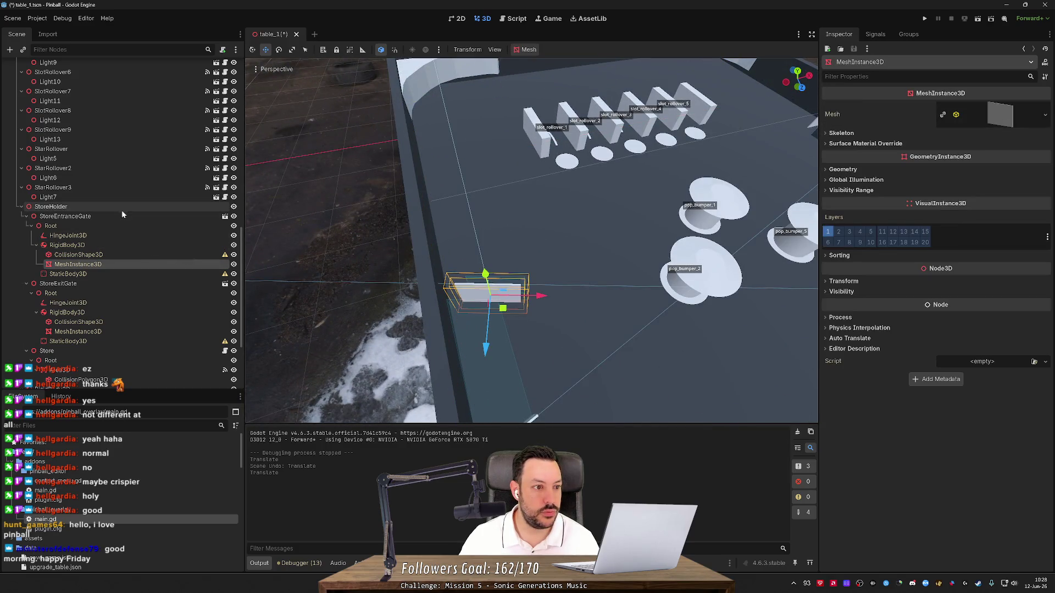
click(494, 297)
drag(505, 321, 490, 266)
drag(488, 266, 488, 265)
key(F5)
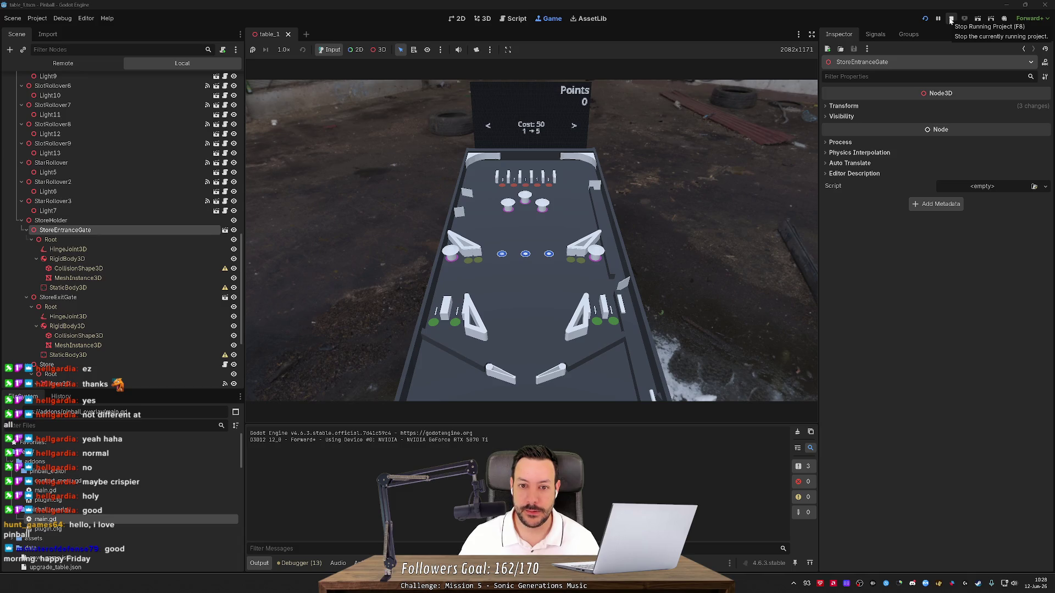
- Stop the test run after checking the relocated store gate
click(951, 20)
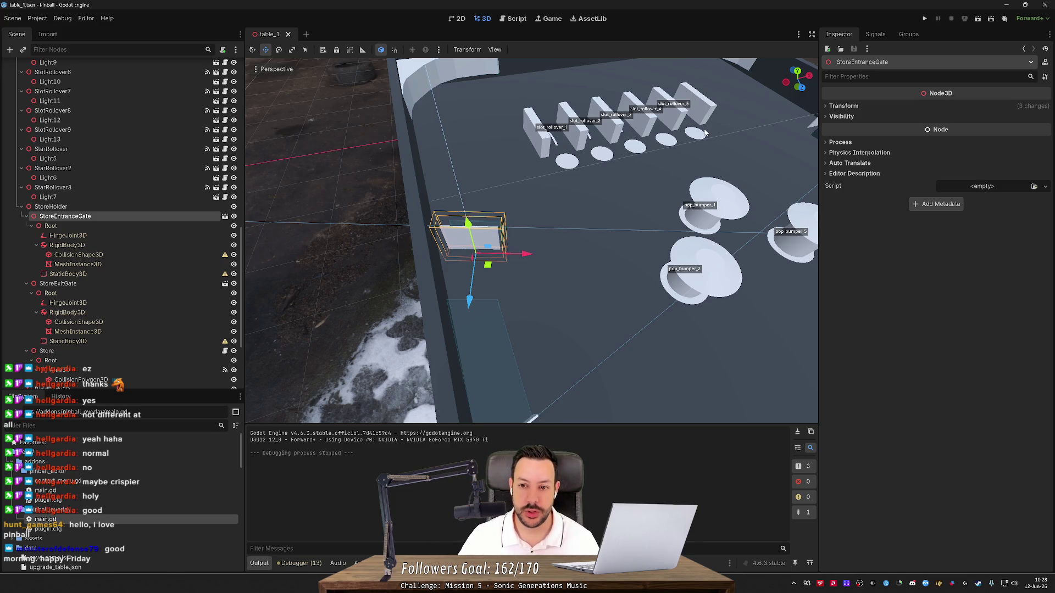
mouse_move(679, 147)
mouse_down()
mouse_move(571, 178)
mouse_move(618, 215)
mouse_up()
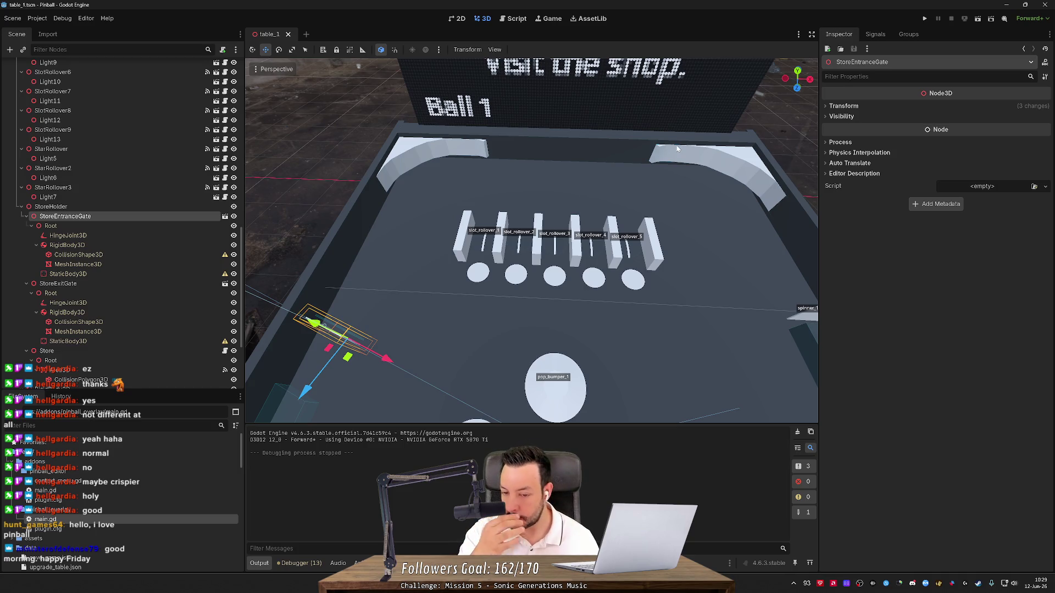
scroll(157, 266, down, 4)
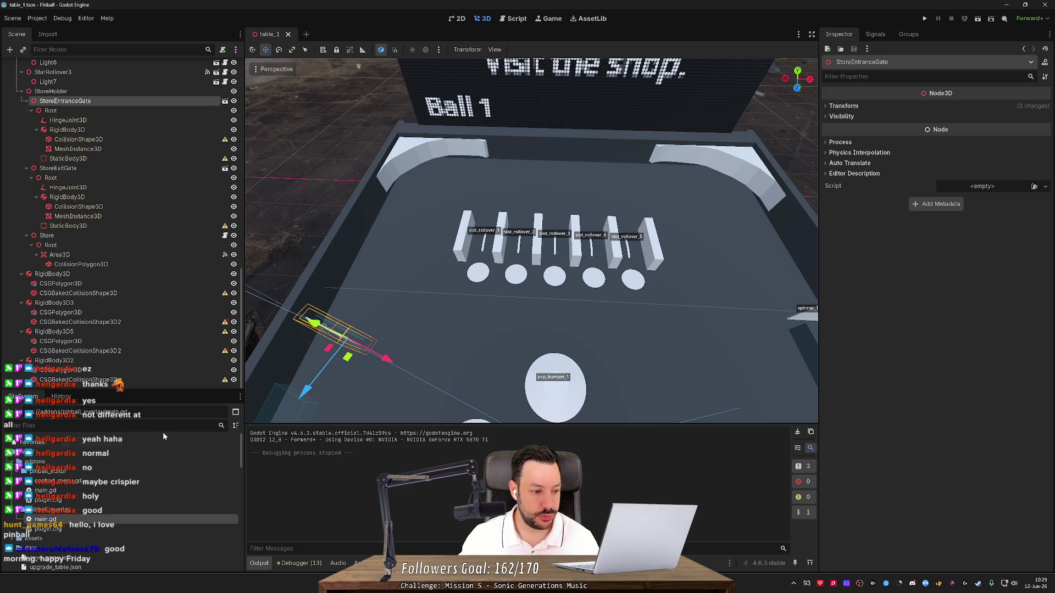
scroll(161, 457, down, 5)
scroll(160, 453, down, 5)
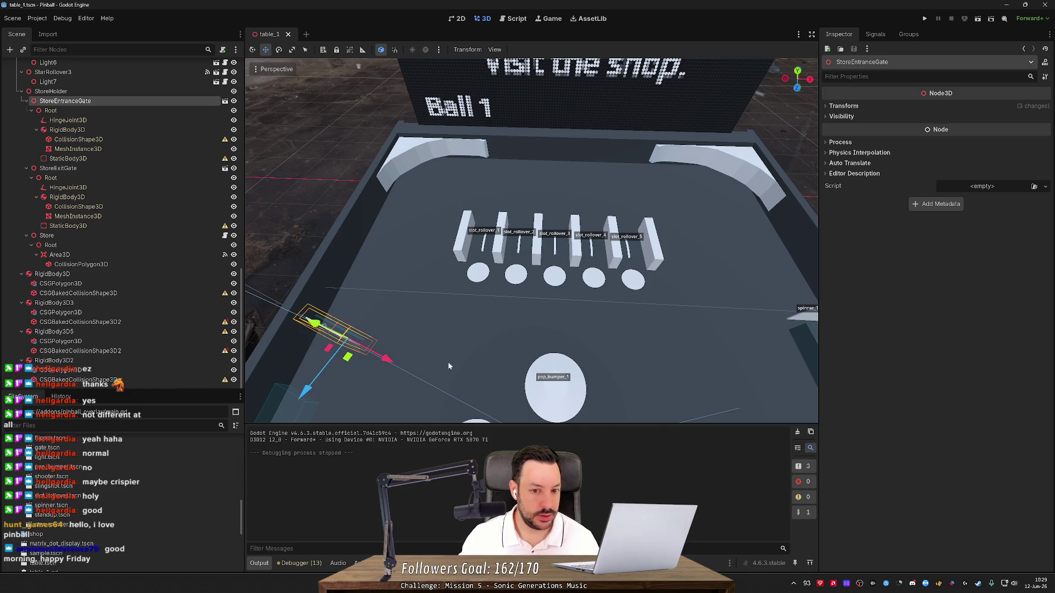
click(544, 243)
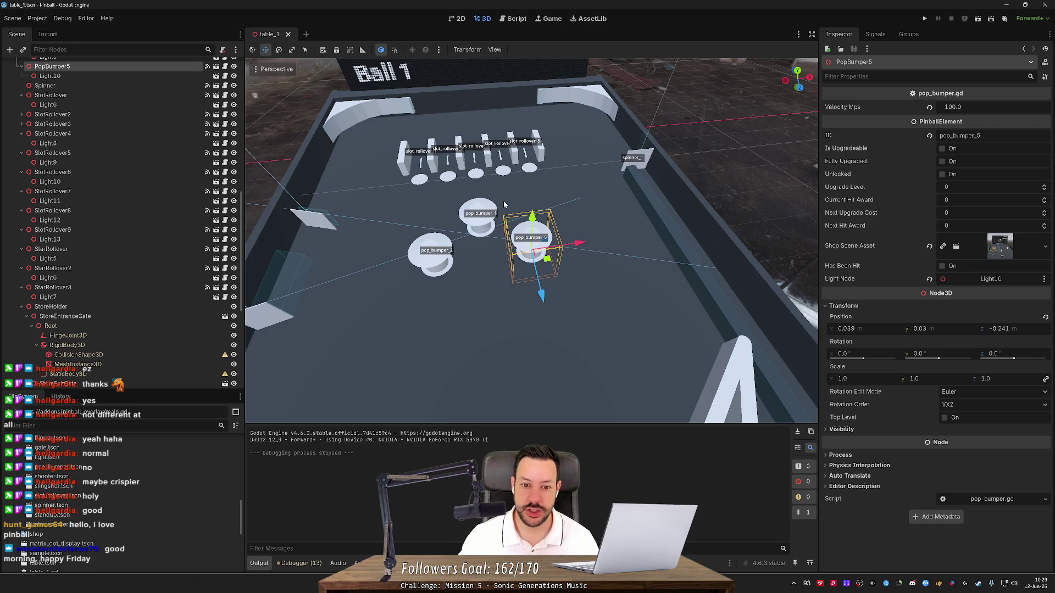
click(478, 211)
click(482, 214)
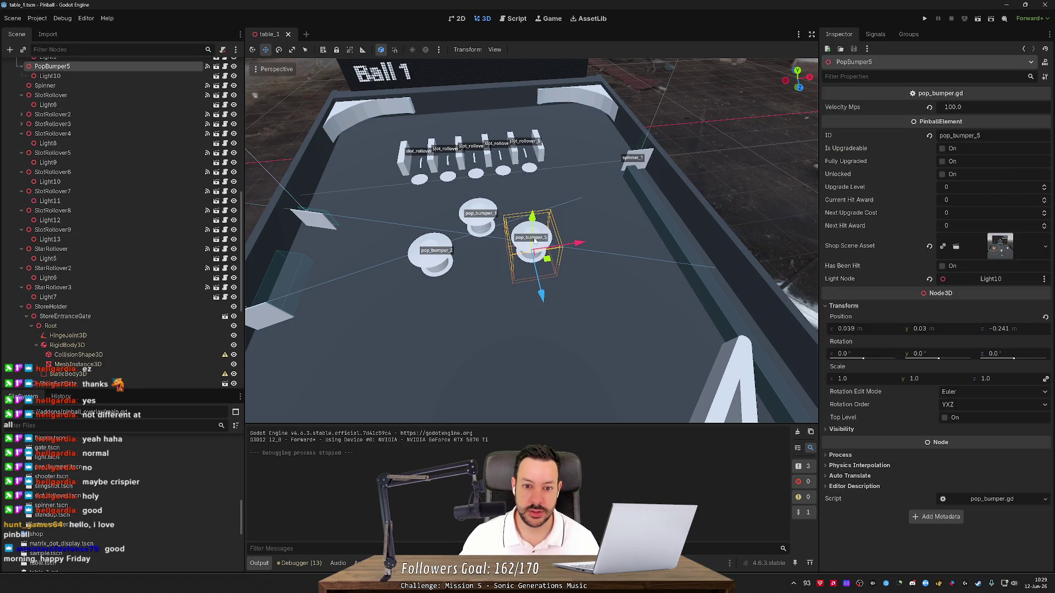
click(434, 255)
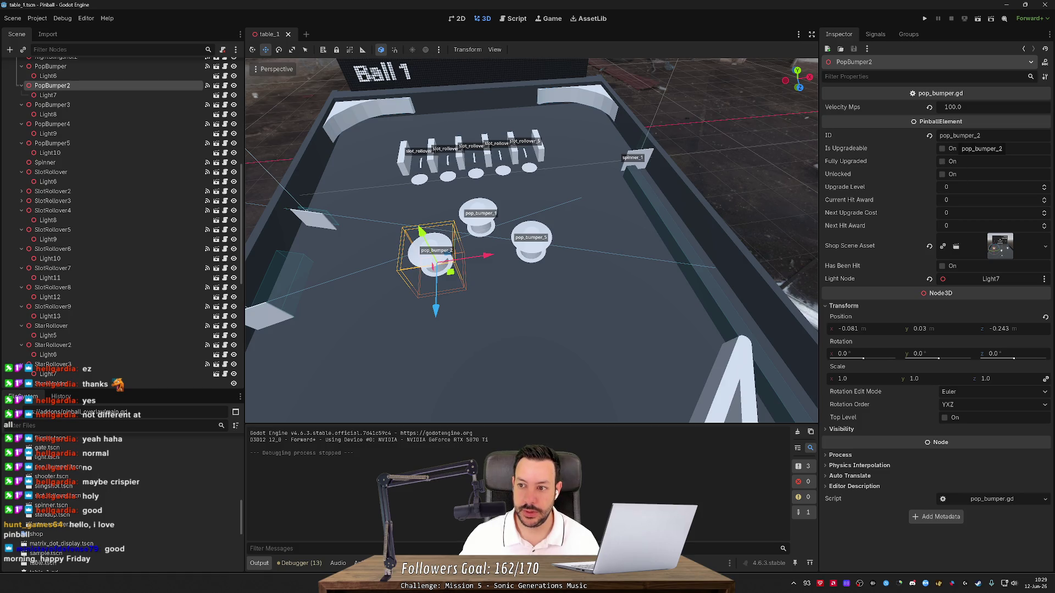
double_click(959, 136)
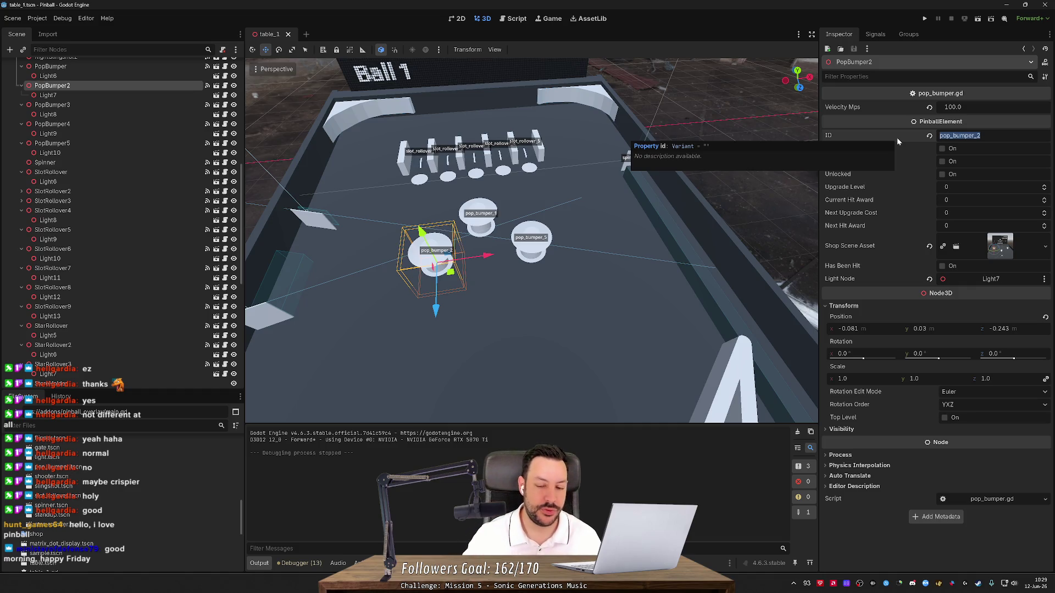
drag(737, 278, 616, 264)
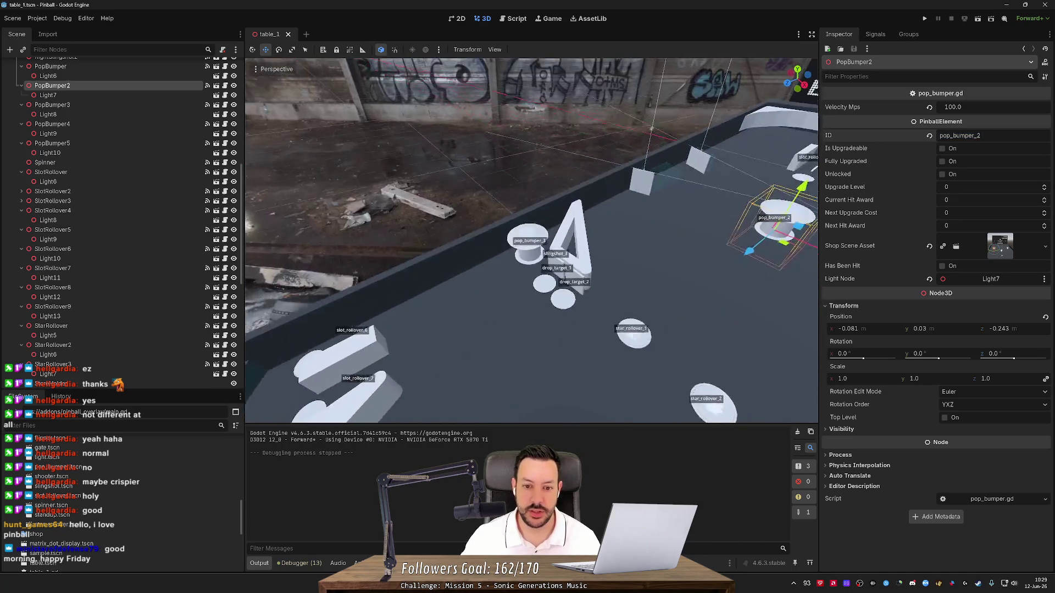
click(577, 298)
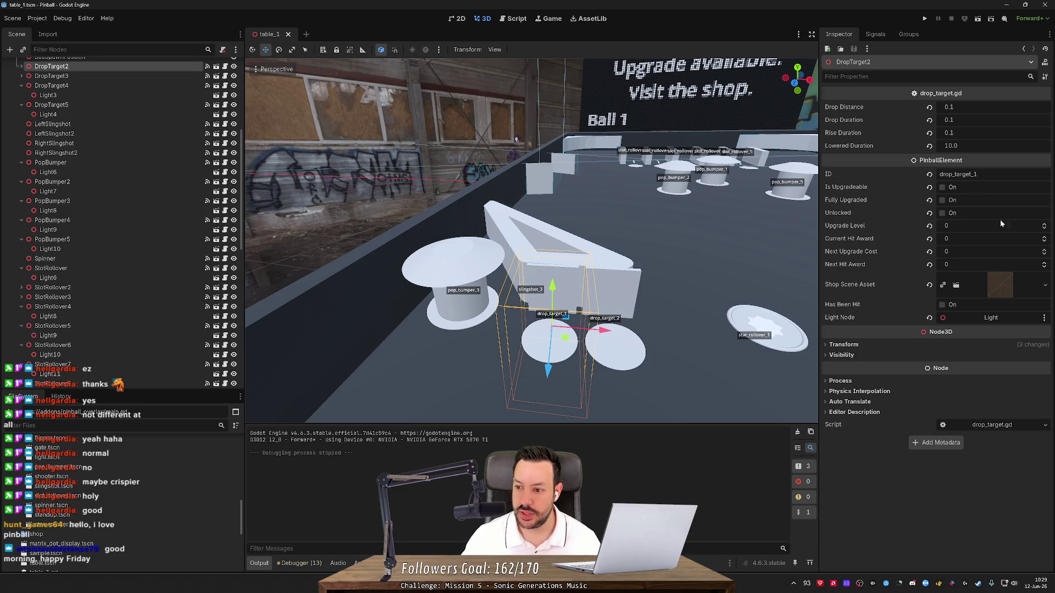
scroll(766, 226, down, 5)
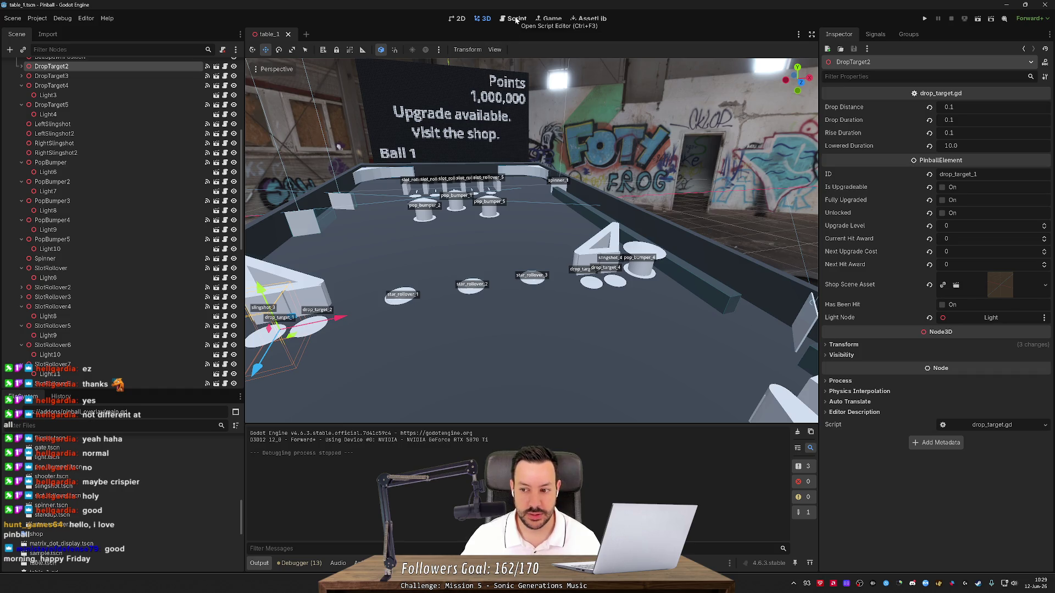
- Search all project files for 1000 and open the element_group.gd match
key(ctrl+shift+f)
text(1000)
key(Return)
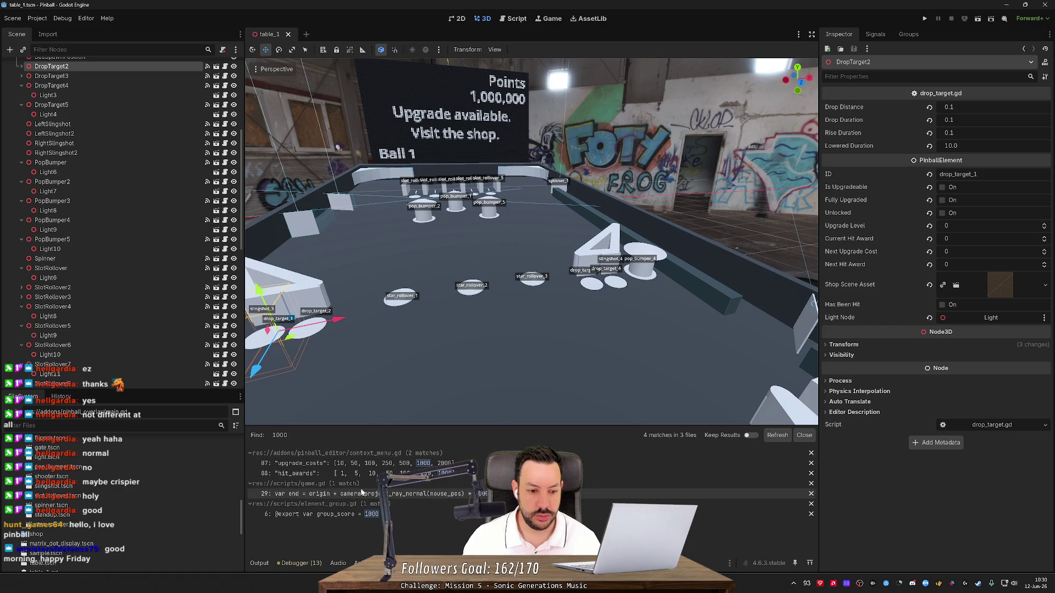
click(365, 514)
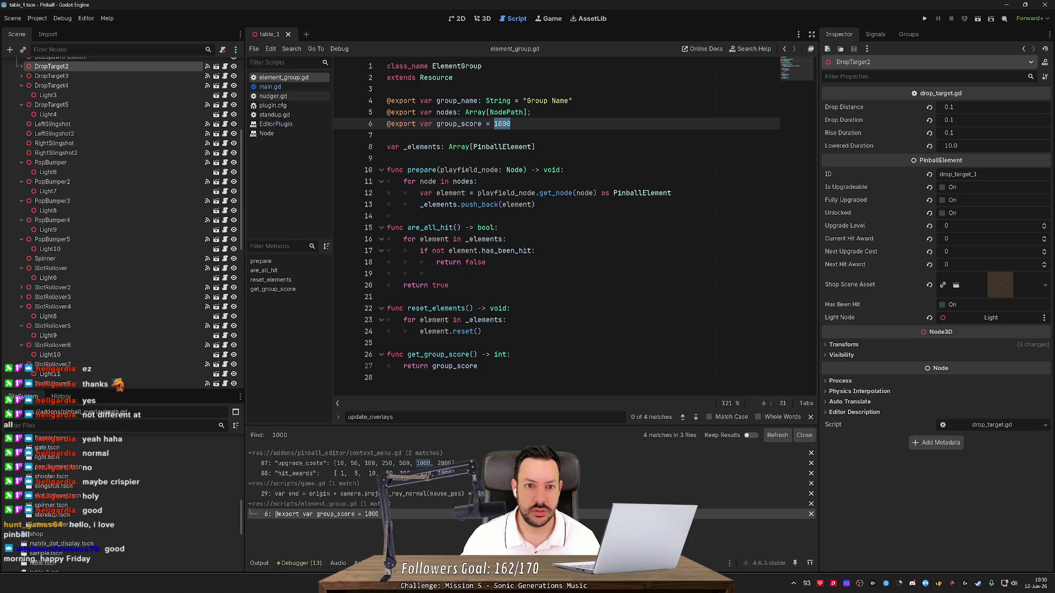
mouse_move(439, 204)
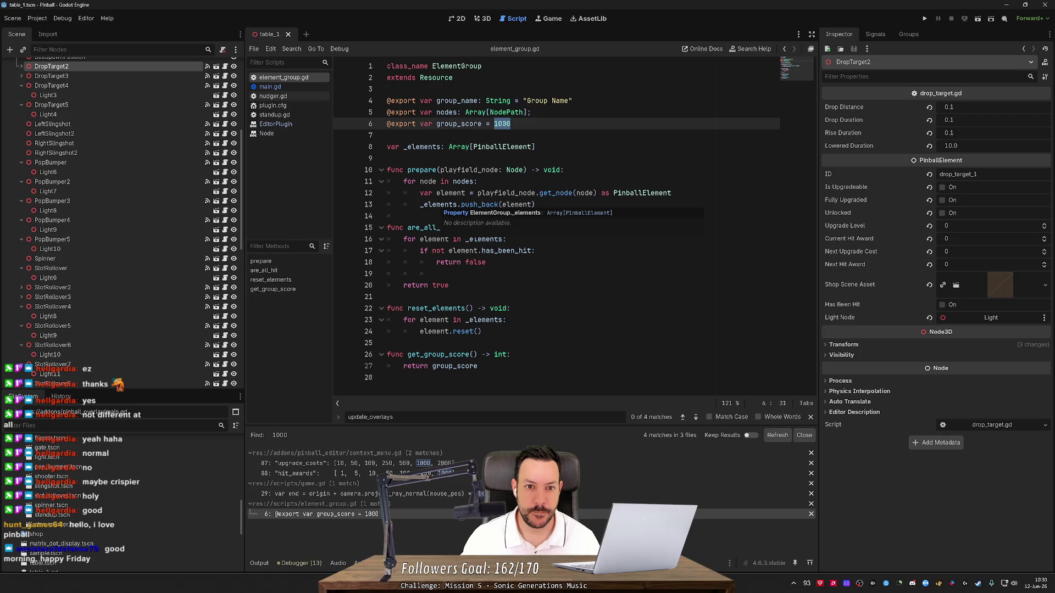
scroll(137, 160, up, 5)
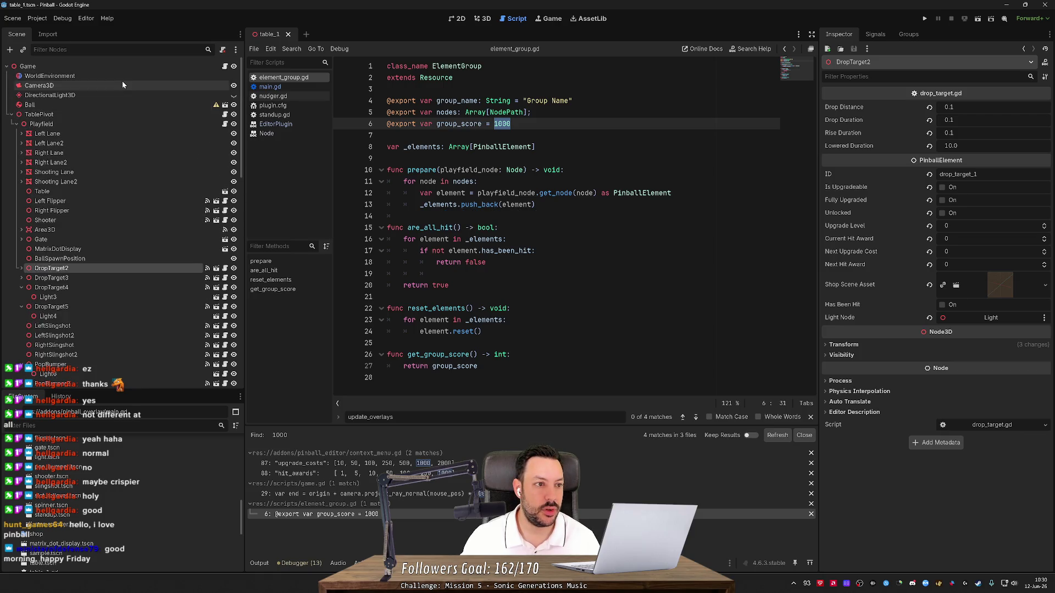
- Select Playfield and expand the Drop Targets group's Nodes list in the 3D view
click(122, 68)
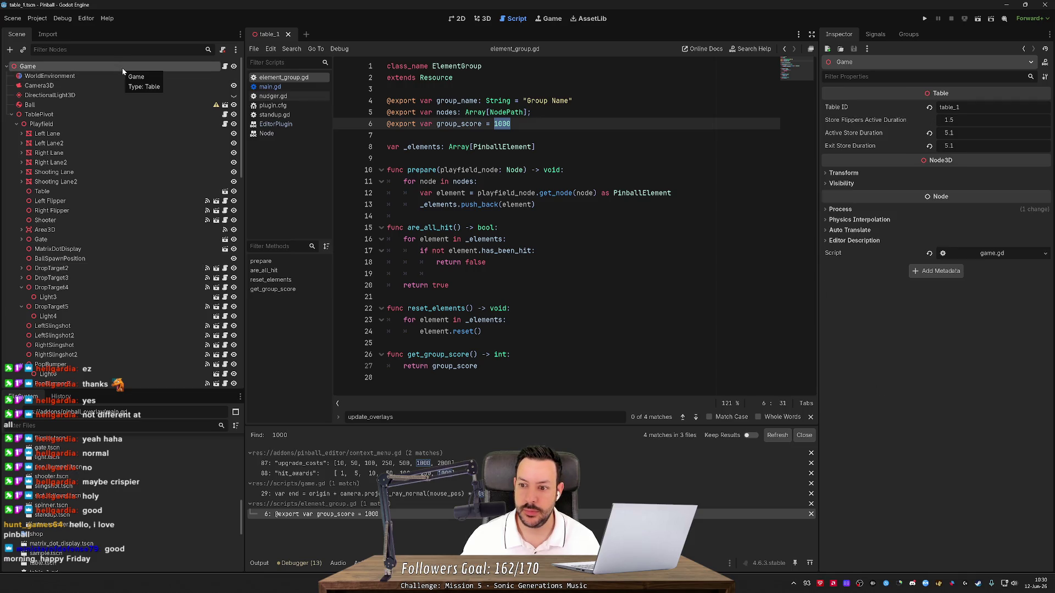
click(100, 124)
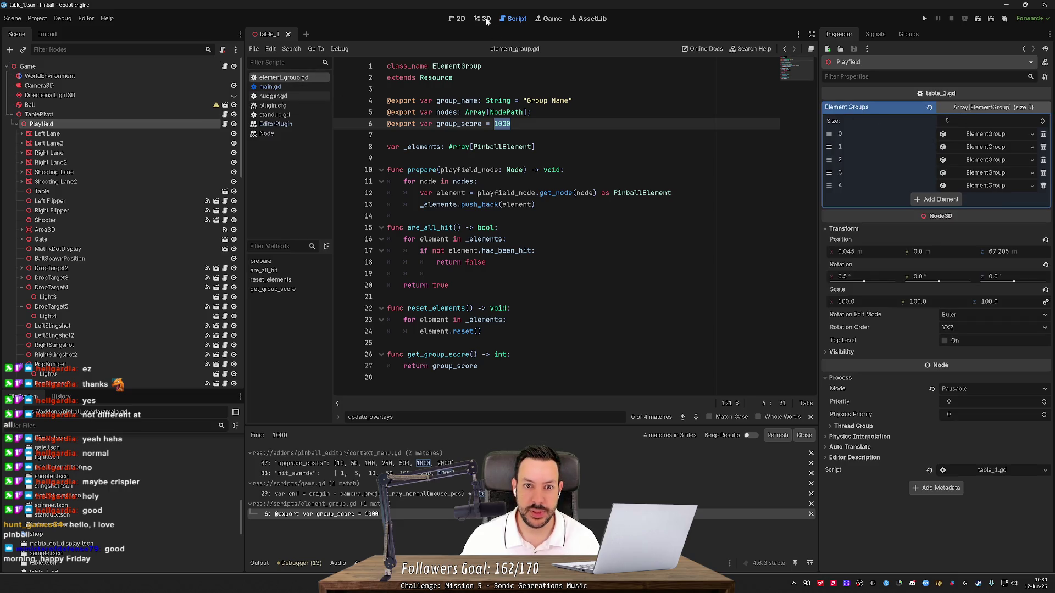
click(987, 136)
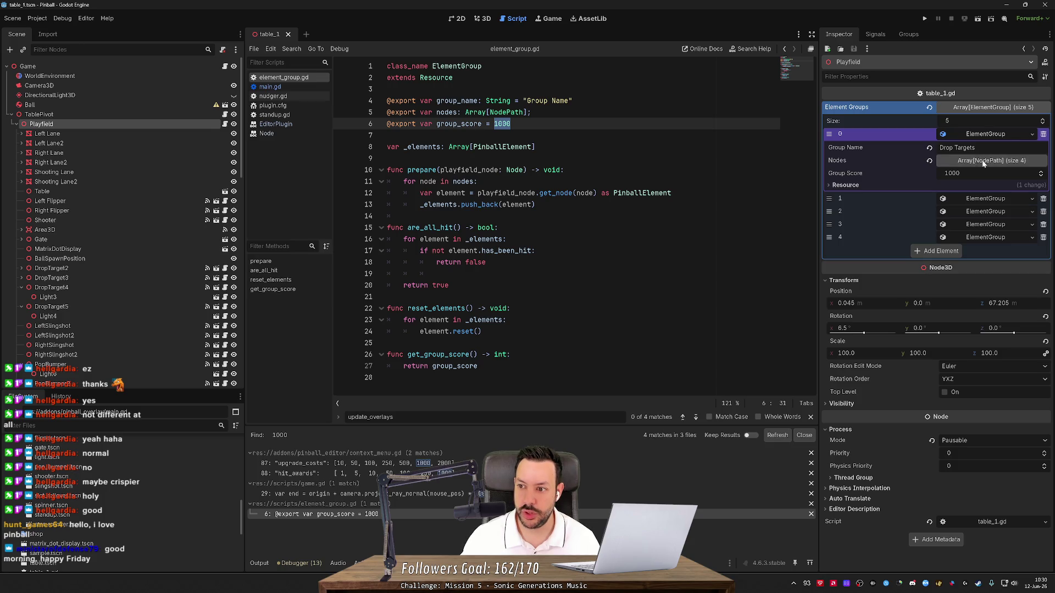
click(481, 21)
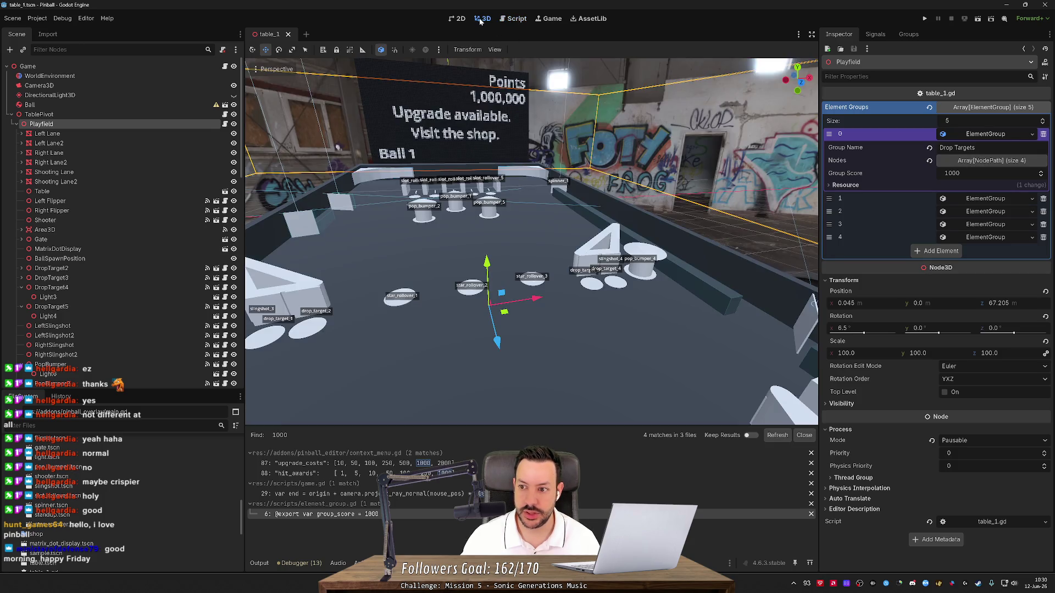
click(979, 160)
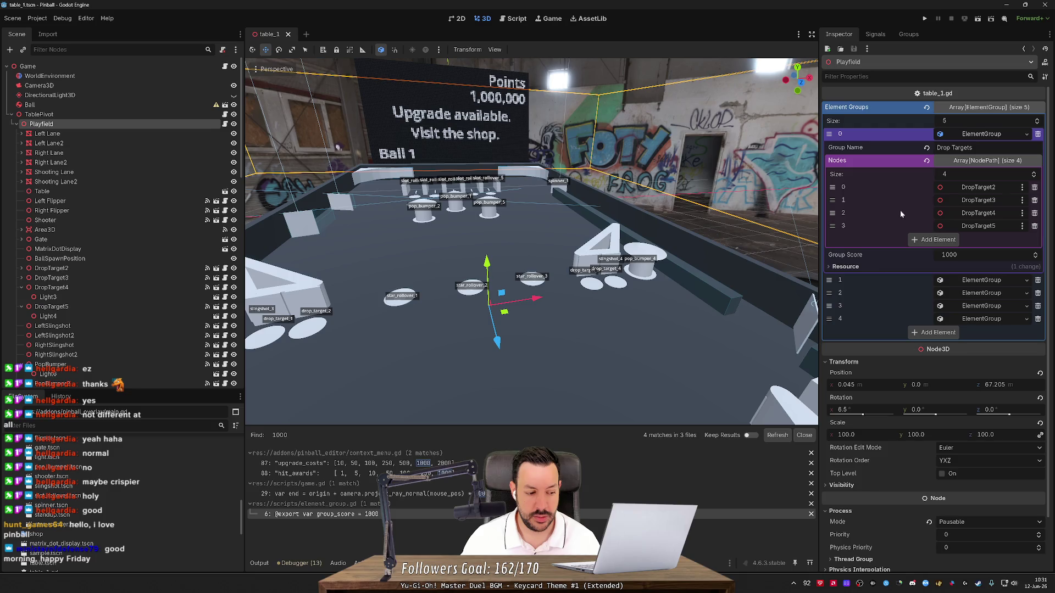
drag(714, 247, 522, 209)
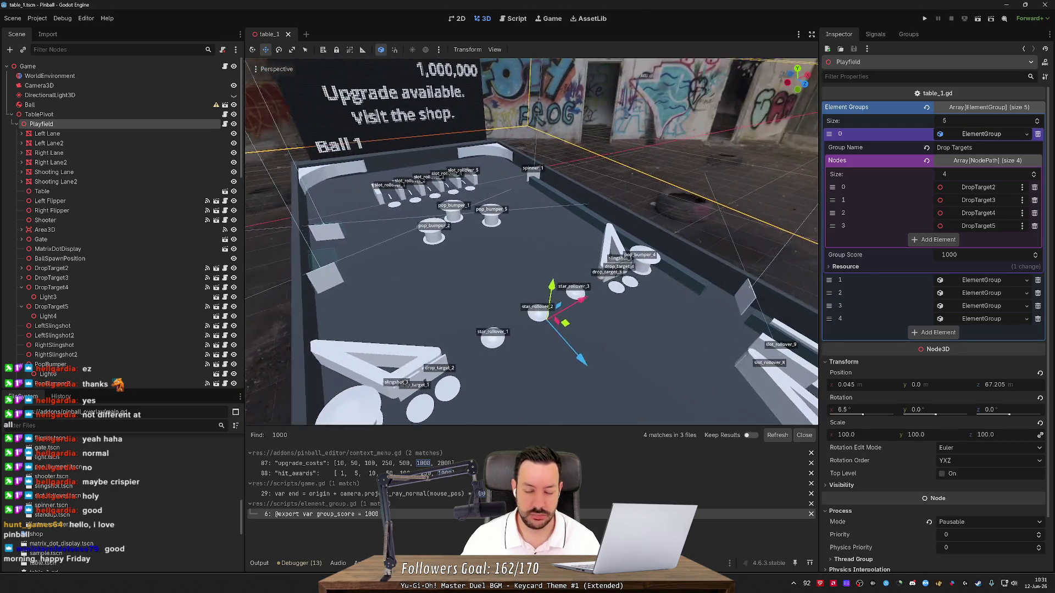
drag(605, 214, 648, 212)
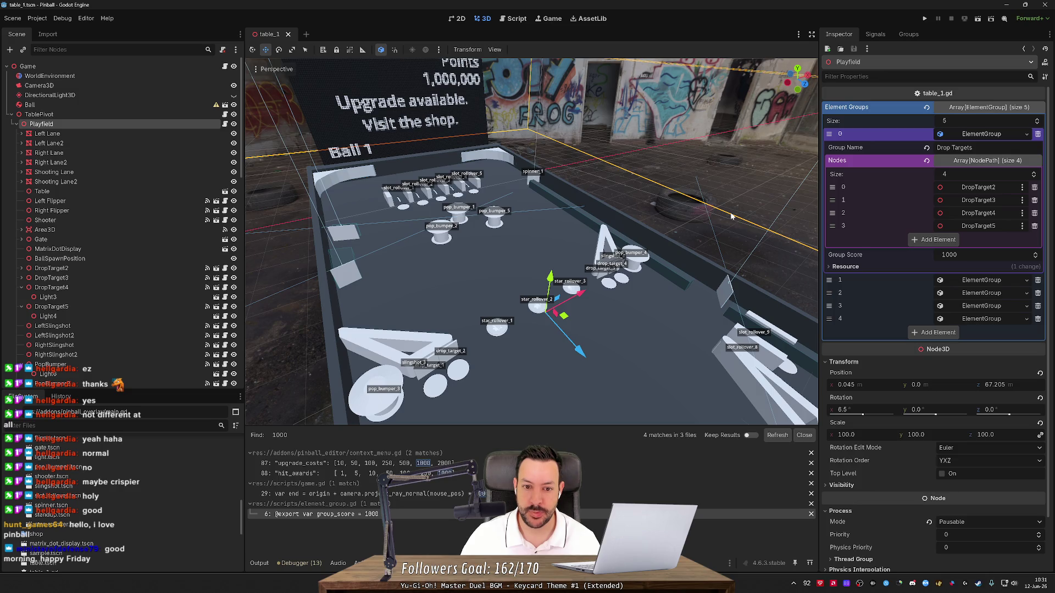
scroll(532, 242, down, 3)
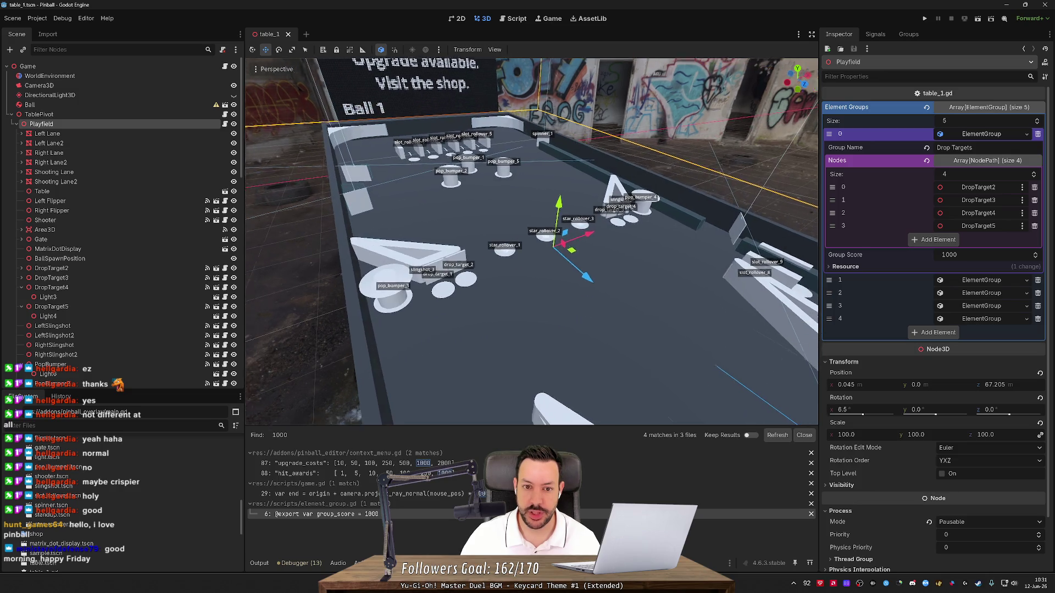
scroll(663, 392, up, 5)
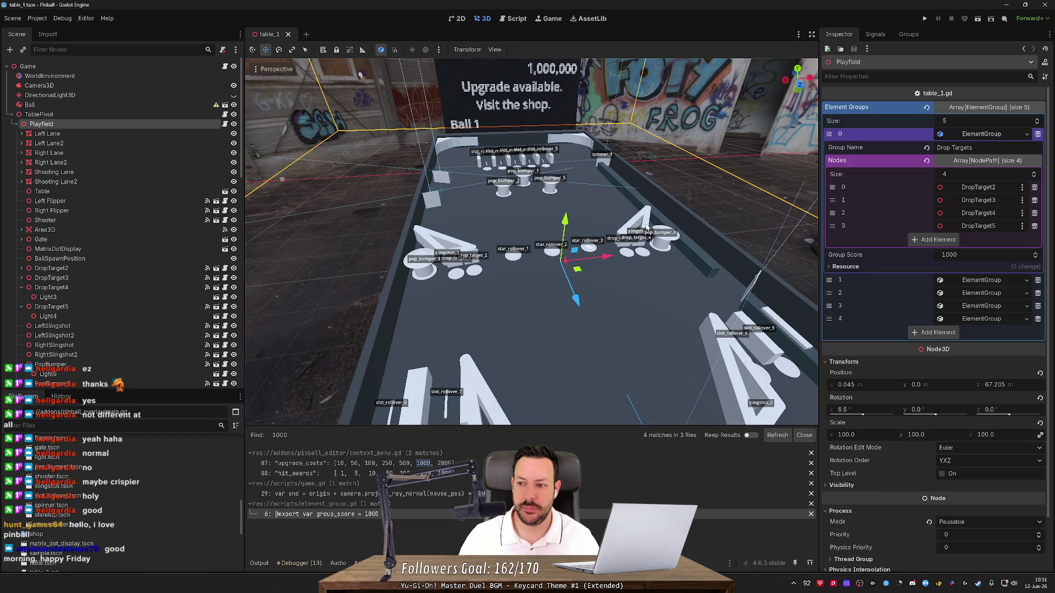
scroll(647, 228, up, 3)
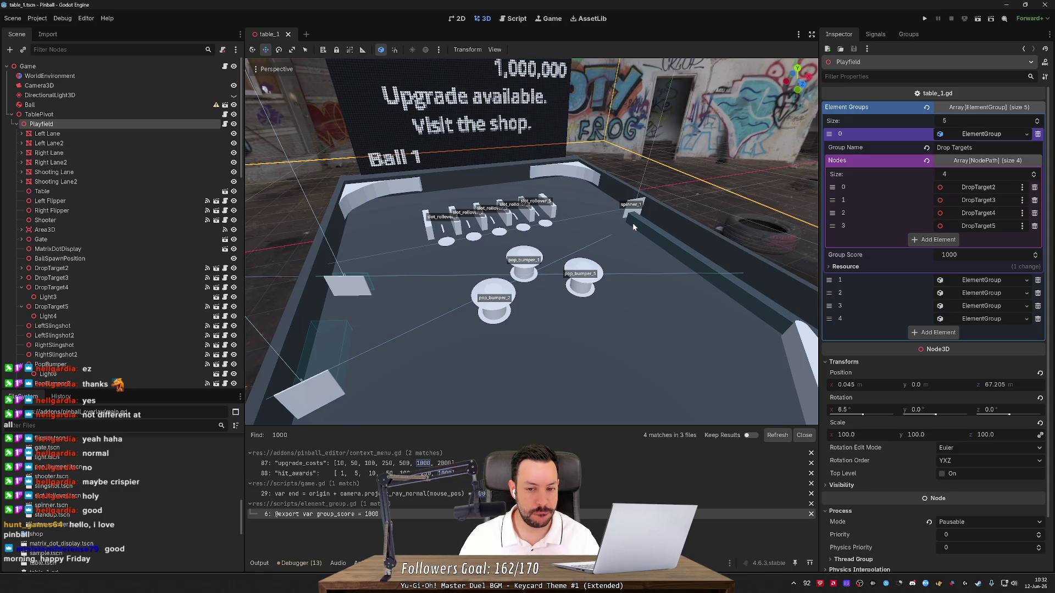
click(481, 298)
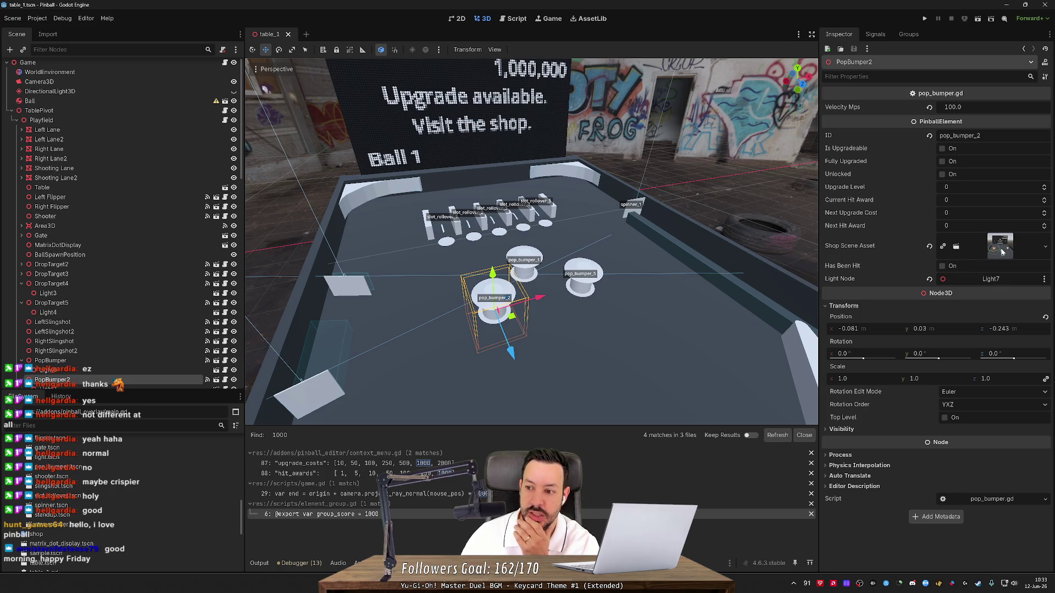
key(KP_1)
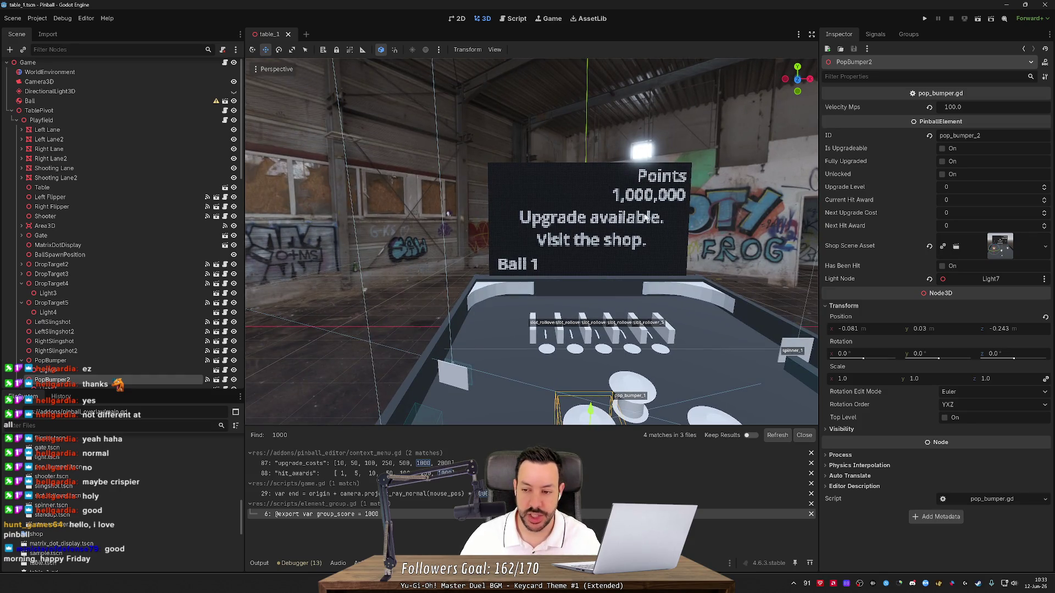
key(f)
mouse_move(532, 241)
mouse_down()
mouse_move(532, 187)
mouse_move(522, 193)
mouse_up()
- Reframe the table and multi-select pop_bumper_2, pop_bumper_1 and pop_bumper_5
click(599, 256)
click(447, 324)
click(536, 269)
click(641, 327)
drag(640, 327, 675, 220)
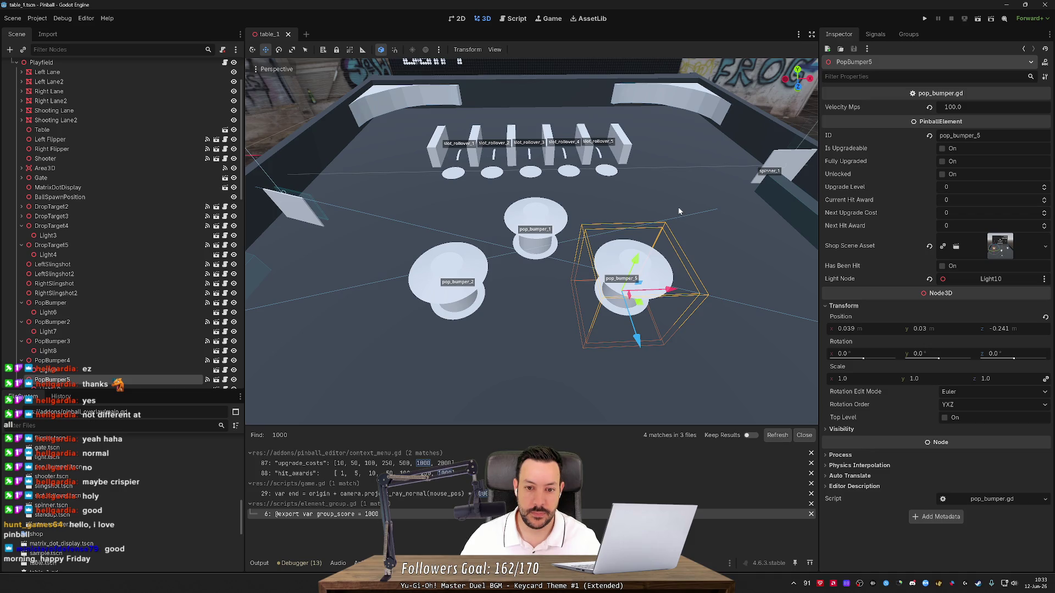
mouse_move(678, 207)
mouse_down()
mouse_move(643, 165)
mouse_move(418, 160)
mouse_move(452, 155)
mouse_up()
scroll(451, 154, up, 2)
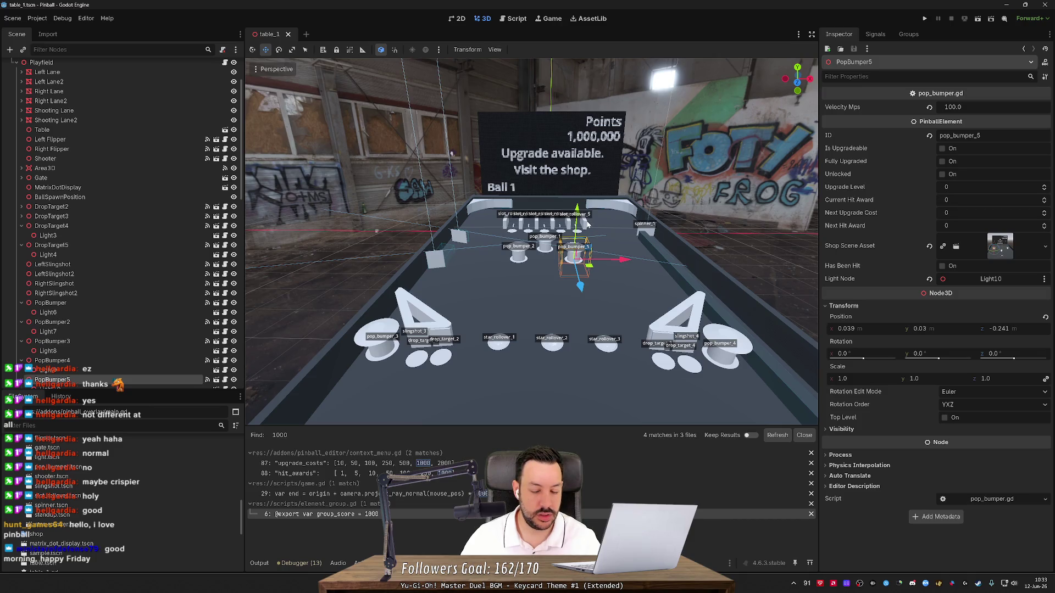
scroll(587, 224, up, 4)
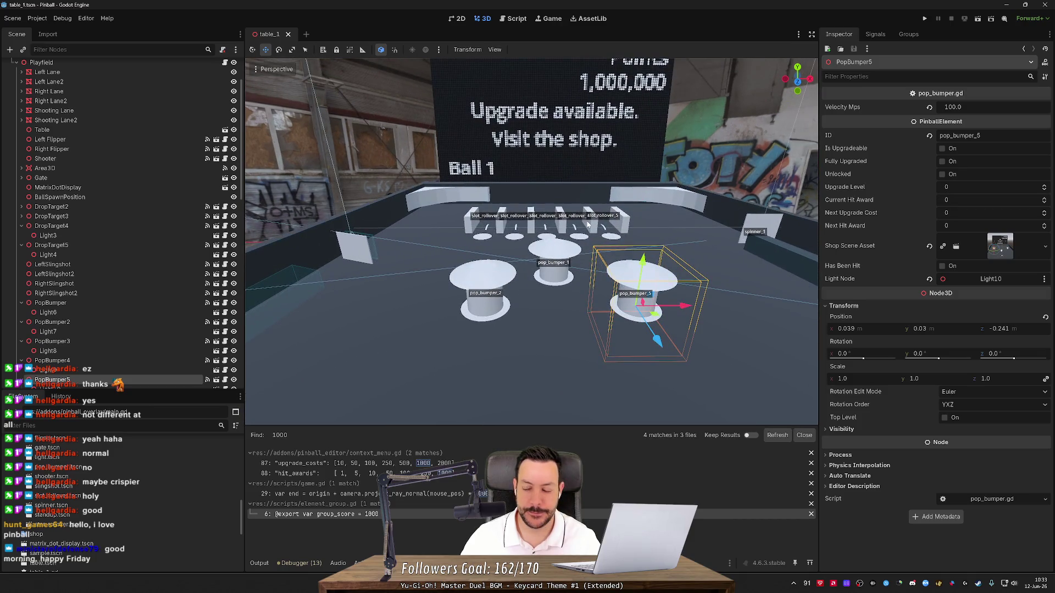
click(489, 289)
shift+click(556, 258)
shift+click(655, 291)
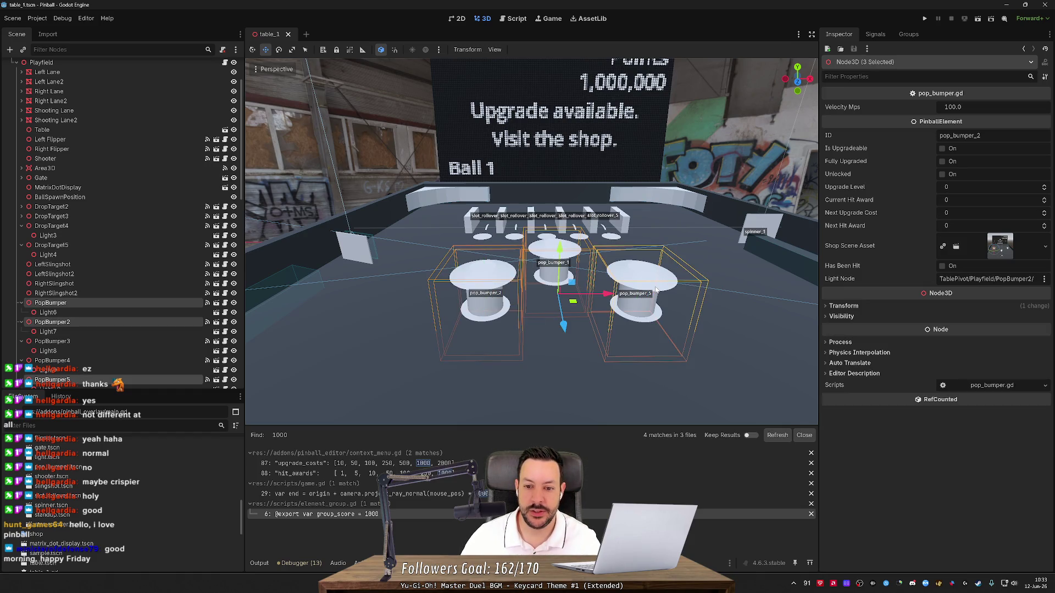
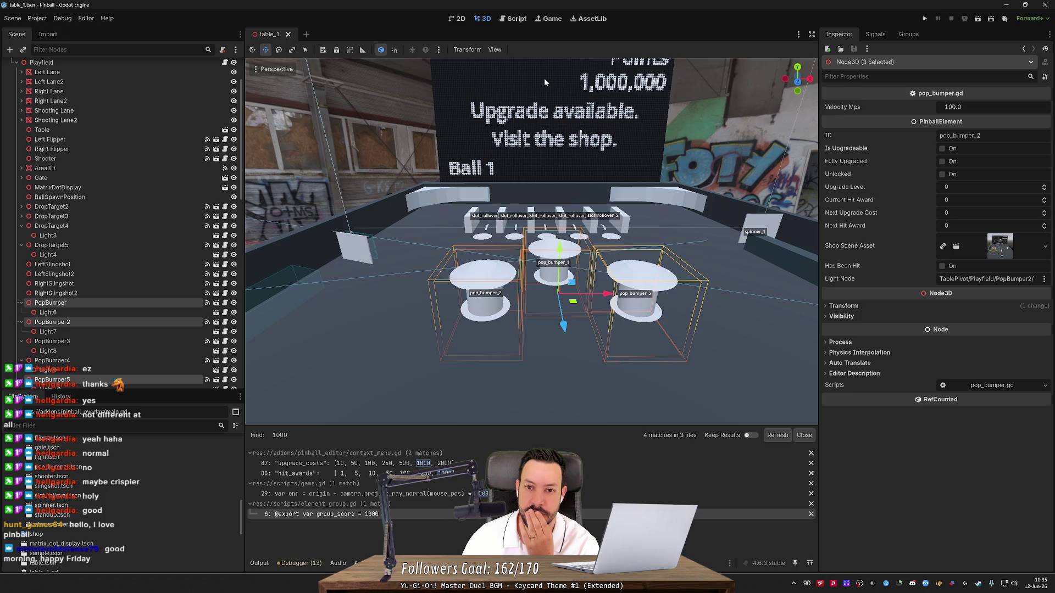
- Open pinball_element.gd in the script editor at the top, among its exported variables
click(517, 19)
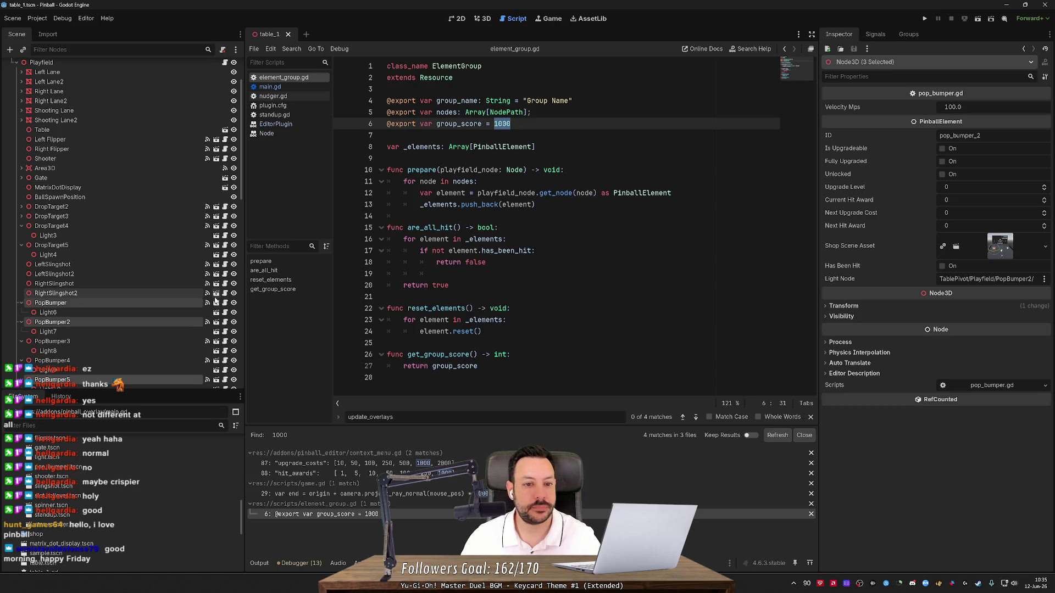
ctrl+click(492, 147)
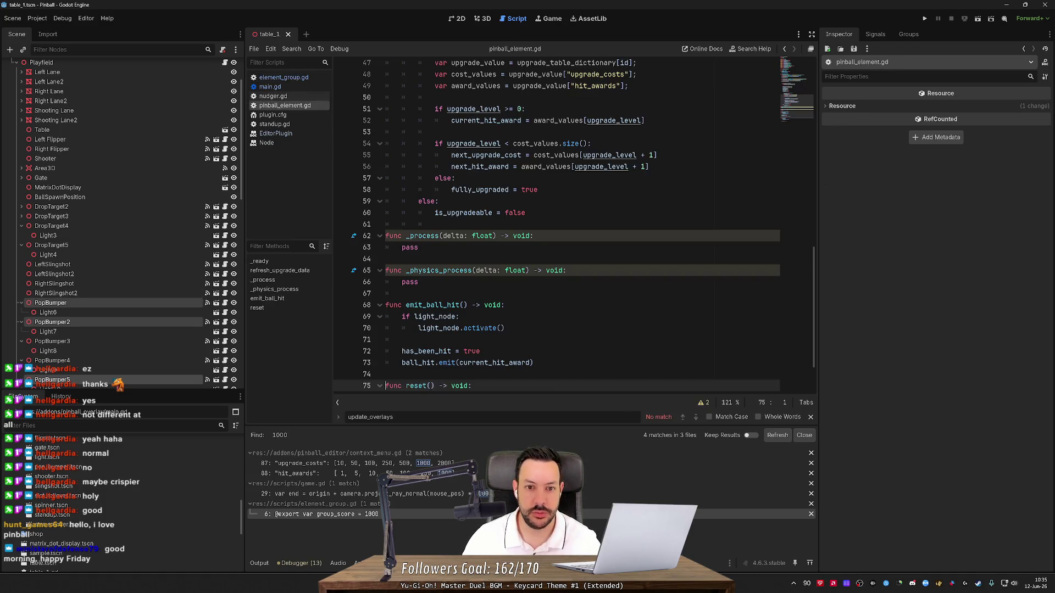
scroll(810, 251, up, 4)
scroll(811, 251, up, 10)
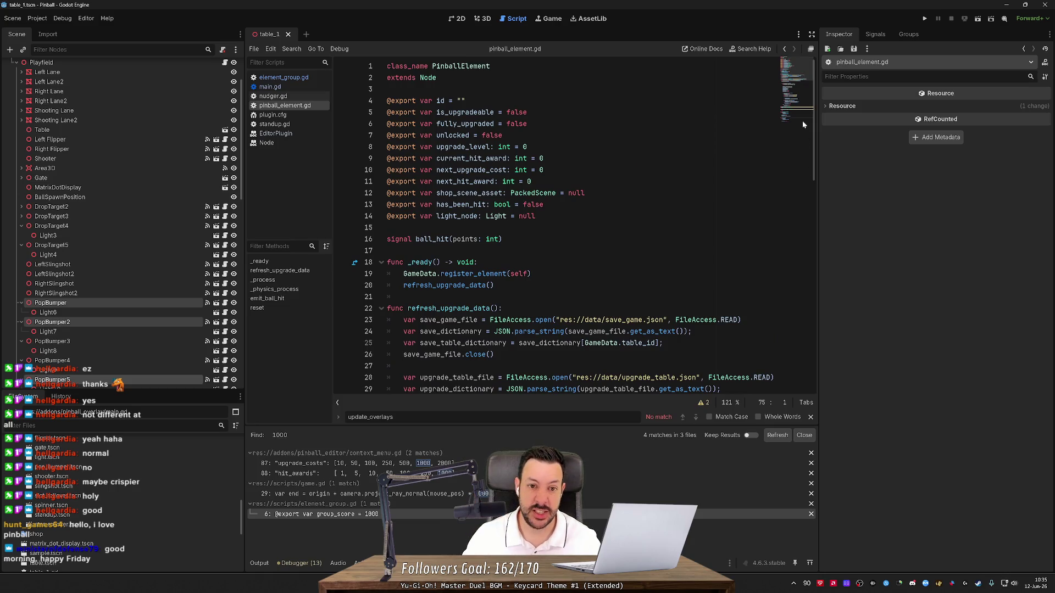
click(465, 101)
- Add an exported group_id = "" variable on a new line below light_node
click(390, 228)
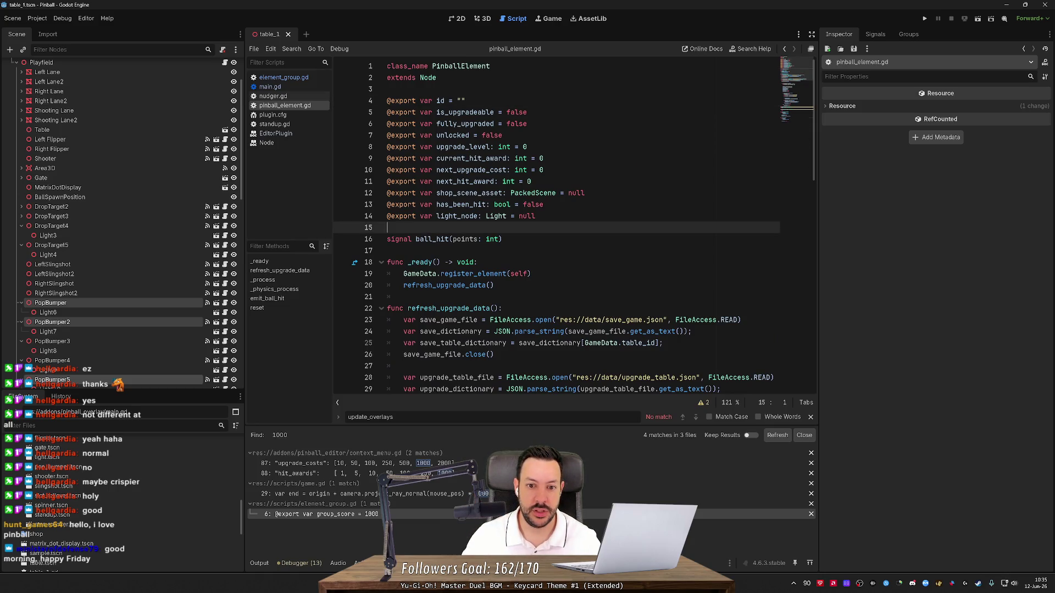
key(Return)
key(Return)
key(Up)
text(@exc)
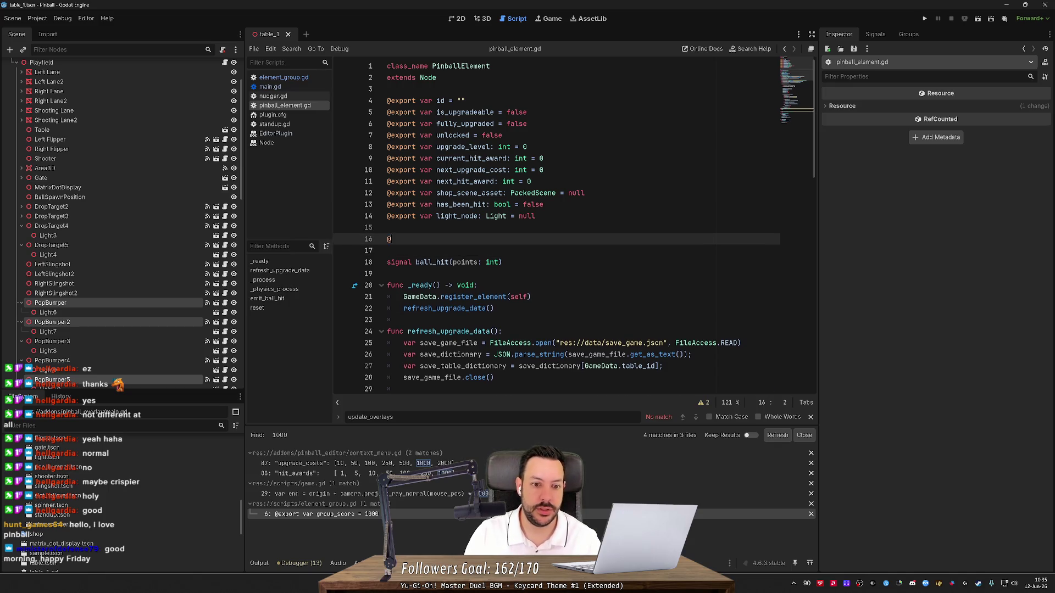
key(BackSpace)
text(port var grou)
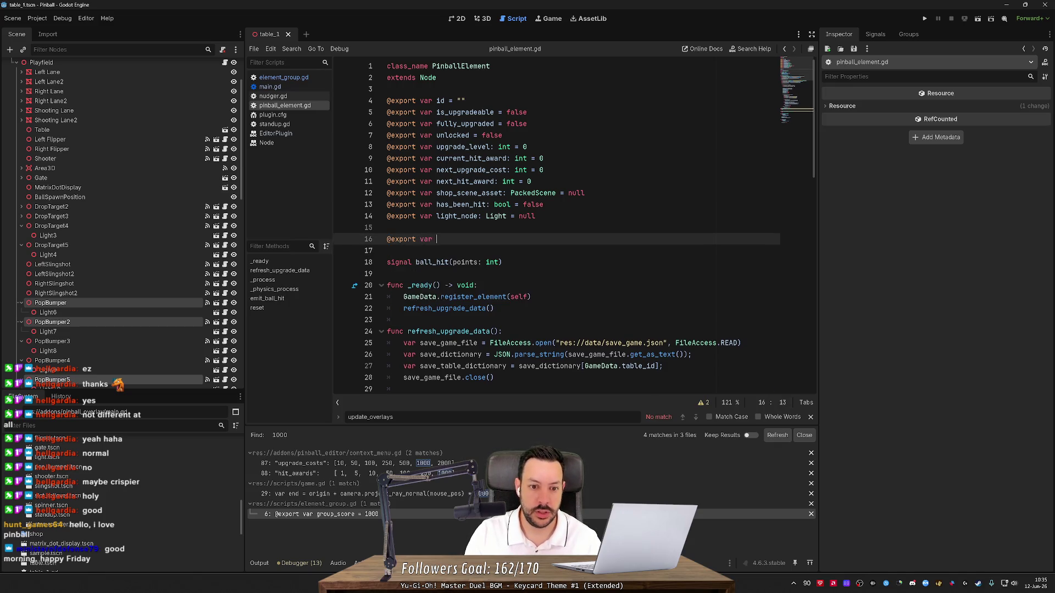
text(p_id = "")
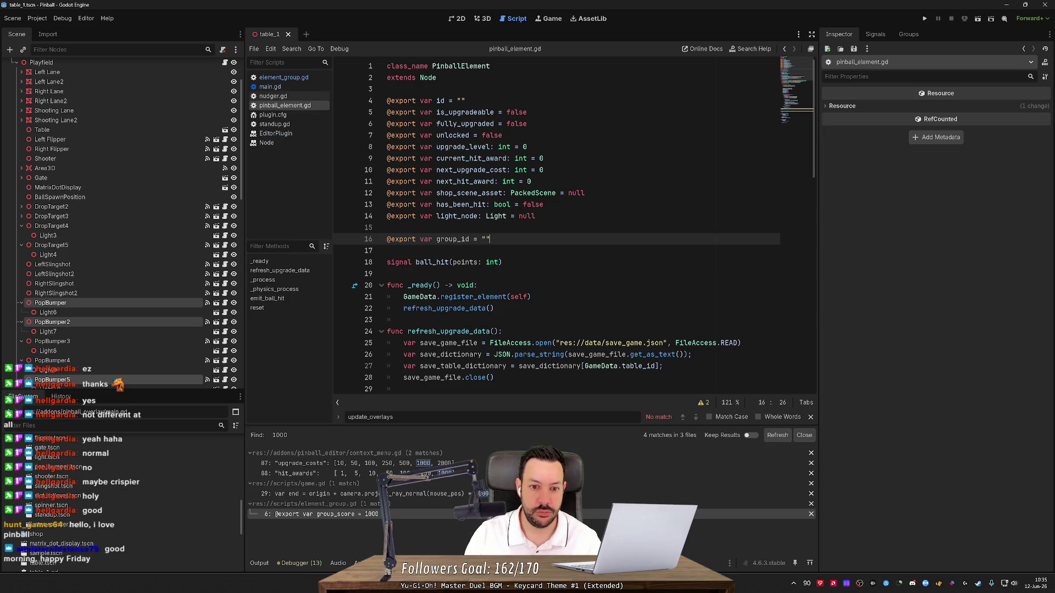
- Add an exported belongs_to_group = false variable below group_id
key(Return)
text(@export )
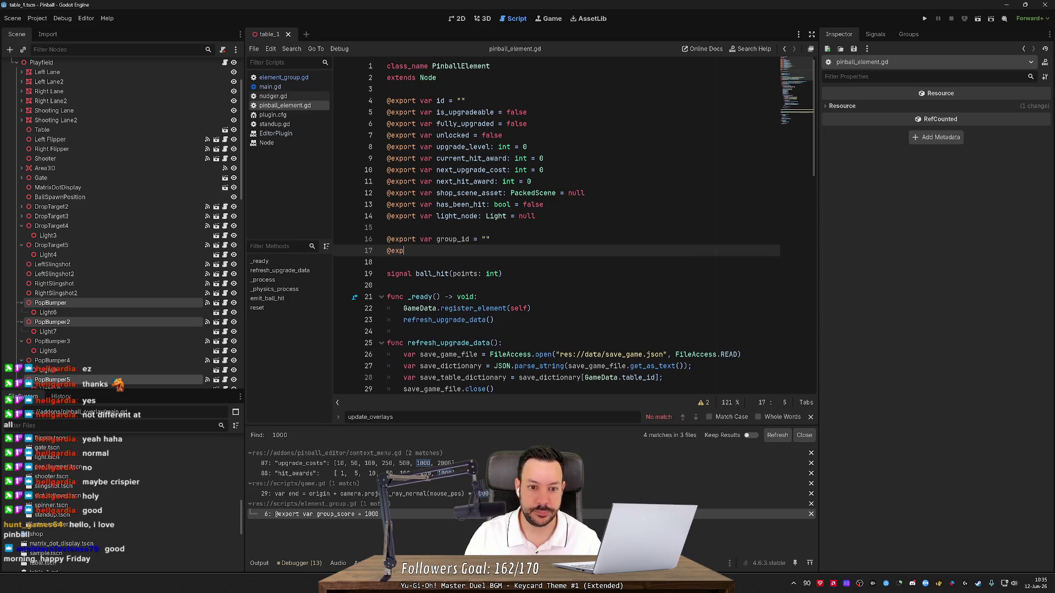
text(var is)
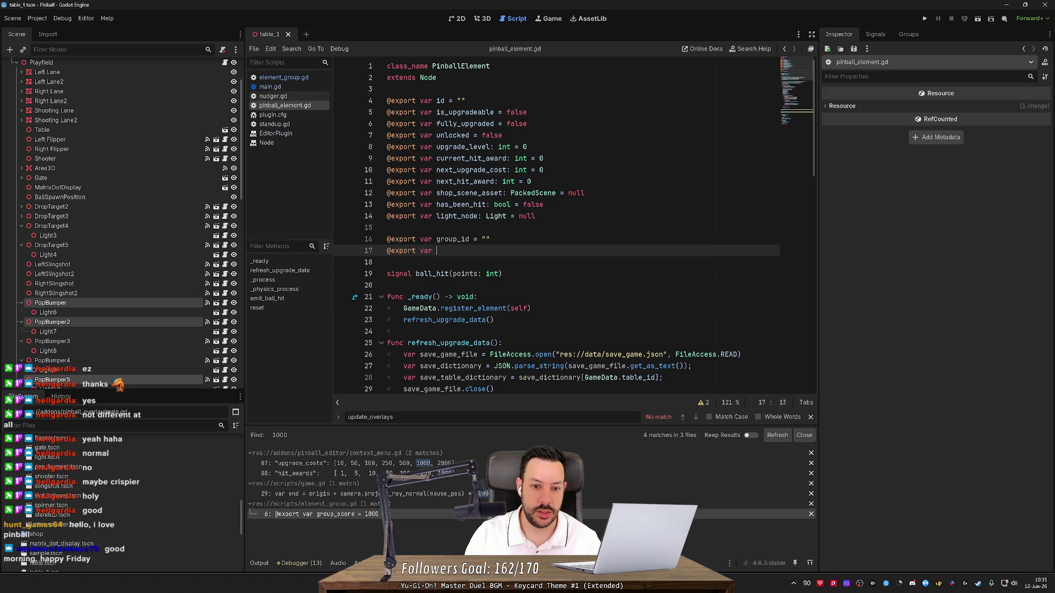
text(_group_root )
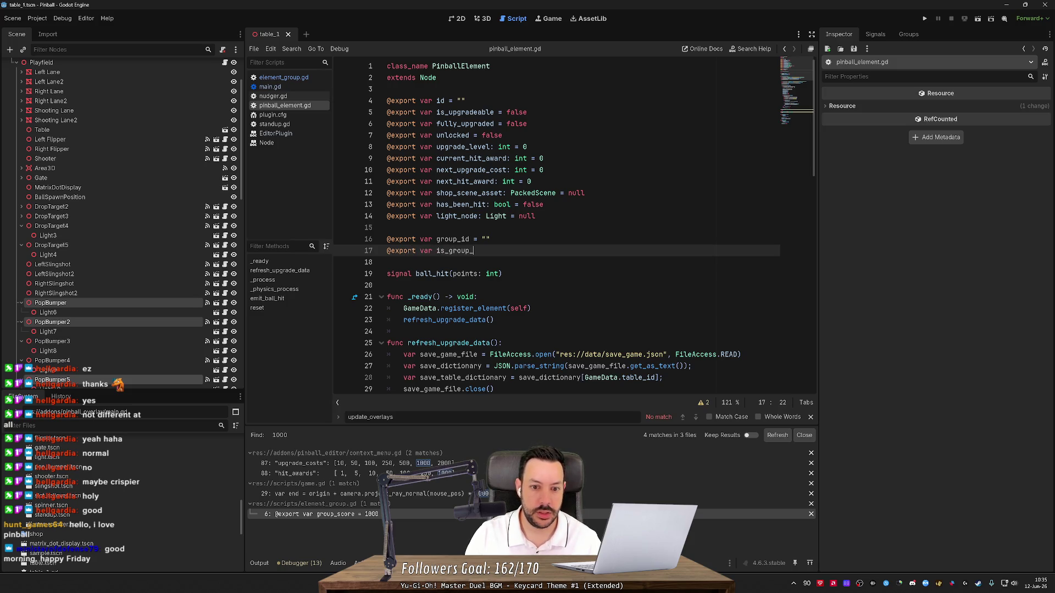
text(= false)
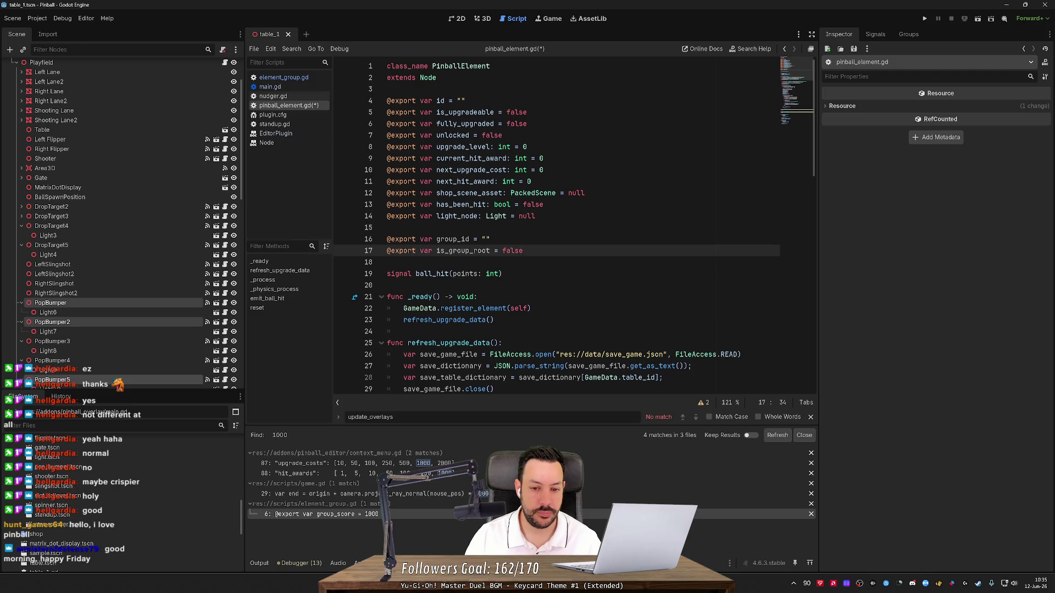
key(BackSpace)
key(BackSpace)
key(BackSpace)
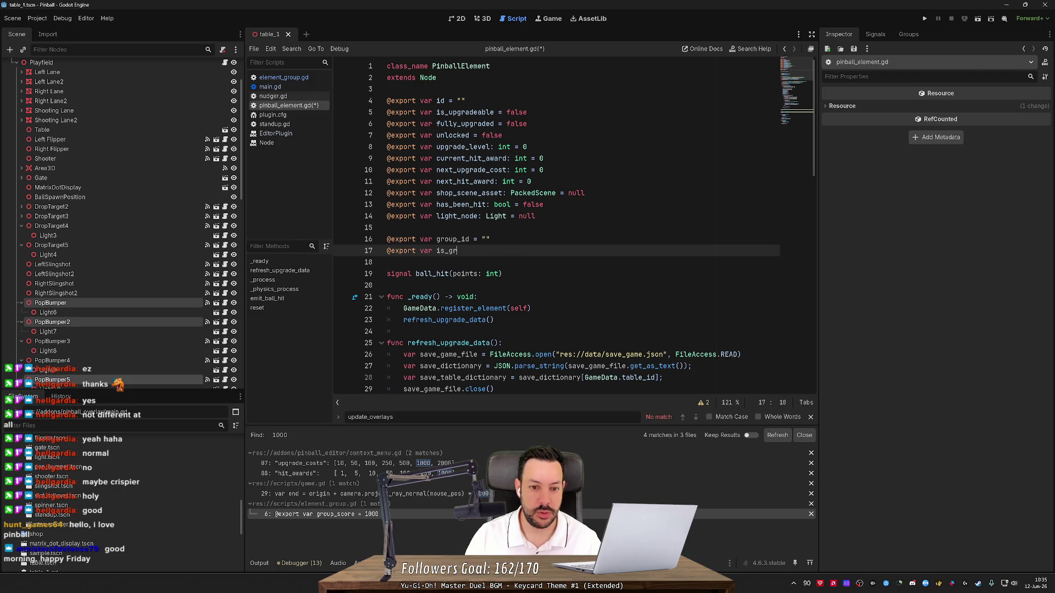
text(part)
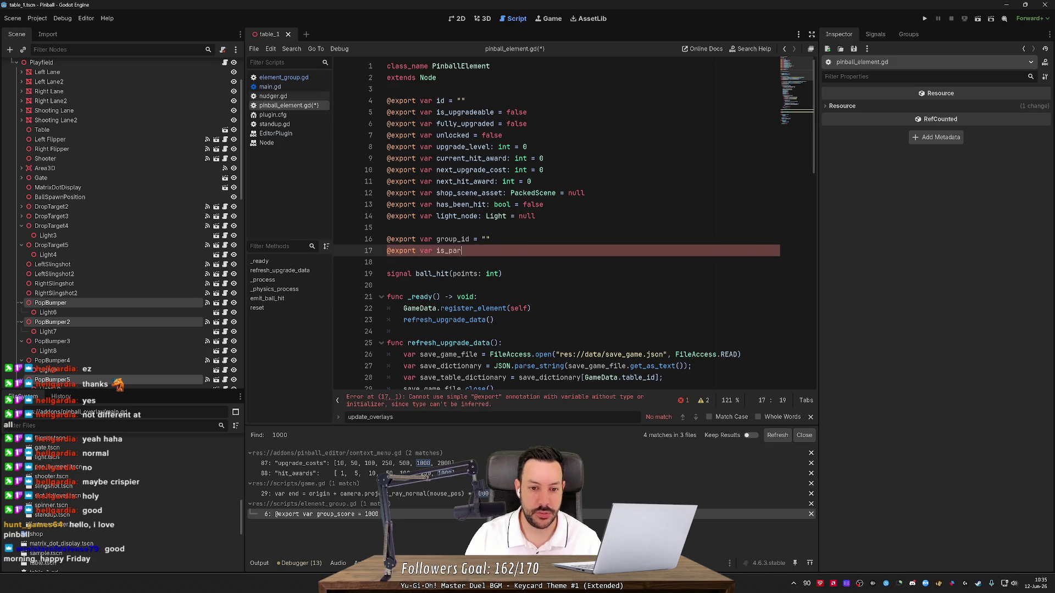
key(BackSpace)
key(BackSpace)
key(BackSpace)
text(belongd)
key(BackSpace)
text(s_to_)
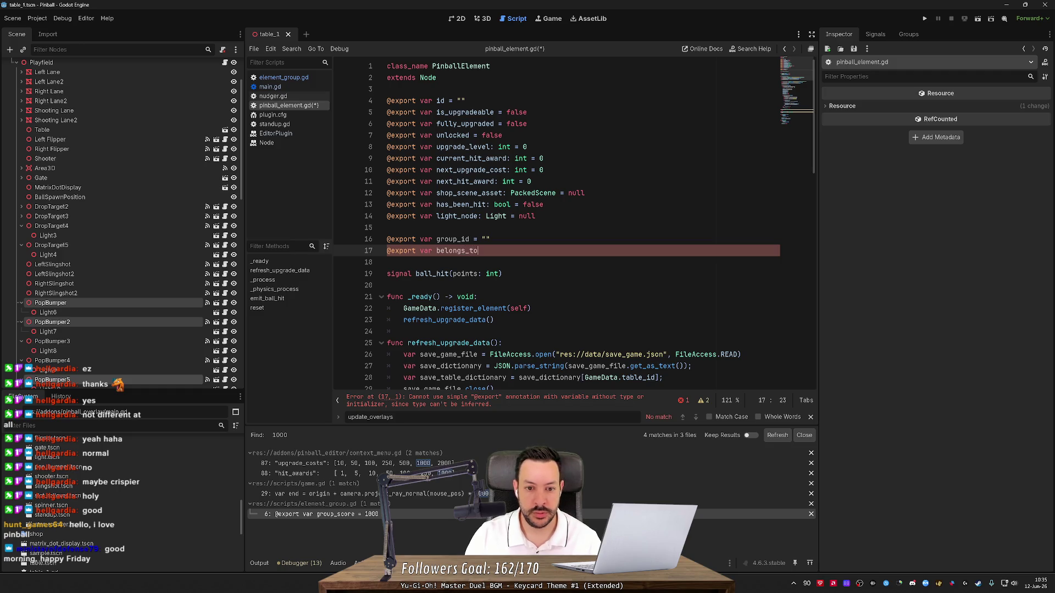
text(group = )
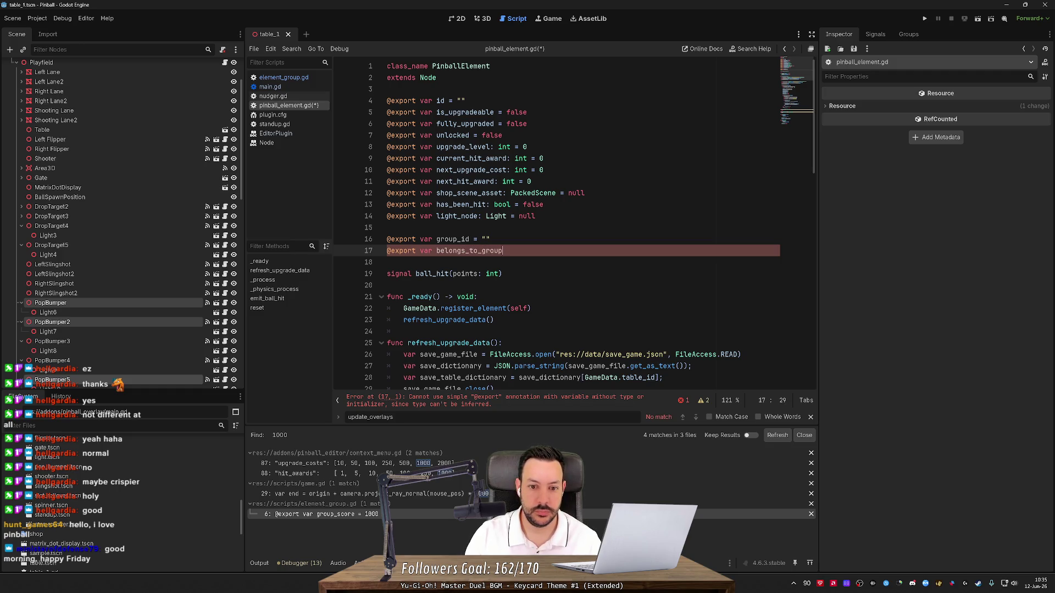
text(false)
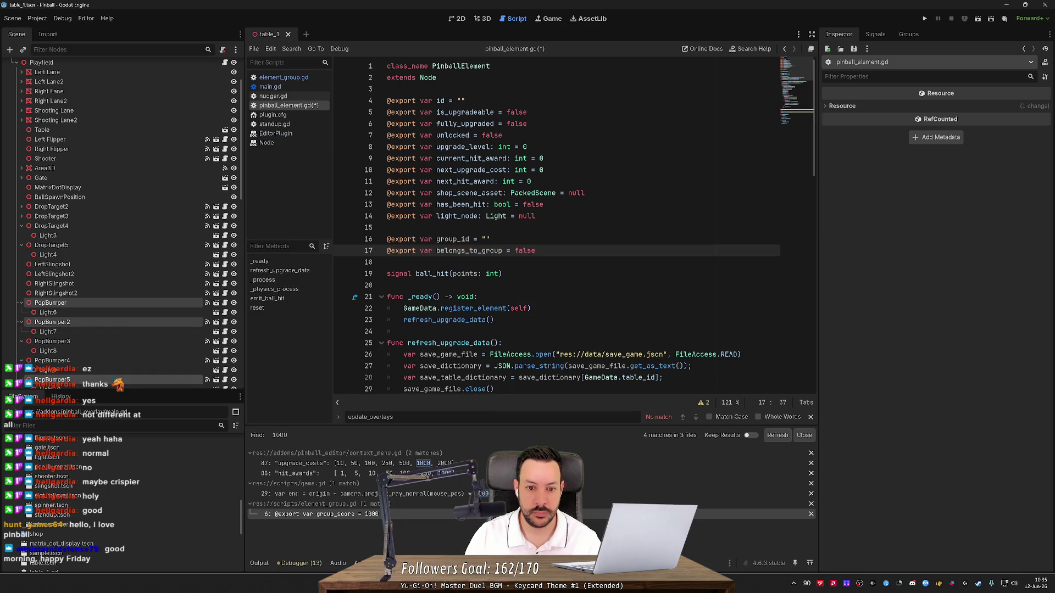
- Add an exported is_owner = false flag below belongs_to_group
key(Return)
text(@expor)
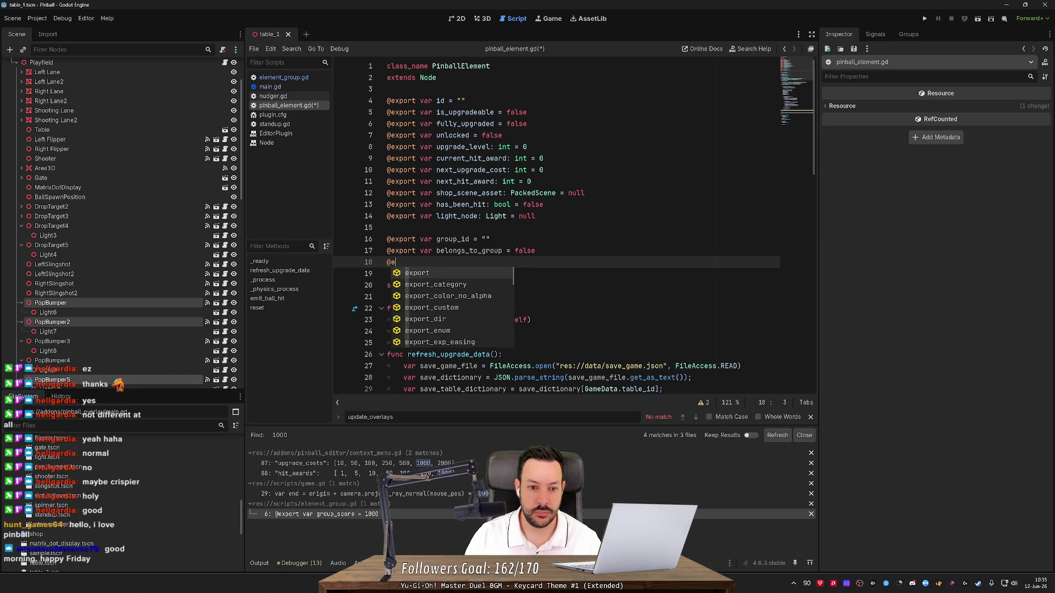
text(t var )
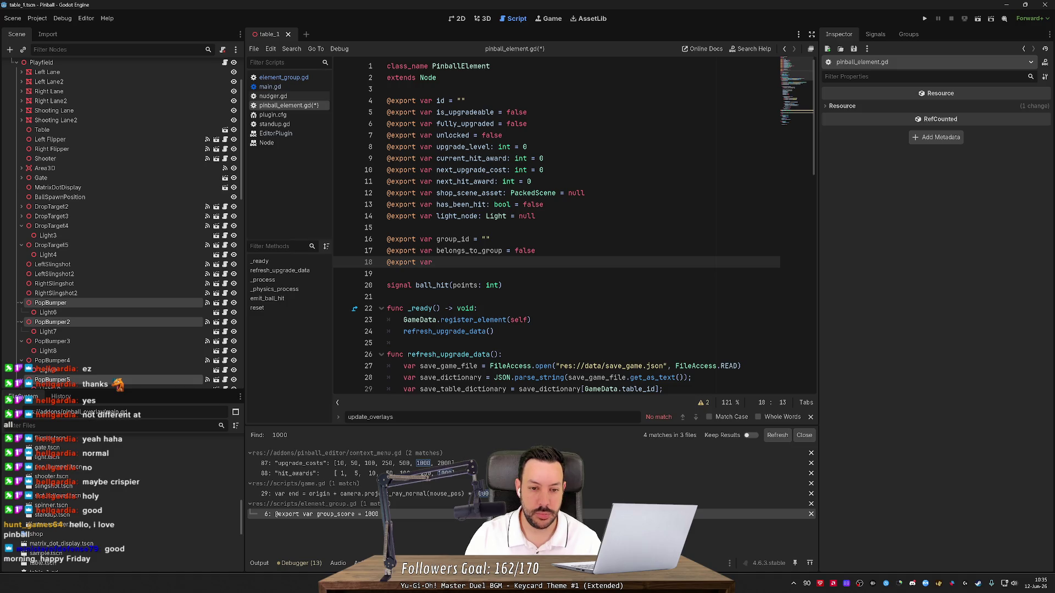
text(is_group)
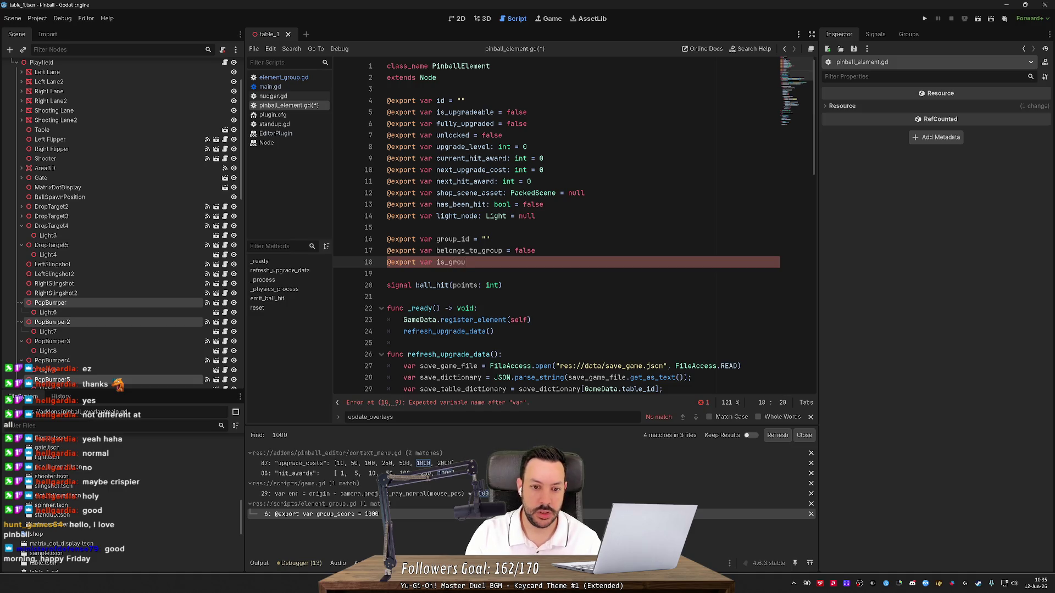
text(_owner = )
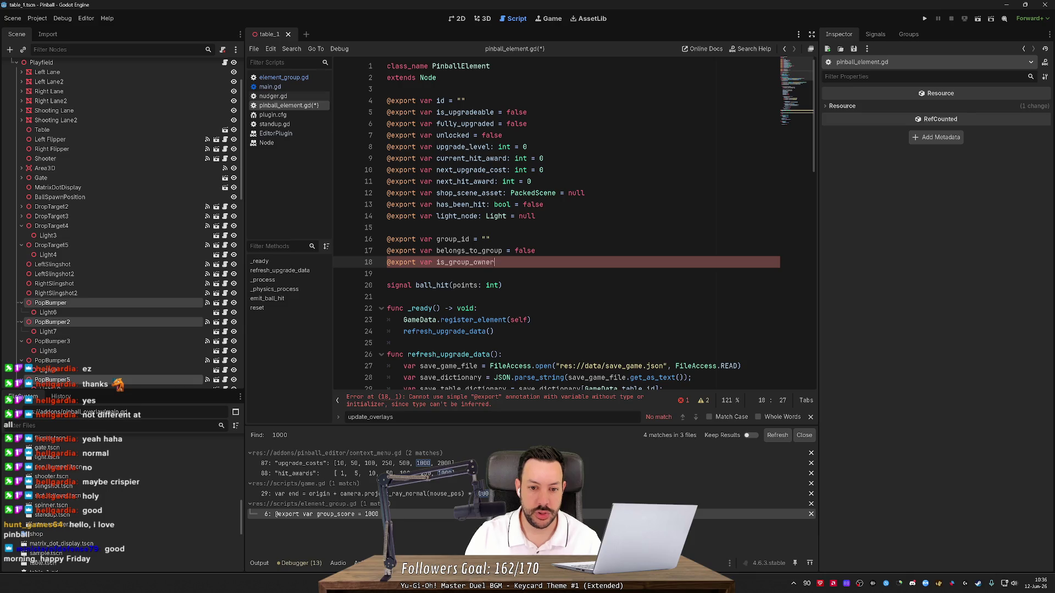
text(false)
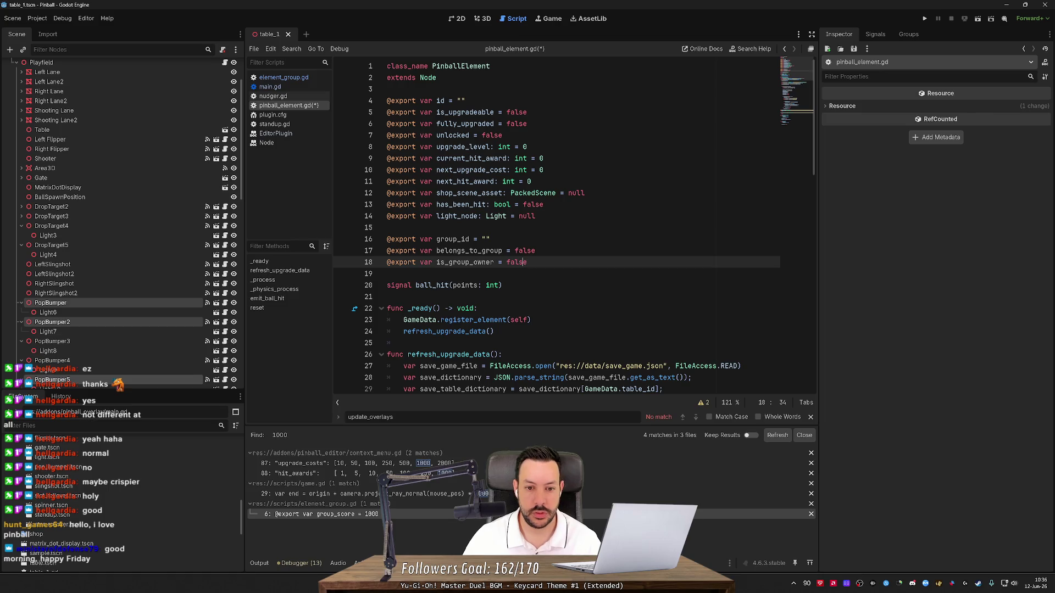
key(shift+Left)
key(shift+Left)
key(shift+Left)
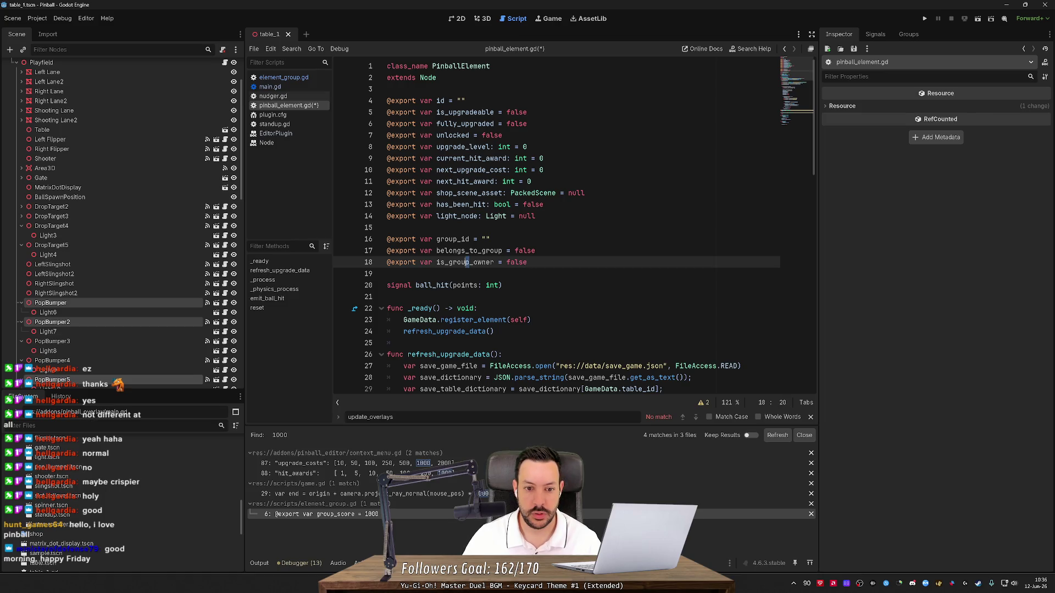
key(BackSpace)
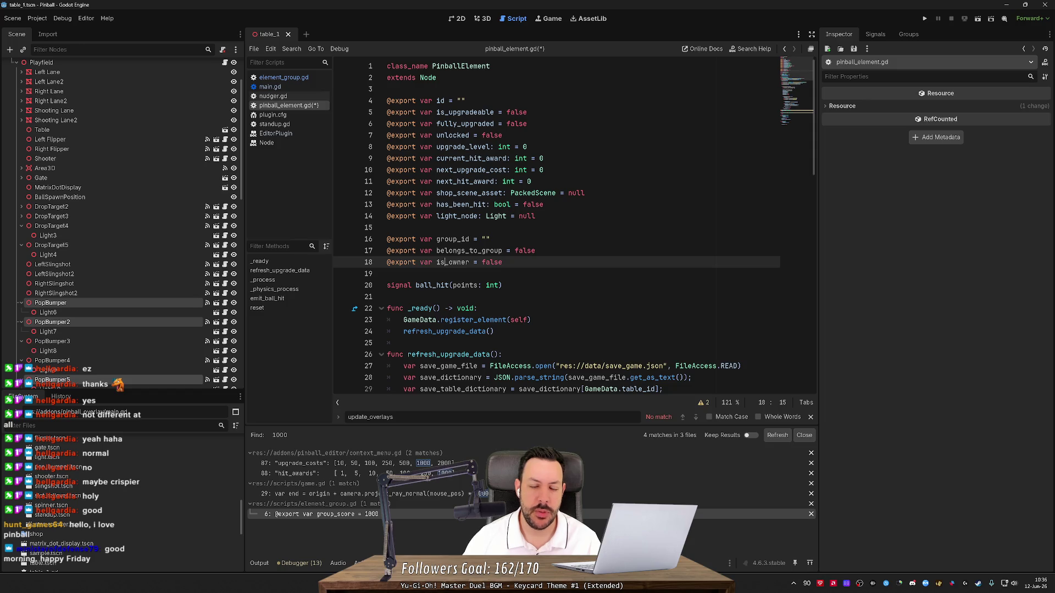
- Rename is_owner to is_group_owner by inserting 'group_'
click(437, 100)
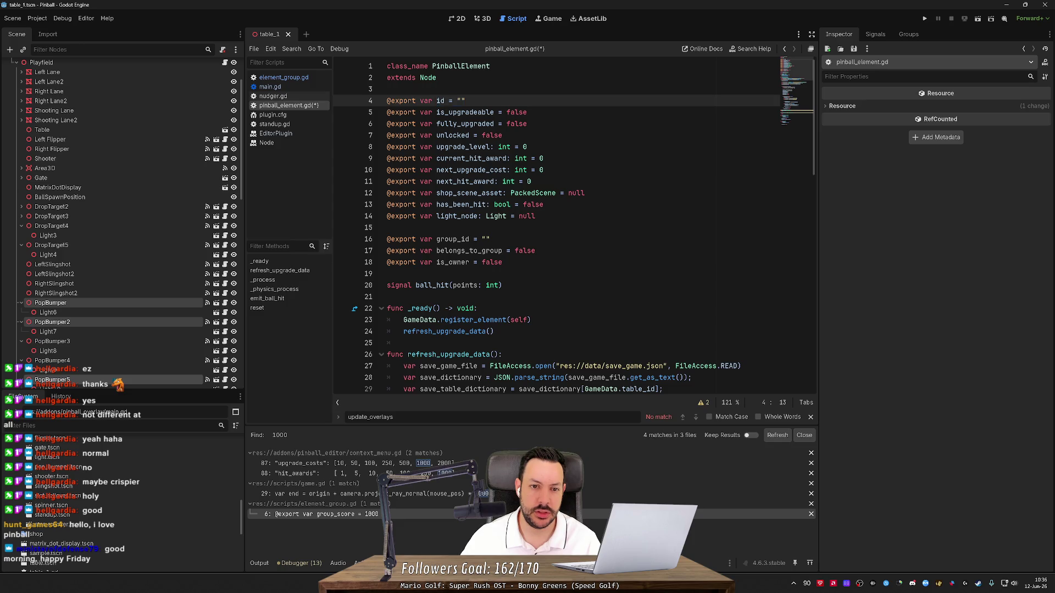
double_click(439, 101)
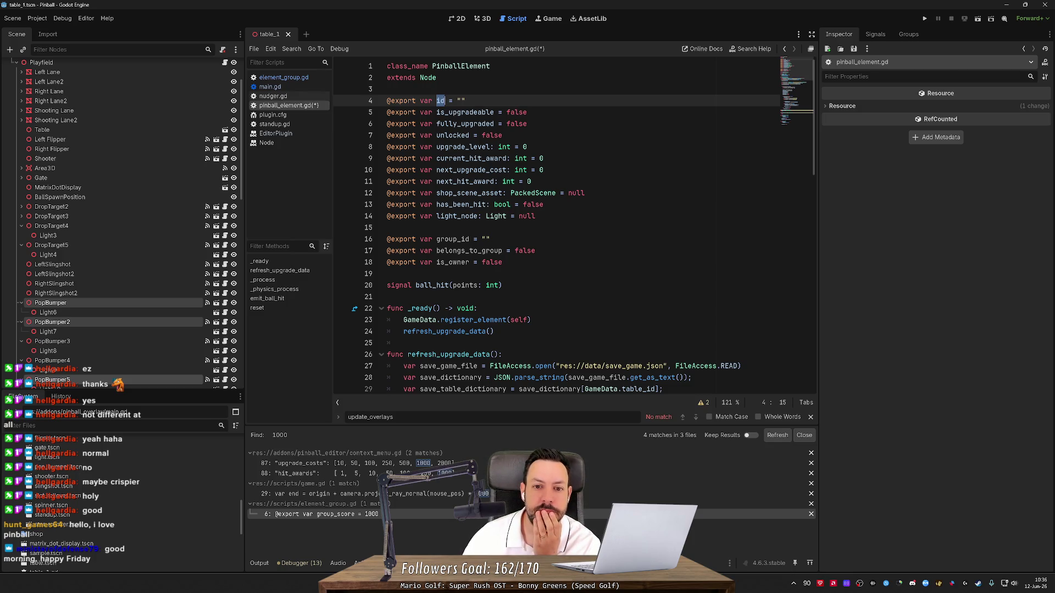
mouse_move(531, 182)
mouse_down()
mouse_move(387, 158)
mouse_move(387, 147)
mouse_up()
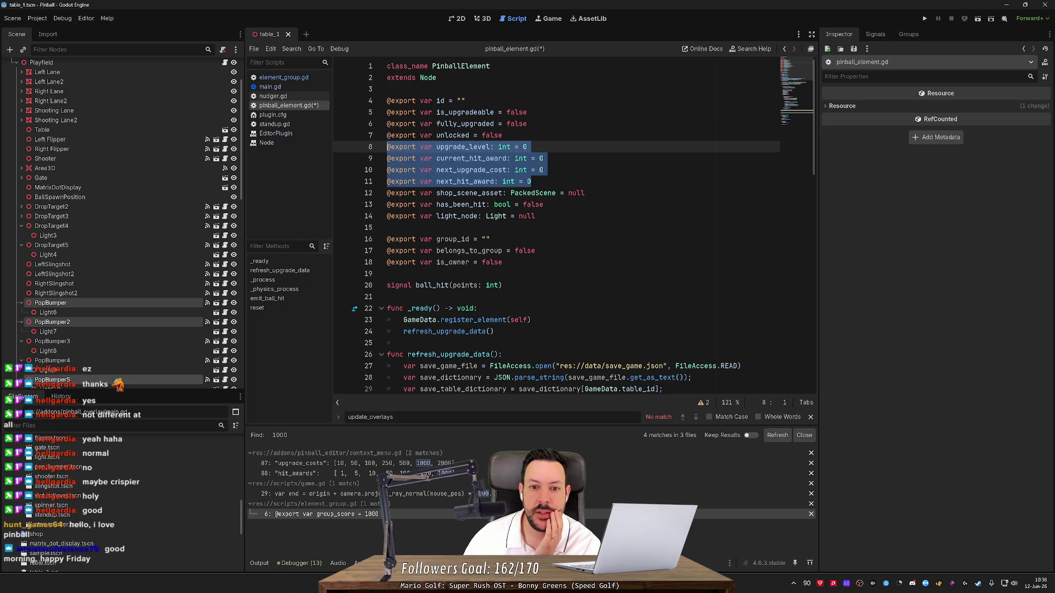
click(532, 181)
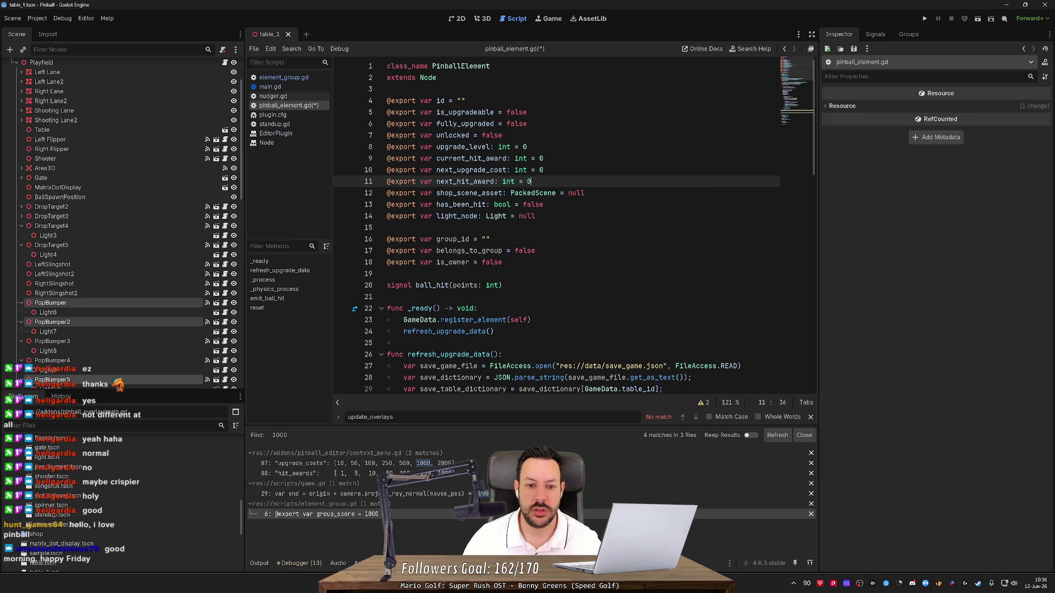
drag(502, 262, 387, 262)
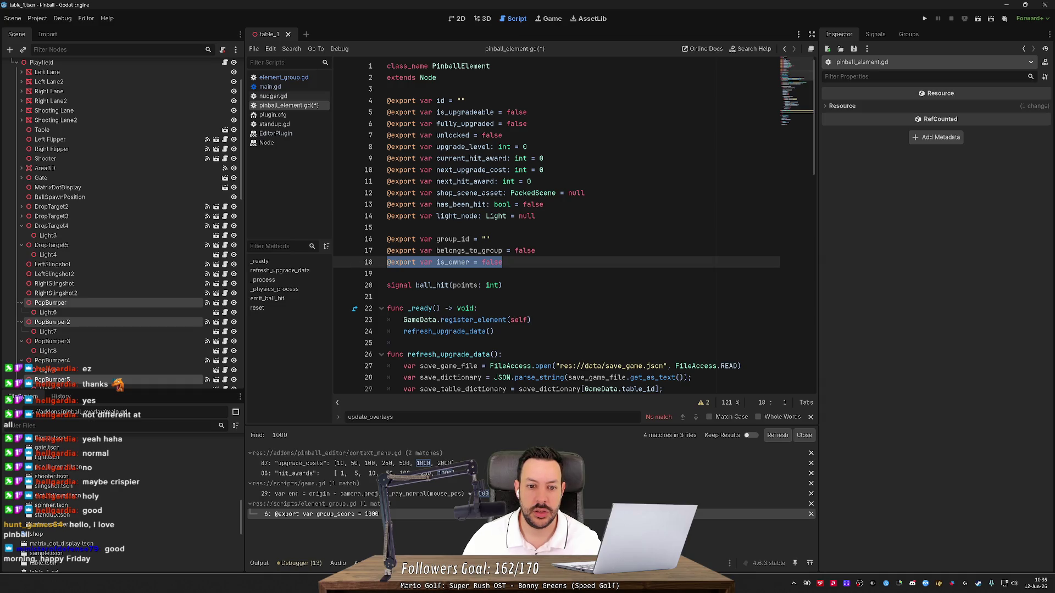
click(449, 262)
text(group_)
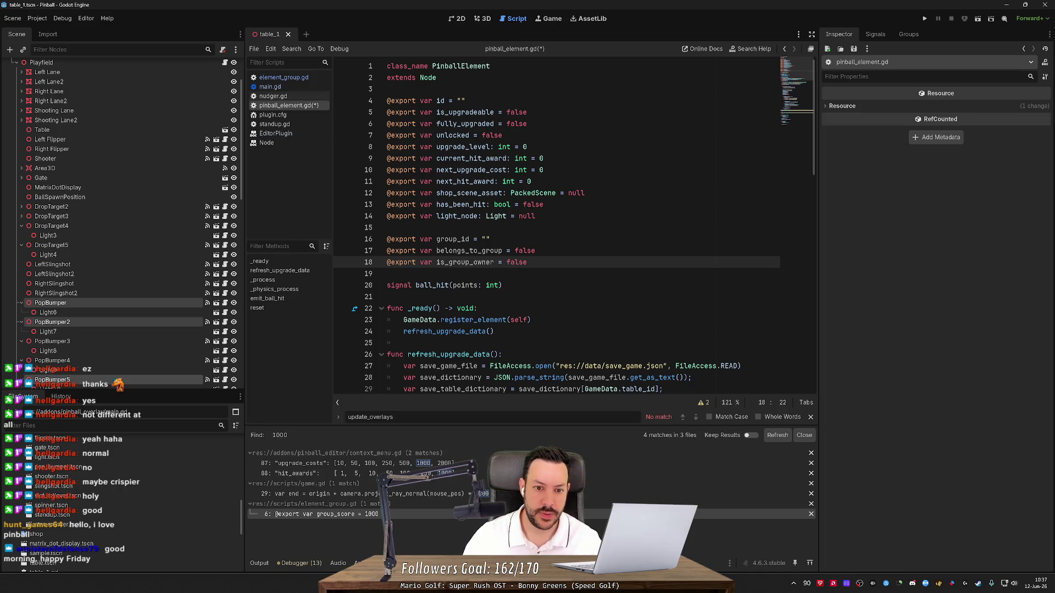
- Move is_group_owner above belongs_to_group and delete the belongs_to_group declaration
key(alt+Up)
key(End)
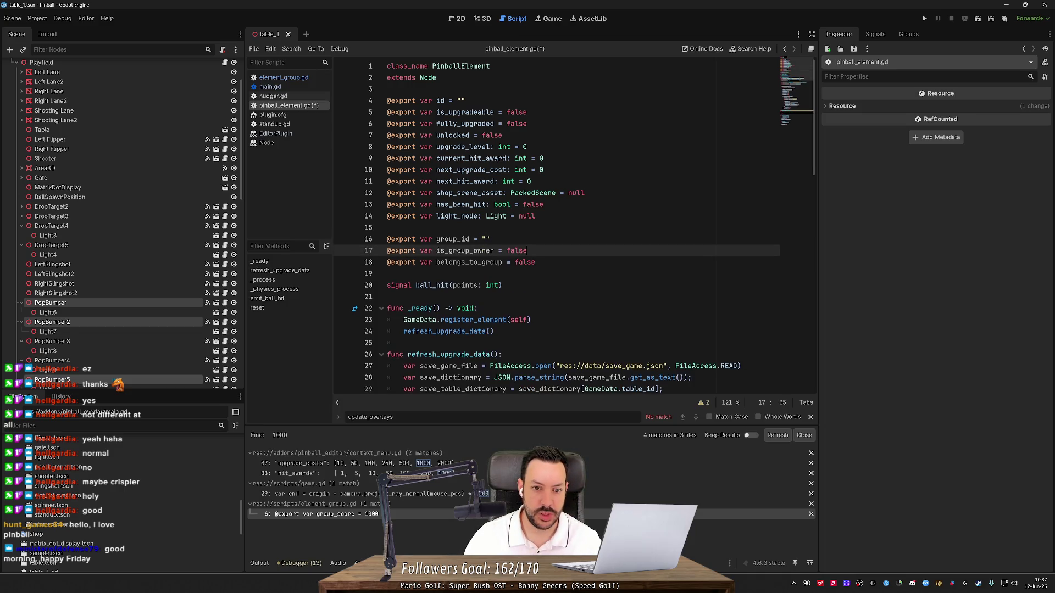
double_click(453, 239)
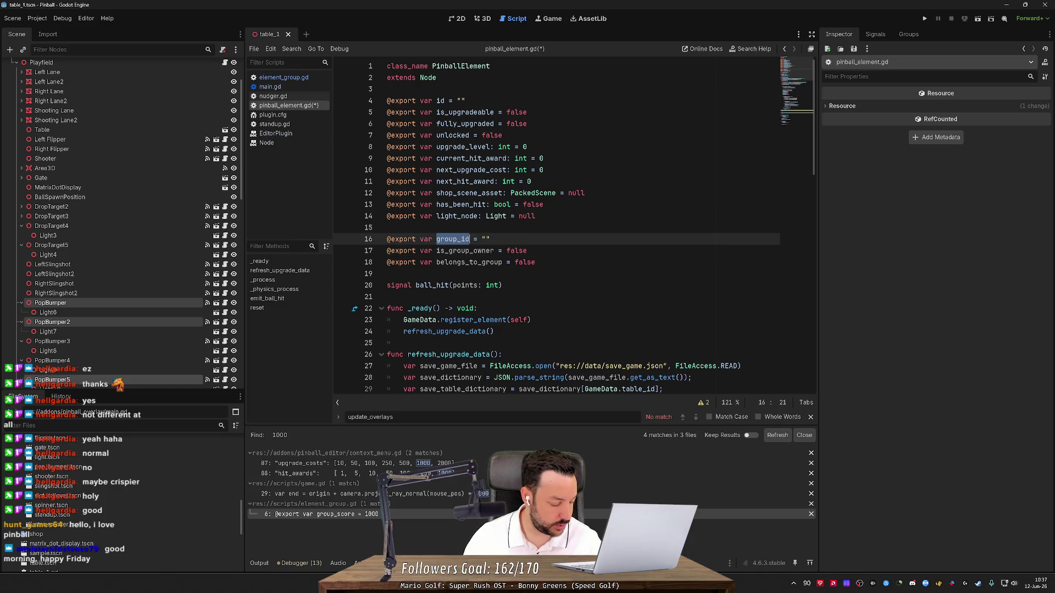
key(Down)
key(Down)
key(End)
key(shift+Up)
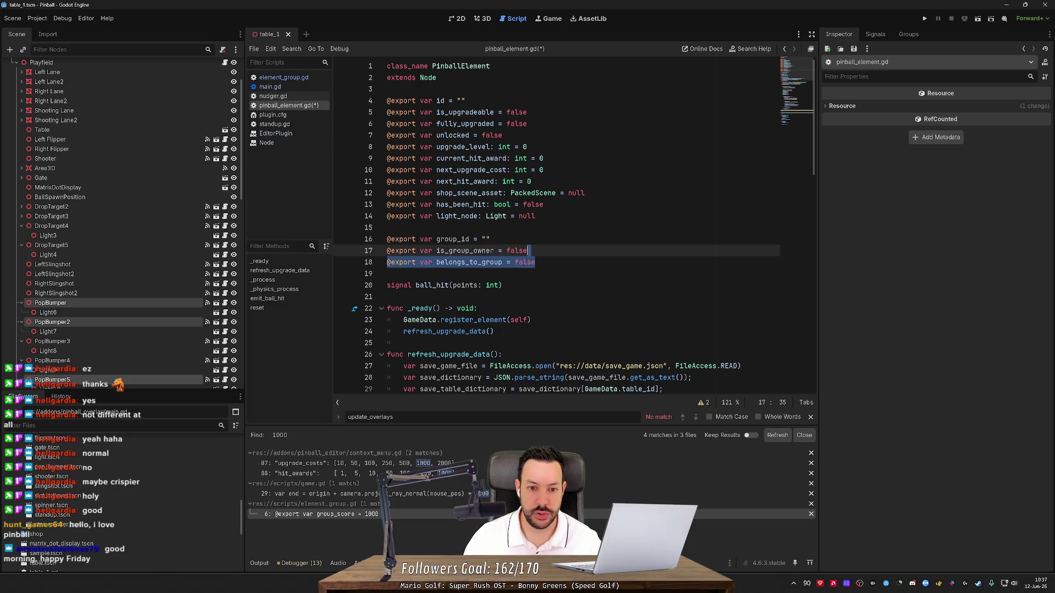
key(Delete)
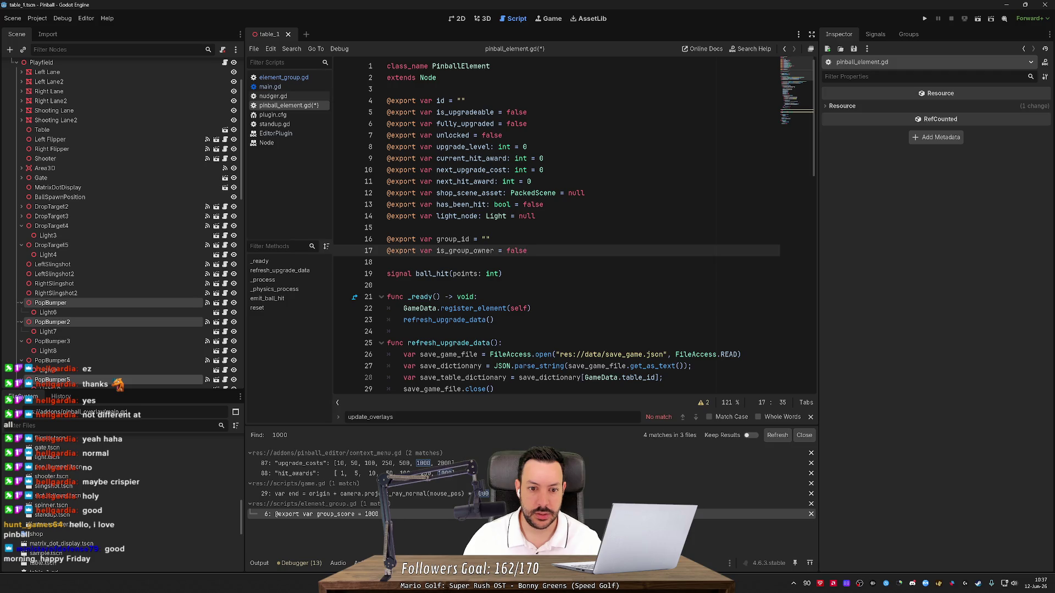
- Review the remaining group_id and is_group_owner lines, ending at is_group_owner's line end
key(shift+Home)
key(shift+Up)
key(shift+Down)
key(Down)
double_click(465, 251)
double_click(469, 193)
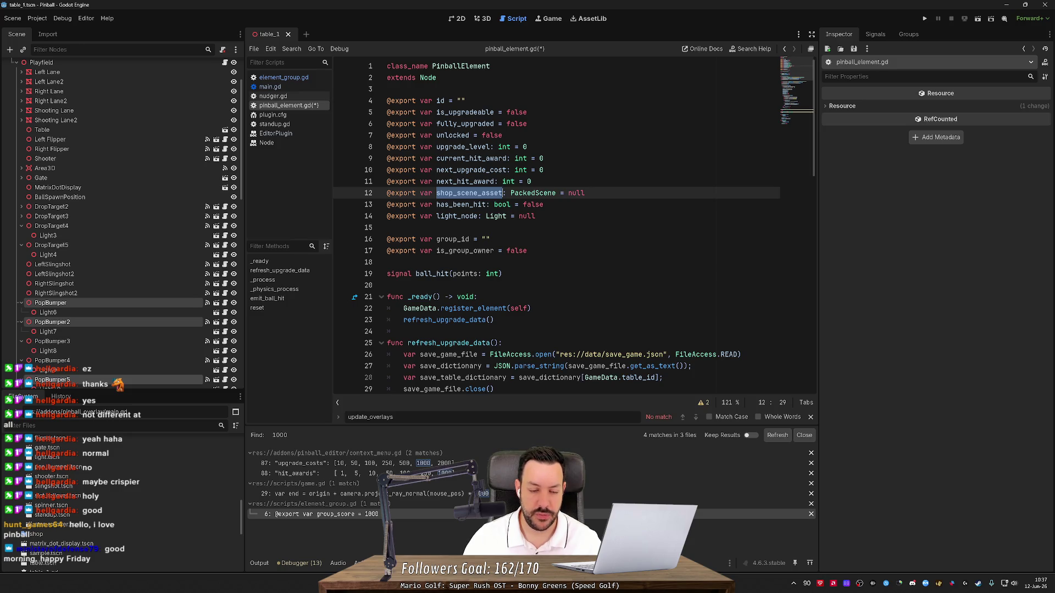
click(528, 250)
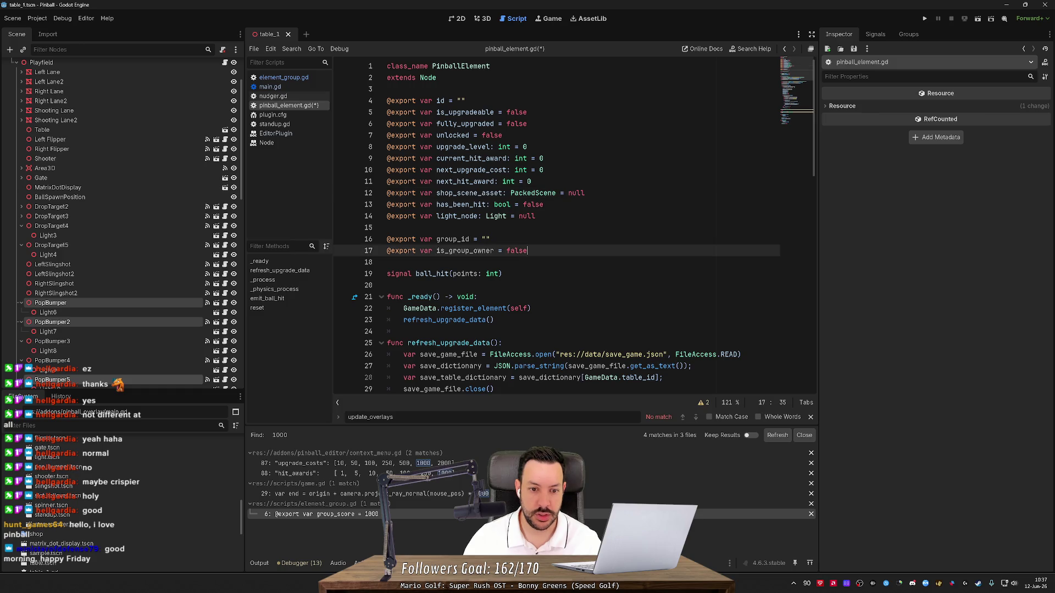
key(Return)
text(@export var )
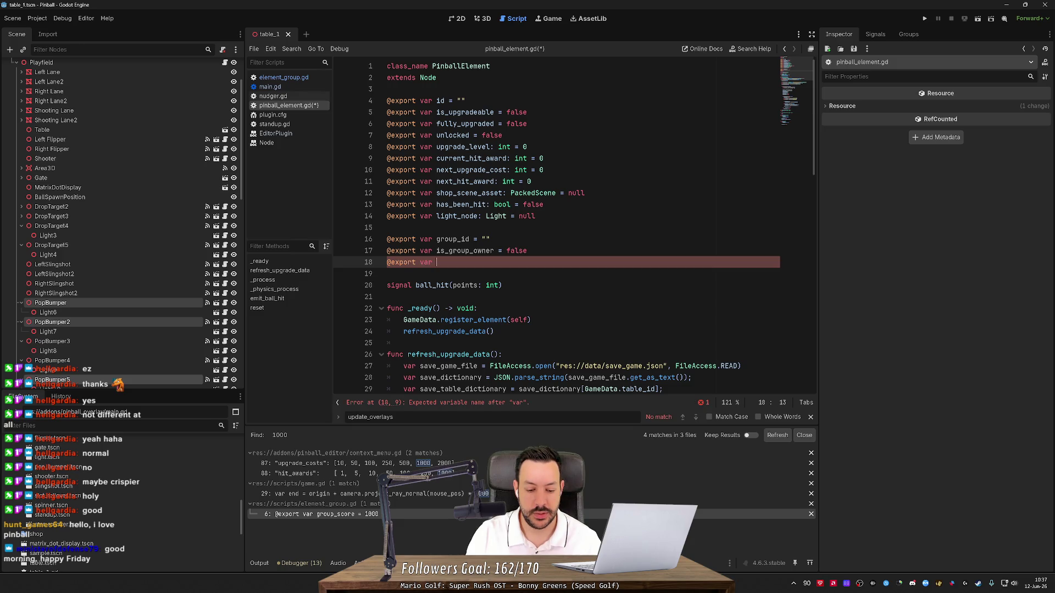
text(group)
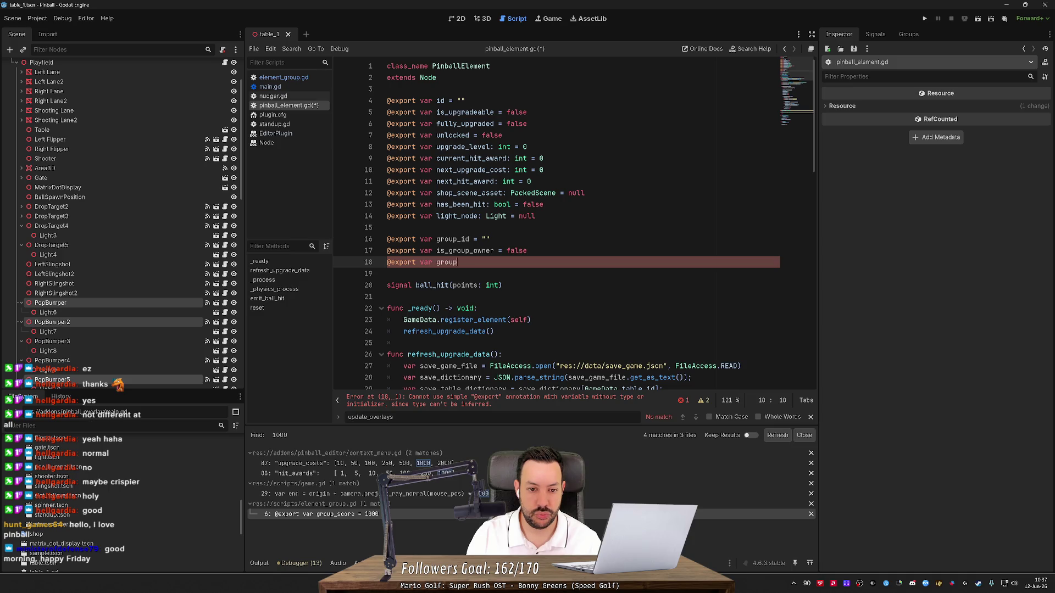
key(BackSpace)
key(BackSpace)
key(BackSpace)
text(ort var gr)
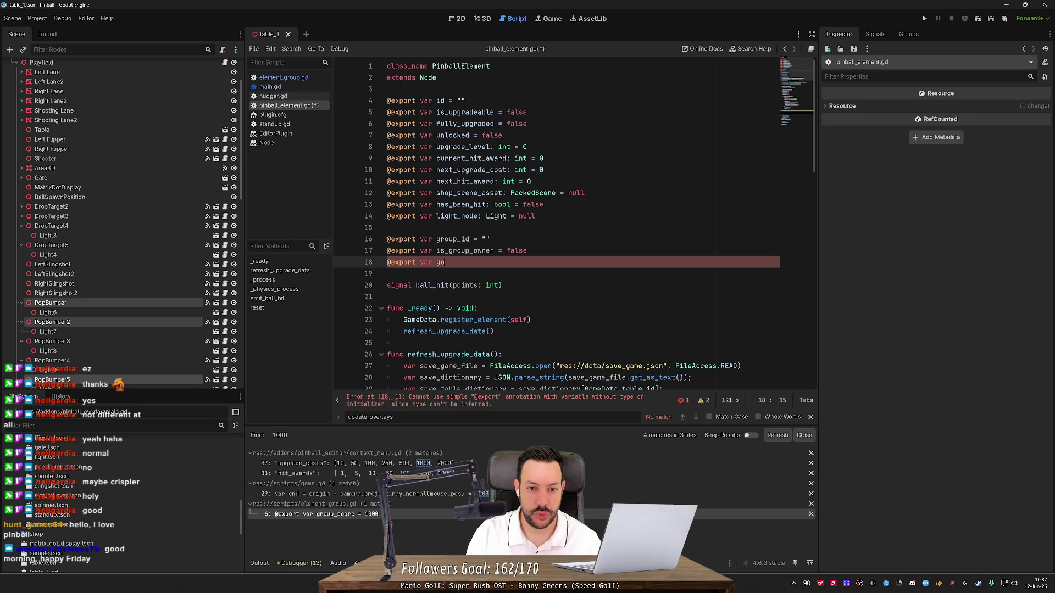
text(oup_score-b)
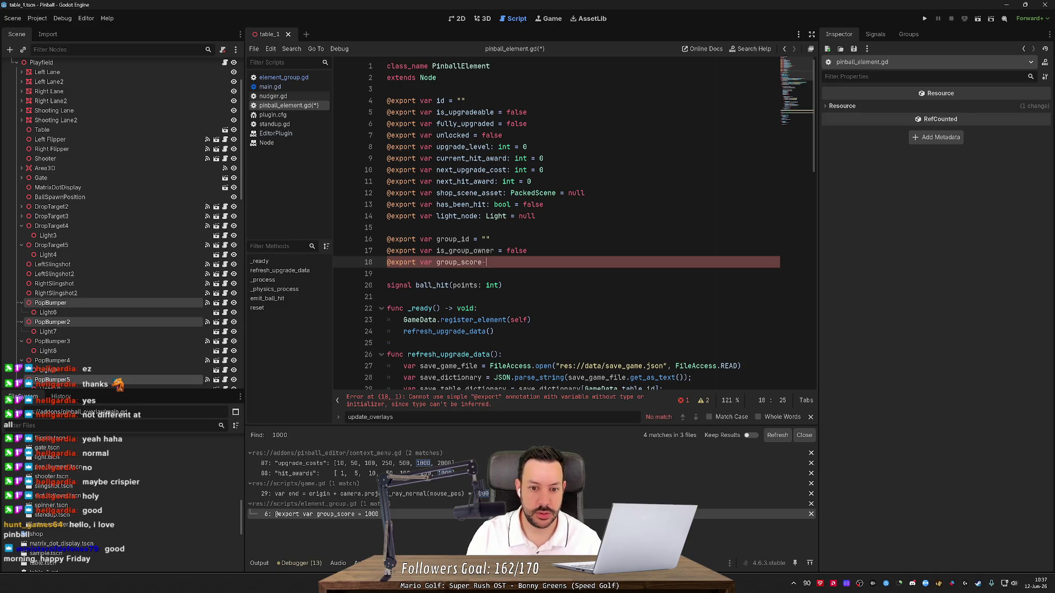
key(BackSpace)
key(BackSpace)
text(_bonus = )
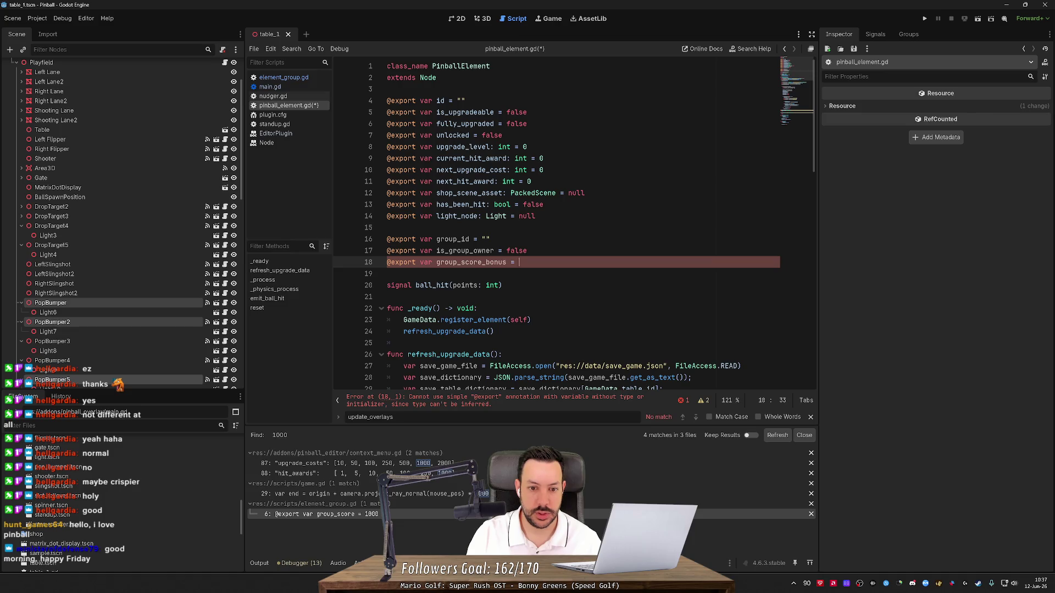
text(0)
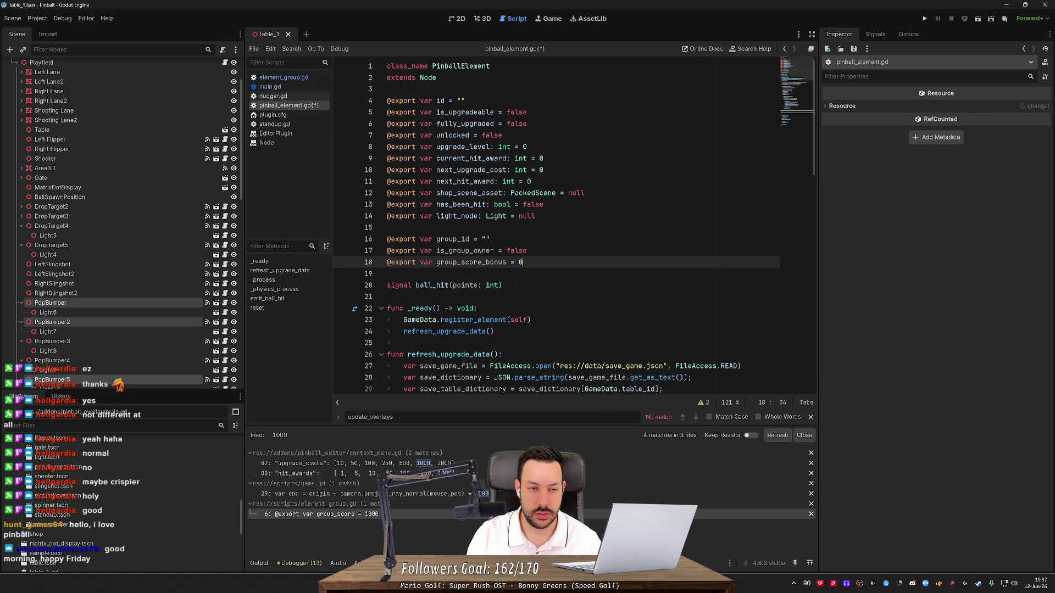
key(ctrl+s)
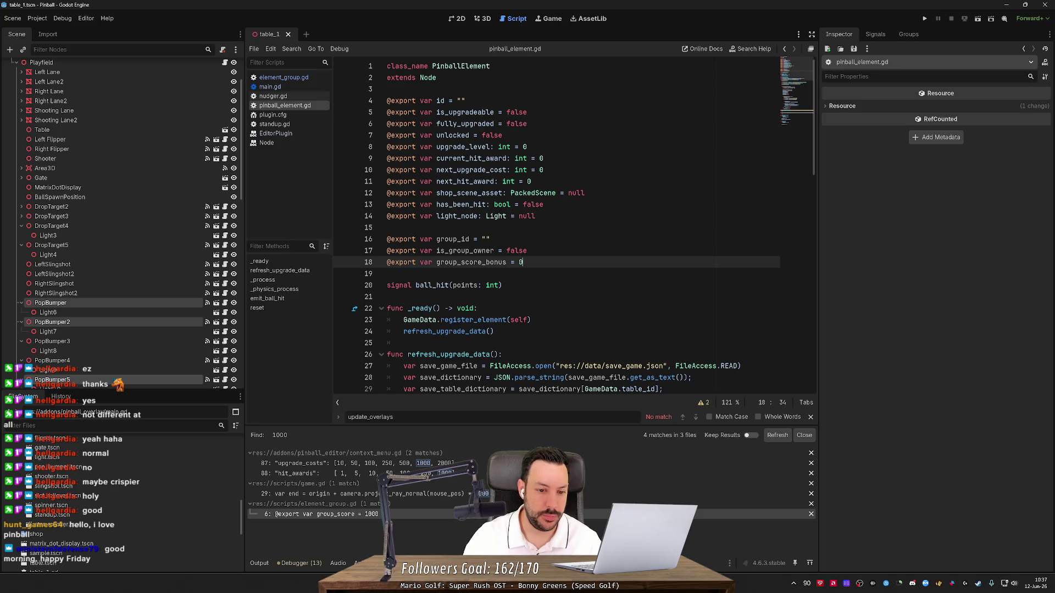
click(285, 78)
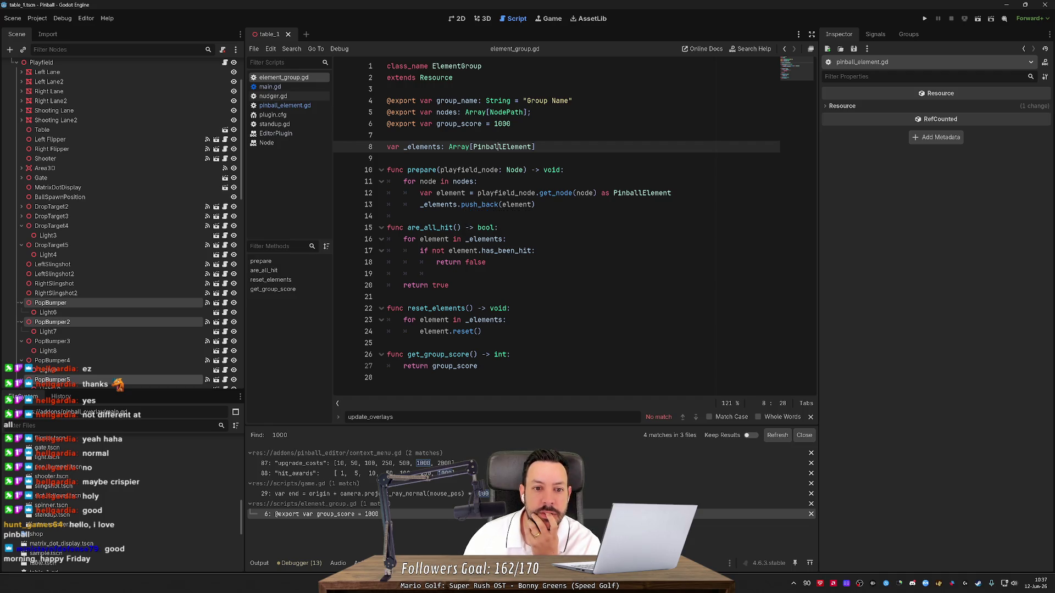
- Review element_group.gd's group_score = 1000 and its prepare, are_all_hit, reset_elements, get_group_score functions
drag(385, 170, 478, 366)
click(479, 366)
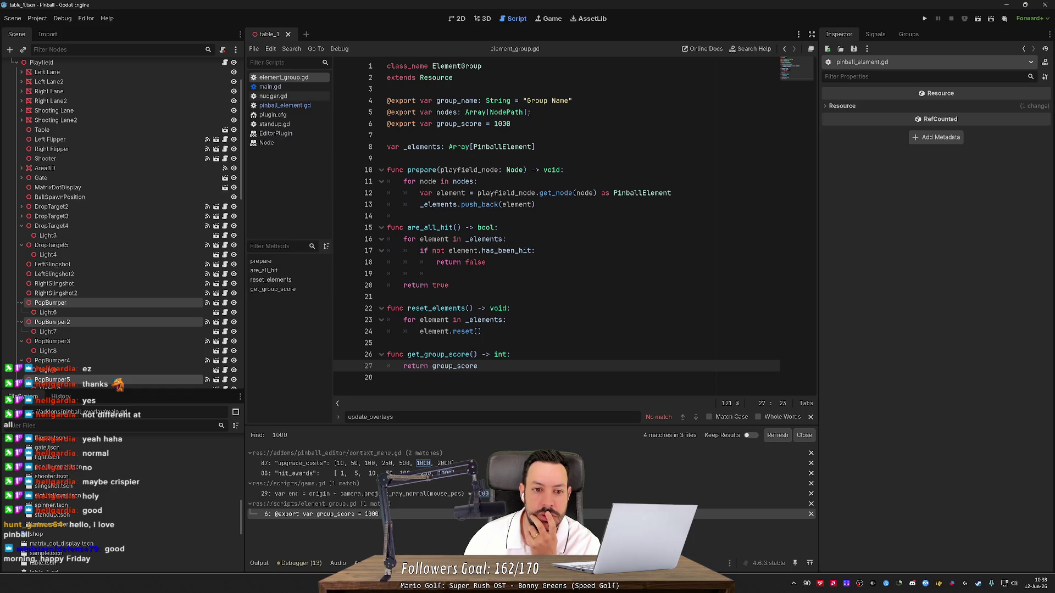
mouse_move(385, 228)
mouse_down()
mouse_move(478, 367)
mouse_move(388, 379)
mouse_up()
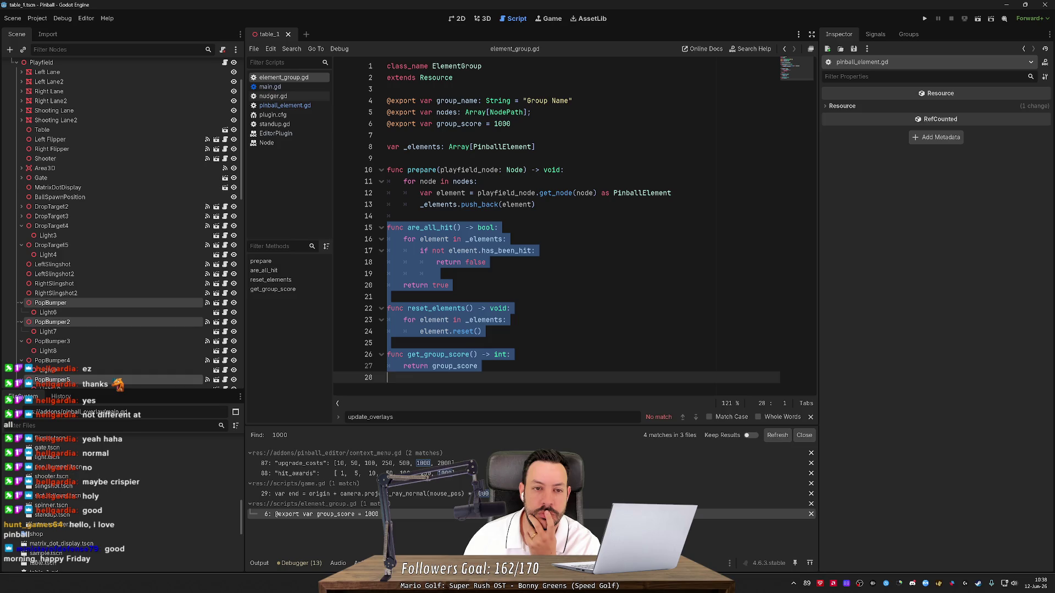
mouse_move(394, 124)
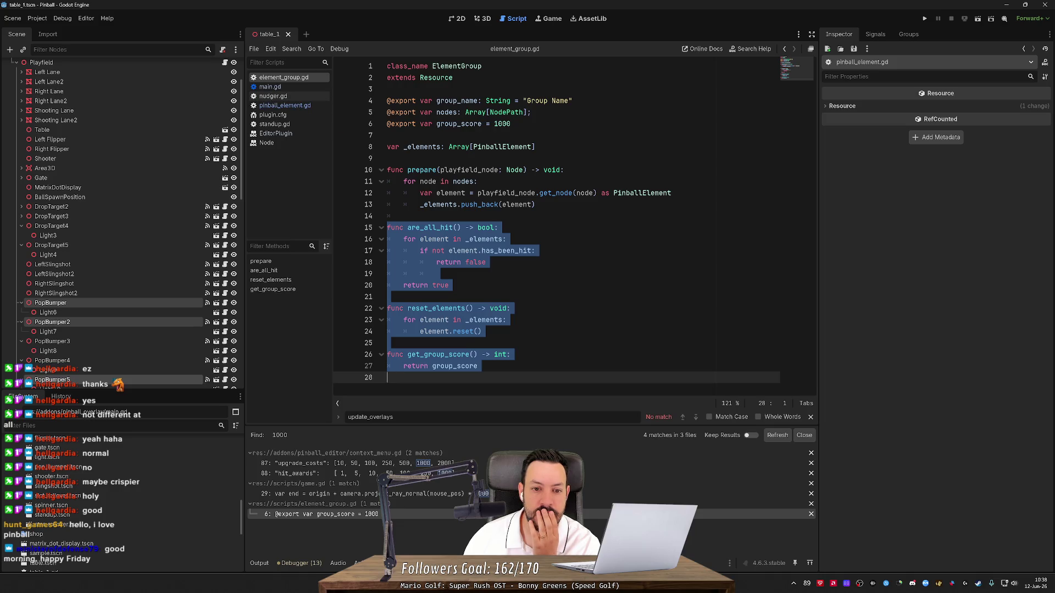
click(498, 228)
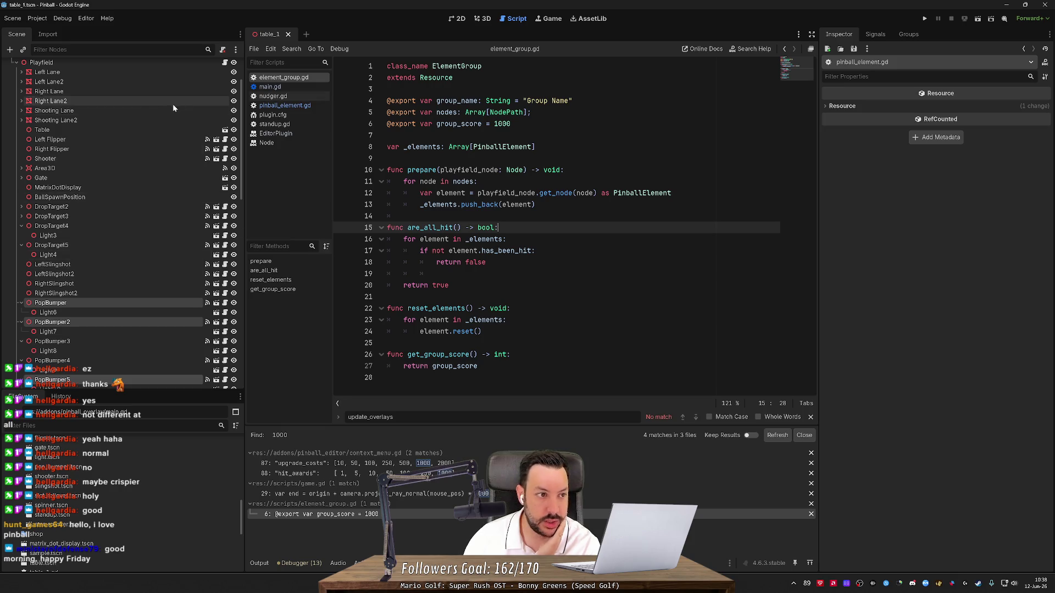
- Select the Playfield node and inspect its Drop Targets element group, scored 1000
click(146, 130)
scroll(146, 113, up, 2)
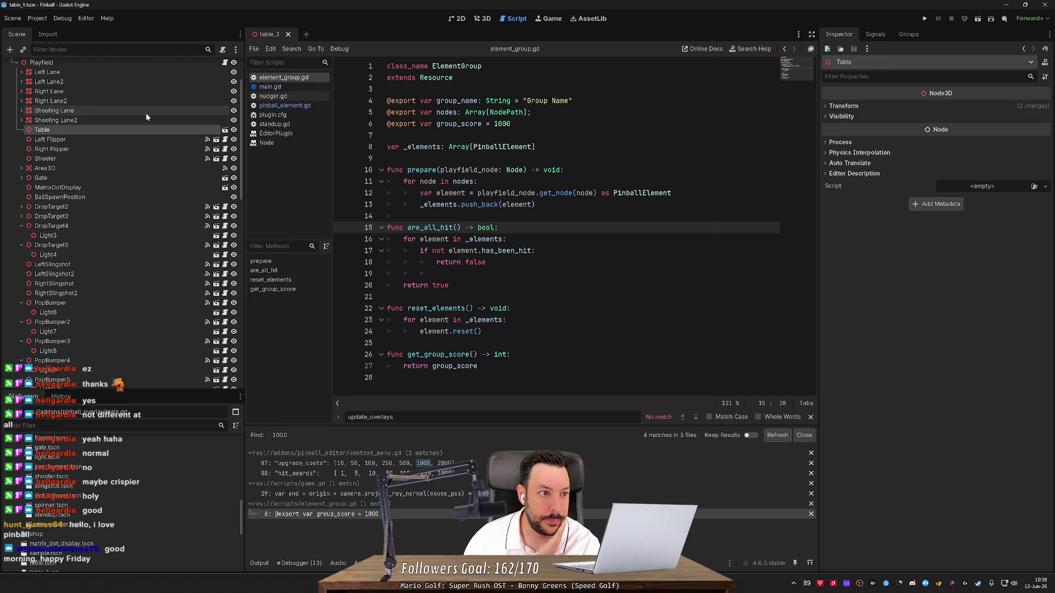
click(42, 102)
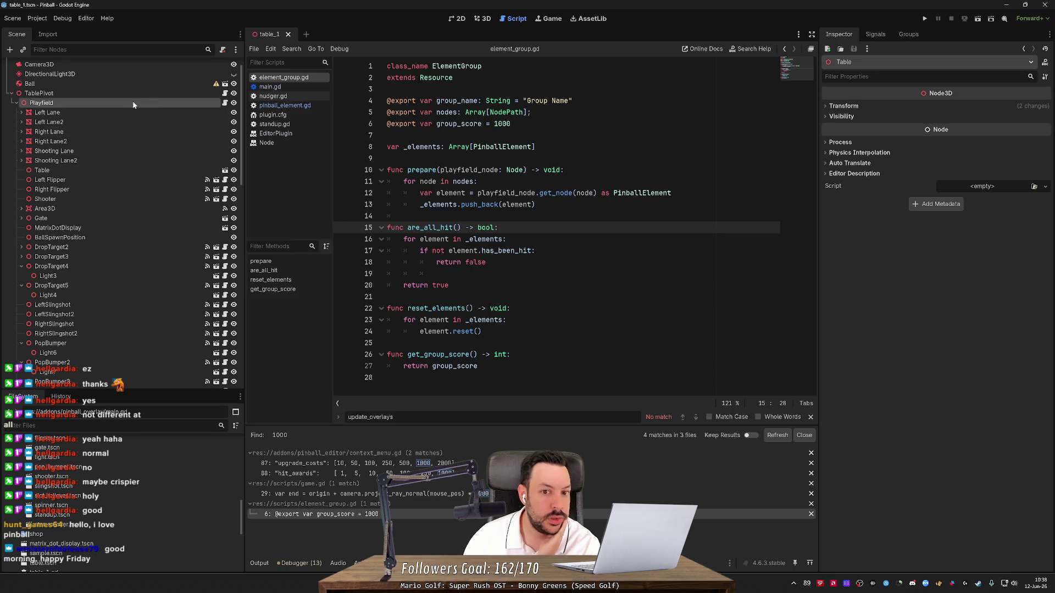
click(991, 187)
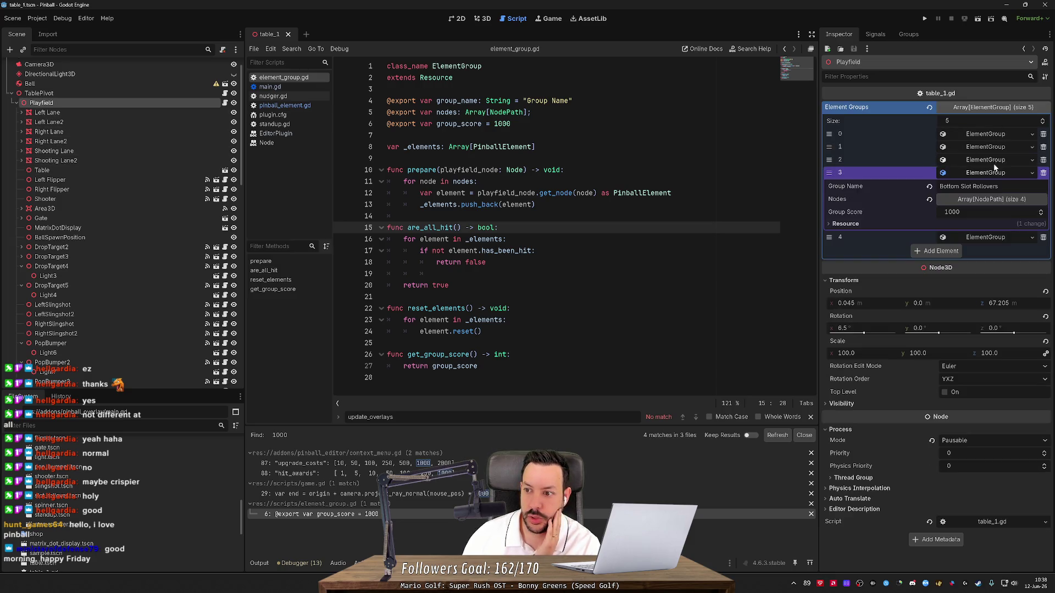
click(994, 135)
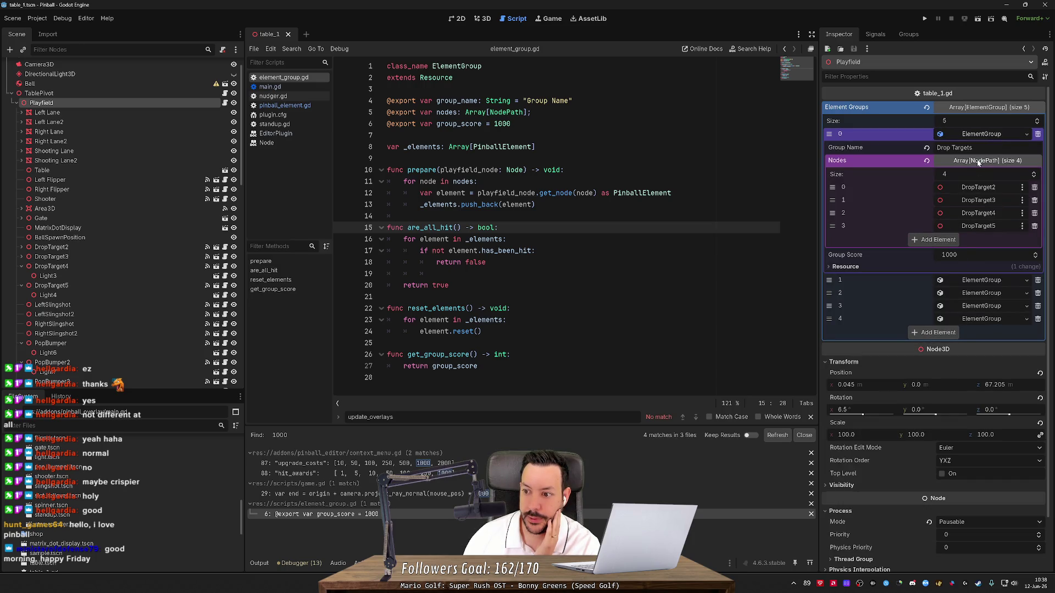
scroll(968, 272, down, 2)
scroll(968, 269, up, 2)
click(978, 161)
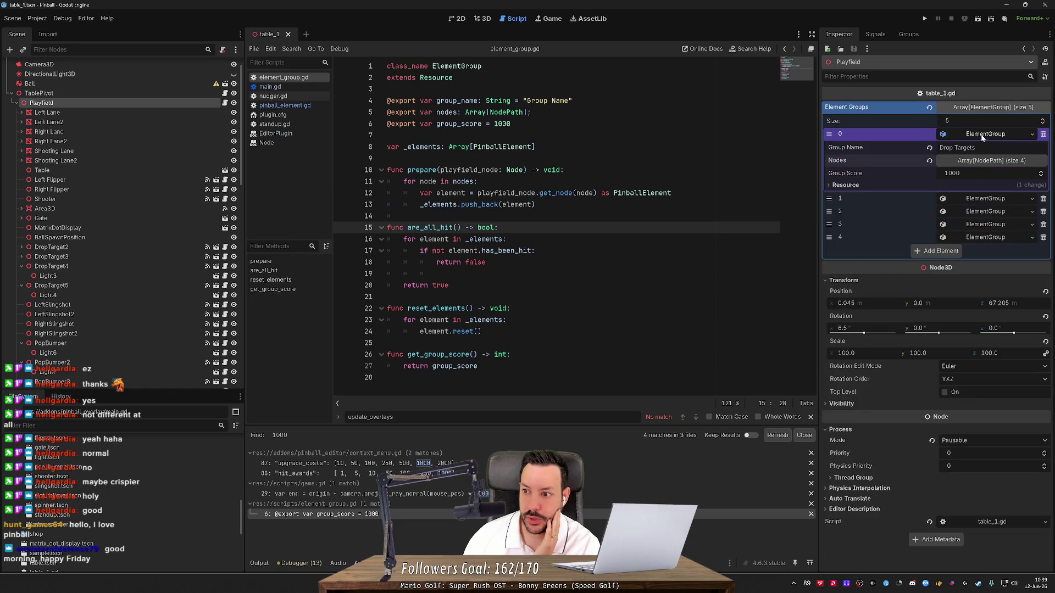
click(982, 135)
- Expand the Star Rollovers and Pop Bumpers element groups to check their node lists
click(984, 147)
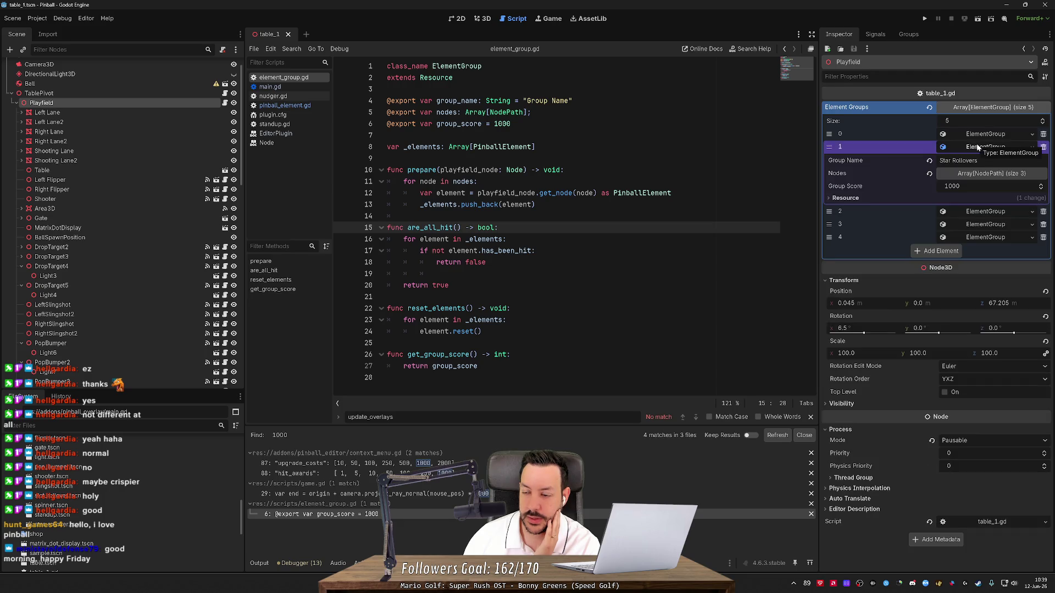
click(978, 173)
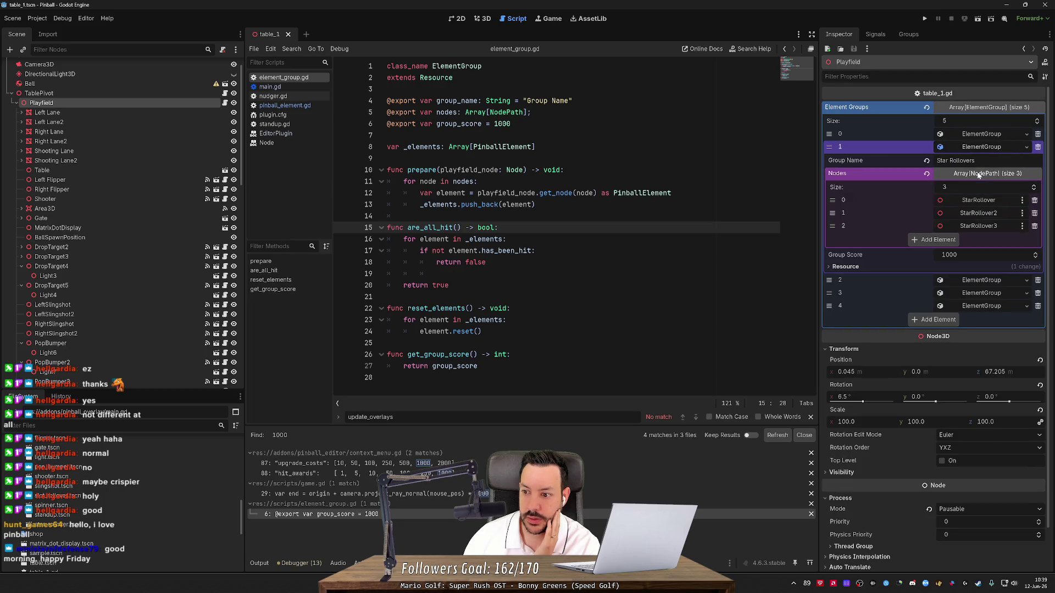
click(982, 147)
click(981, 185)
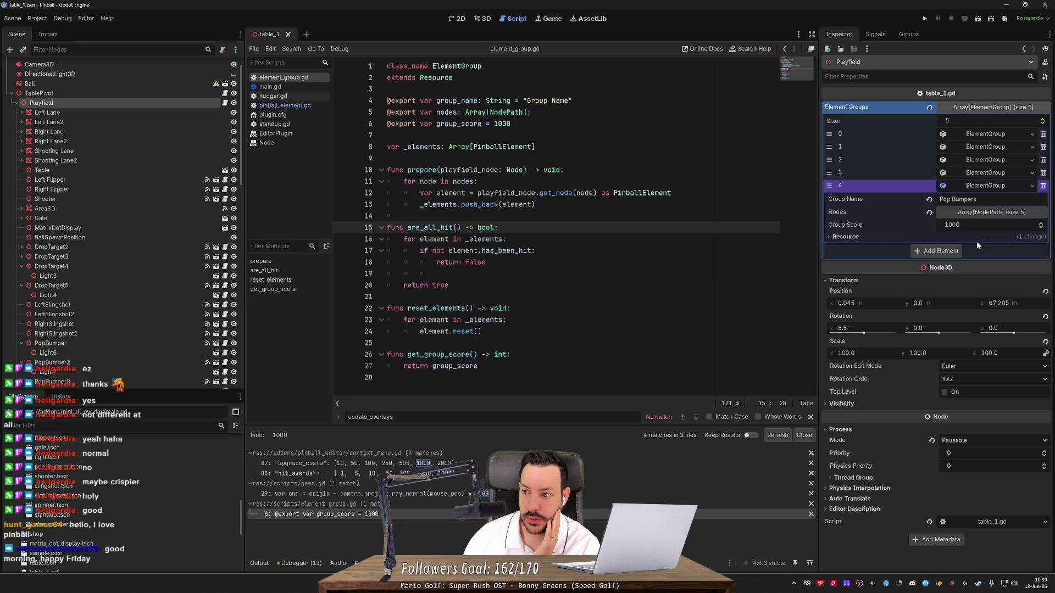
click(979, 212)
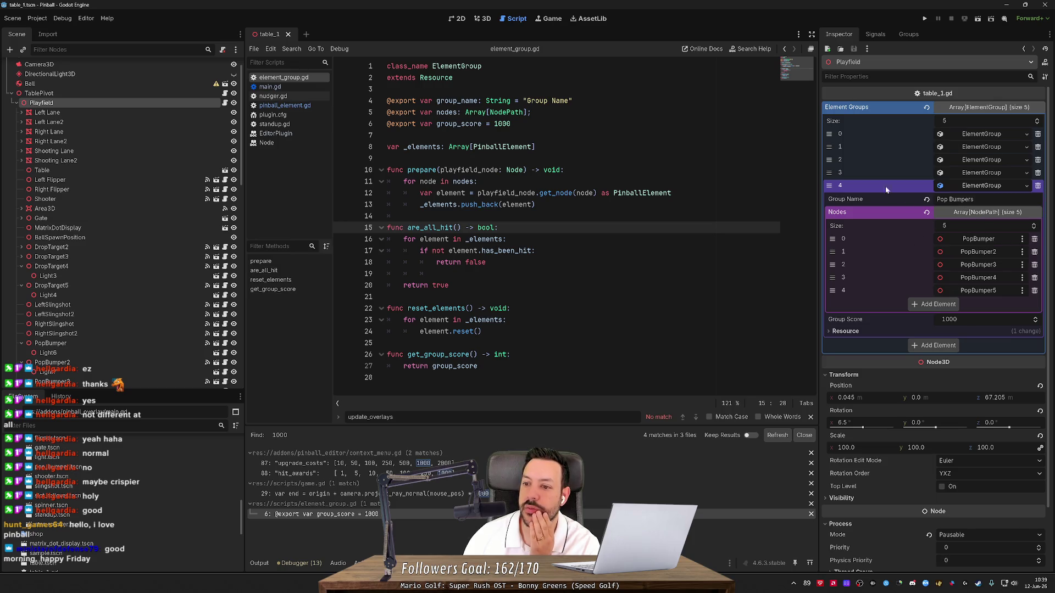
click(965, 137)
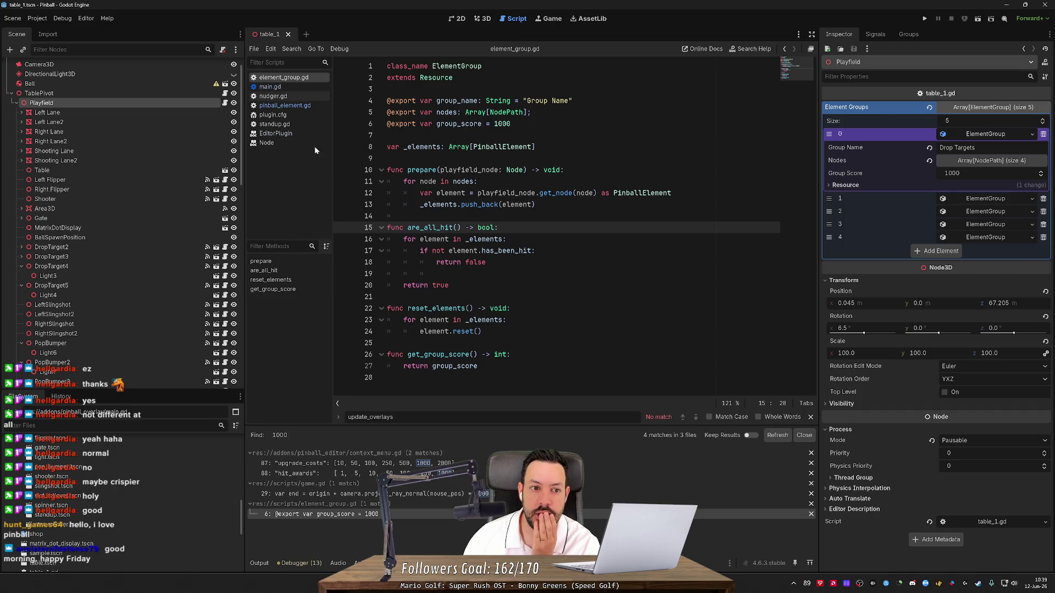
click(299, 105)
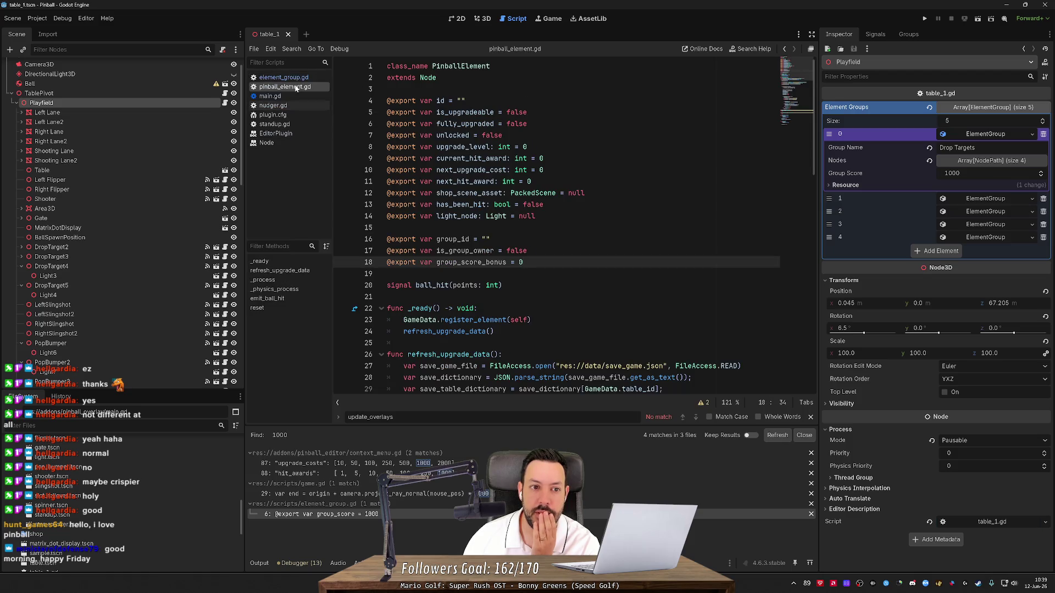
- Close main.gd, nudger.gd and plugin.cfg, then select pinball_element.gd's three group exports
middle_click(290, 96)
middle_click(289, 96)
middle_click(289, 96)
middle_click(290, 96)
middle_click(290, 96)
middle_click(289, 96)
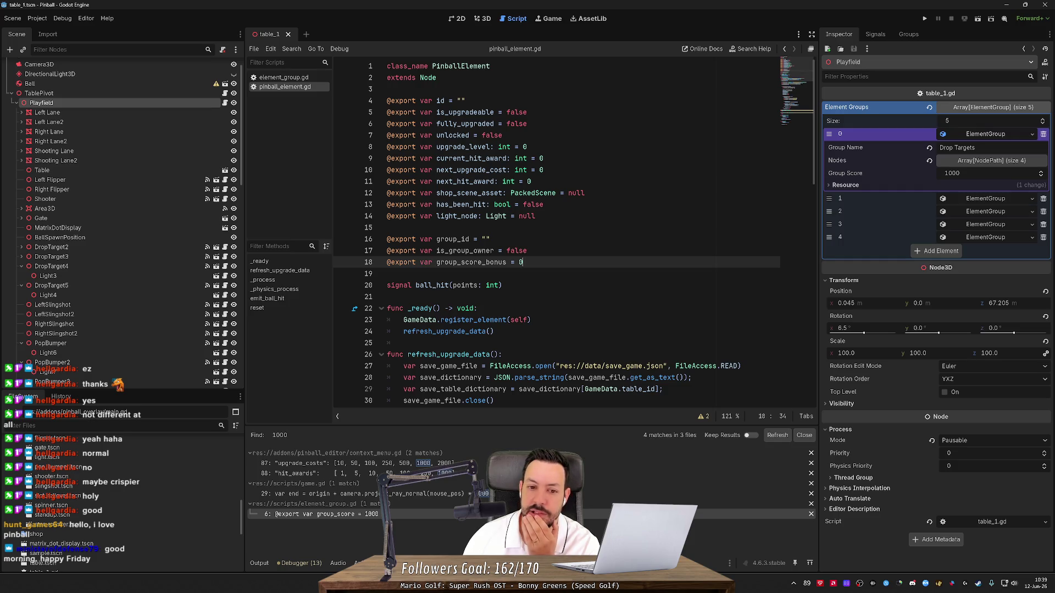
double_click(471, 263)
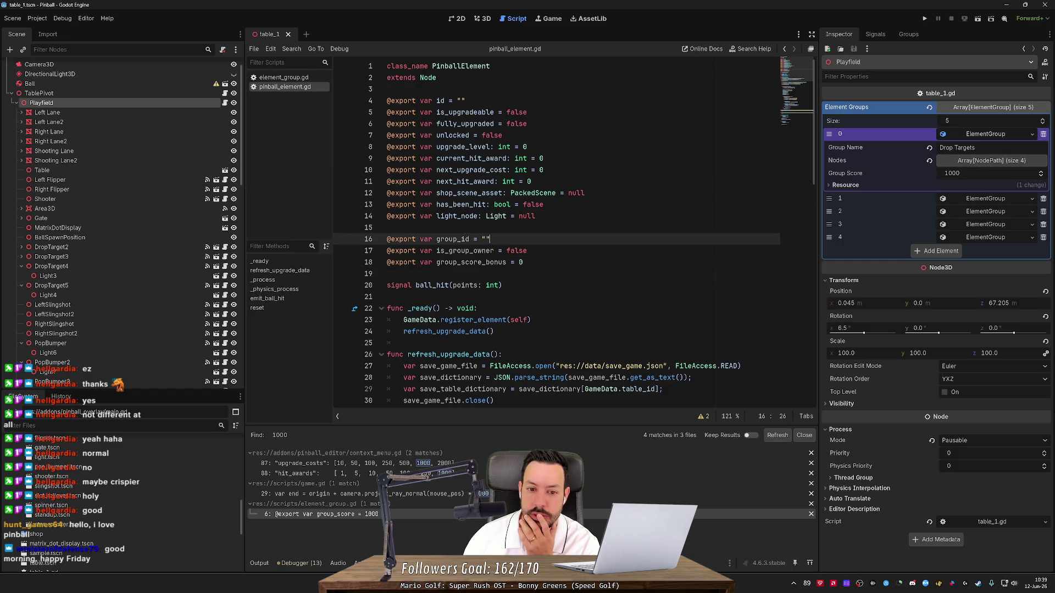
drag(523, 262, 387, 239)
drag(523, 263, 333, 235)
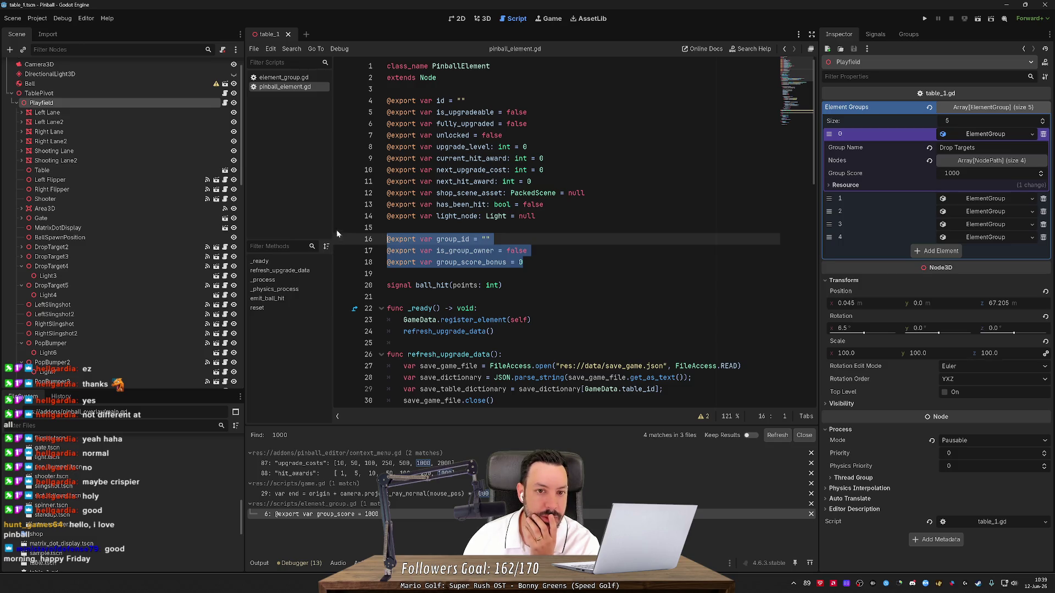
- Compare element_group.gd against pinball_element.gd's group variables, finishing on element_group.gd
click(281, 77)
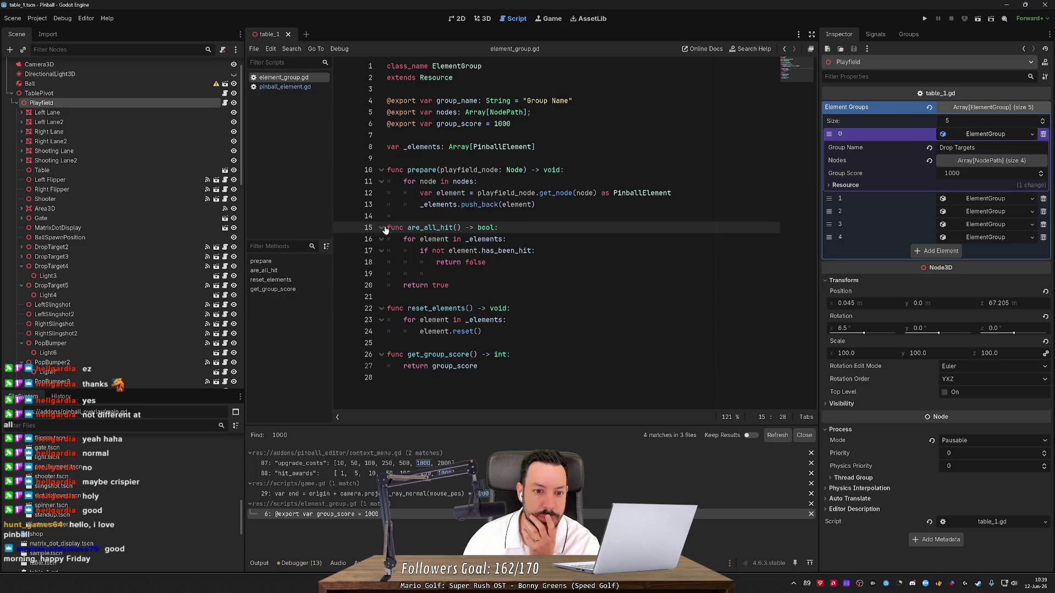
key(shift+Down)
key(shift+Down)
key(shift+Down)
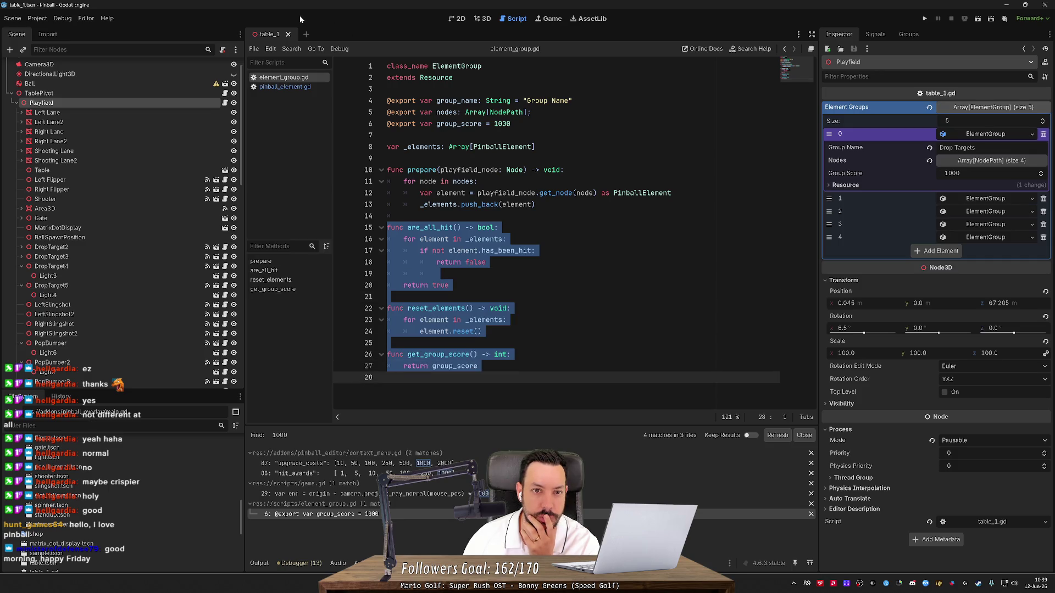
click(280, 87)
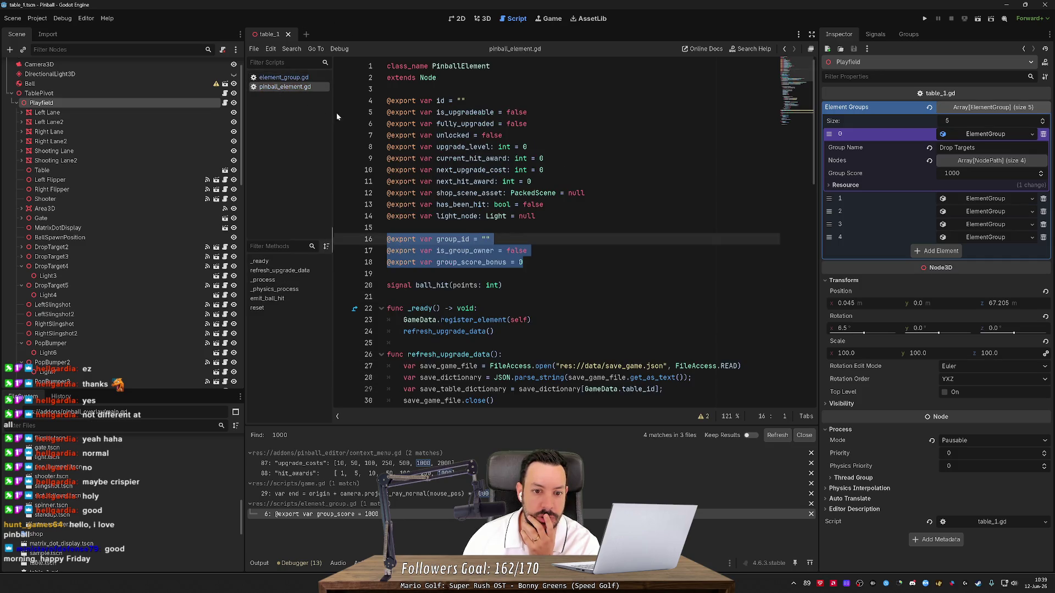
scroll(336, 113, down, 1)
scroll(336, 113, up, 1)
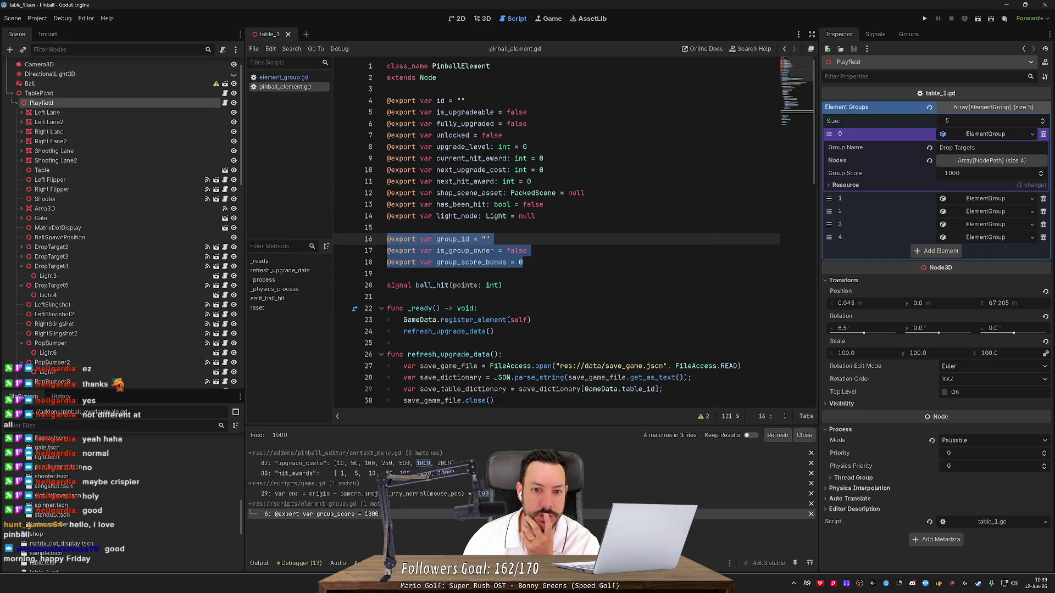
click(490, 239)
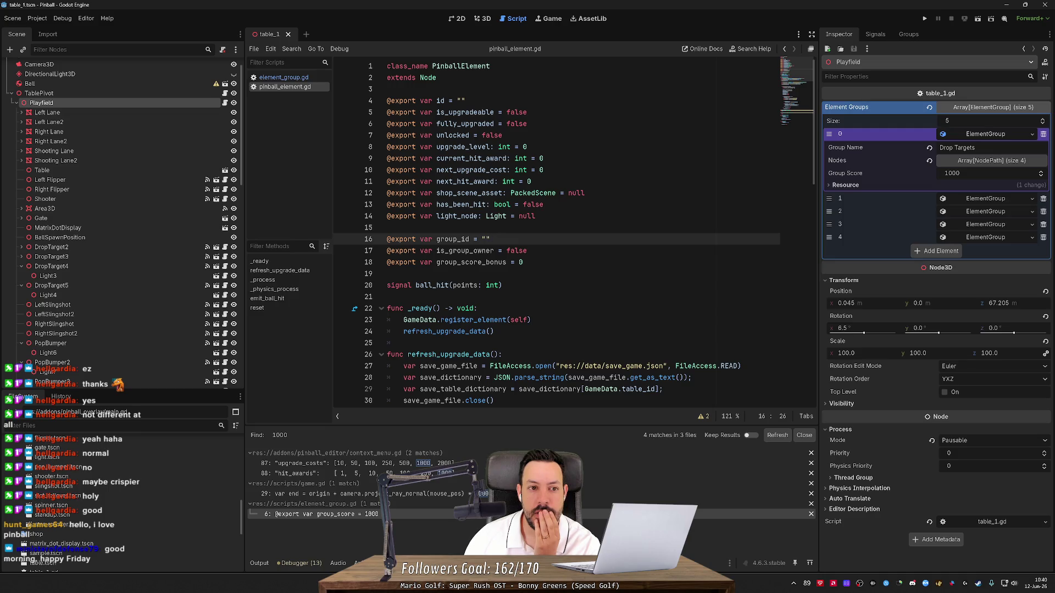
click(284, 78)
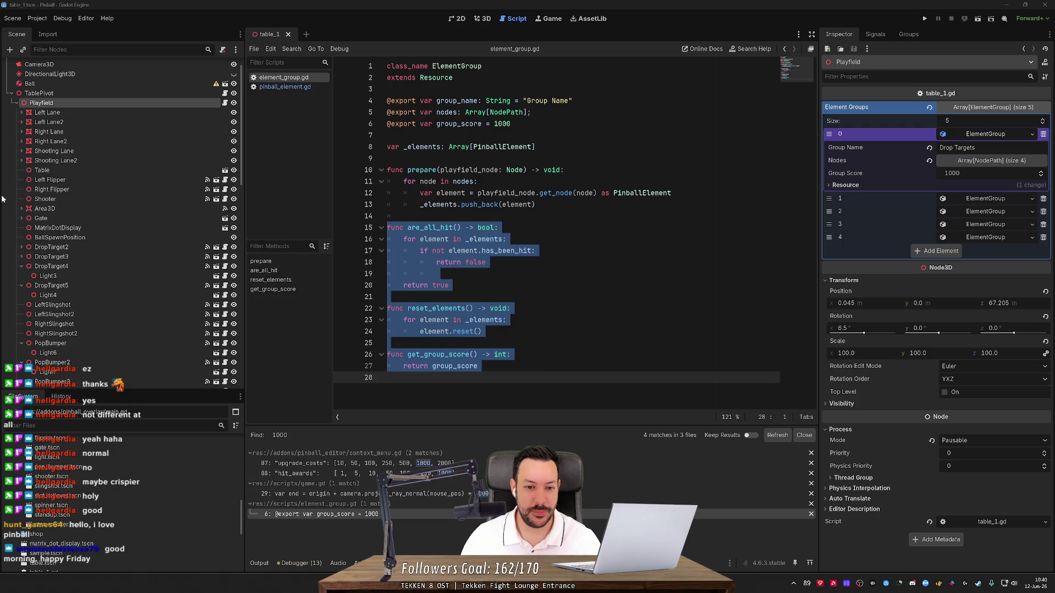
- Switch to the 3D table view and select PopBumper2 to check its Group ID field
click(477, 19)
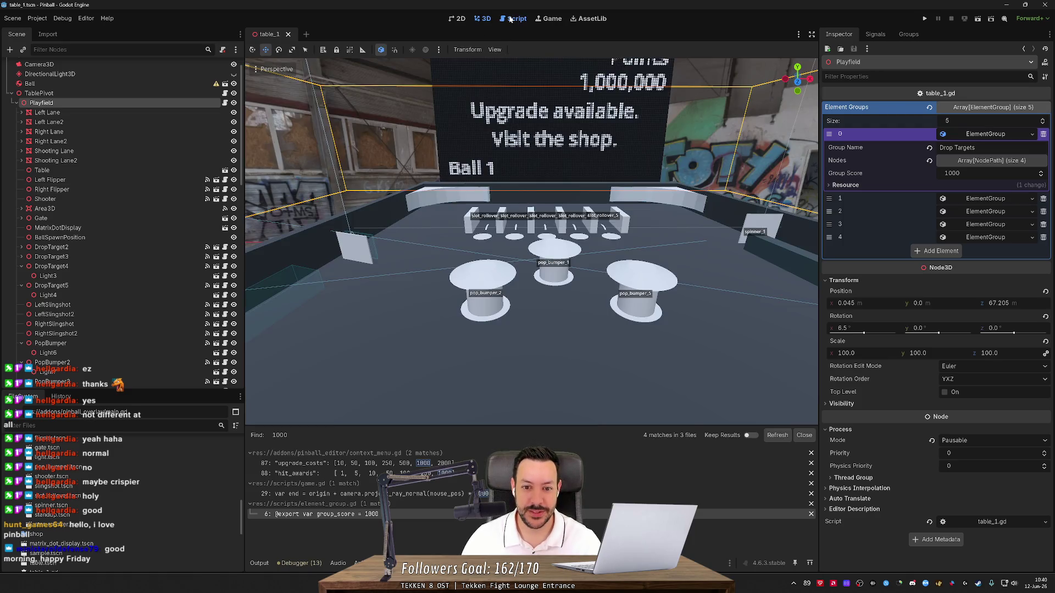
click(510, 20)
click(483, 20)
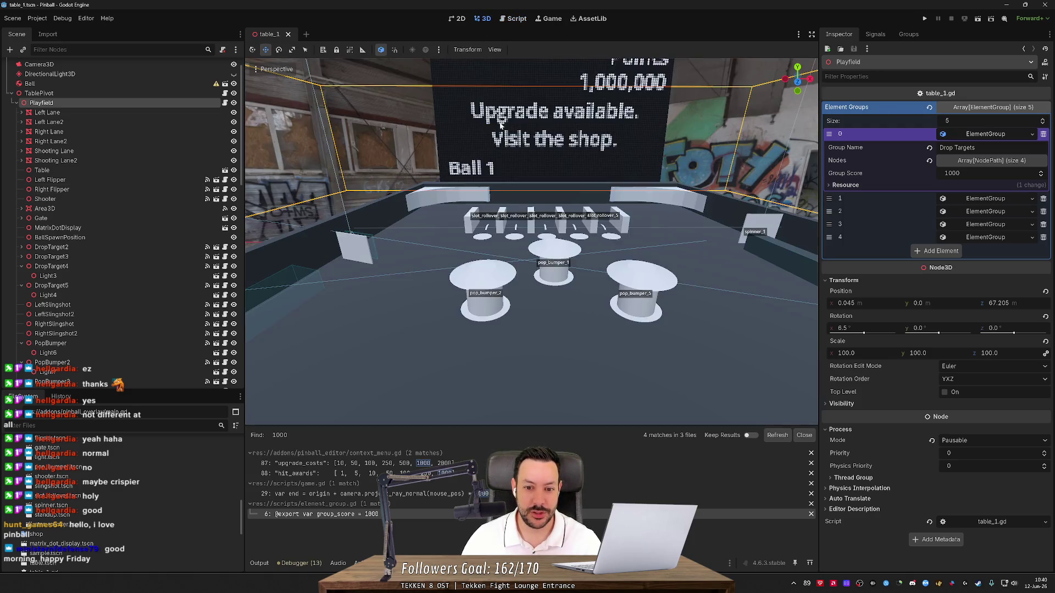
click(485, 225)
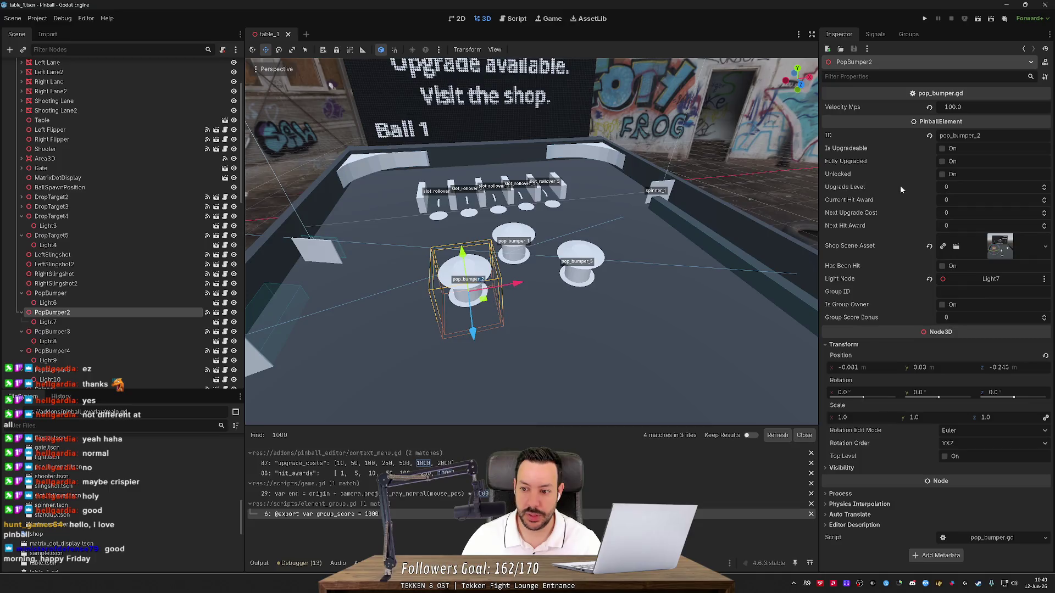
click(951, 292)
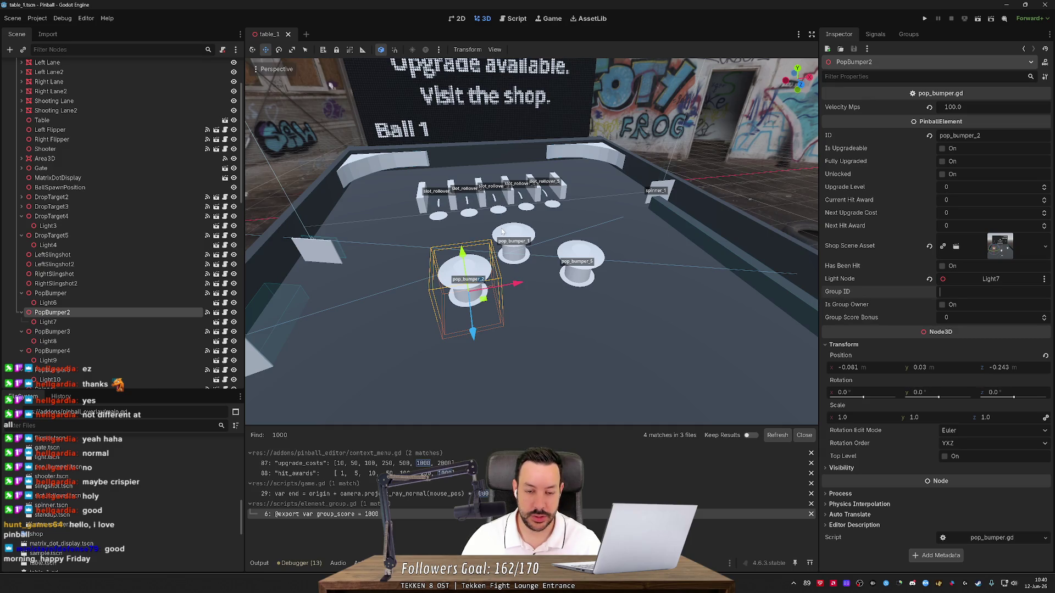
scroll(502, 236, up, 5)
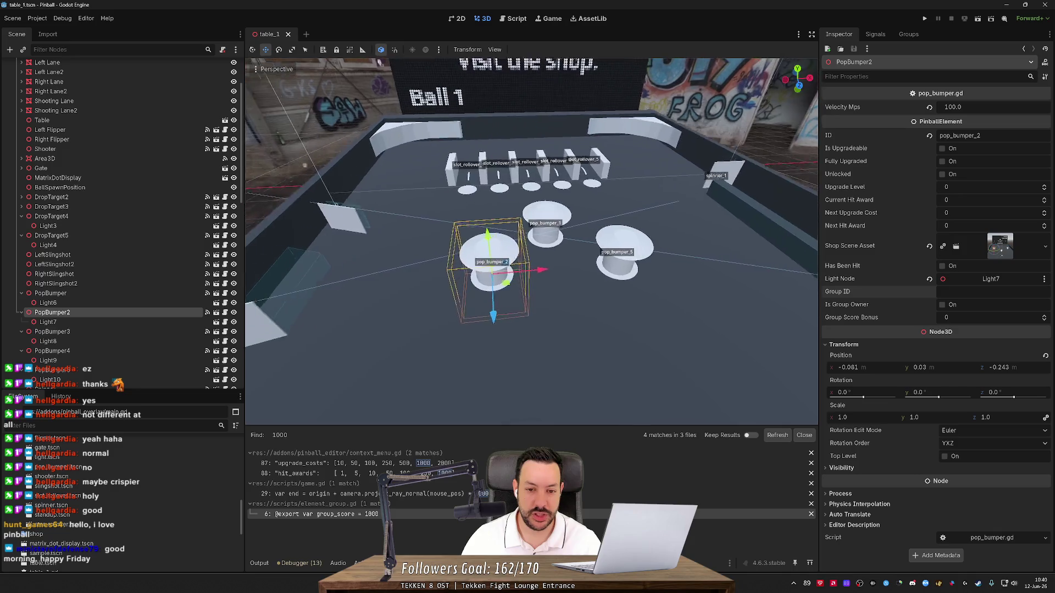
- Multi-select pop_bumper_1, pop_bumper_2 and pop_bumper_5, then narrow to pop_bumper_1
click(504, 242)
click(426, 290)
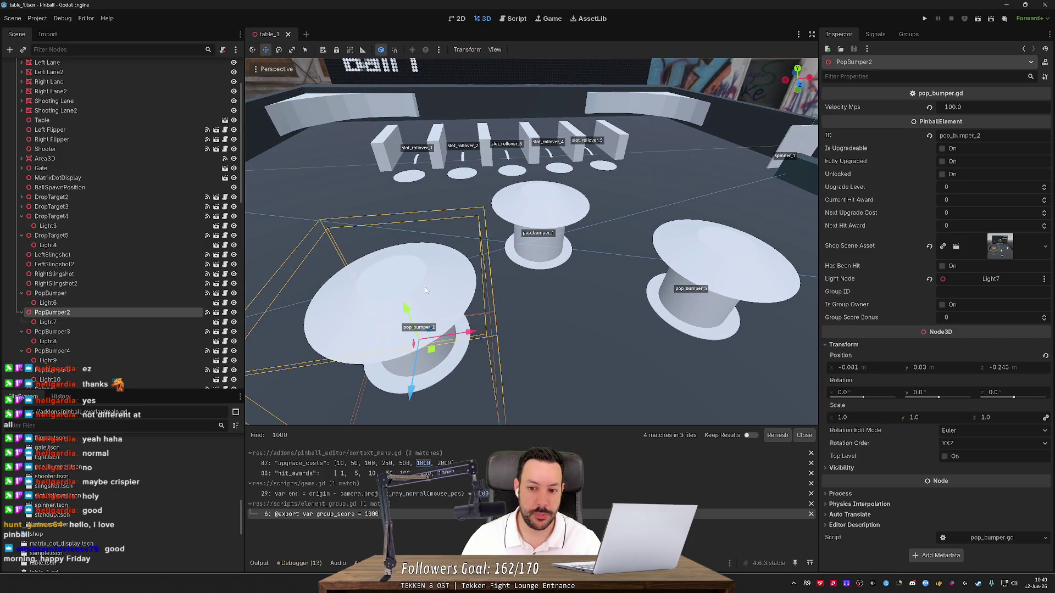
click(701, 283)
scroll(701, 283, down, 4)
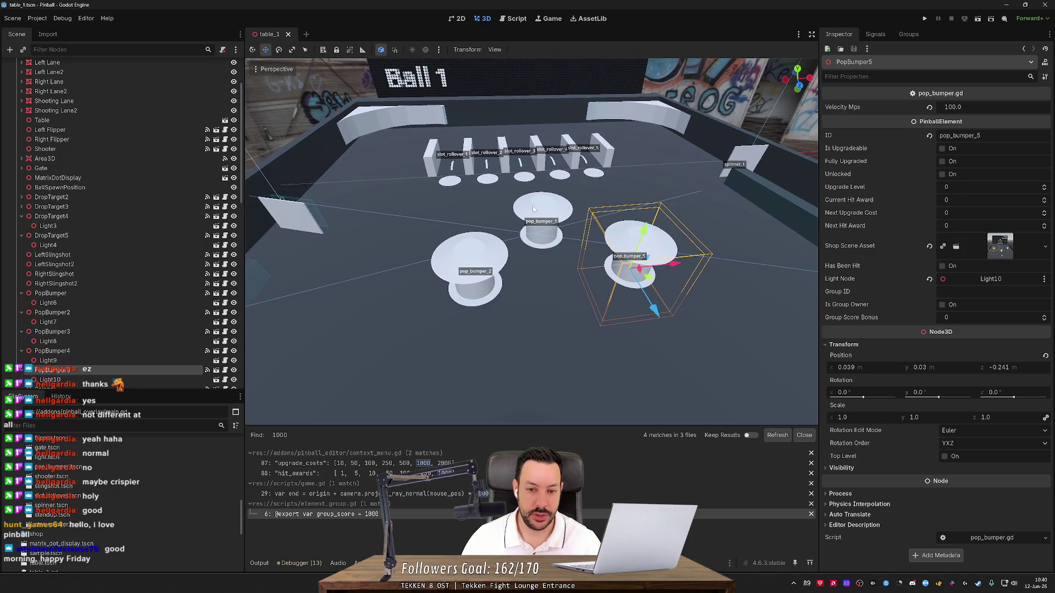
click(490, 262)
shift+click(489, 262)
shift+click(637, 263)
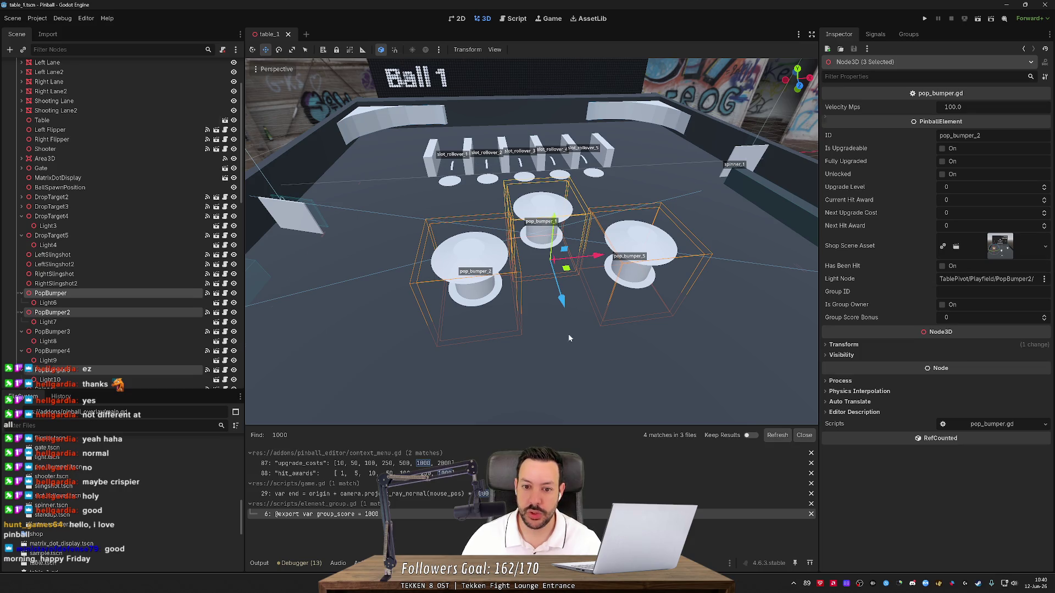
click(544, 220)
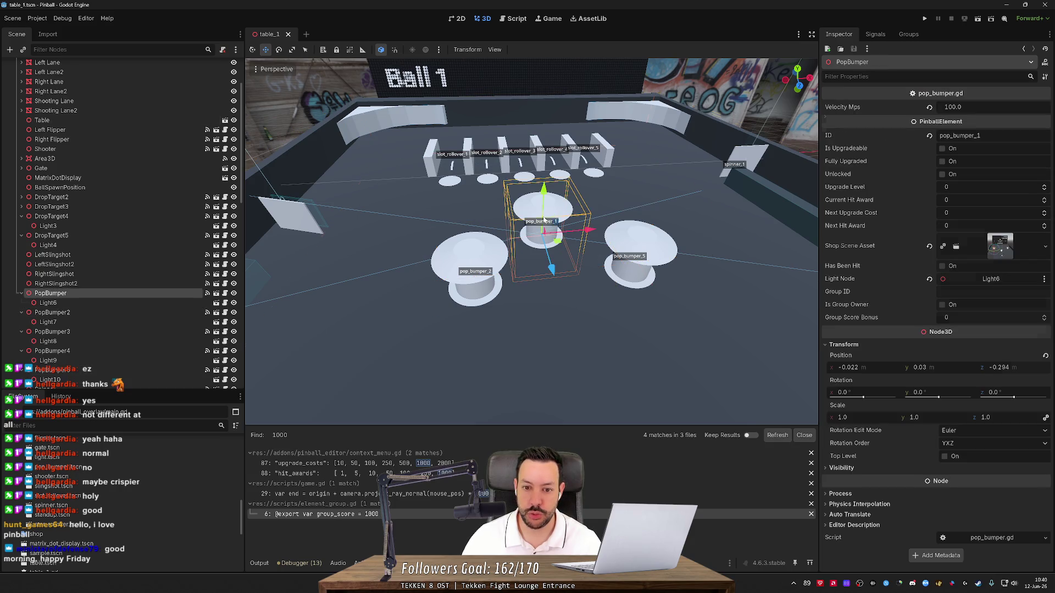
- Toggle pop_bumper_1's Is Group Owner on and off, then re-add pop_bumper_2 and pop_bumper_5
click(943, 305)
click(943, 306)
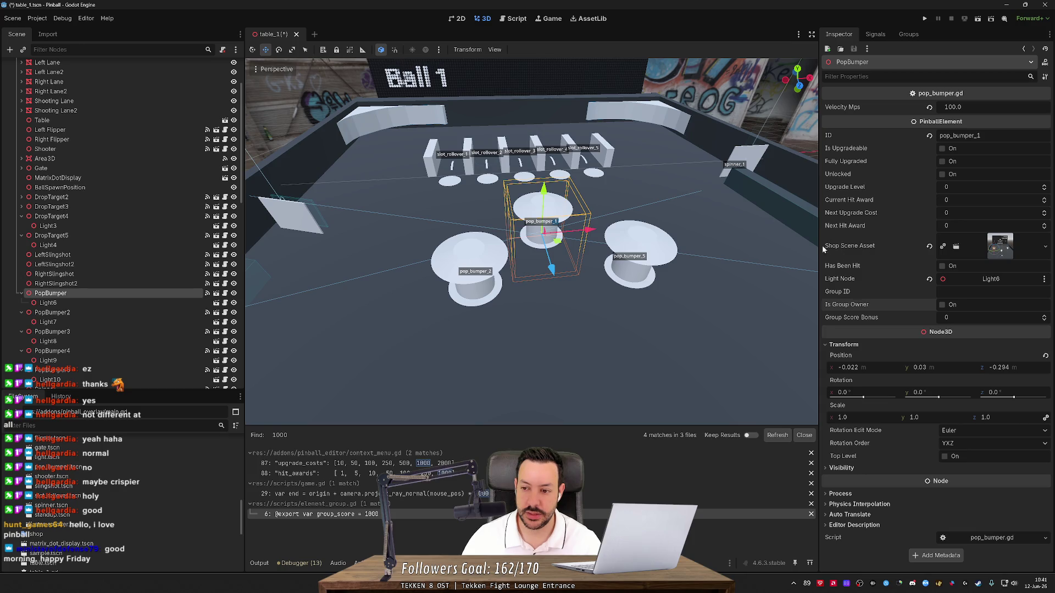
shift+click(483, 260)
shift+click(659, 261)
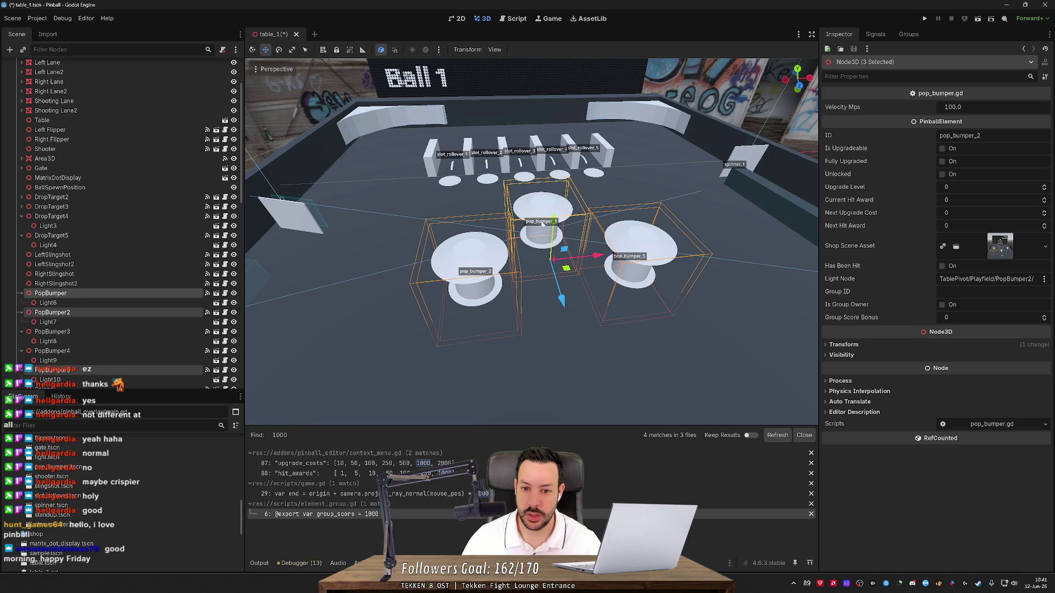
- Reselect pop_bumper_5, view the whole playfield, and select pop_bumper_1's ID value
shift+click(581, 264)
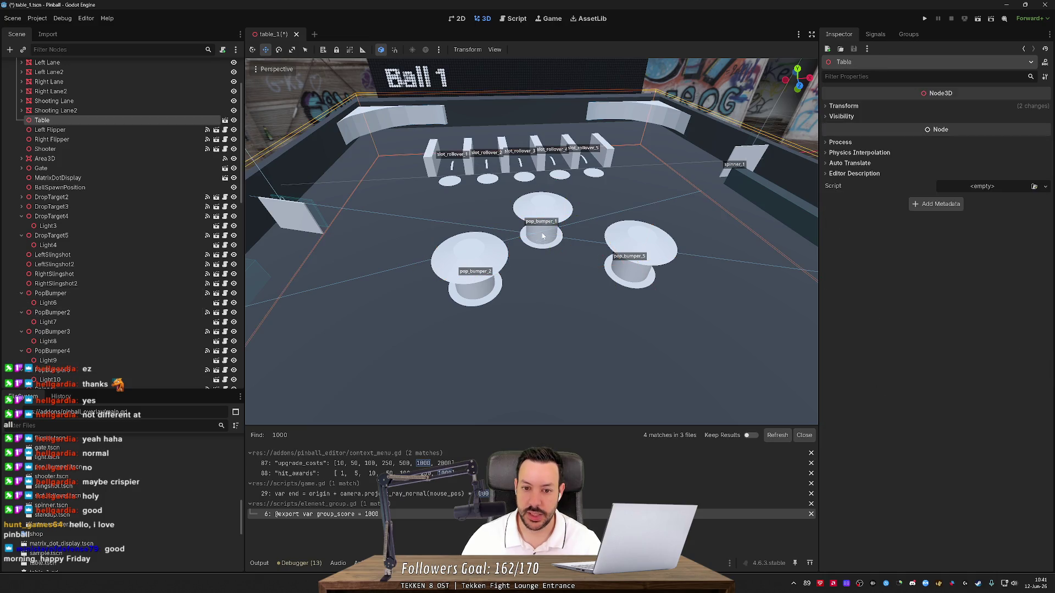
shift+click(659, 261)
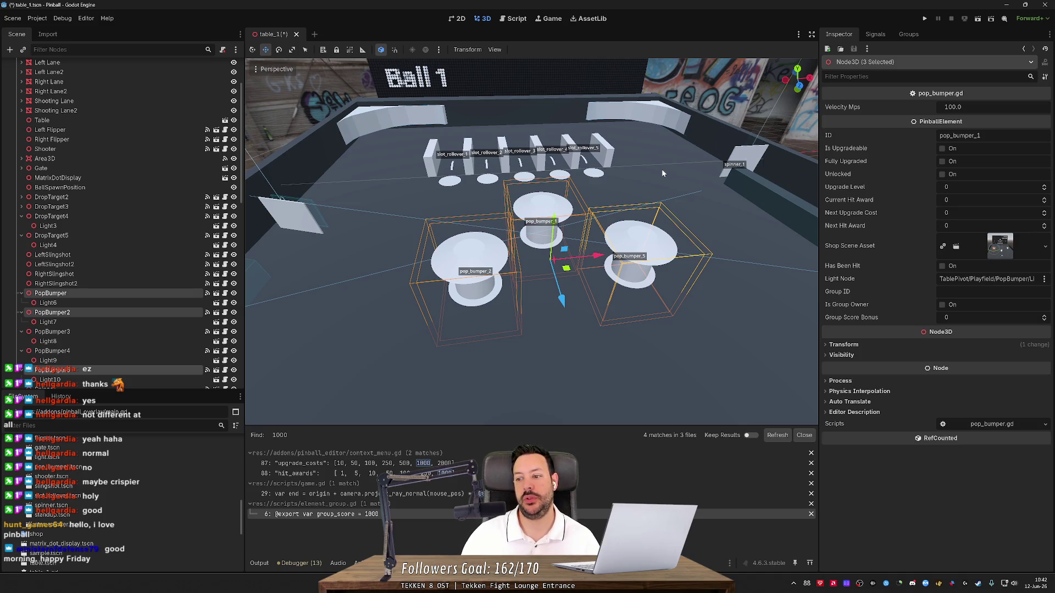
mouse_move(662, 173)
mouse_down()
mouse_move(549, 198)
mouse_move(439, 123)
mouse_move(399, 129)
mouse_move(663, 173)
mouse_up()
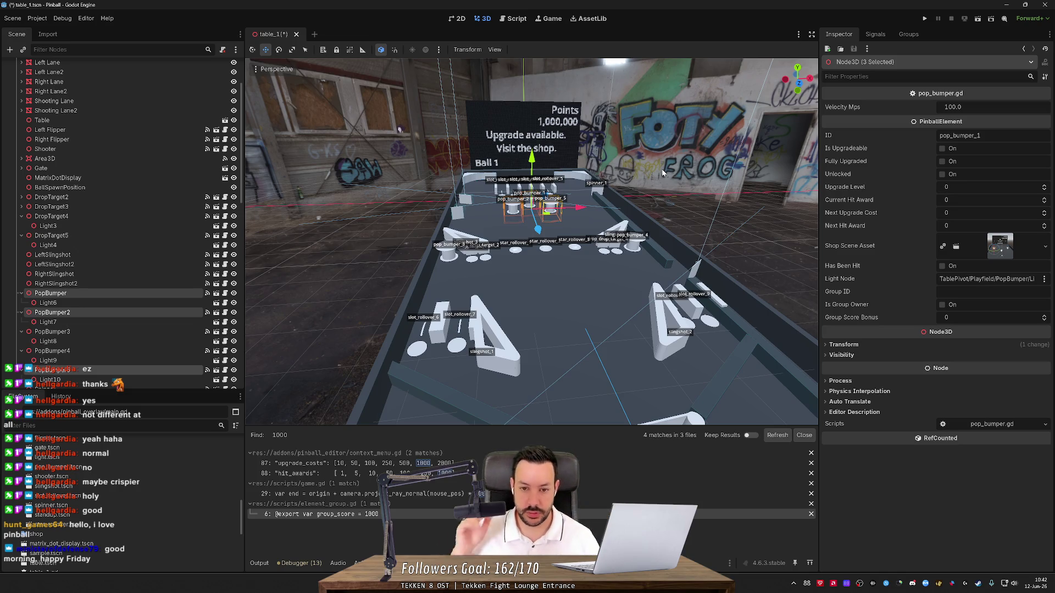
scroll(663, 173, up, 5)
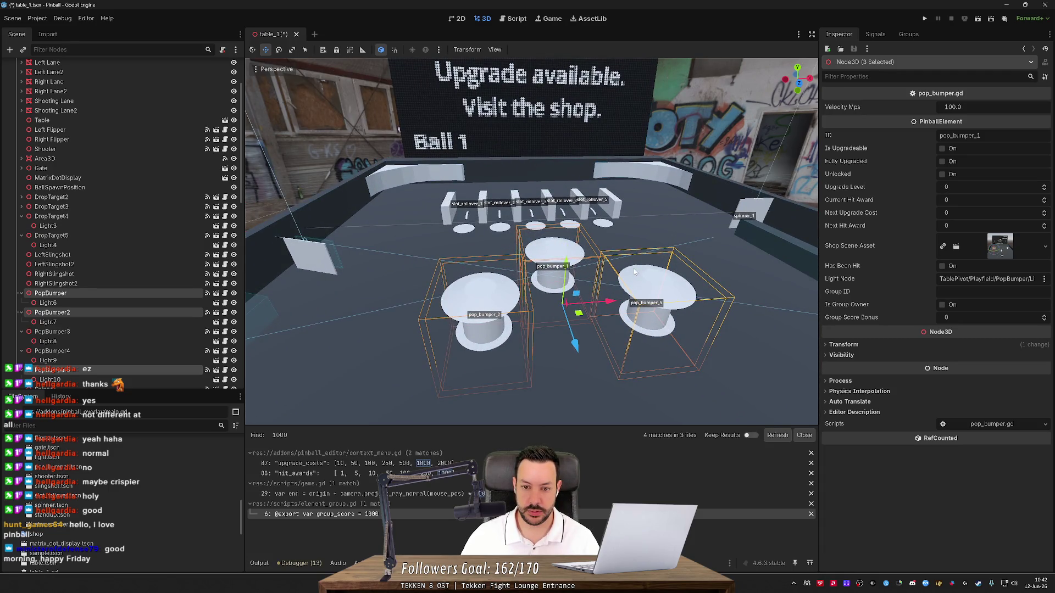
scroll(634, 268, down, 5)
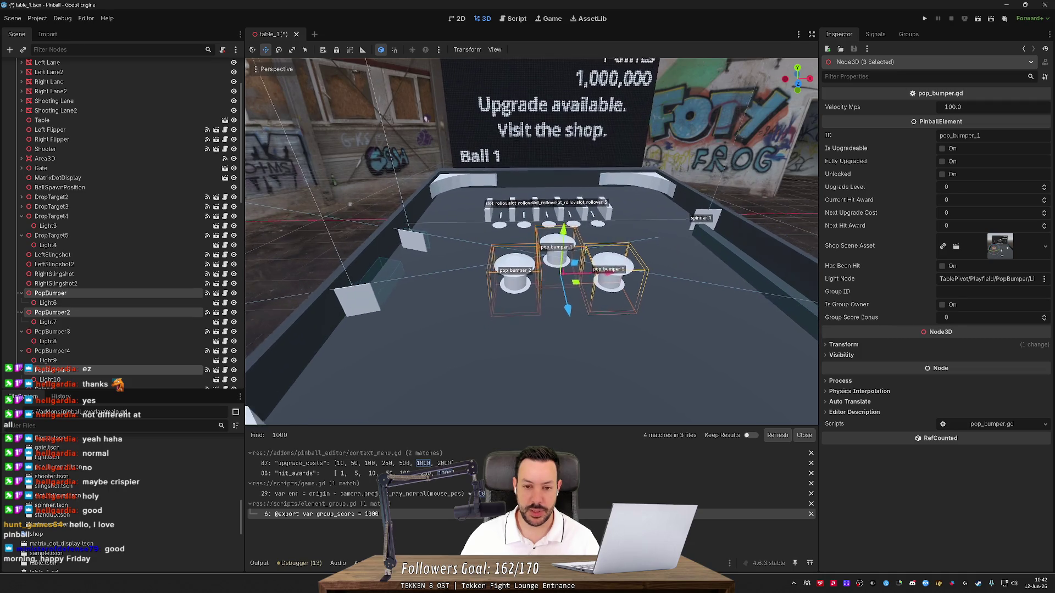
scroll(425, 118, down, 3)
scroll(425, 118, up, 3)
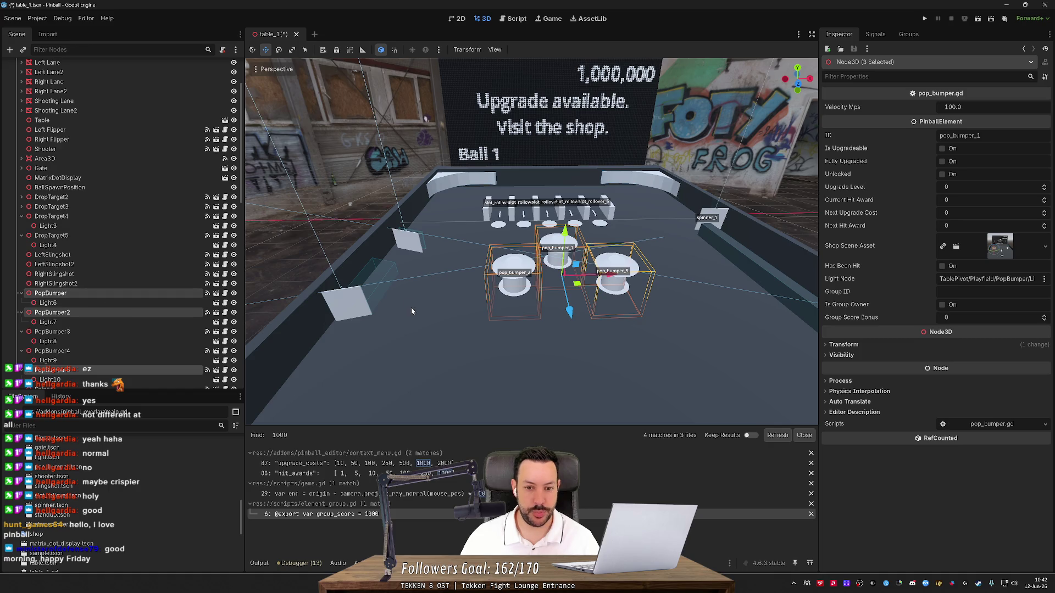
double_click(959, 135)
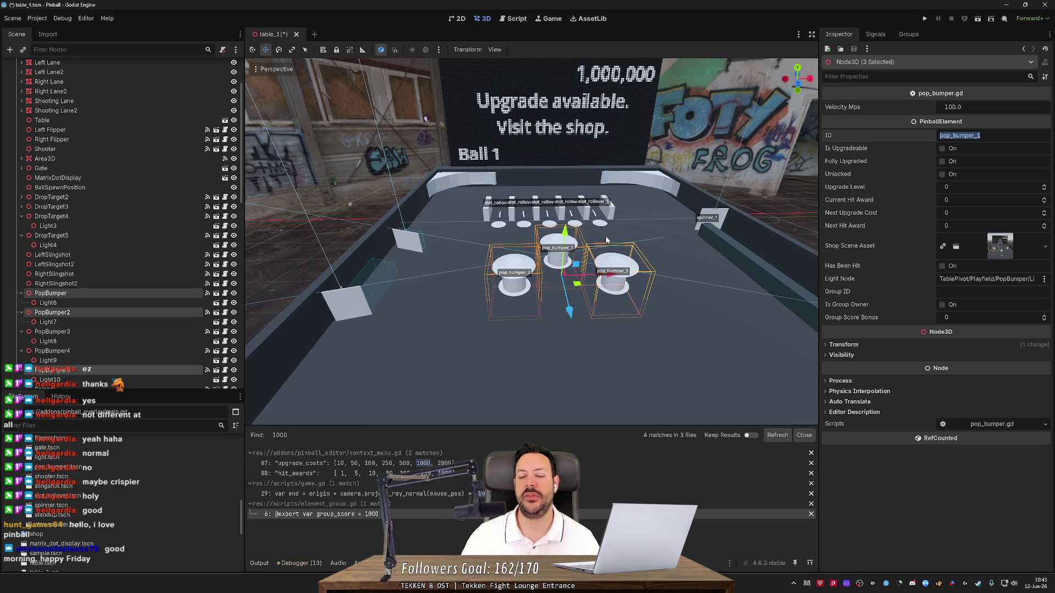
click(517, 19)
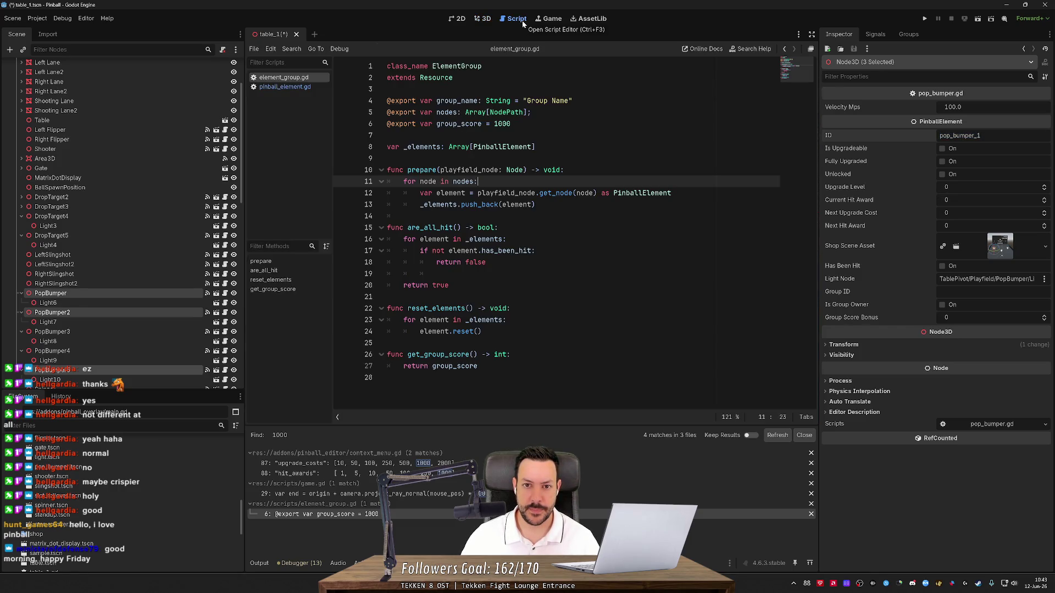
- Scroll through pinball_element.gd to review its group exports
click(483, 19)
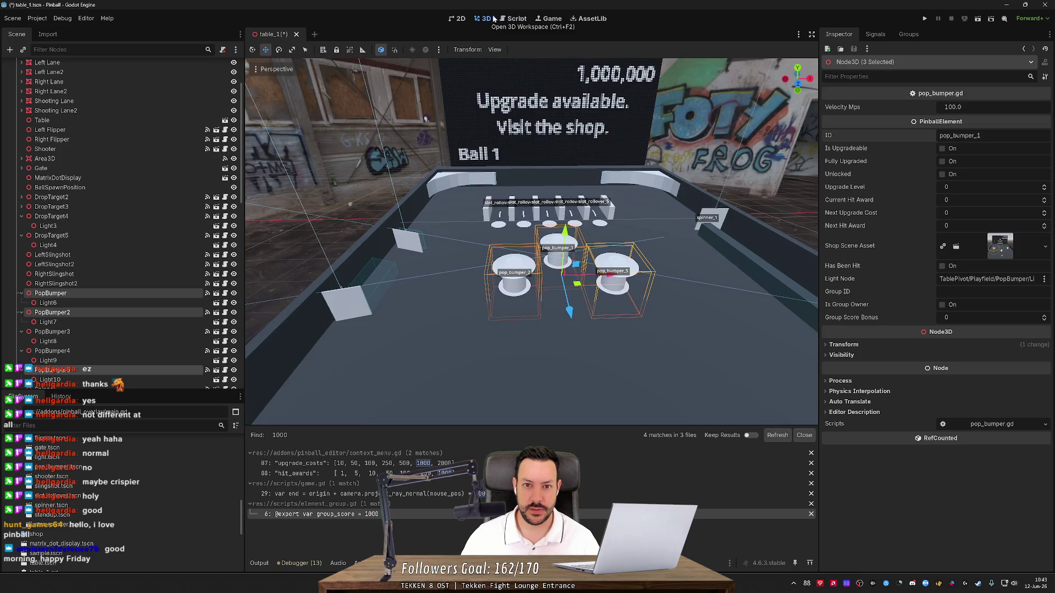
click(516, 19)
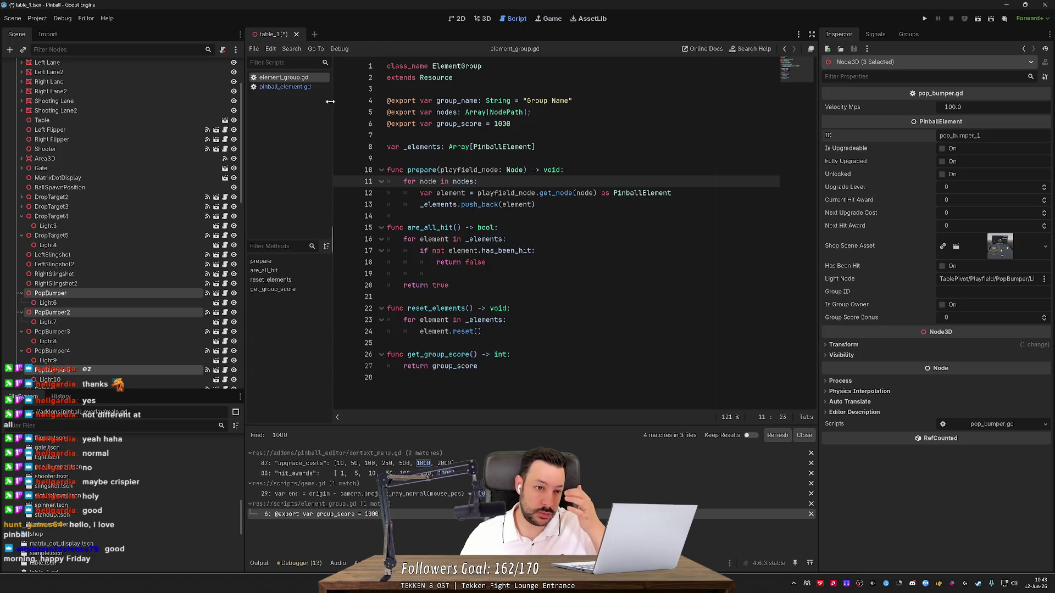
click(302, 88)
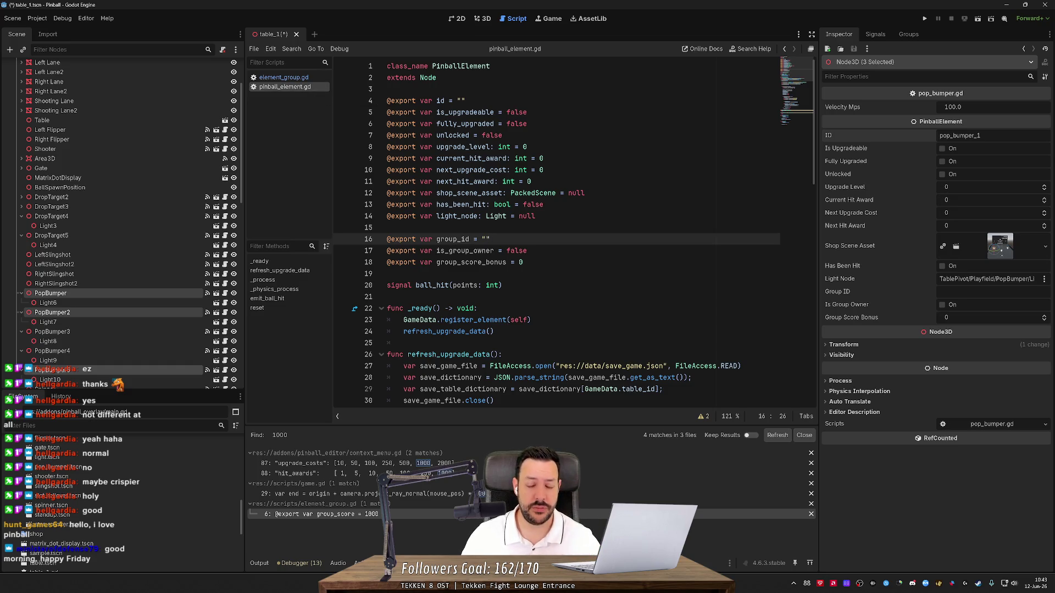
scroll(574, 231, down, 4)
scroll(555, 231, up, 4)
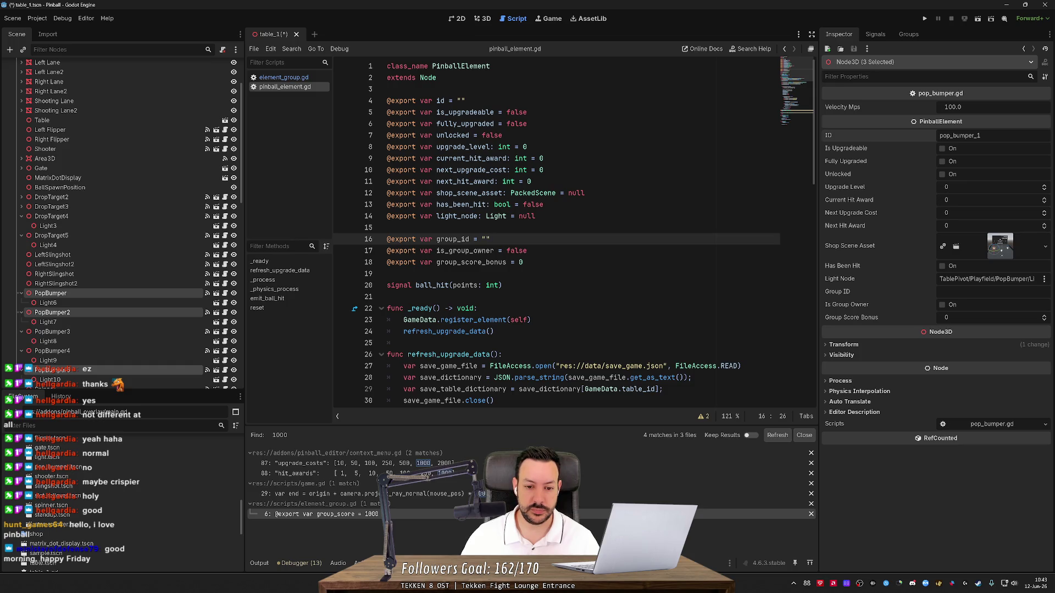
scroll(573, 231, down, 4)
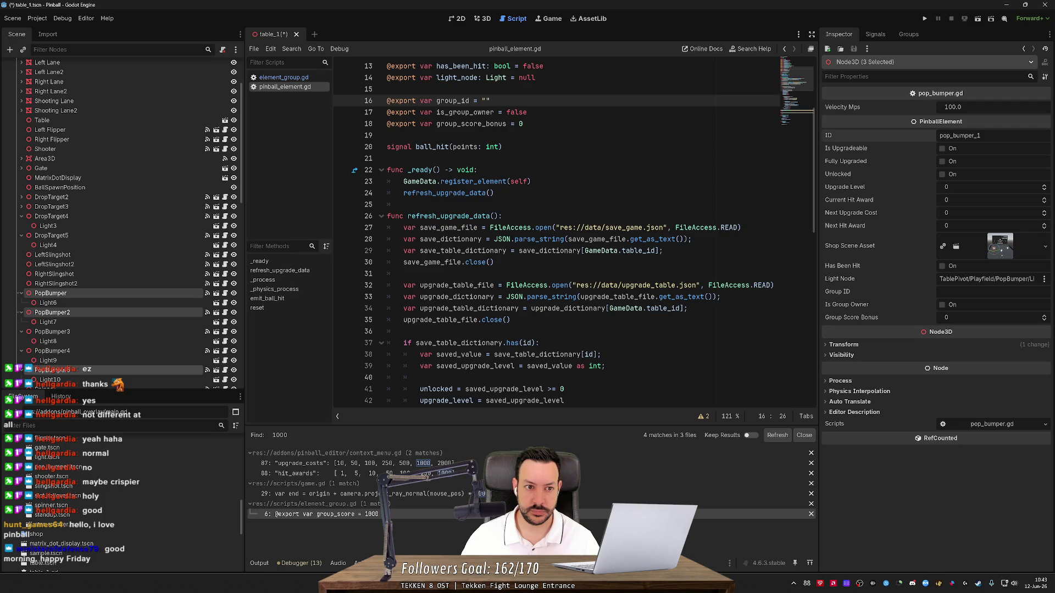
scroll(574, 231, up, 4)
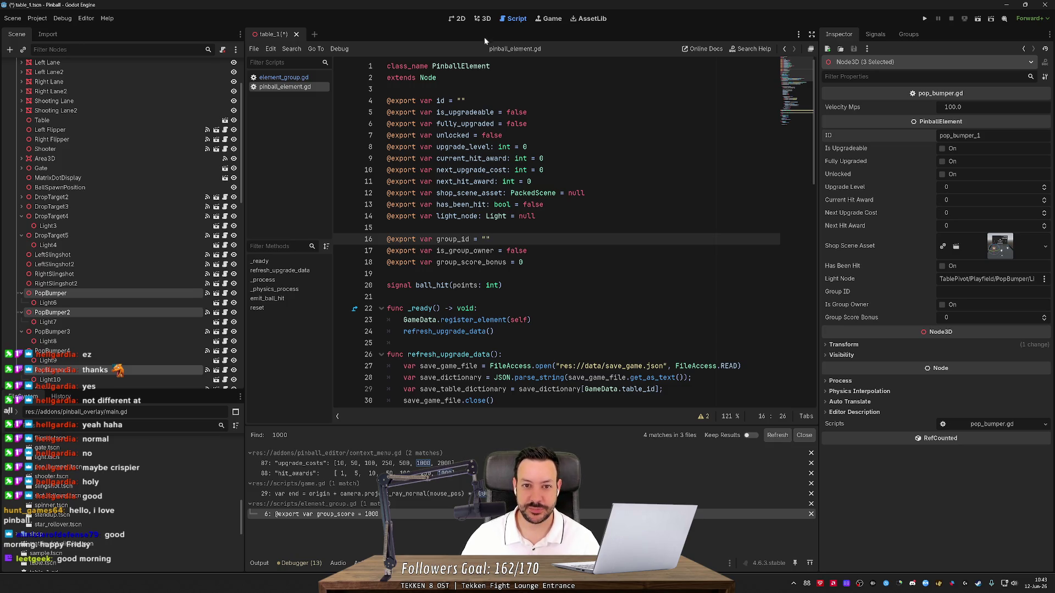
- Return to the 3D table scene and fly the camera toward the table and scoreboard
click(483, 19)
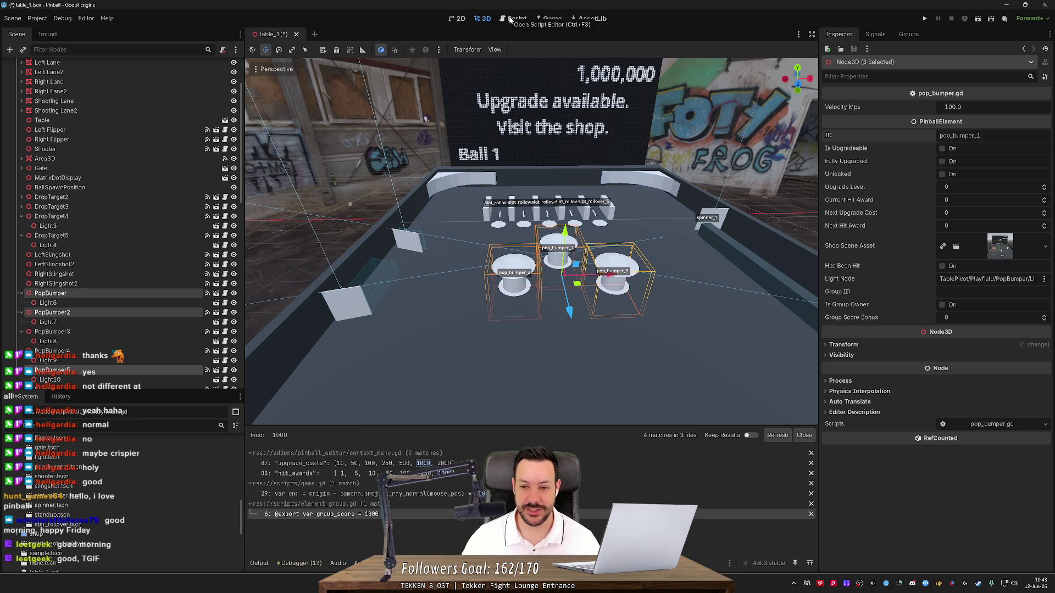
scroll(532, 242, down, 3)
key(w)
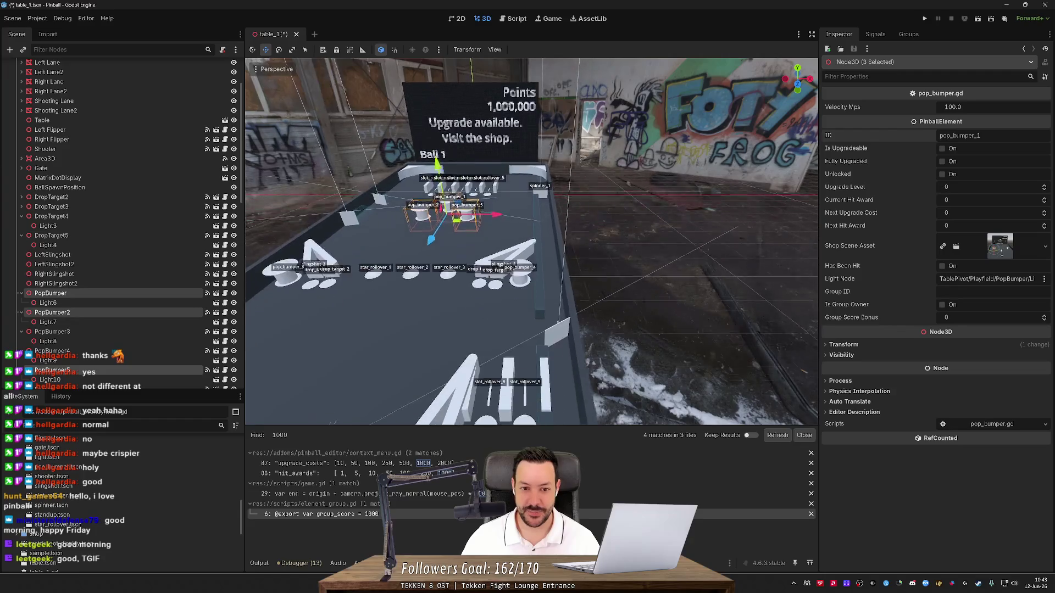
key(w)
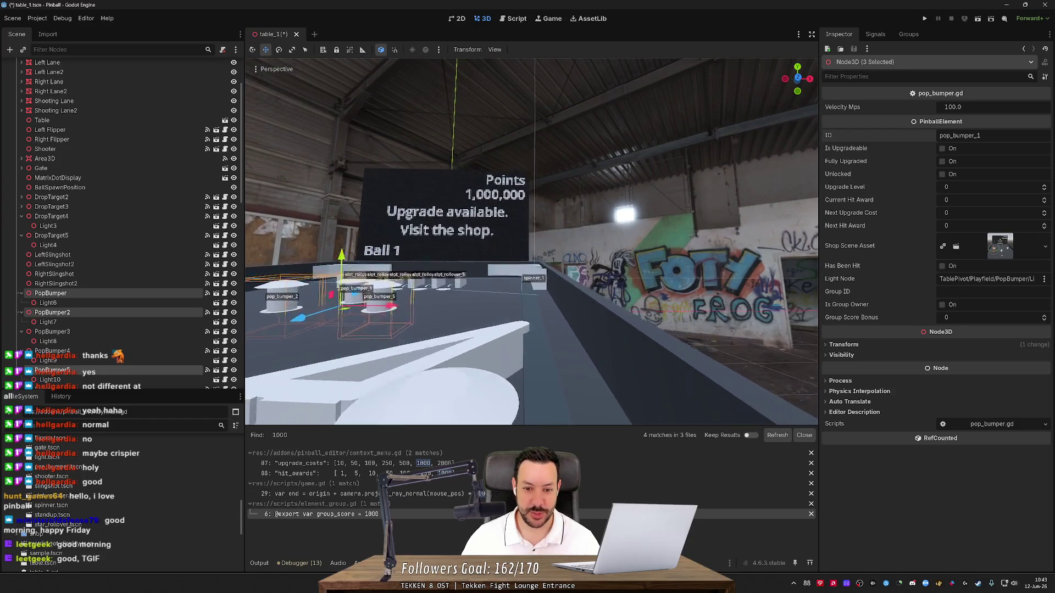
key(s)
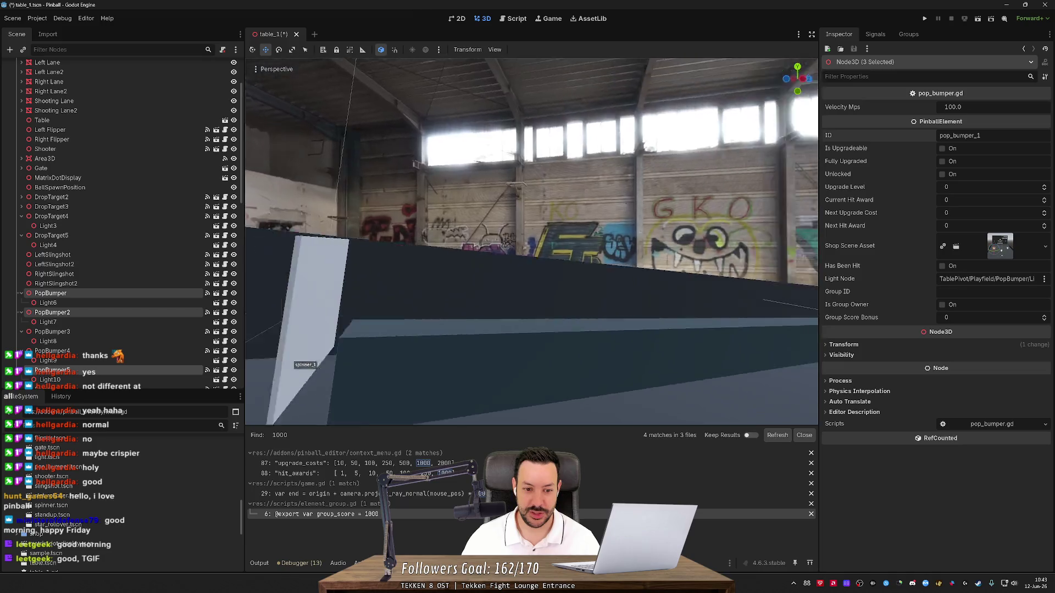
key(s)
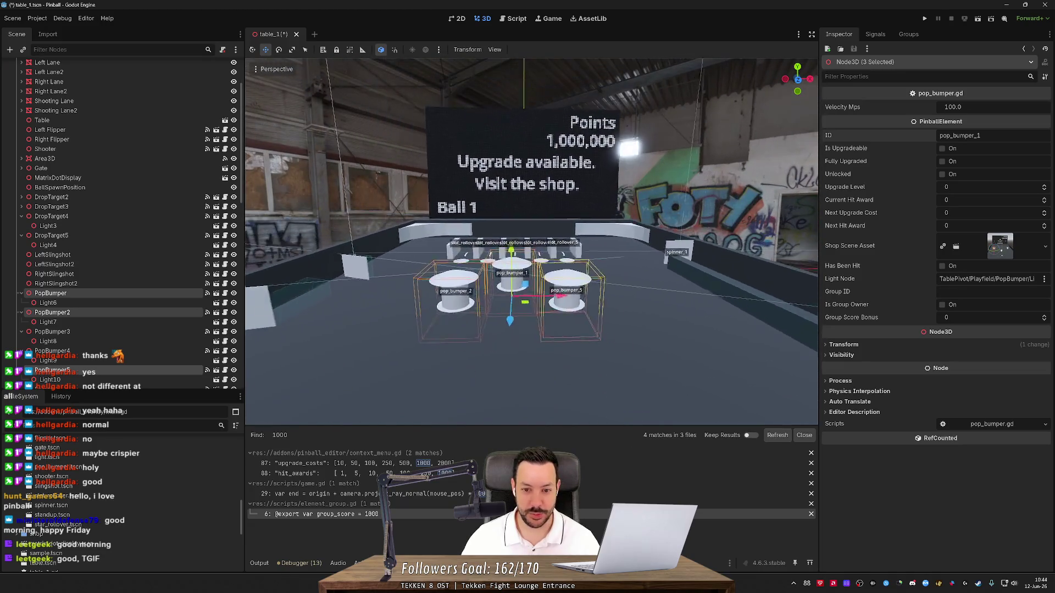
key(s)
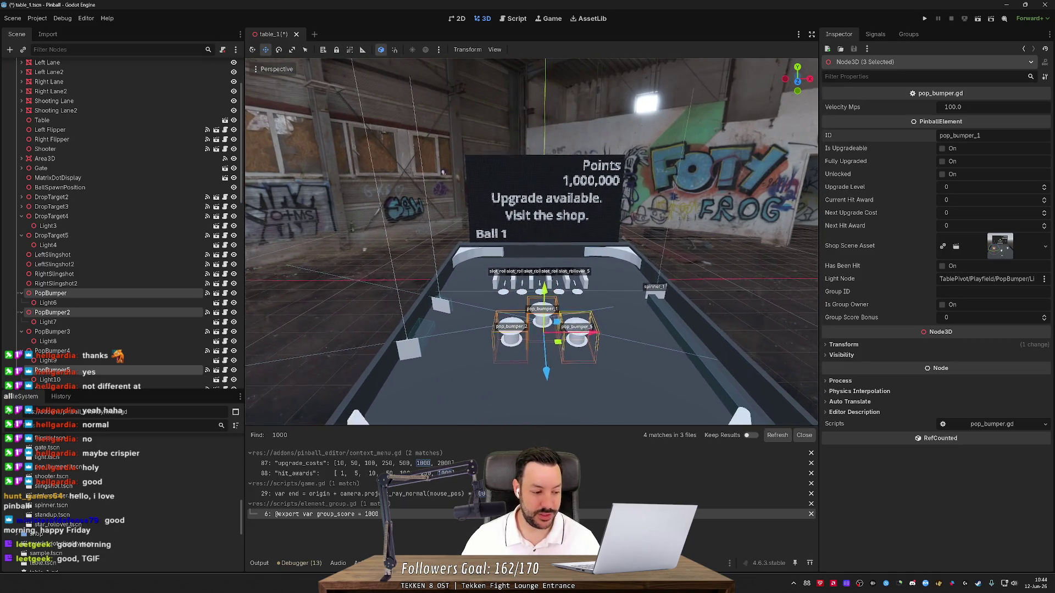
key(s)
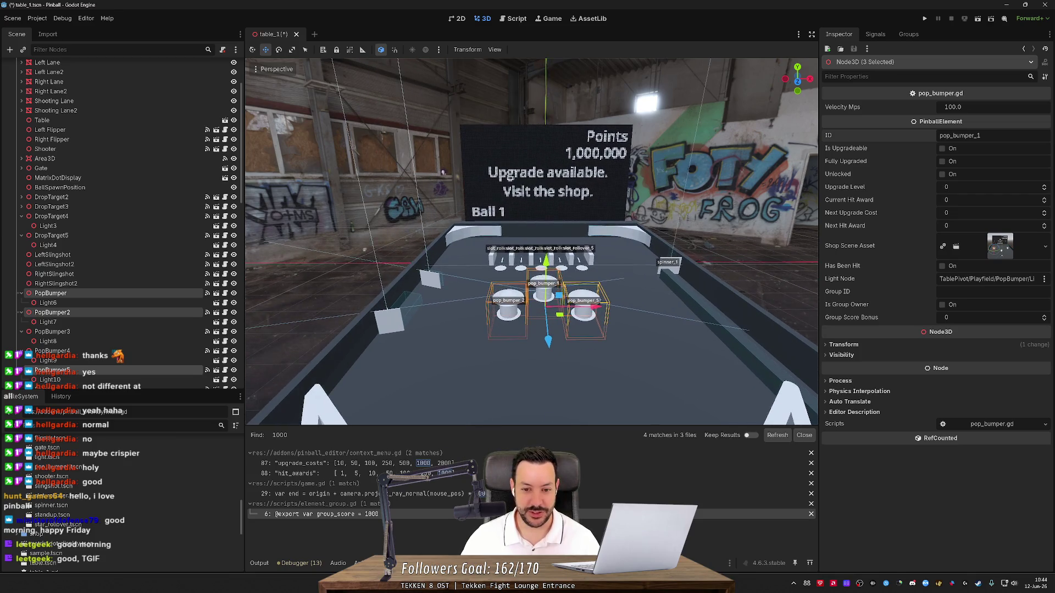
key(f)
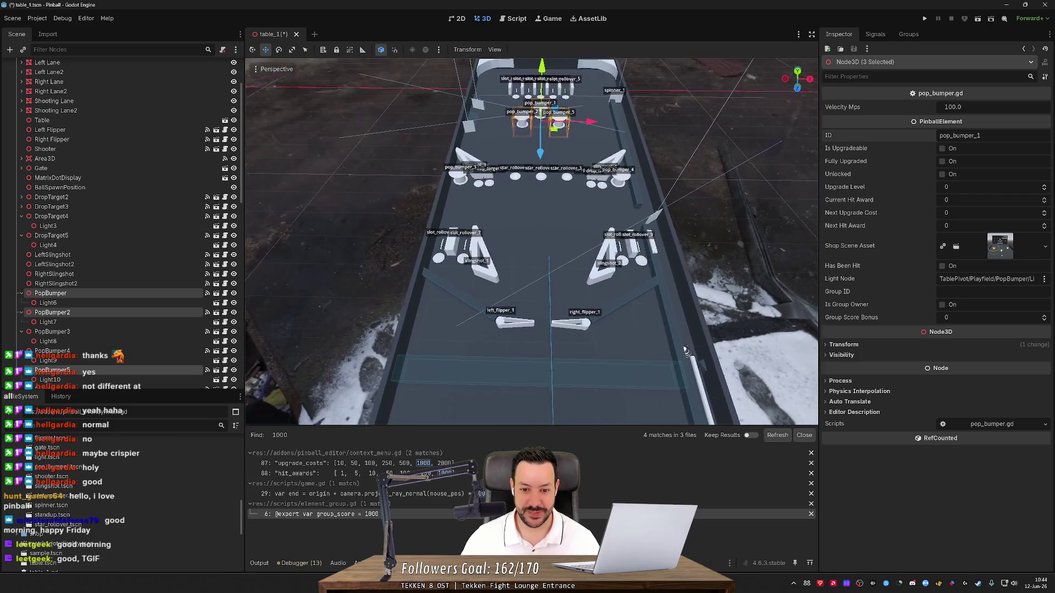
key(w)
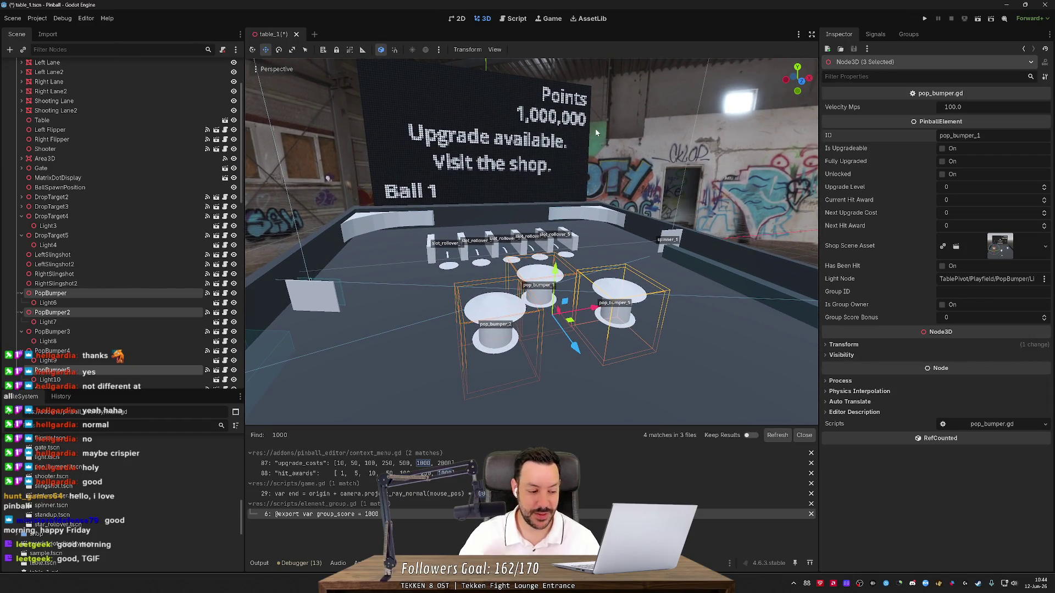
key(s)
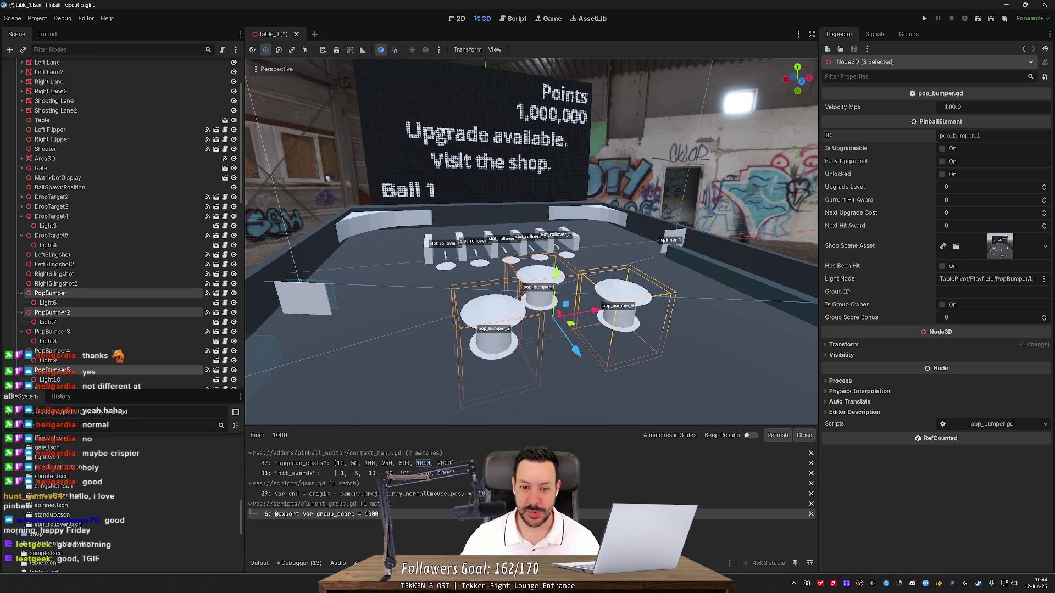
key(d)
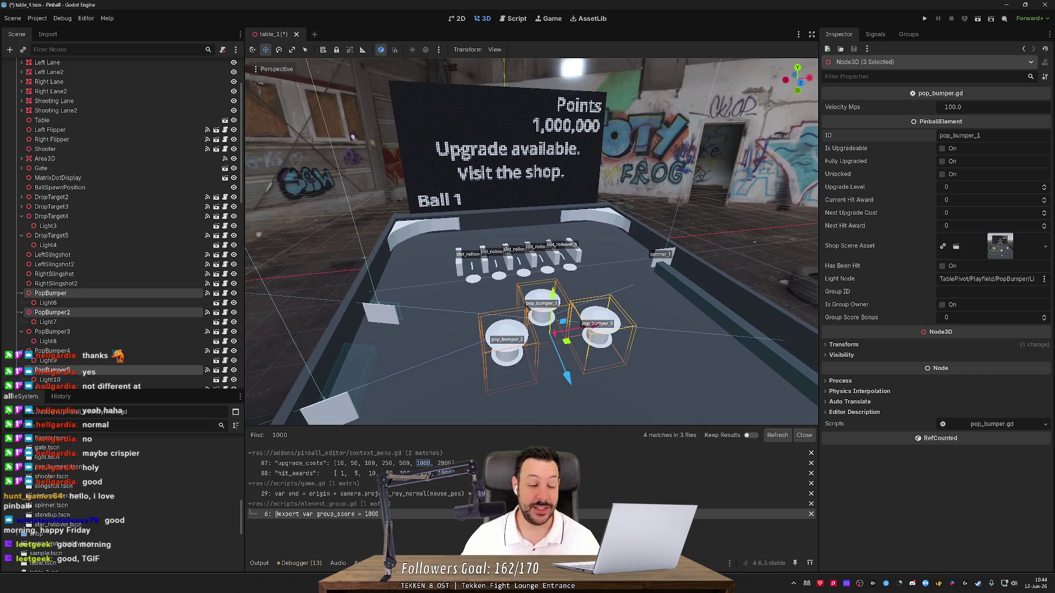
key(a)
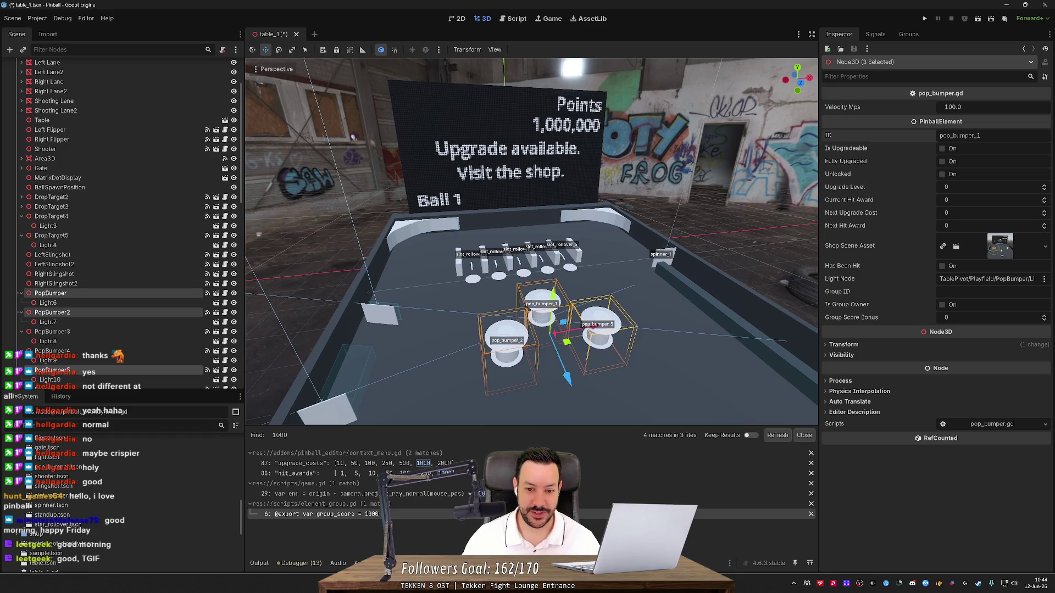
key(w)
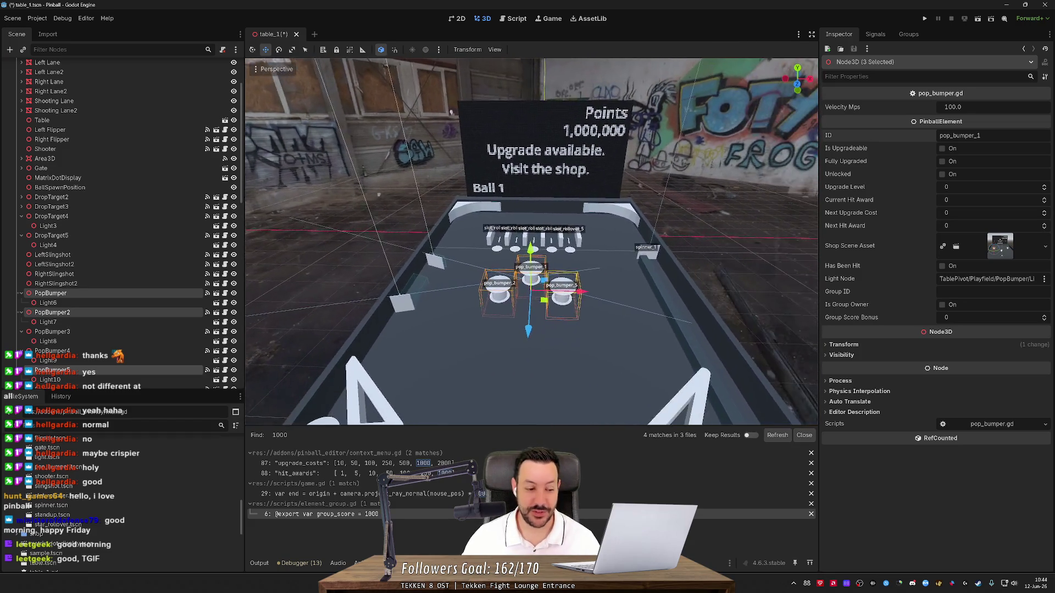
key(s)
key(w)
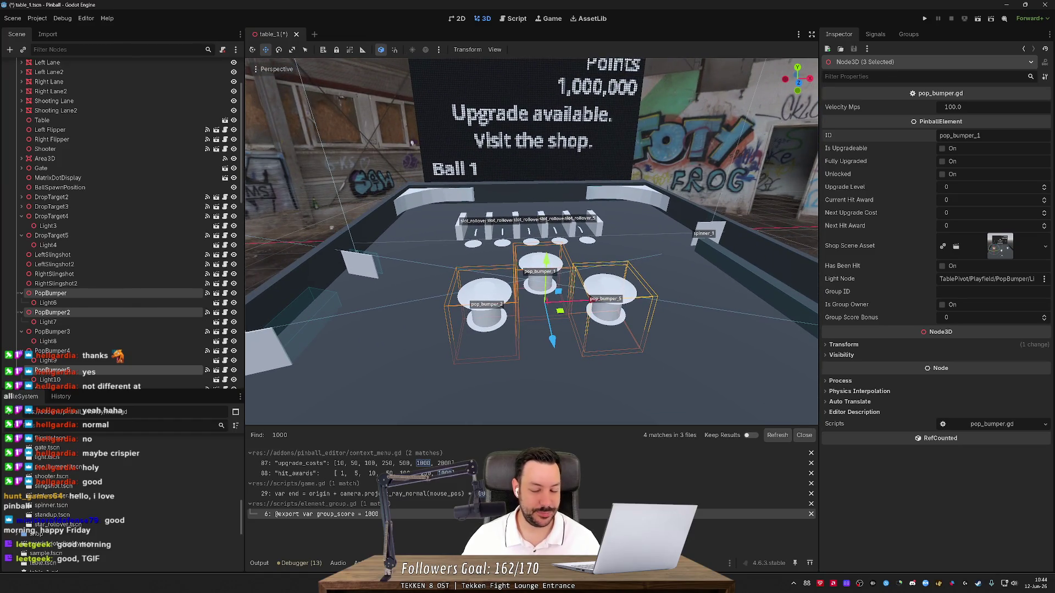
key(s)
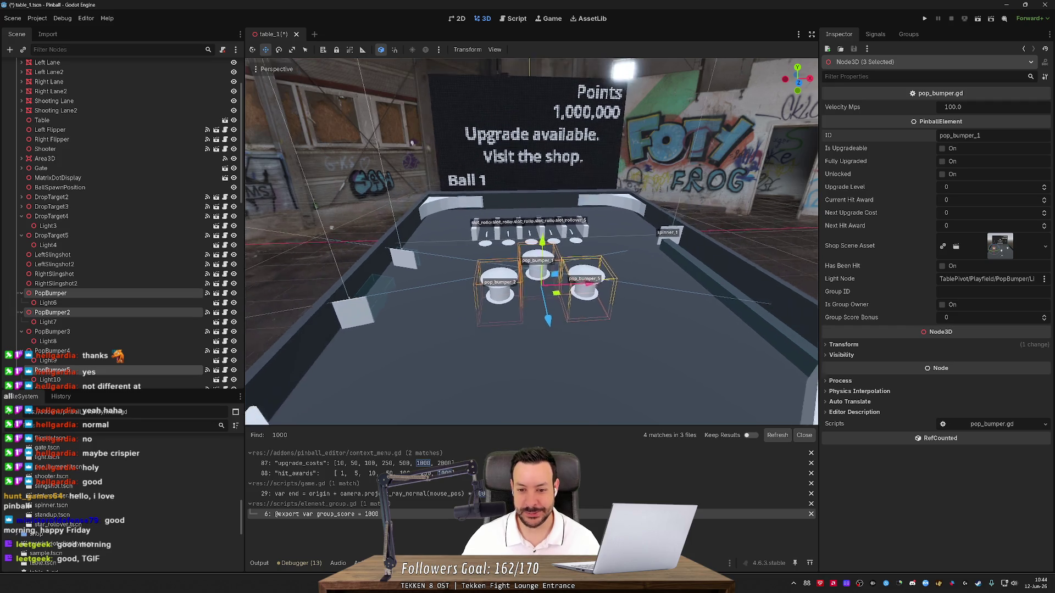
key(w)
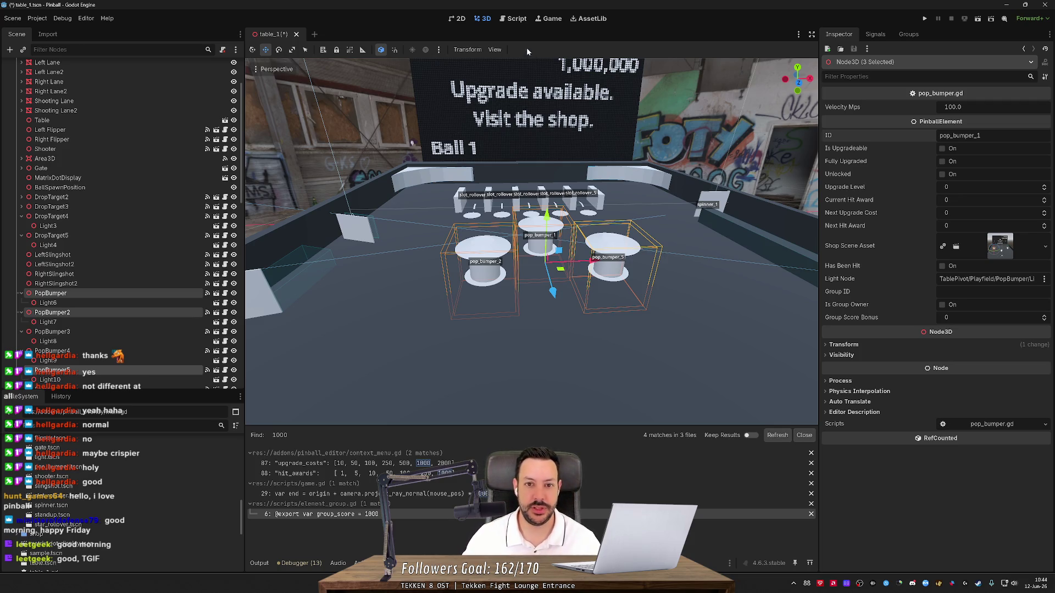
click(513, 17)
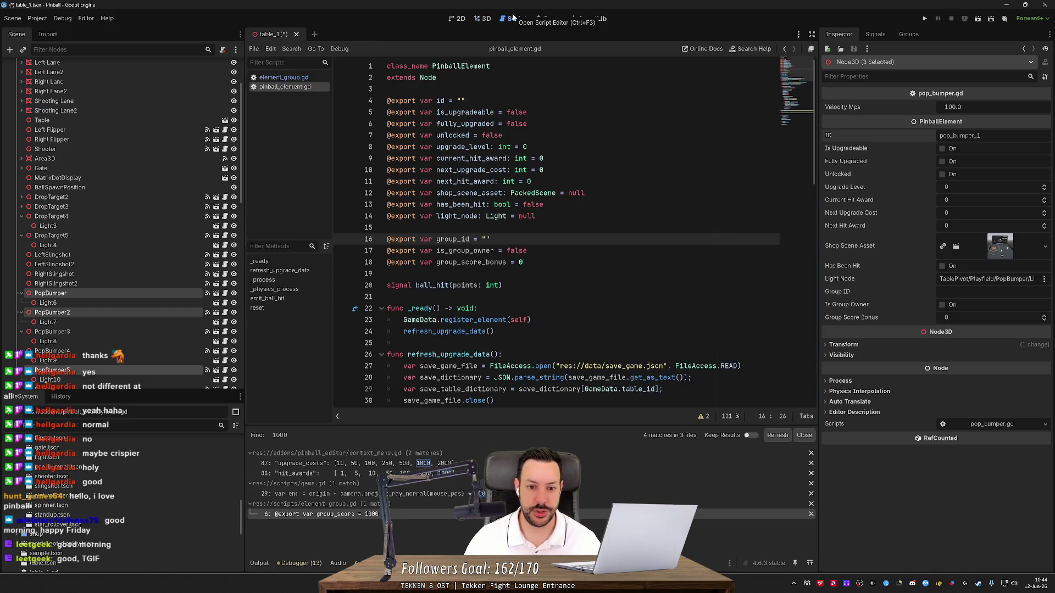
- Return to the 3D table scene, orbit around it, and frame the Table node
click(482, 18)
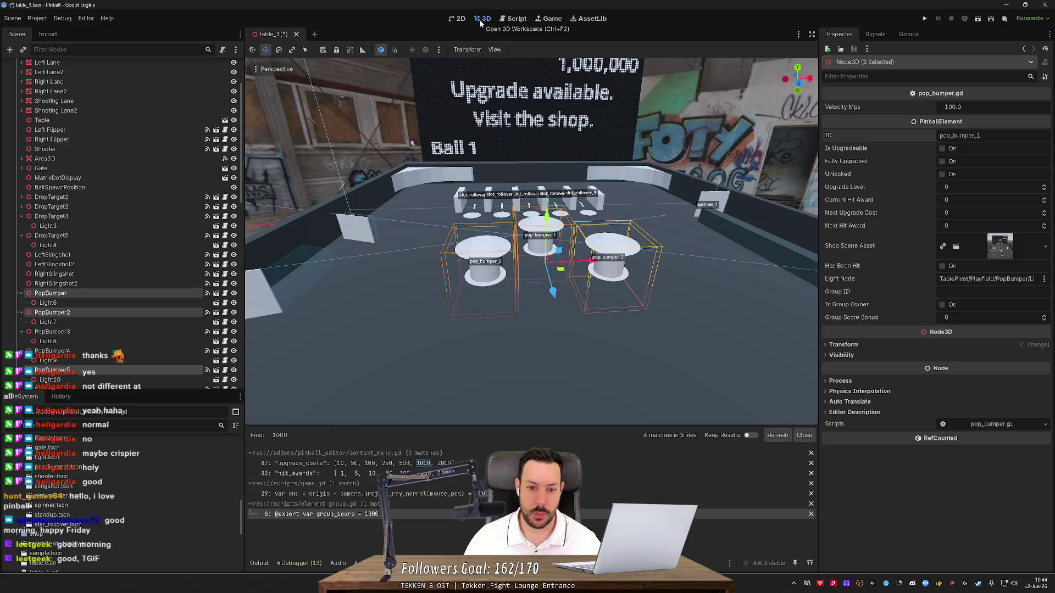
mouse_move(510, 103)
mouse_down()
mouse_move(550, 143)
mouse_move(527, 209)
mouse_move(616, 122)
mouse_move(611, 139)
mouse_up()
click(548, 216)
mouse_move(547, 217)
mouse_down()
mouse_move(522, 181)
mouse_move(484, 165)
mouse_move(473, 187)
mouse_move(489, 154)
mouse_up()
click(481, 159)
mouse_move(378, 94)
mouse_down()
mouse_move(486, 289)
mouse_move(472, 252)
mouse_up()
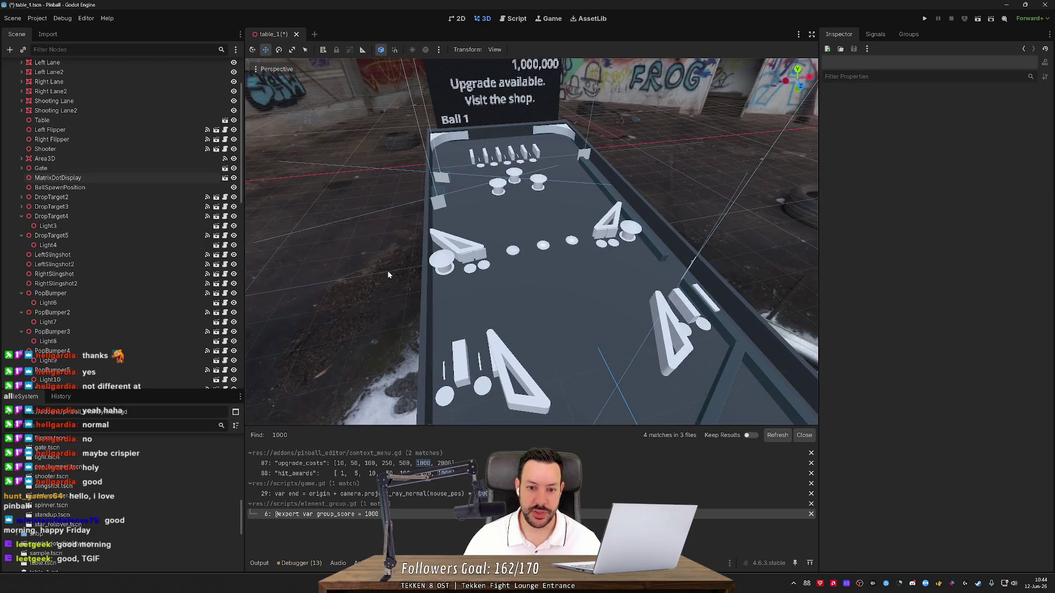
click(387, 270)
key(f)
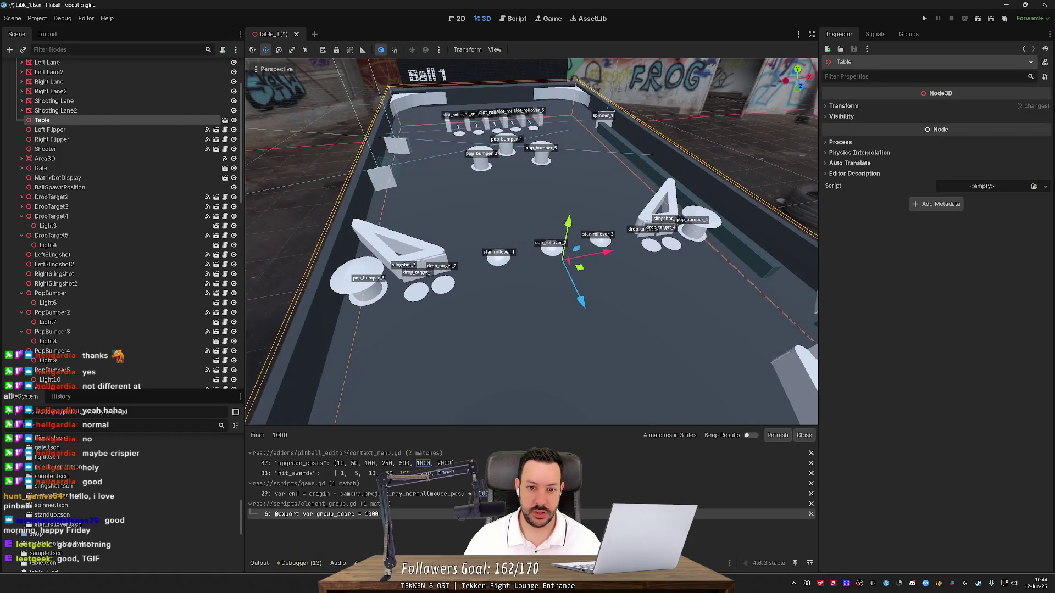
scroll(389, 242, up, 5)
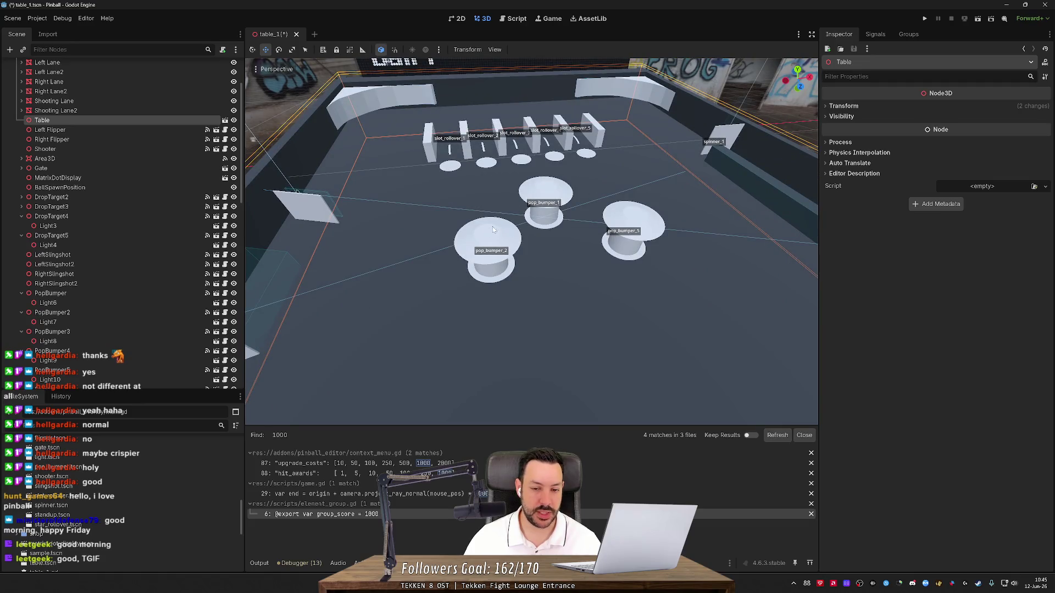
scroll(493, 230, down, 6)
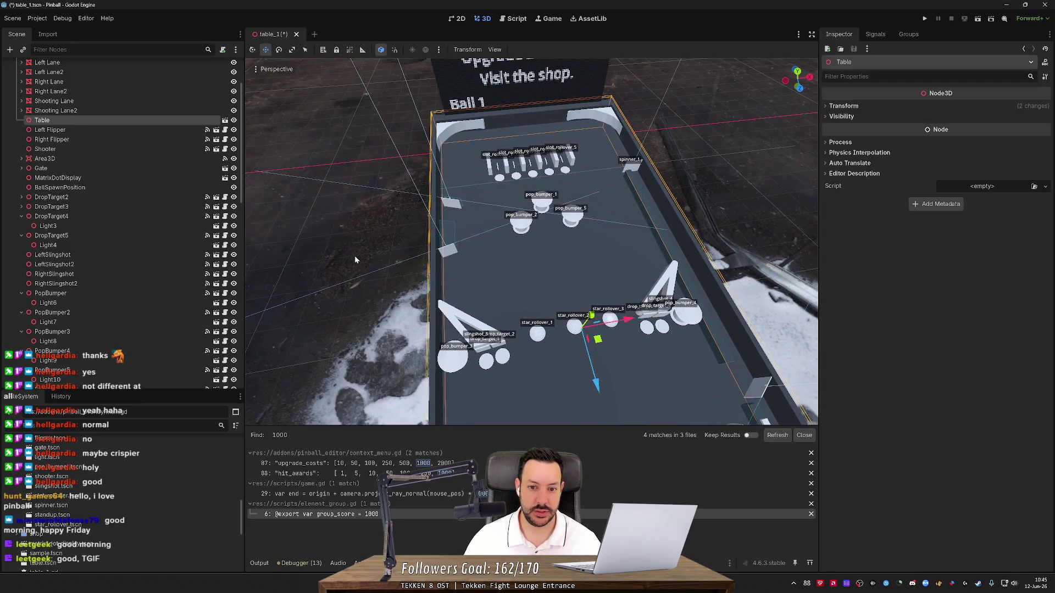
- Select the first slot rollover, orbit toward the back wall, then bring up pinball_element.gd
click(355, 257)
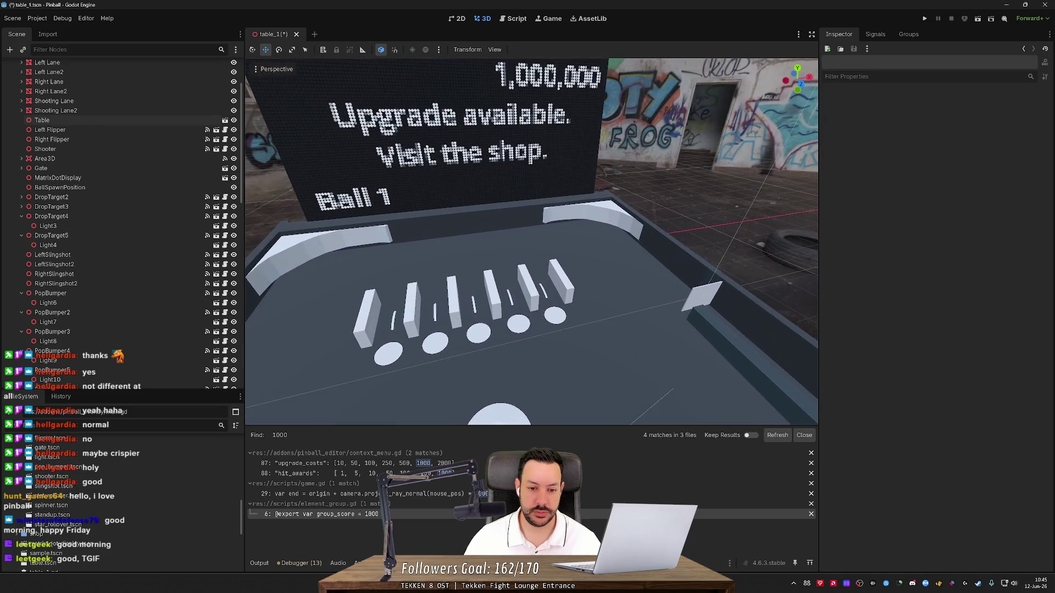
click(371, 319)
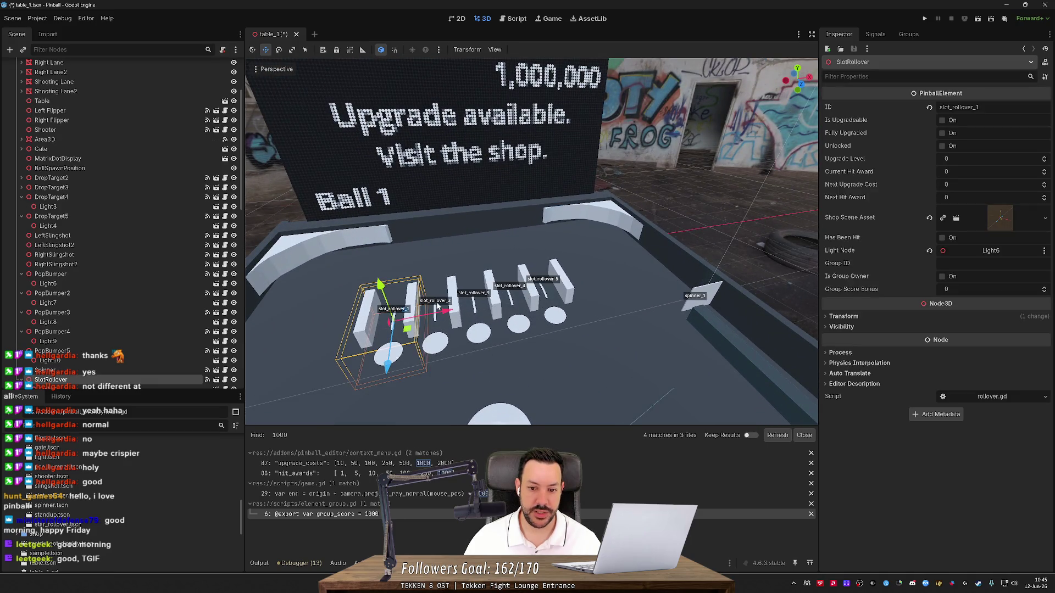
scroll(696, 322, down, 5)
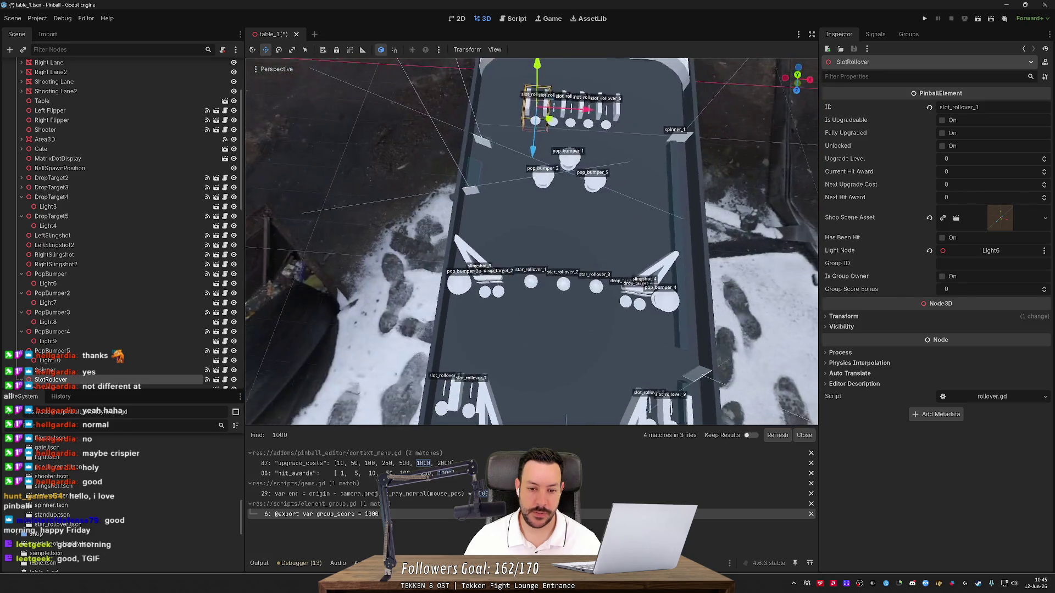
scroll(678, 264, down, 4)
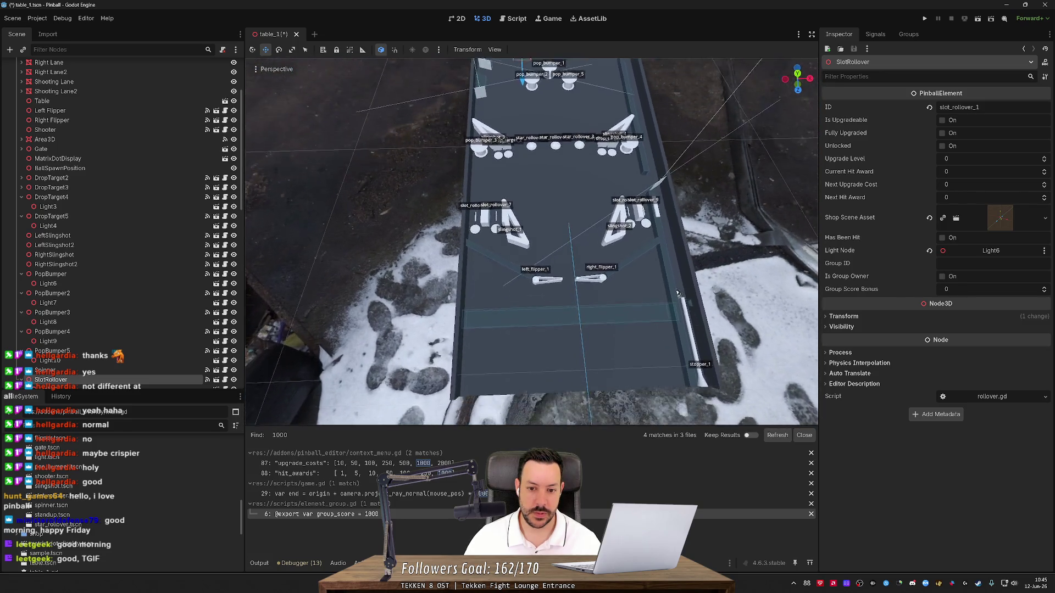
scroll(719, 270, up, 2)
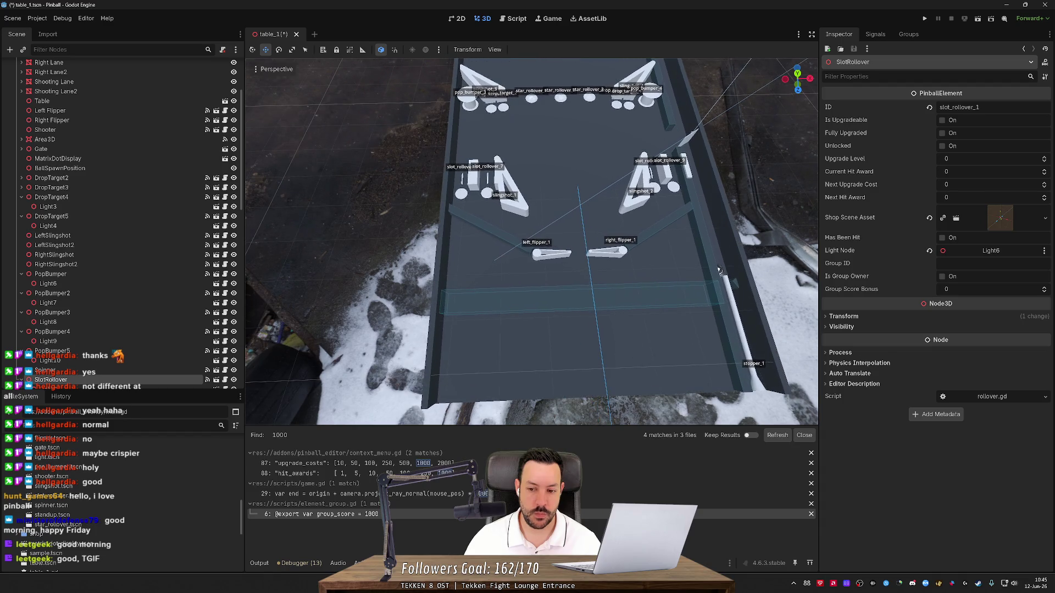
drag(720, 270, 421, 139)
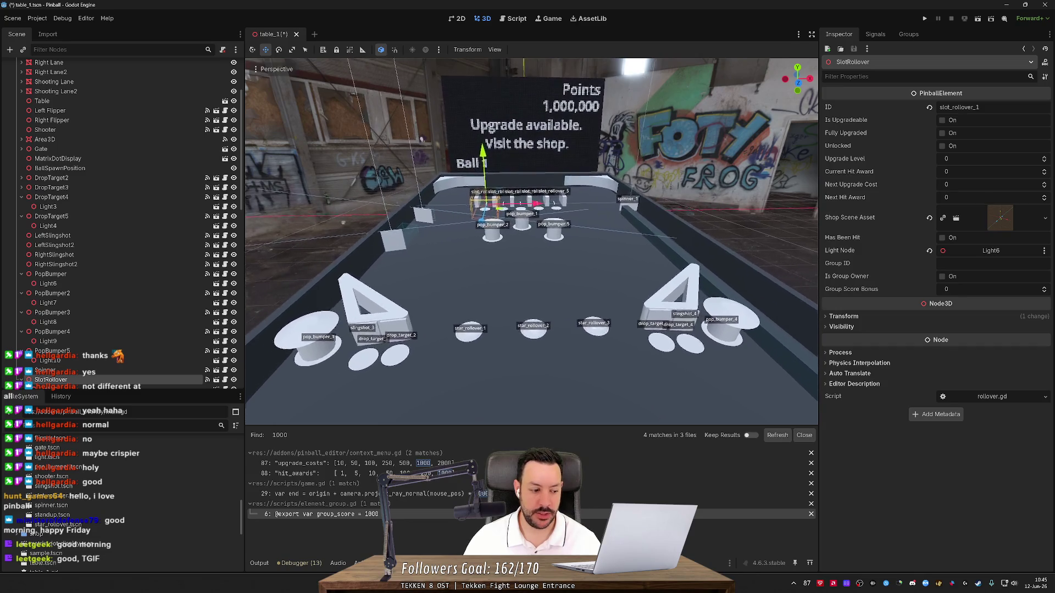
scroll(422, 139, up, 1)
scroll(421, 139, down, 1)
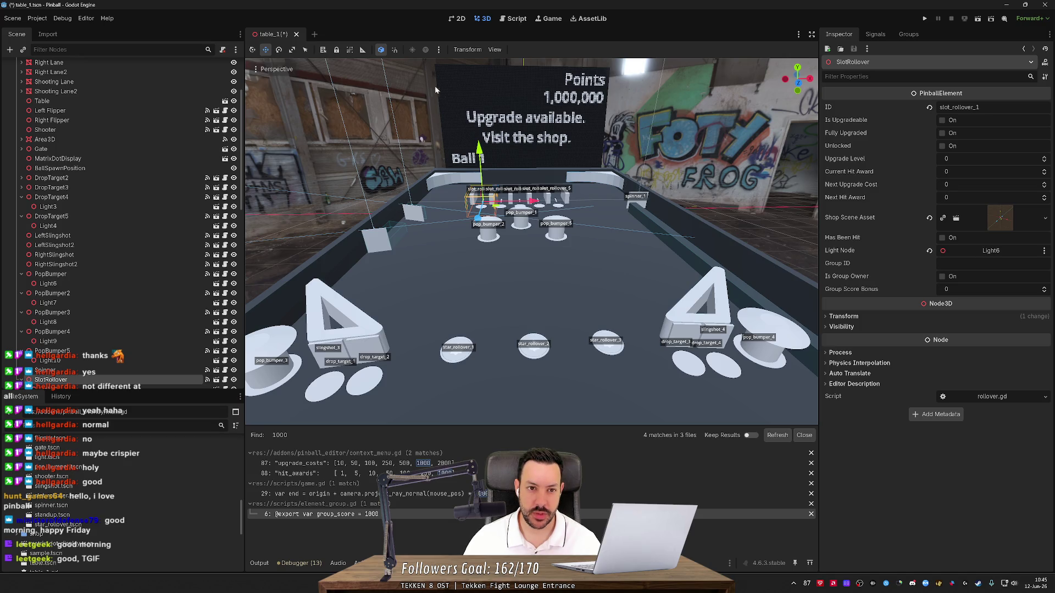
click(514, 18)
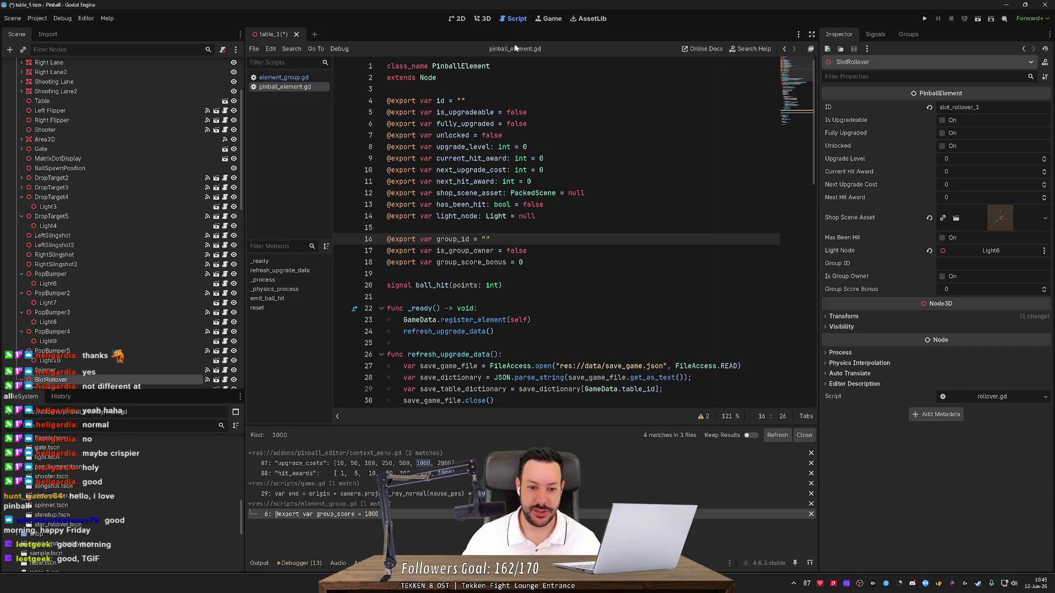
- Review pinball_element.gd and select the group_score_bonus variable name
scroll(550, 231, down, 3)
scroll(550, 231, down, 2)
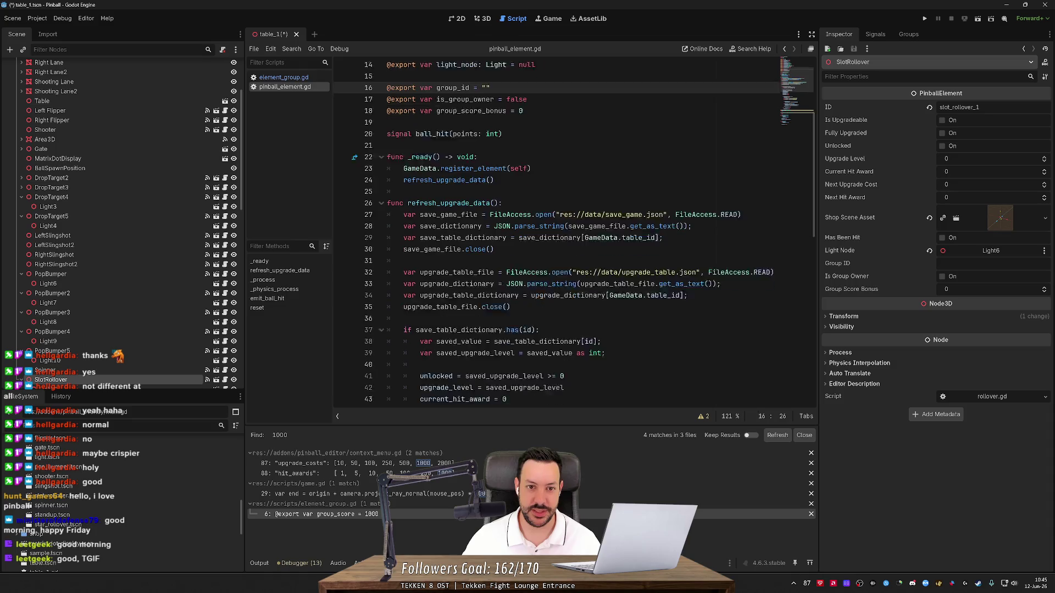
scroll(574, 233, down, 1)
scroll(574, 231, up, 3)
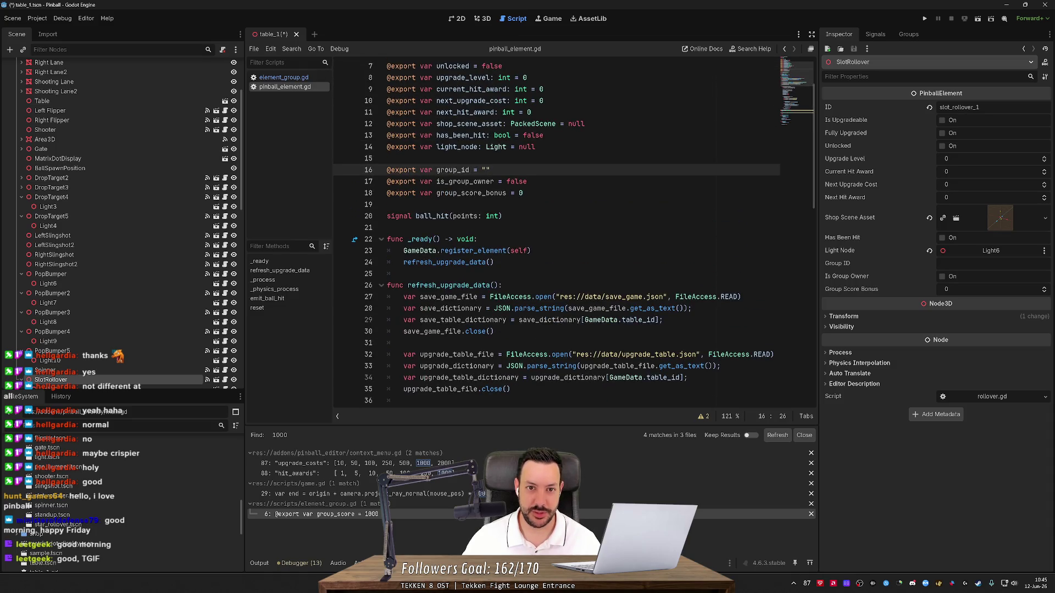
click(486, 19)
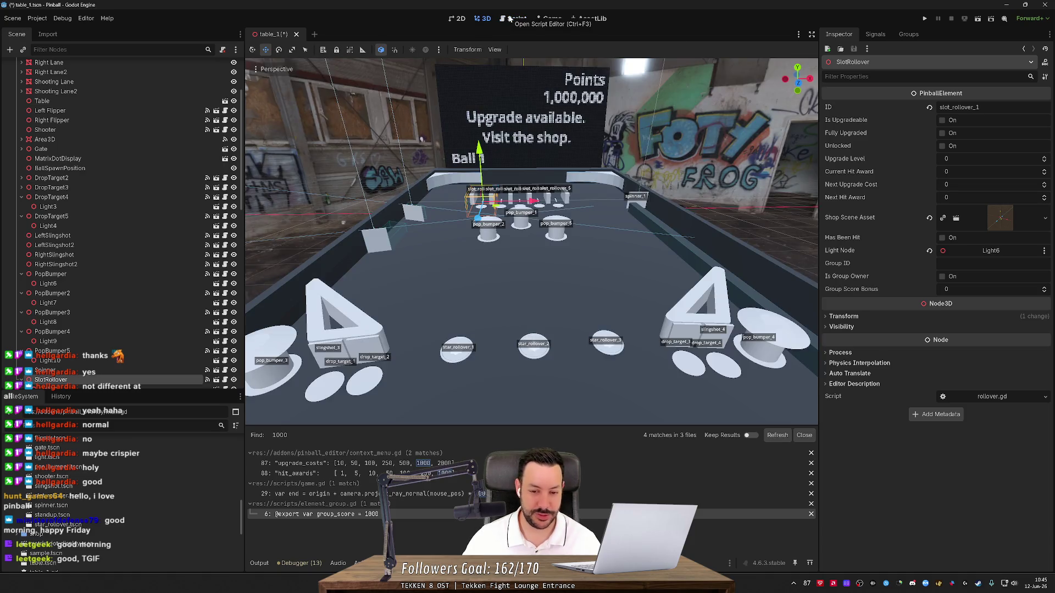
click(510, 19)
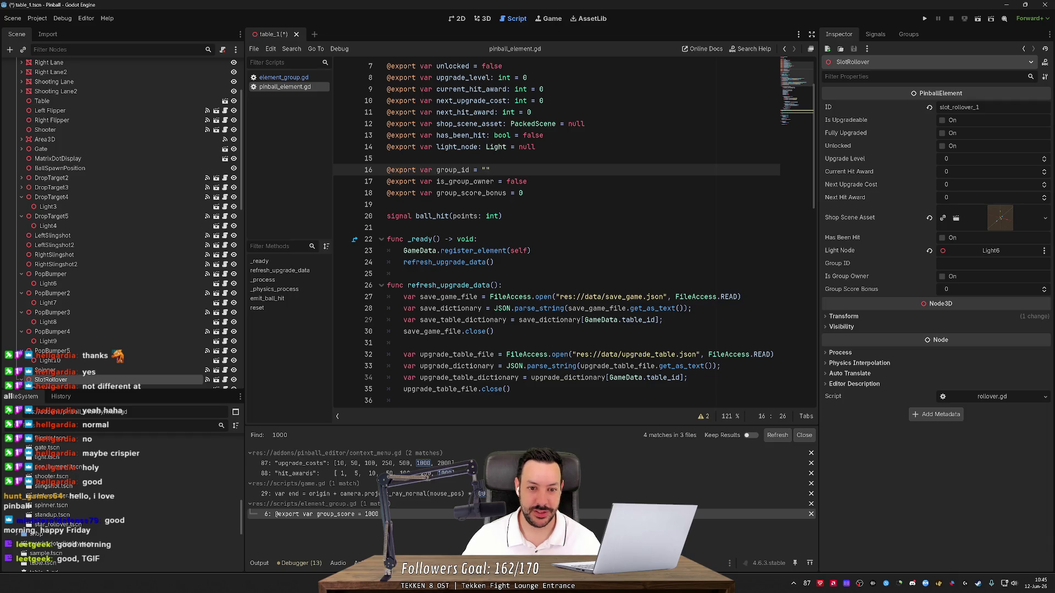
key(Down)
key(Down)
key(ctrl+d)
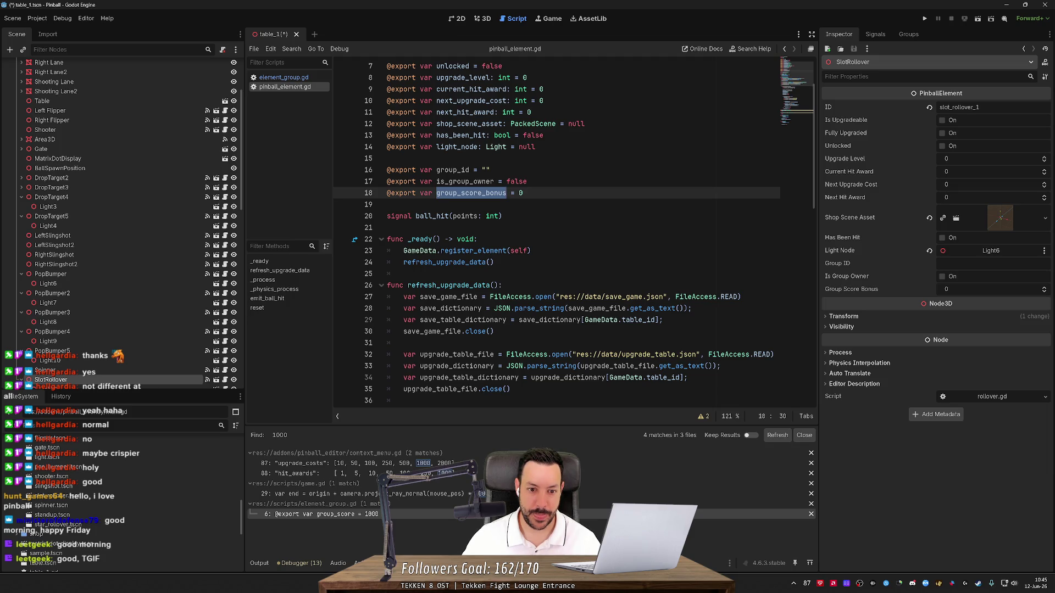
scroll(574, 232, up, 1)
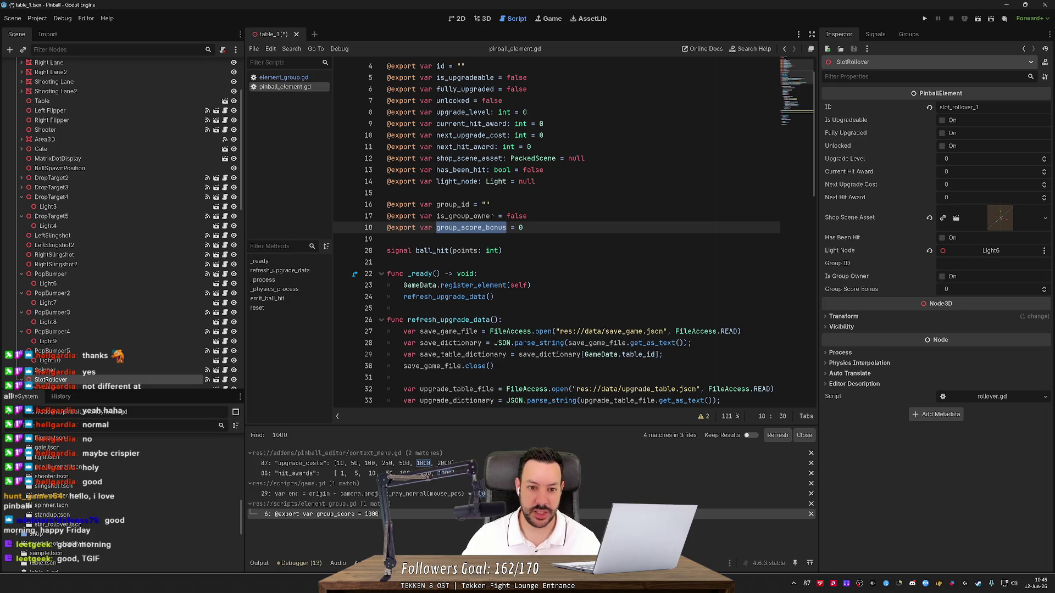
- Follow the register_element call on line 23 to its definition in game_data.gd
click(472, 286)
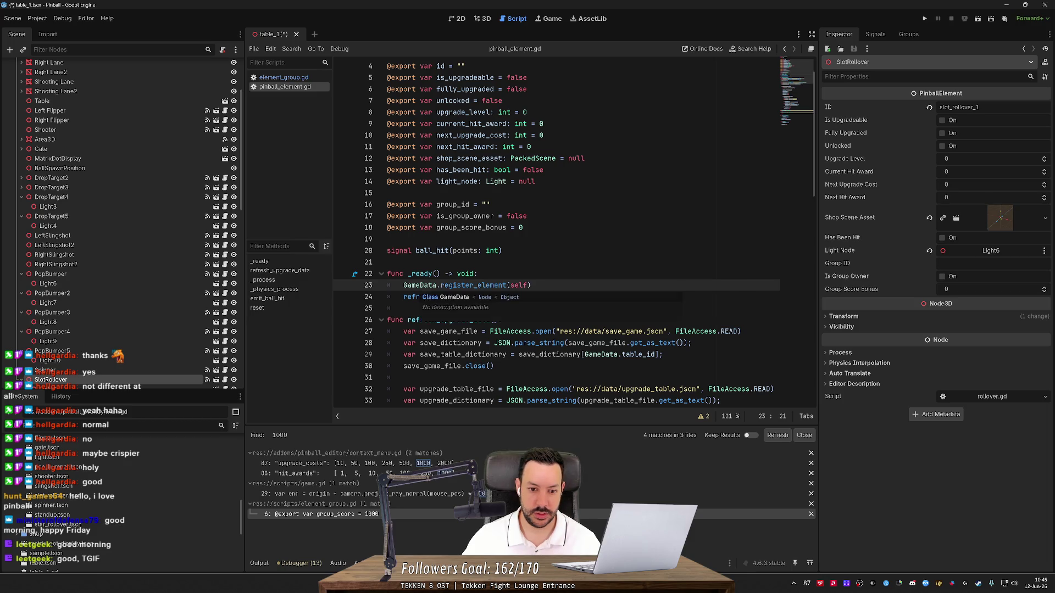
ctrl+click(445, 300)
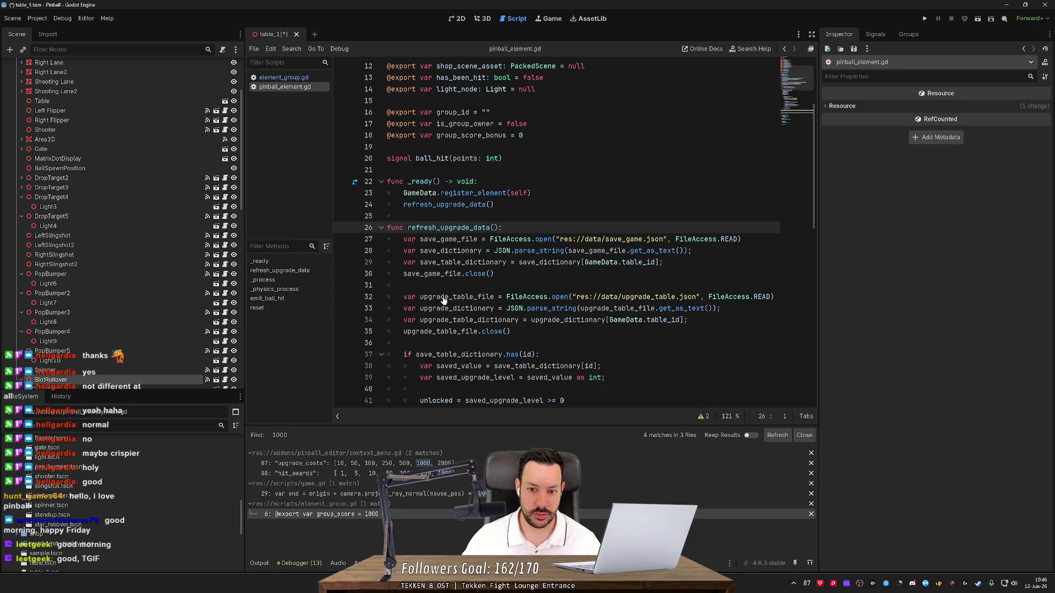
scroll(443, 300, up, 3)
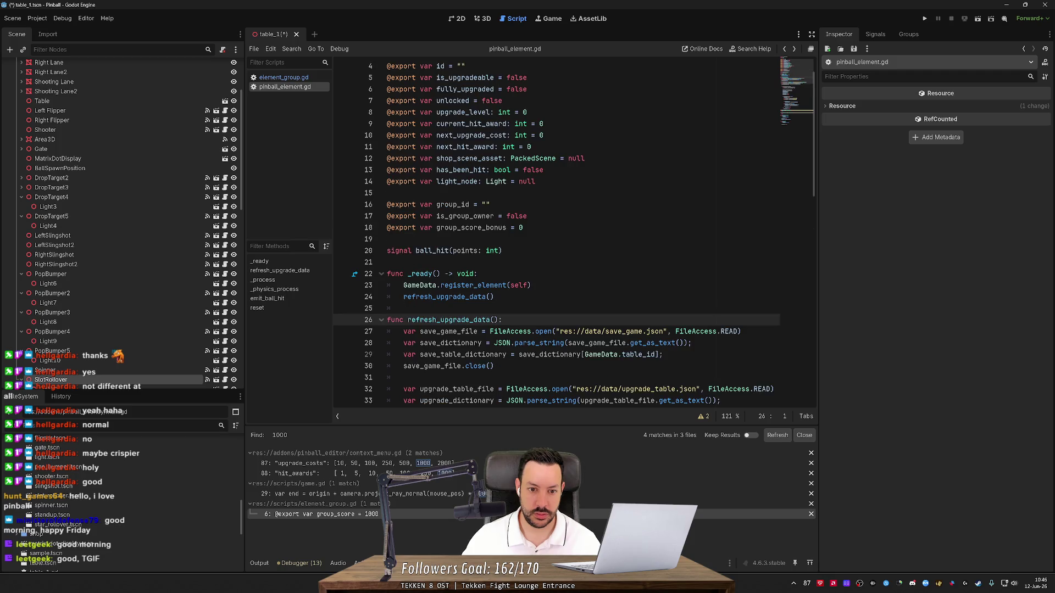
click(514, 285)
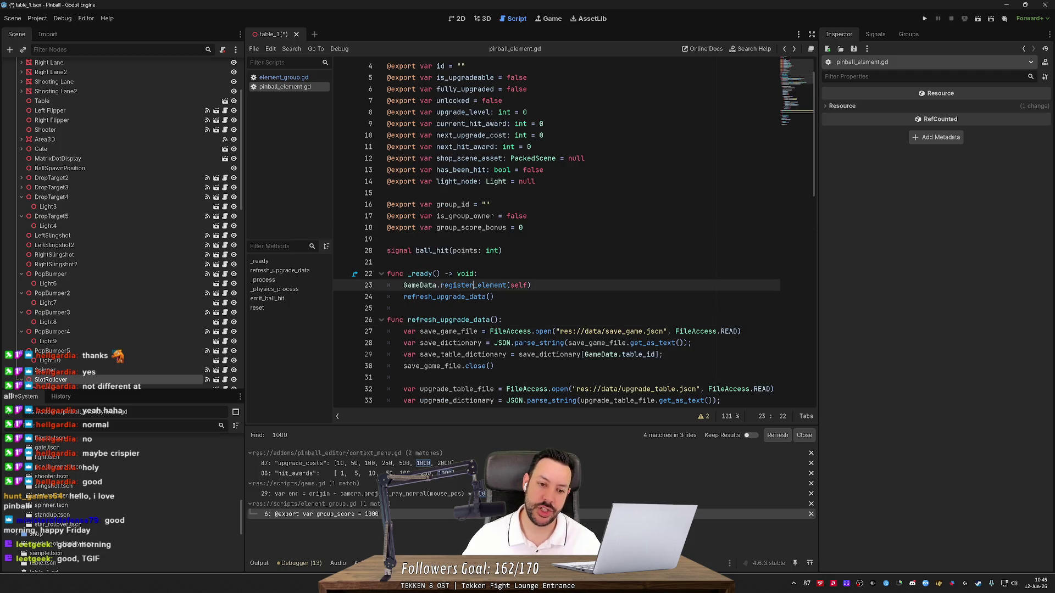
ctrl+click(473, 285)
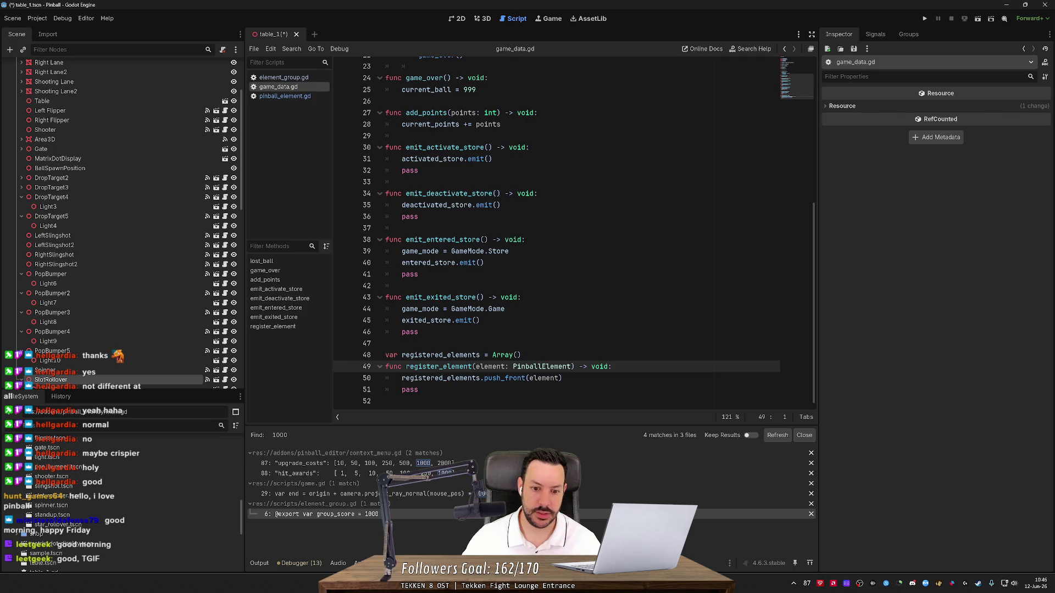
- Add and remove a blank line above registered_elements, save game_data.gd, and return to the 3D view
double_click(434, 378)
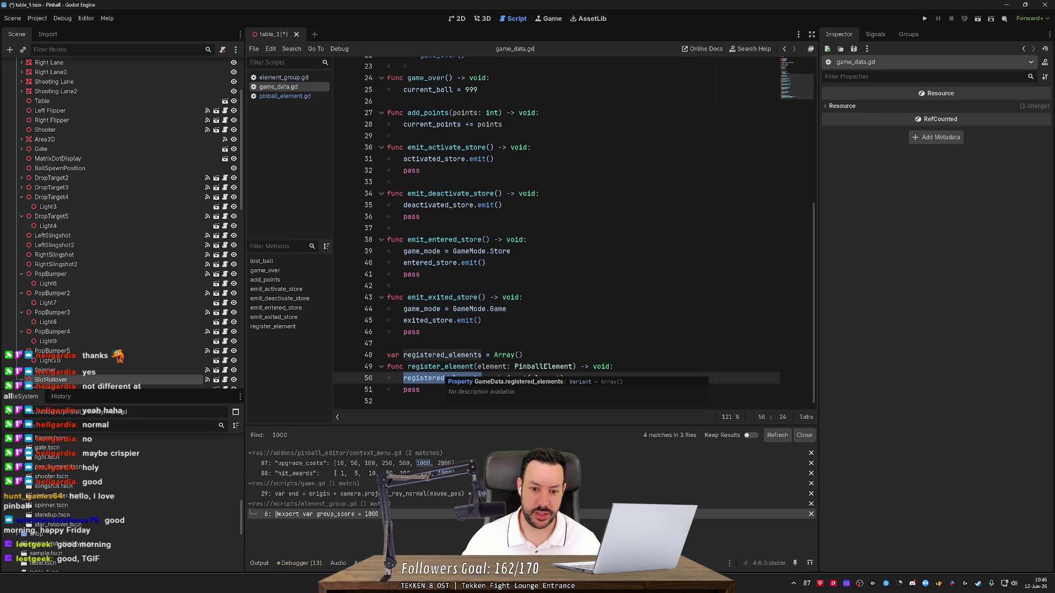
click(387, 344)
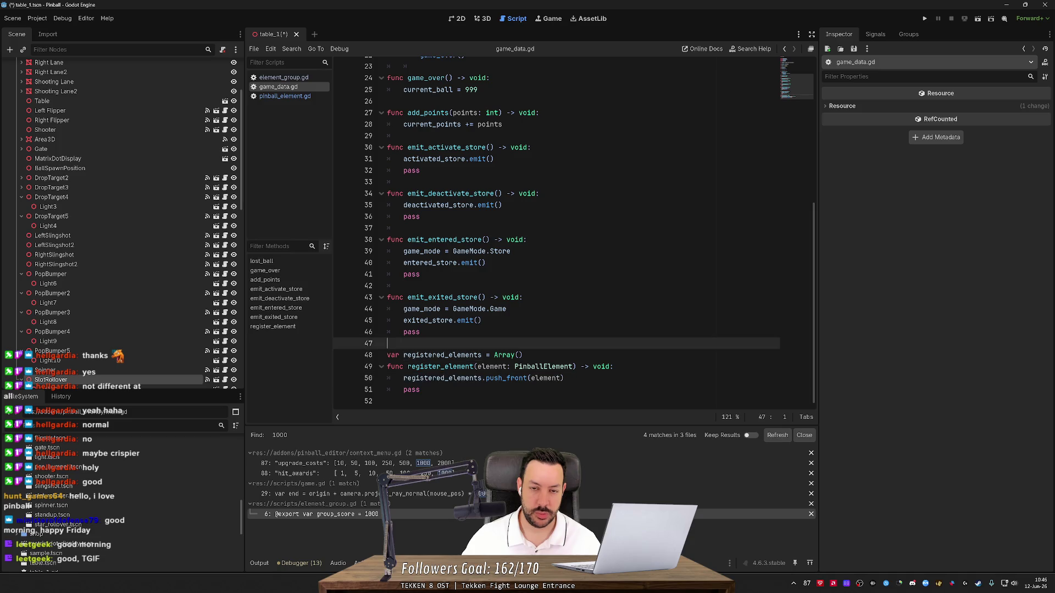
key(Return)
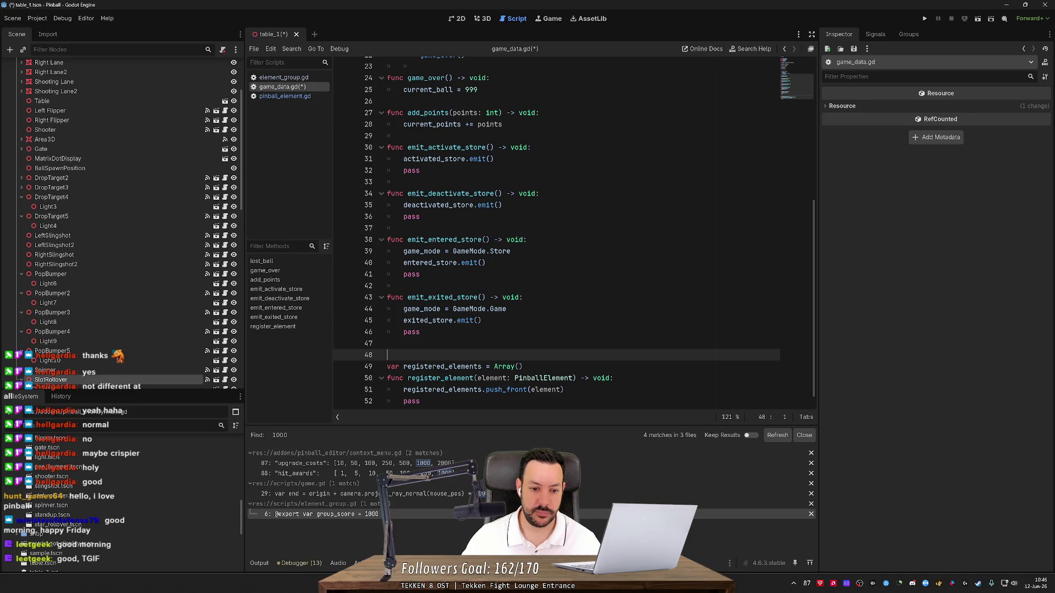
key(BackSpace)
key(ctrl+alt+s)
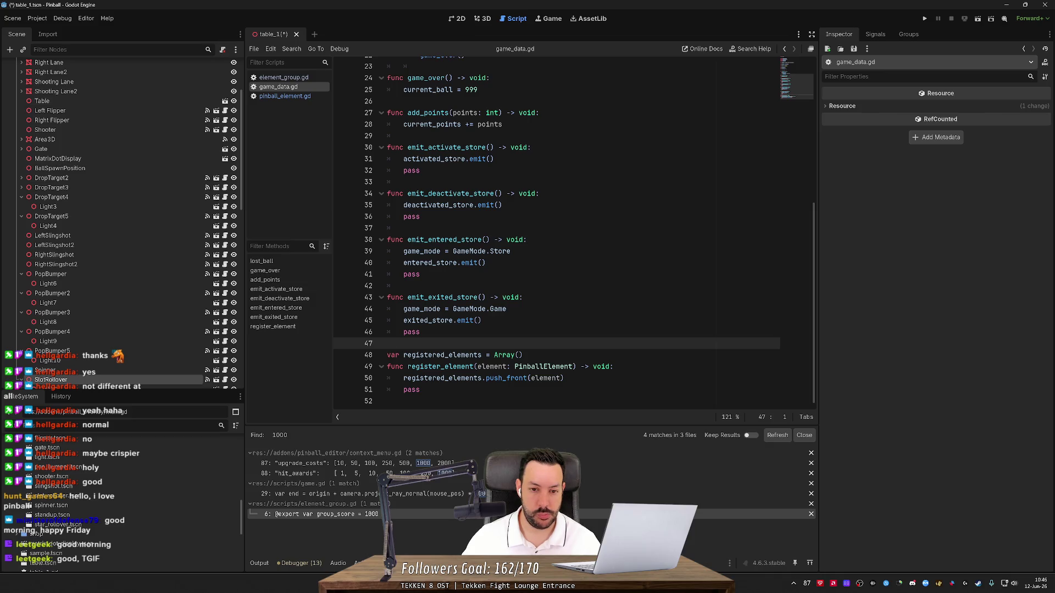
click(478, 19)
- Give pop_bumper_2, pop_bumper_1 and pop_bumper_5 the Group ID pop_bumper_group_1
scroll(420, 137, up, 4)
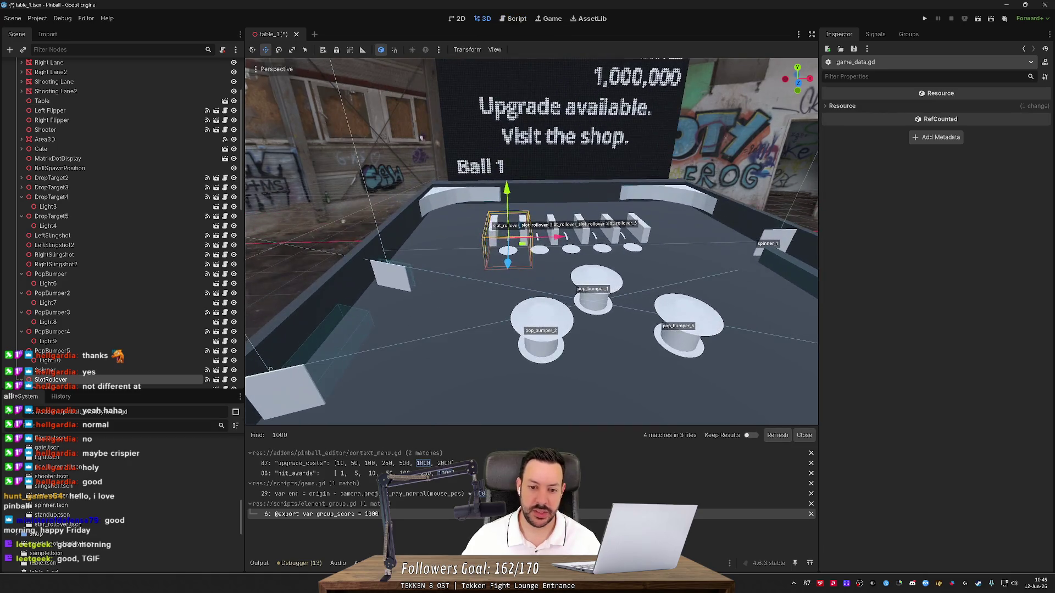
scroll(421, 138, up, 3)
click(512, 251)
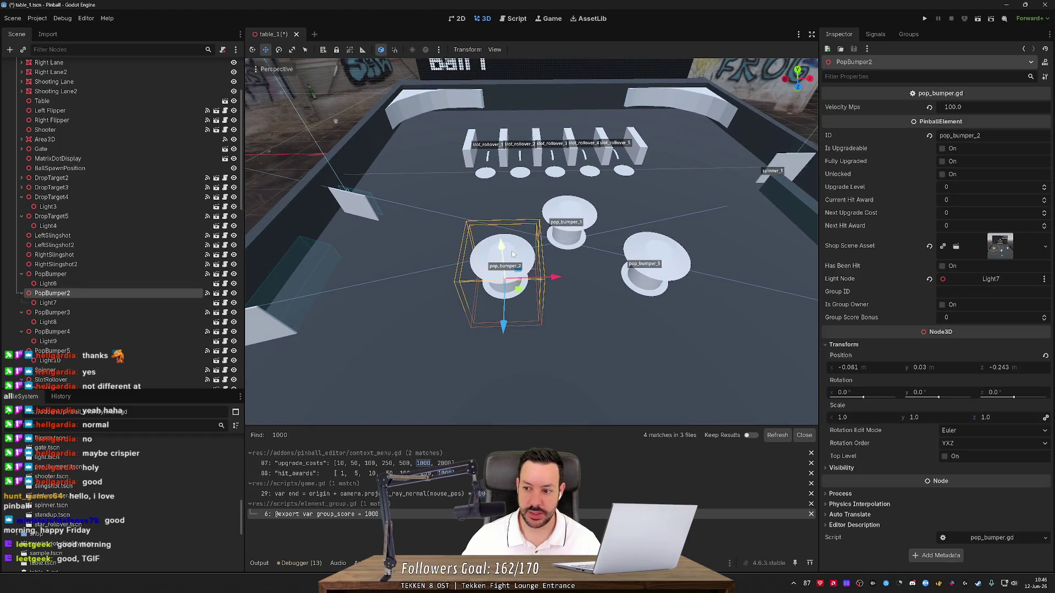
shift+click(573, 230)
shift+click(646, 268)
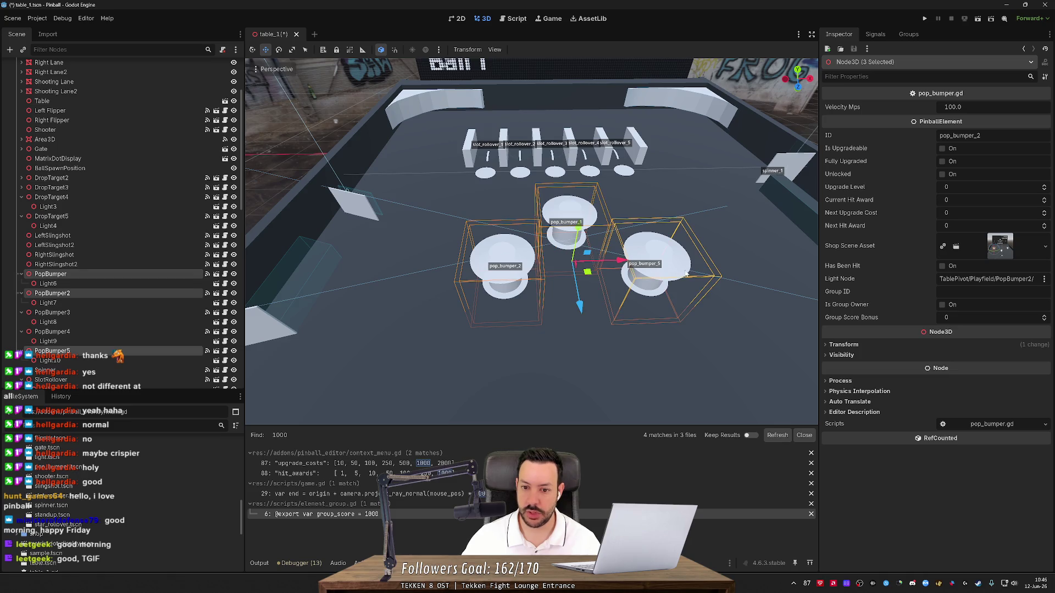
click(946, 293)
text(pop_number)
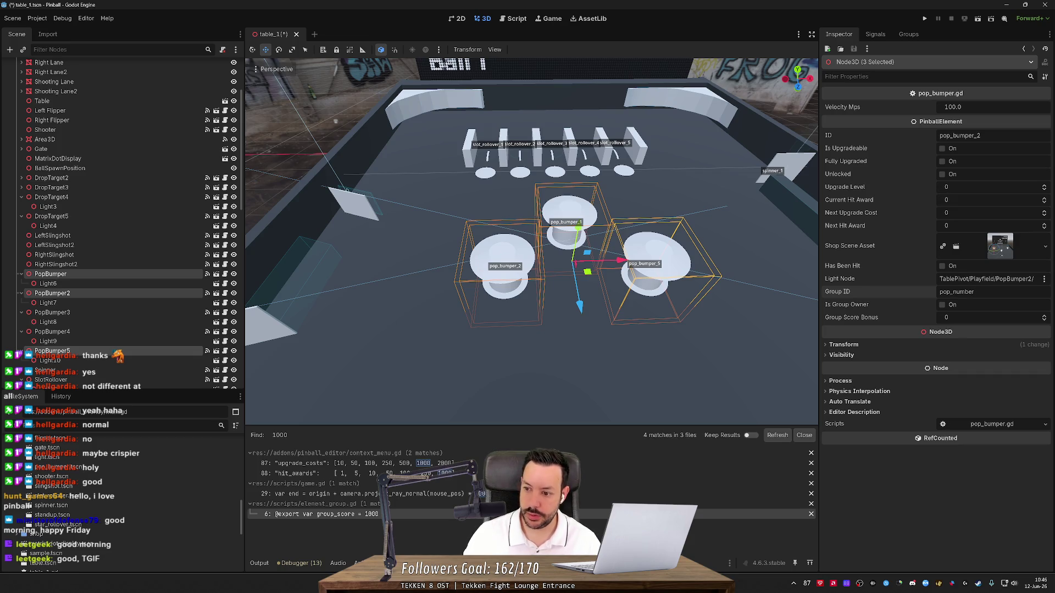
key(BackSpace)
key(BackSpace)
key(BackSpace)
text(bumper_group_1)
key(Return)
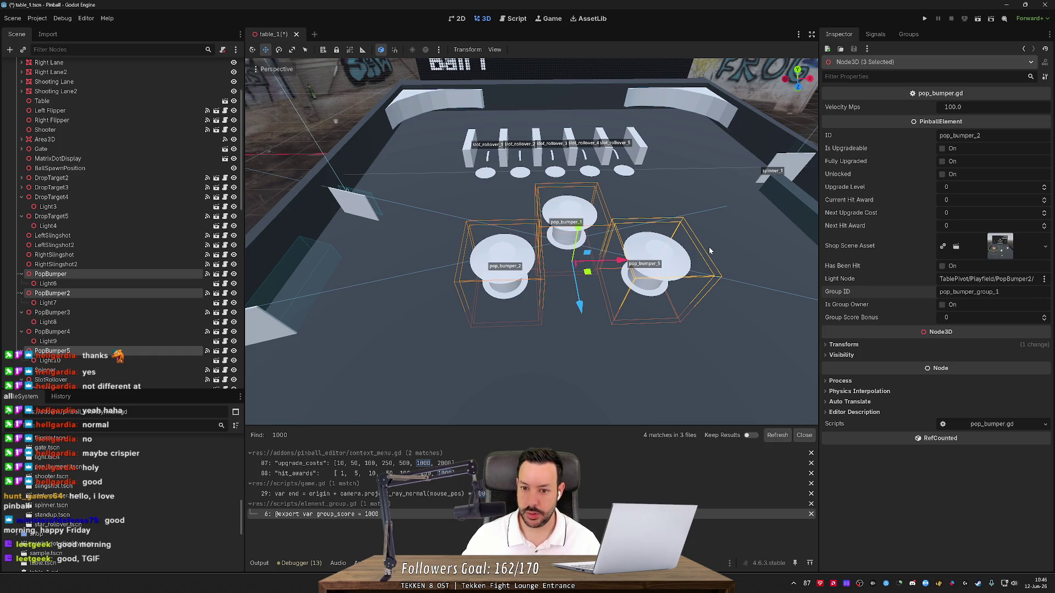
- Make pop_bumper_1 alone the group owner
click(708, 246)
click(571, 218)
click(943, 306)
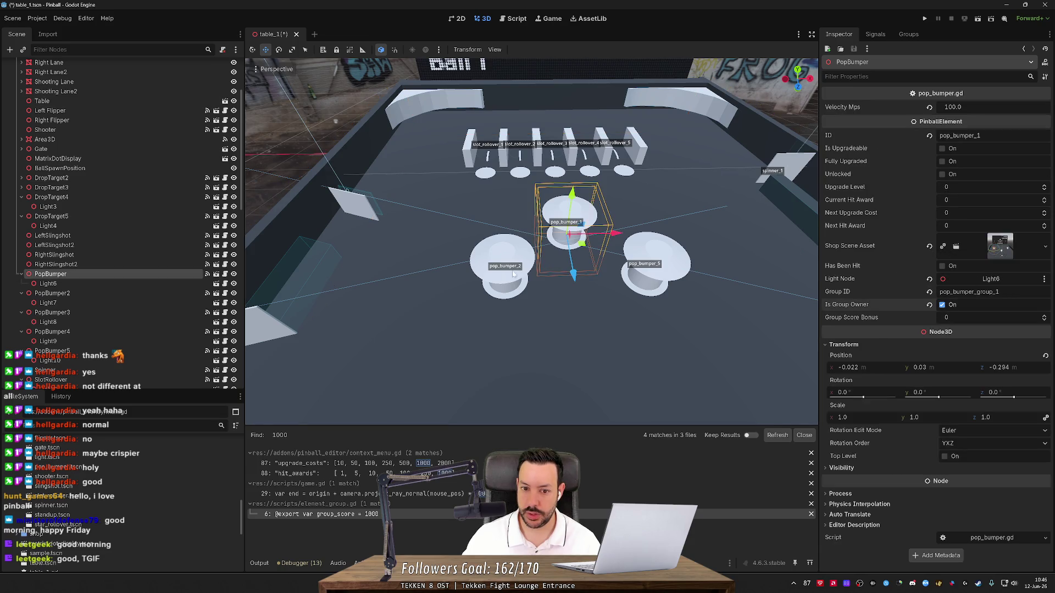
- Leave pop_bumper_2 with an empty Group ID and its Shop Scene Asset, then save table_1
click(514, 274)
click(1046, 248)
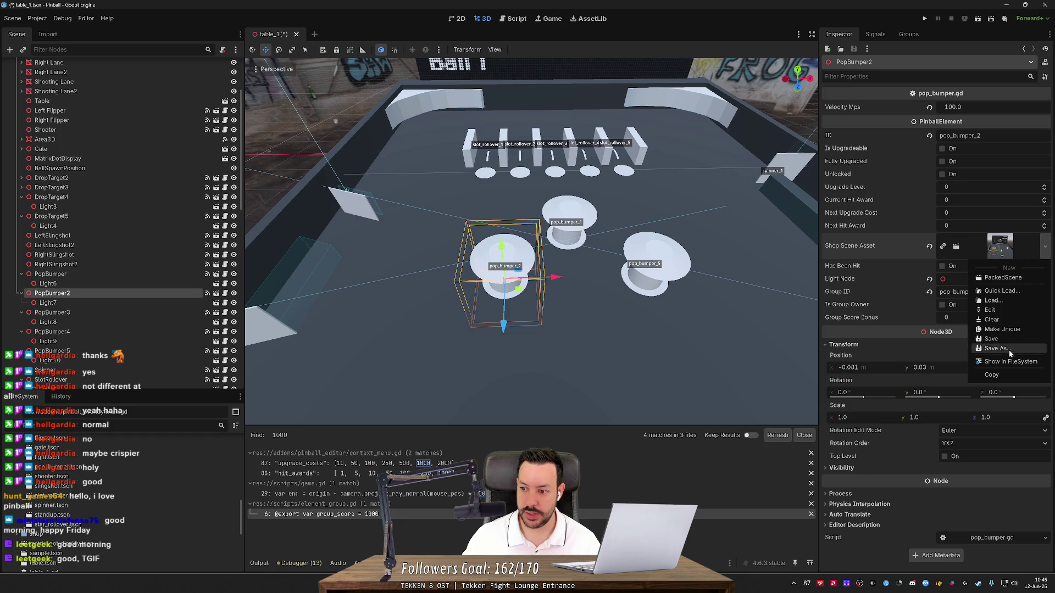
click(992, 320)
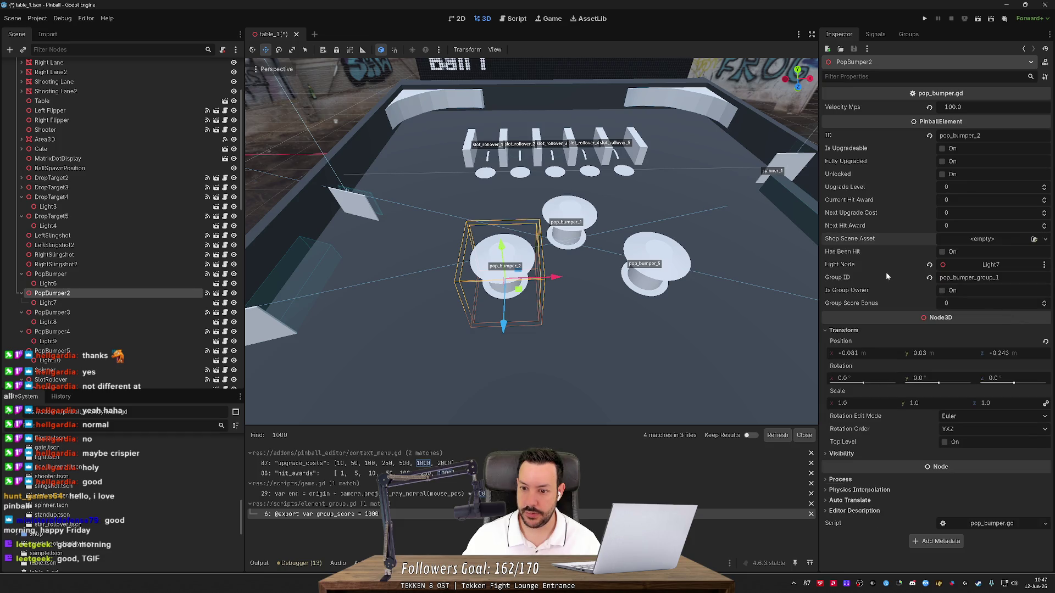
key(ctrl+z)
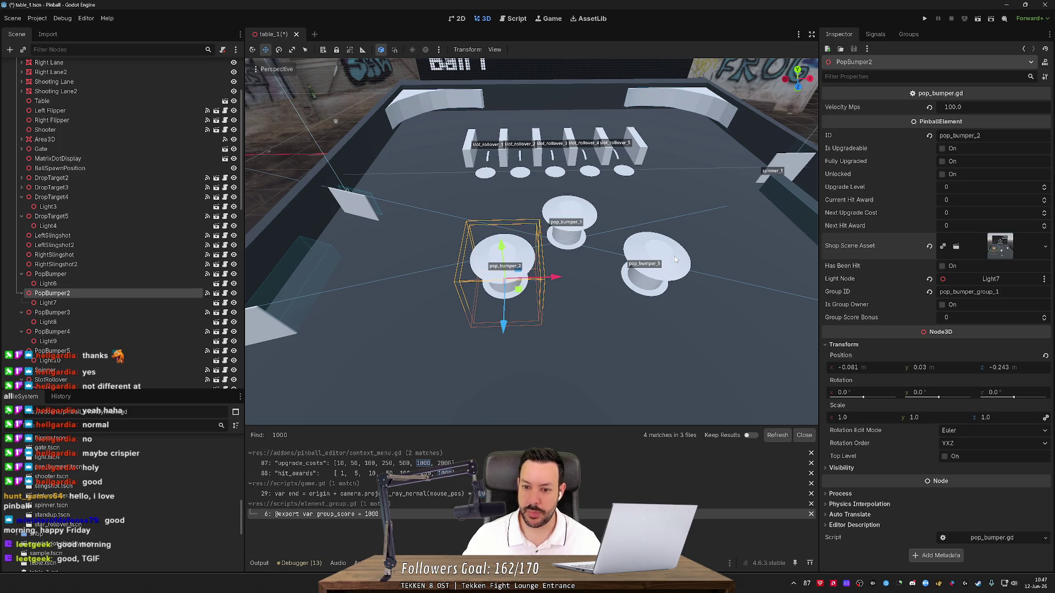
key(ctrl+s)
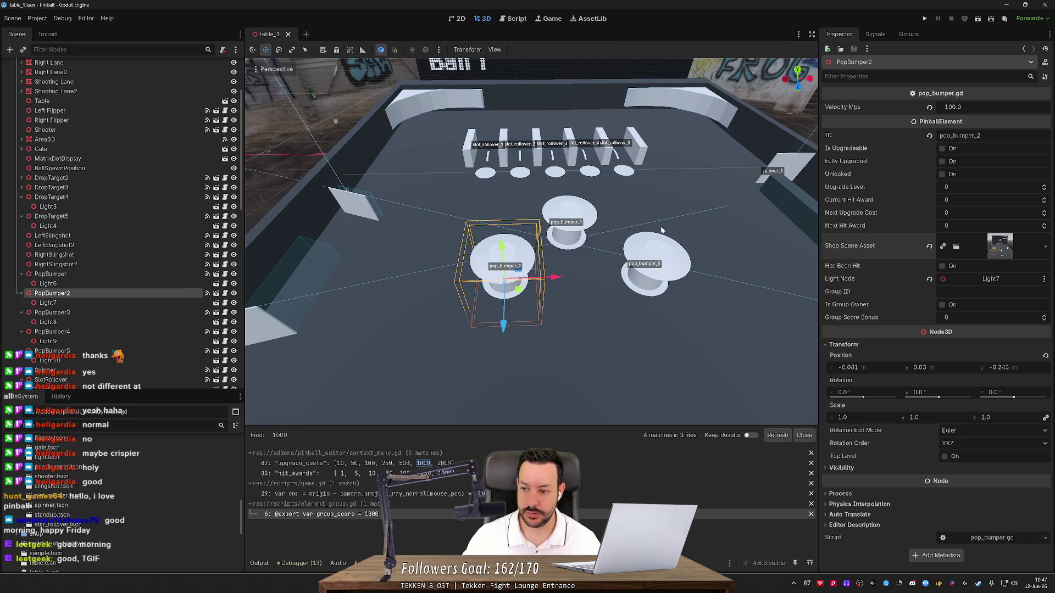
- Reselect pop_bumper_5, pop_bumper_1 and pop_bumper_2, and move the view toward pop_bumper_2
click(616, 257)
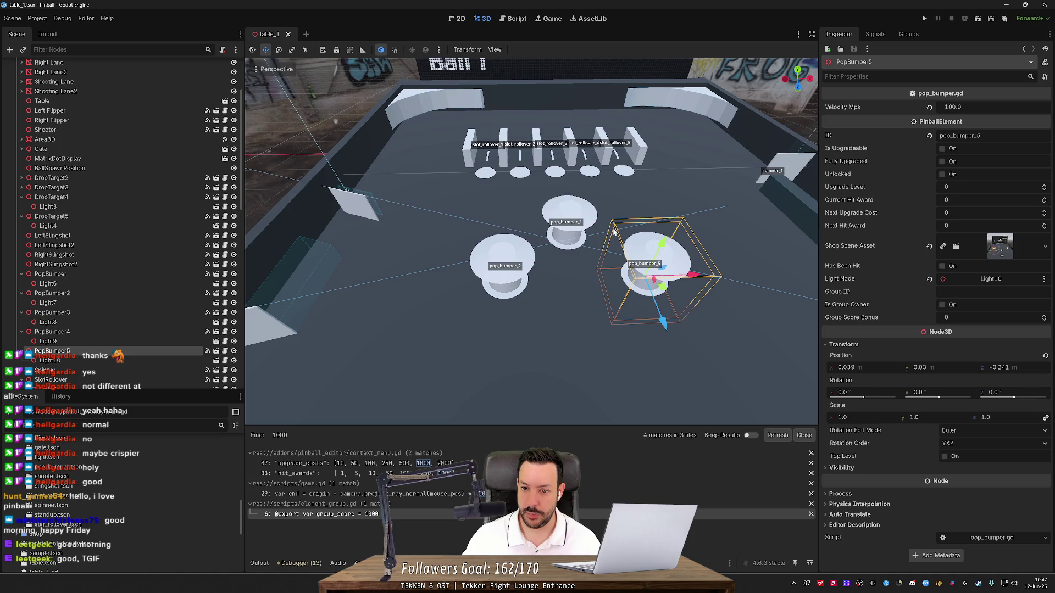
click(569, 204)
click(498, 258)
scroll(498, 258, up, 6)
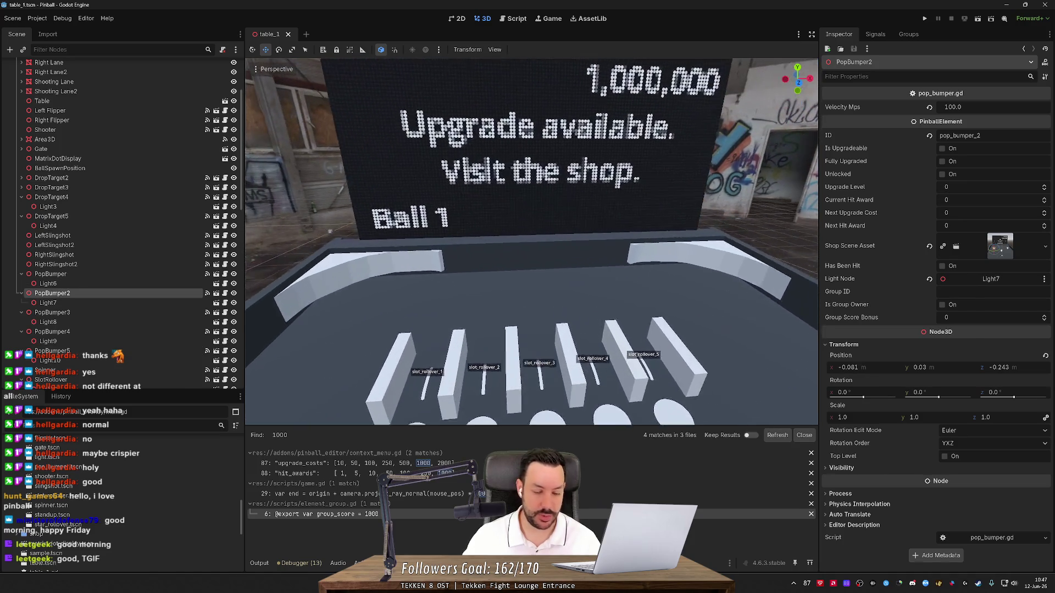
scroll(531, 242, down, 5)
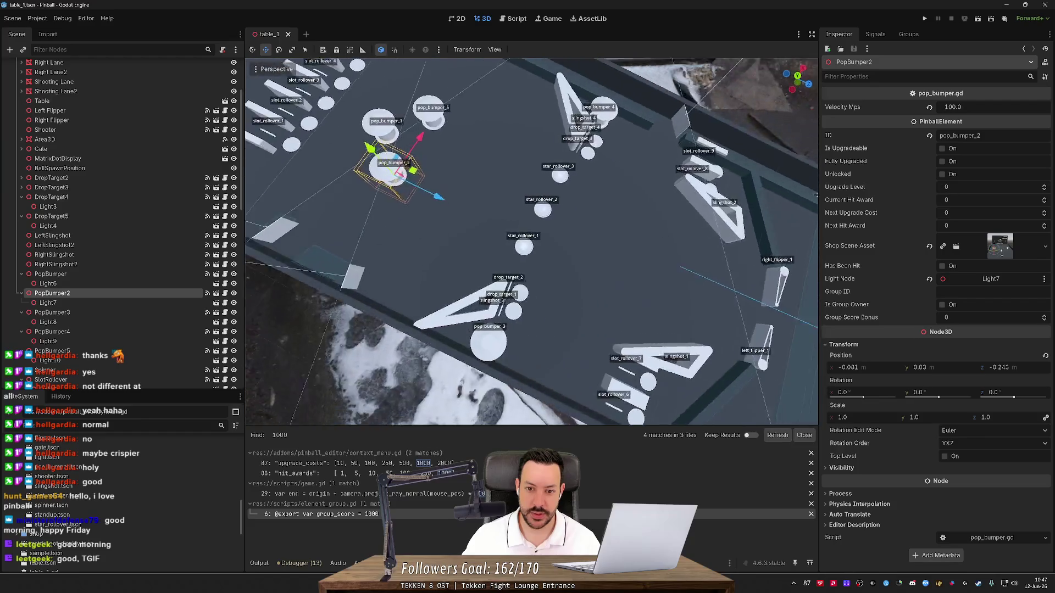
key(w)
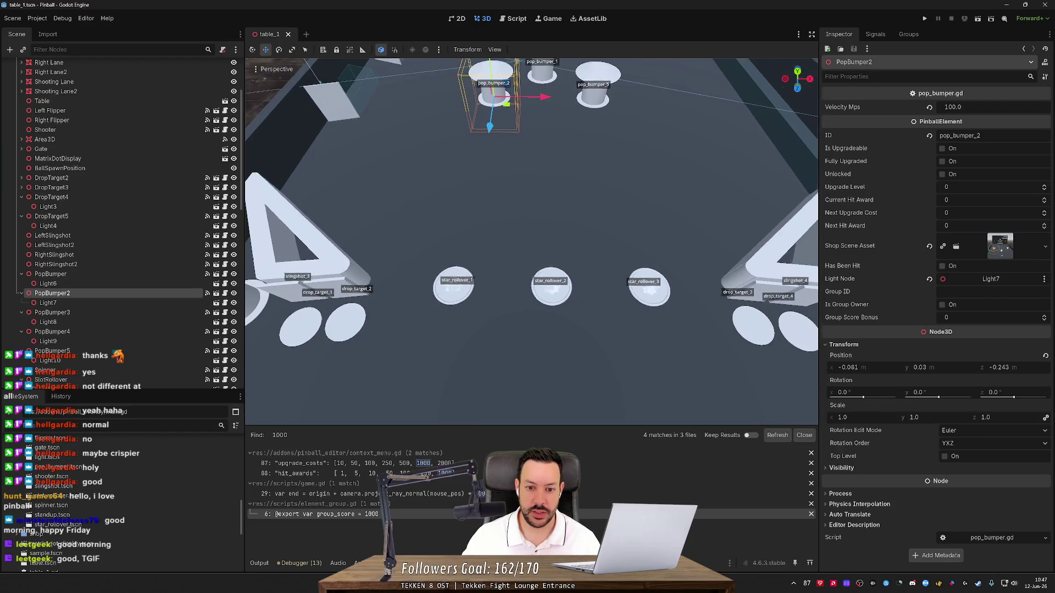
- Select star_rollover_1, 2 and 3 and set their shared Group ID to star_rollover_group_1
click(454, 287)
shift+click(552, 287)
shift+click(653, 295)
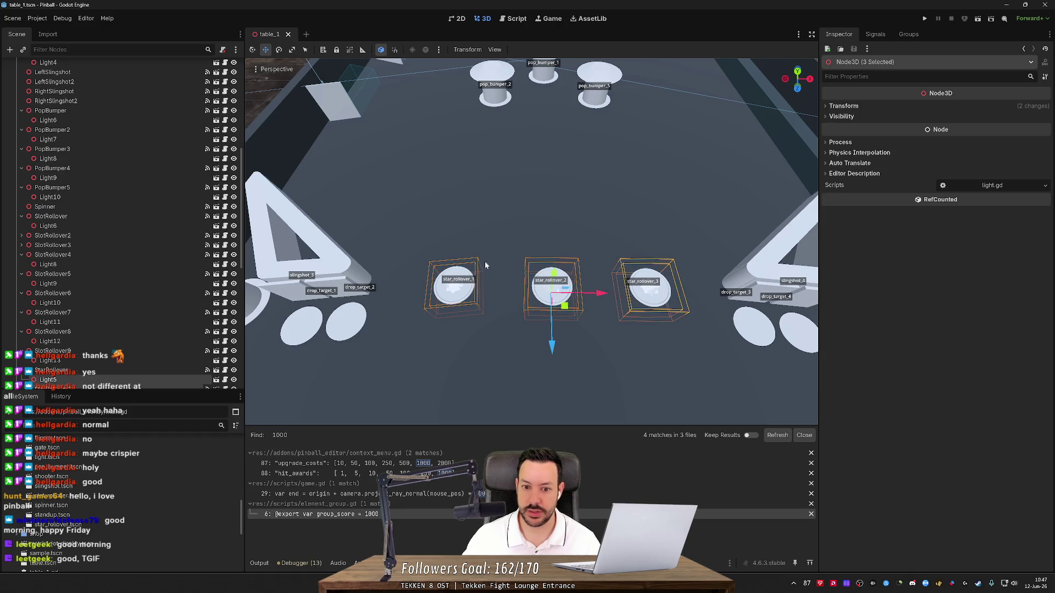
click(457, 289)
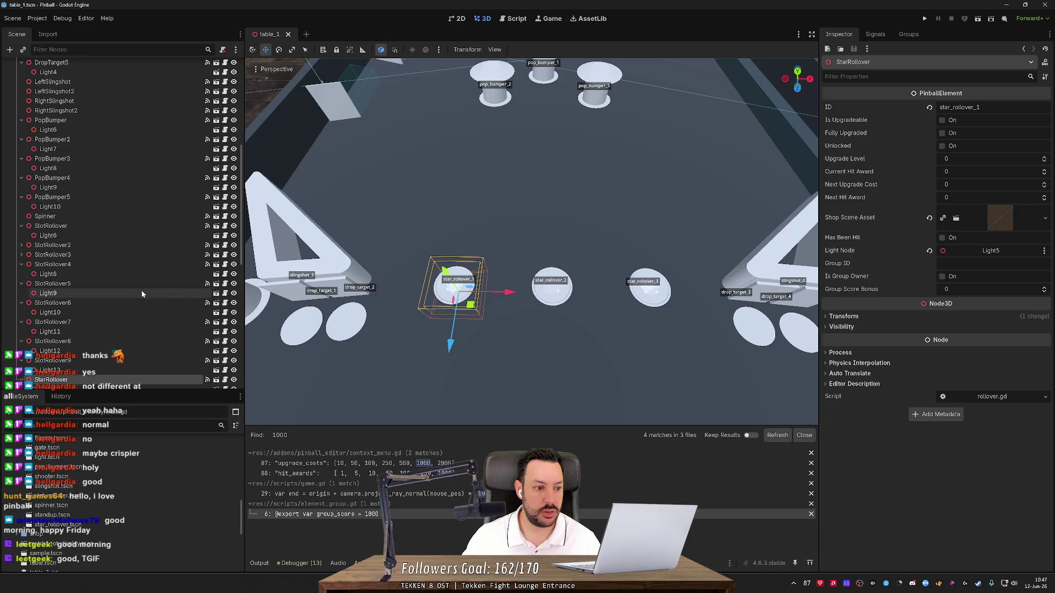
scroll(141, 290, down, 3)
shift+click(553, 283)
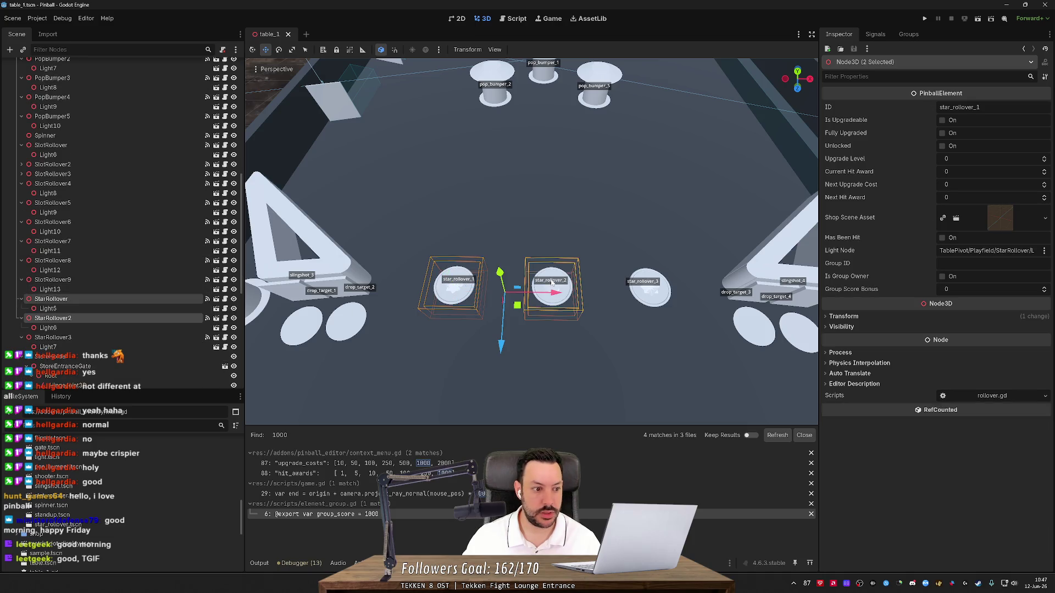
shift+click(652, 281)
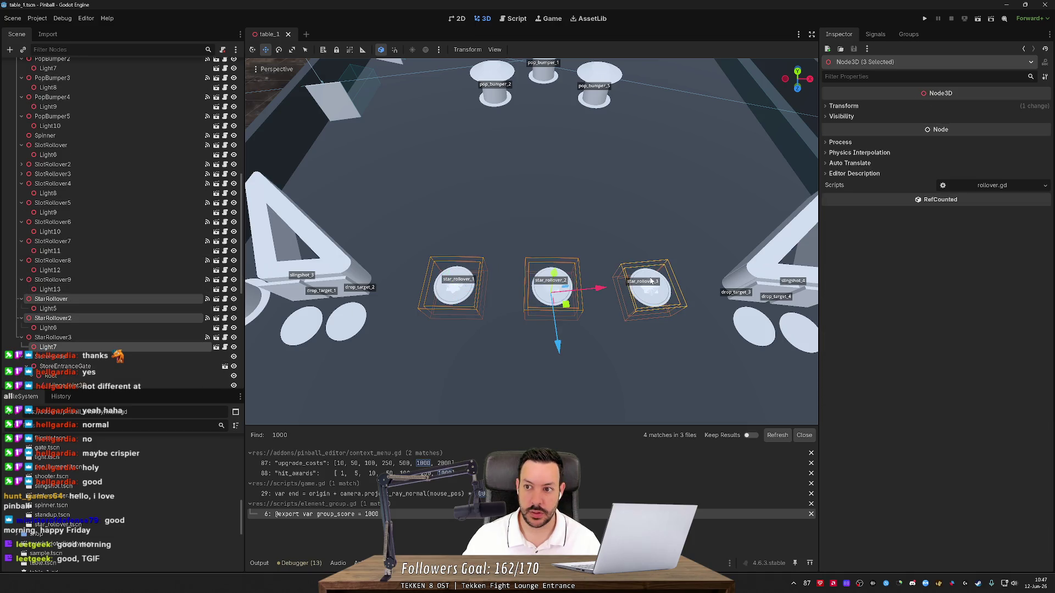
shift+click(651, 281)
shift+click(654, 296)
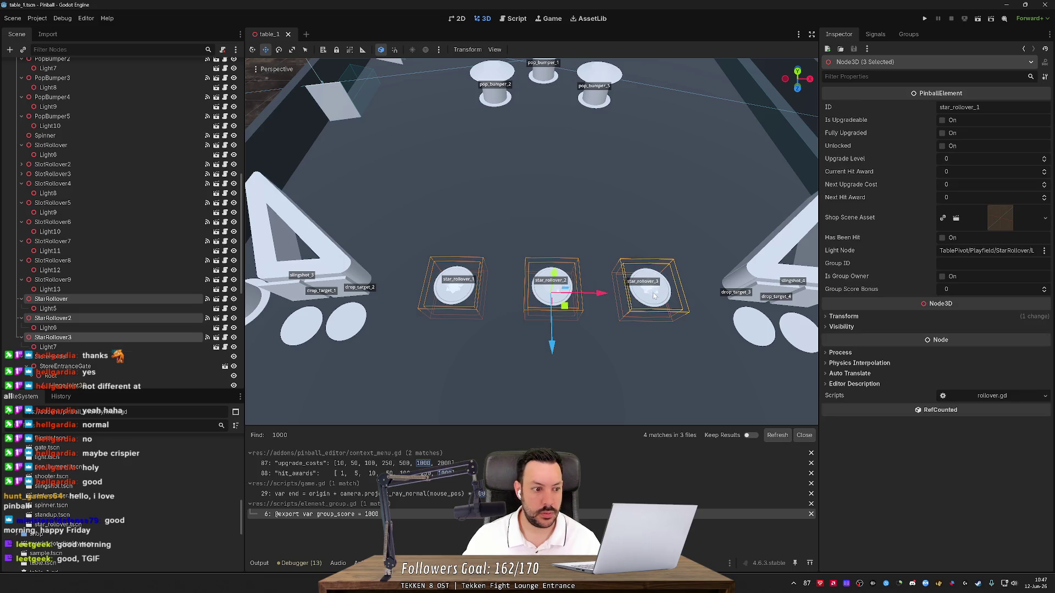
click(989, 263)
text(star_rollover_group_1)
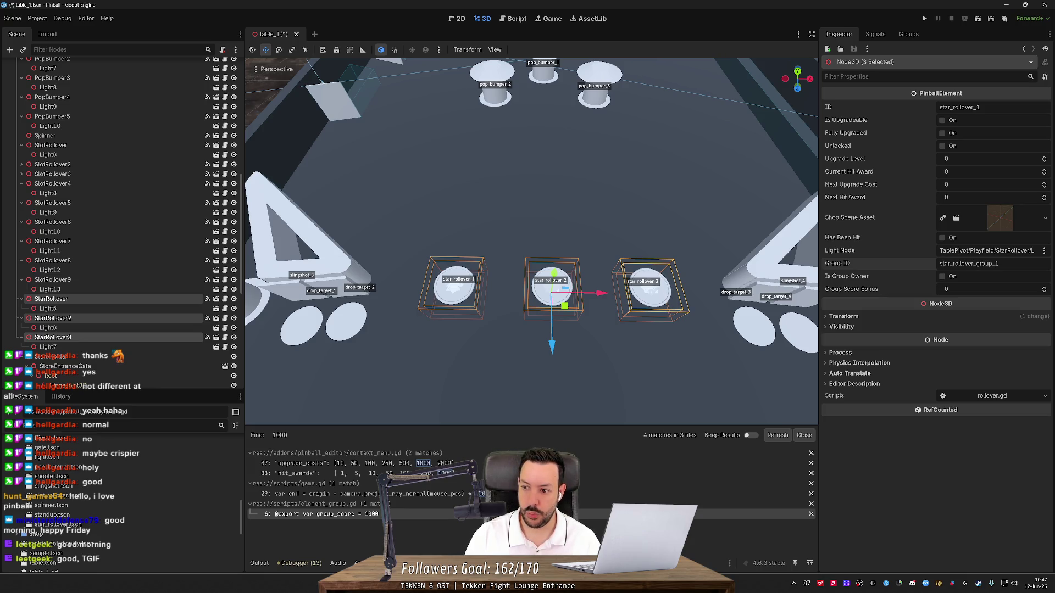
- Frame star_rollover_1 in the view, then pull back to show the whole table
click(548, 236)
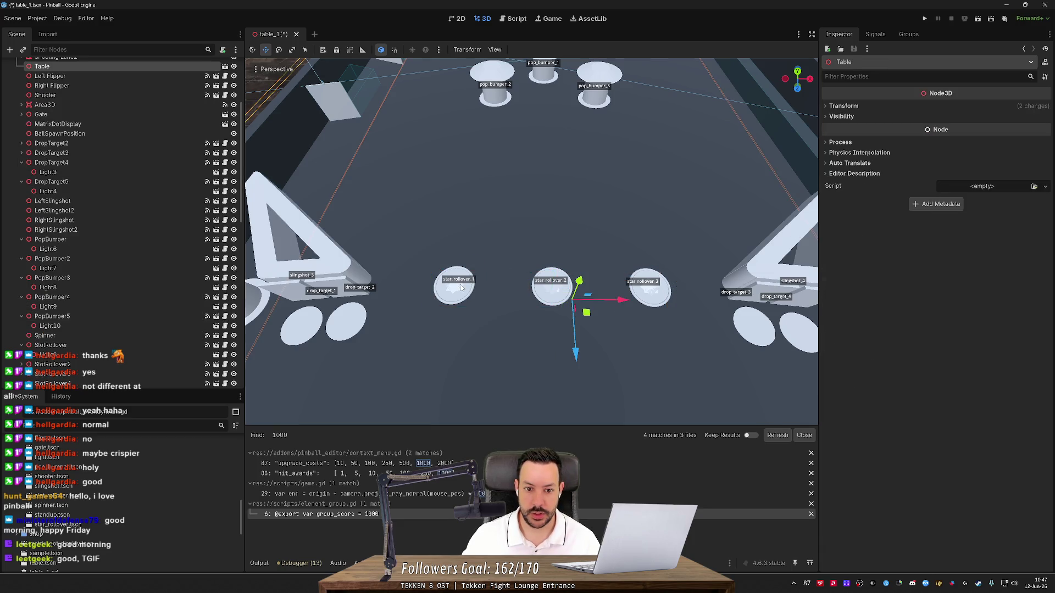
click(462, 288)
key(f)
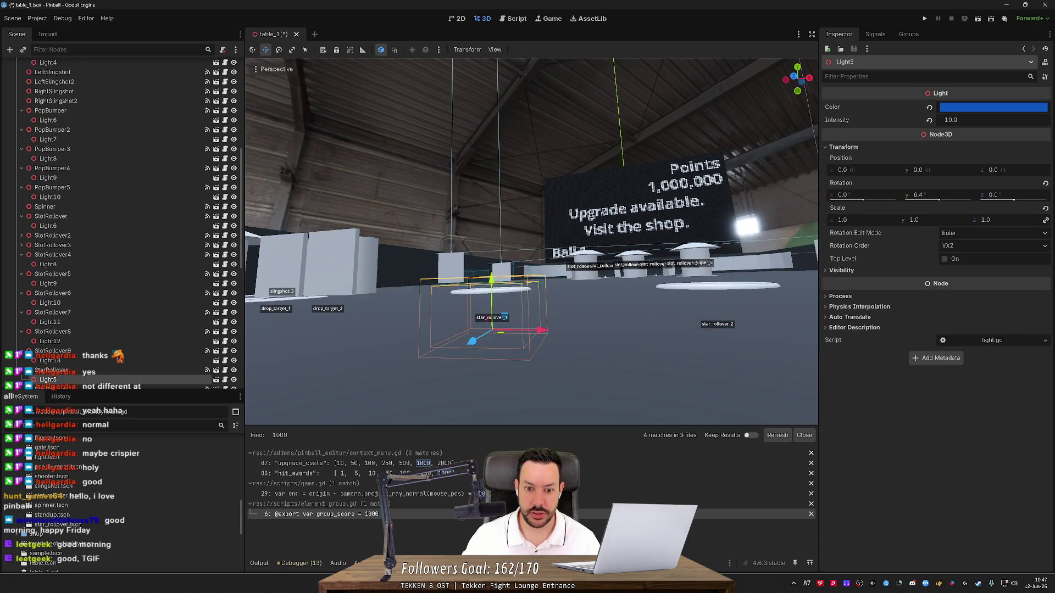
scroll(531, 242, up, 3)
key(s)
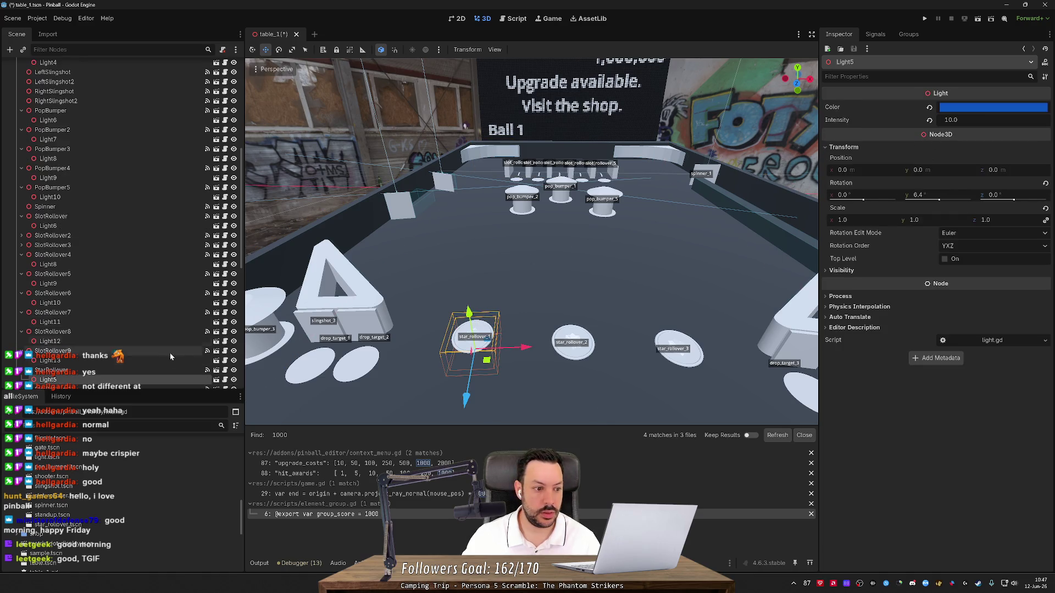
- Make star_rollover_1 the group owner with a Group Score Bonus of 1000
click(157, 372)
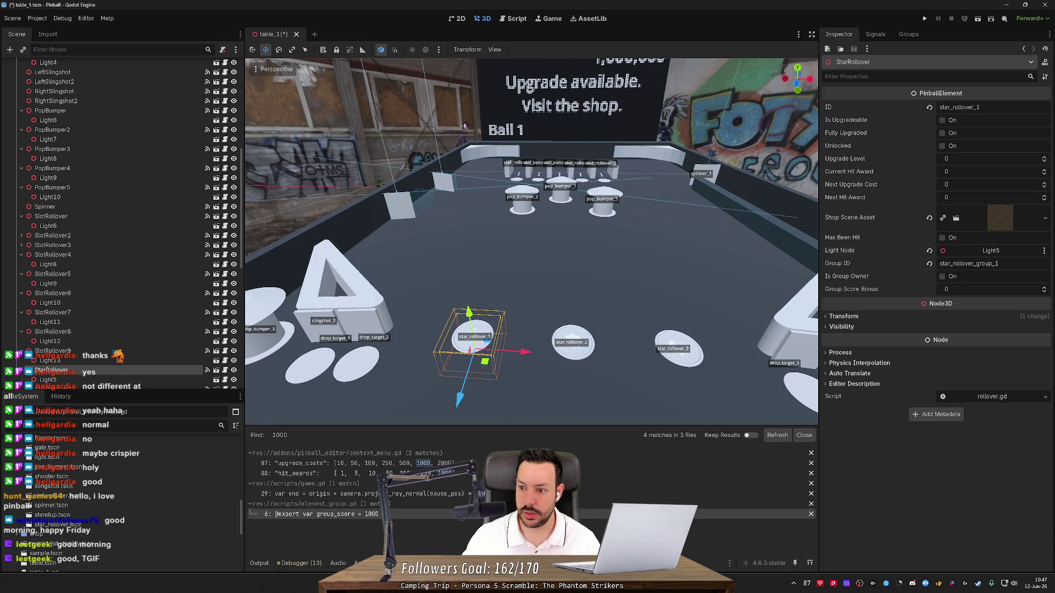
click(943, 276)
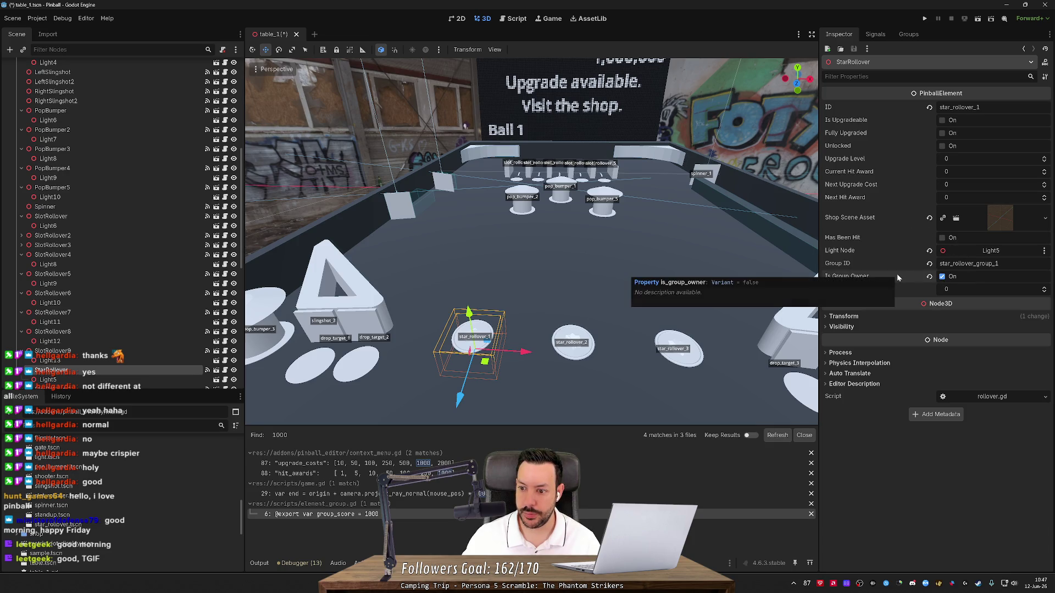
click(967, 289)
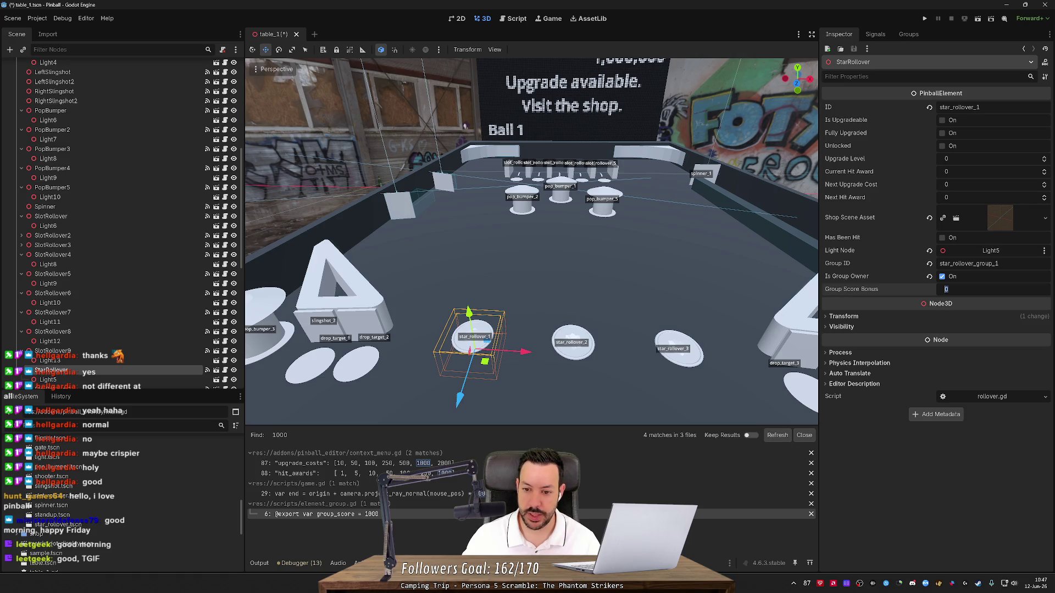
text(1000)
key(Return)
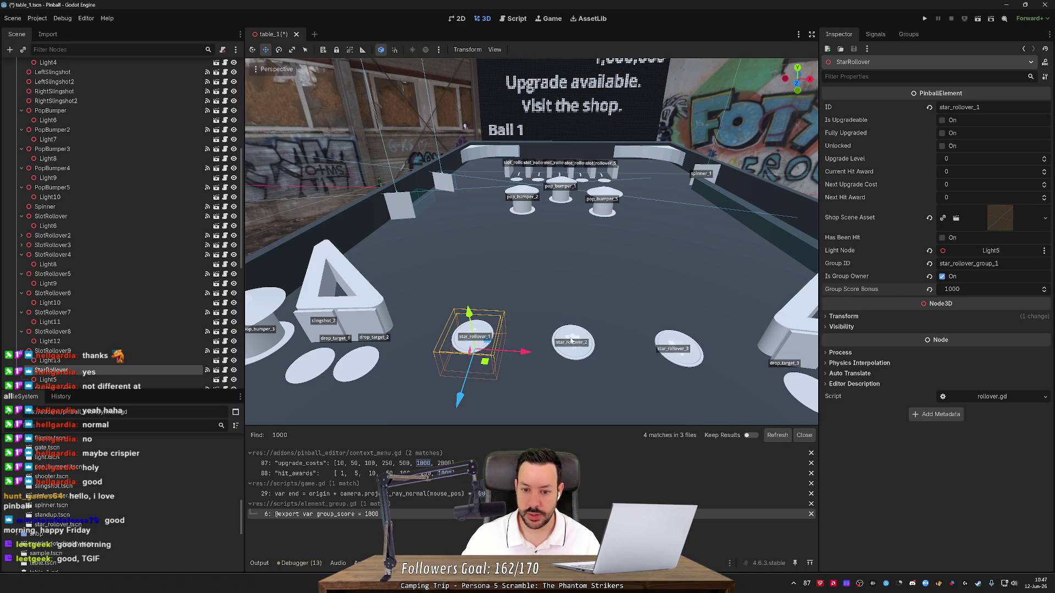
- Confirm star_rollover_2 and star_rollover_3 use star_rollover_group_1, then save the table_1 scene
click(560, 336)
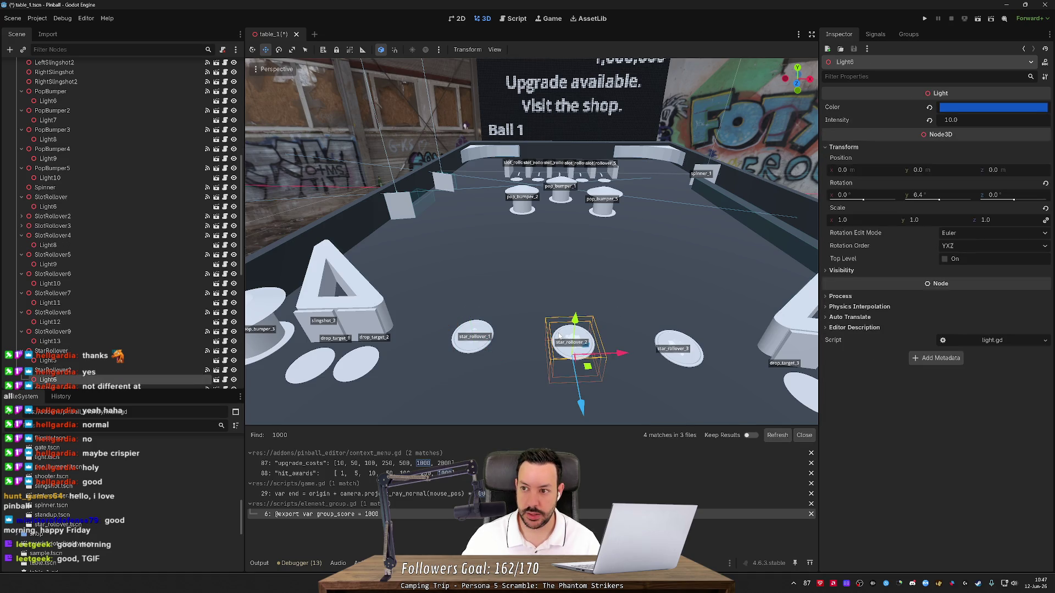
click(585, 345)
click(588, 346)
click(97, 369)
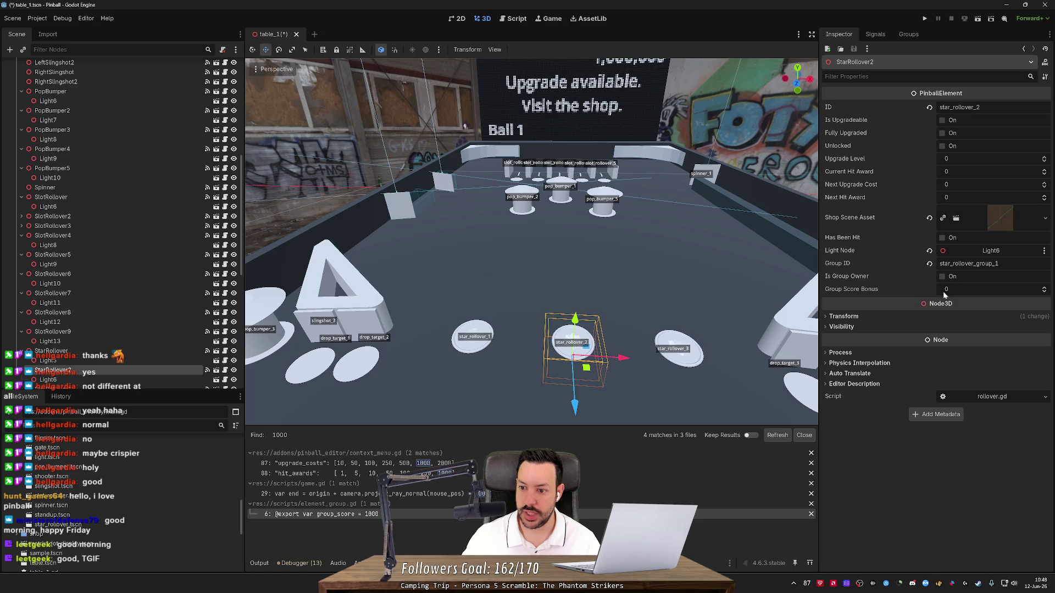
click(686, 372)
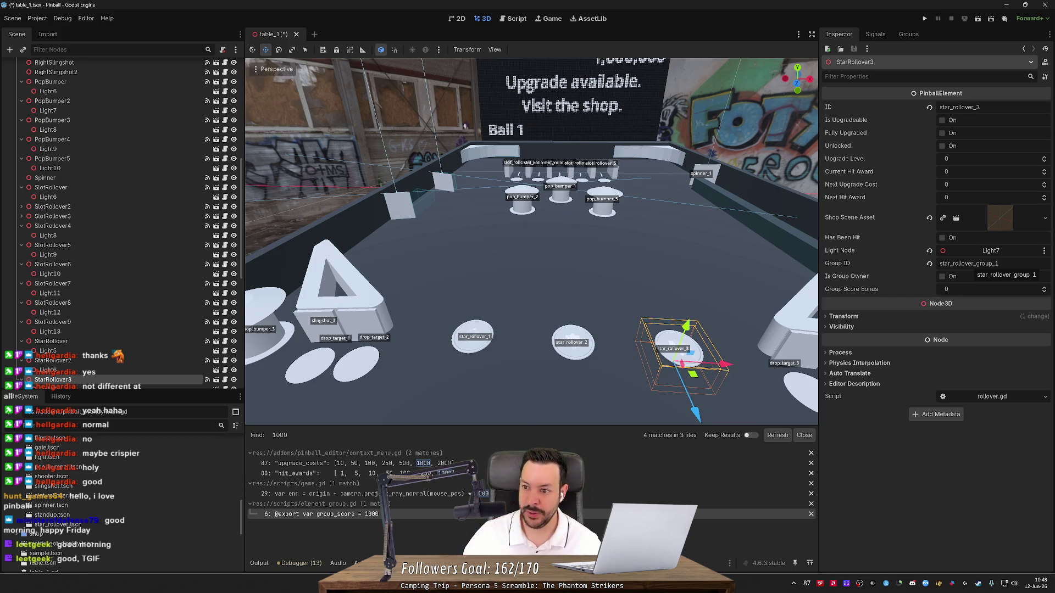
double_click(969, 263)
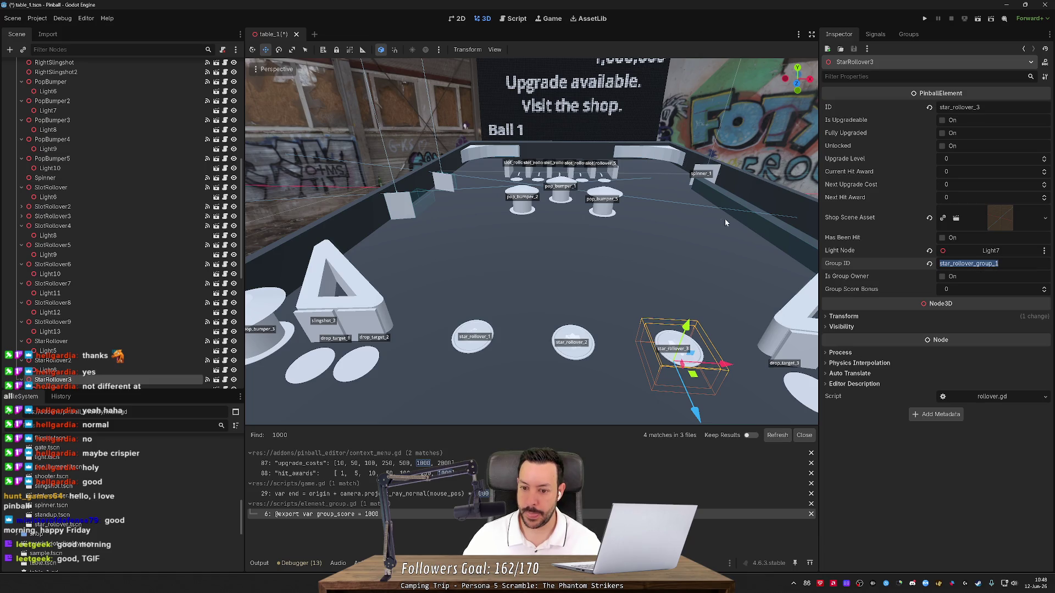
key(ctrl+s)
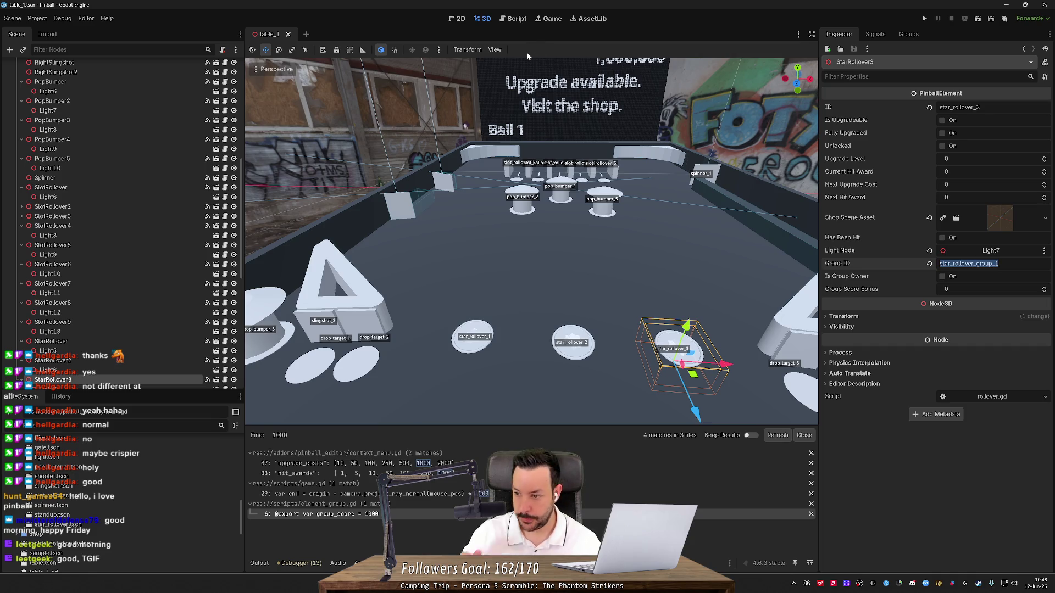
click(506, 19)
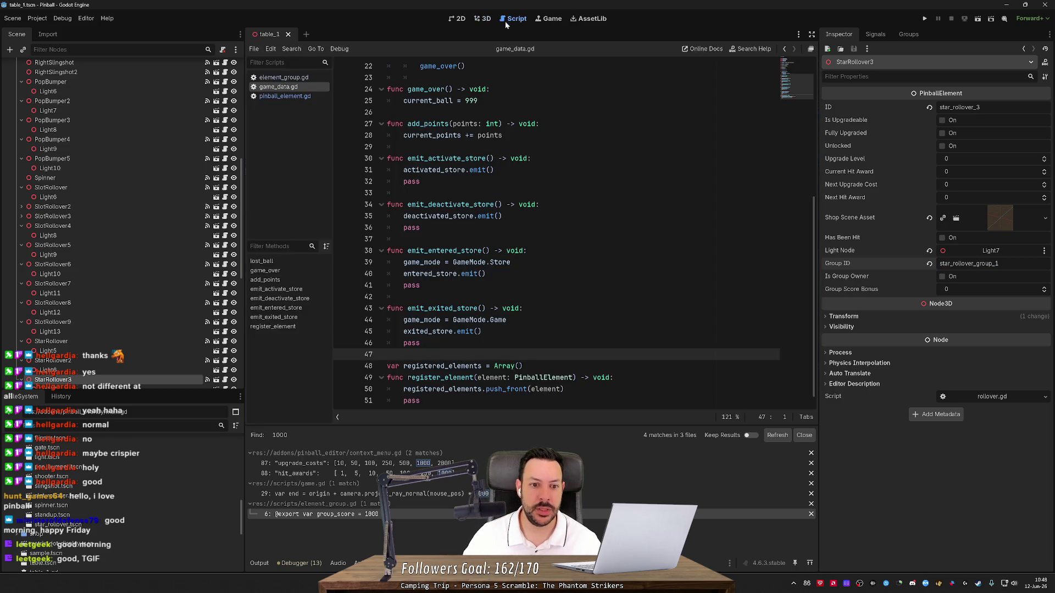
- Add an element.group_id line inside the register_element function
scroll(556, 234, down, 1)
drag(422, 391, 338, 369)
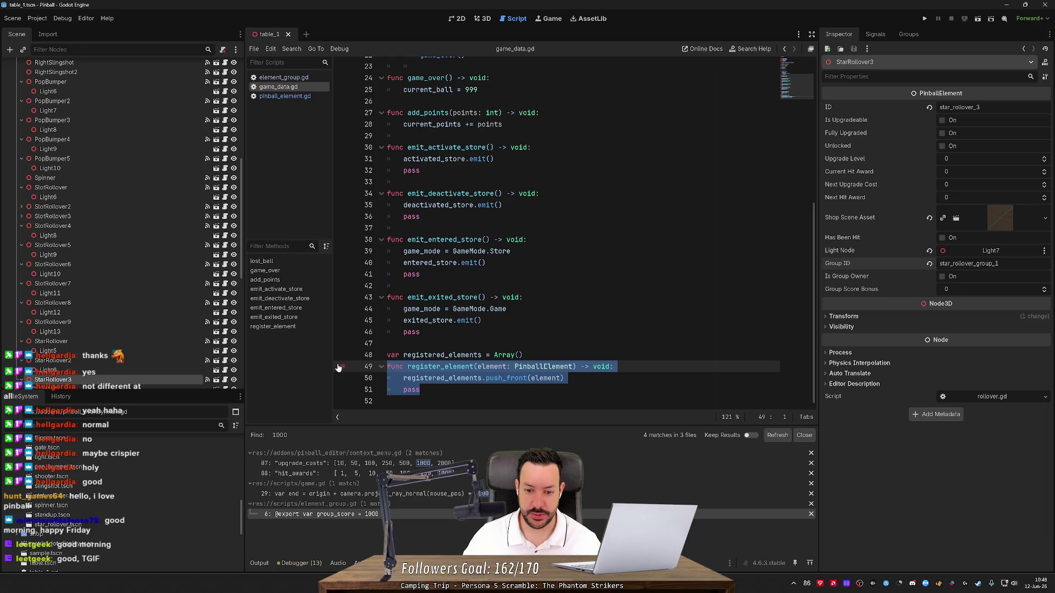
key(End)
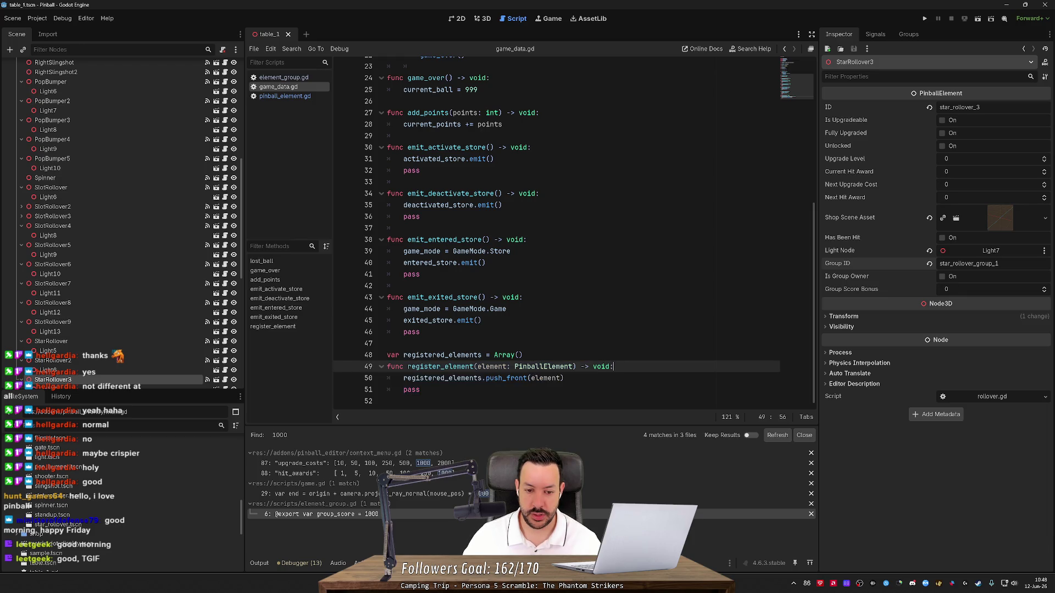
double_click(492, 366)
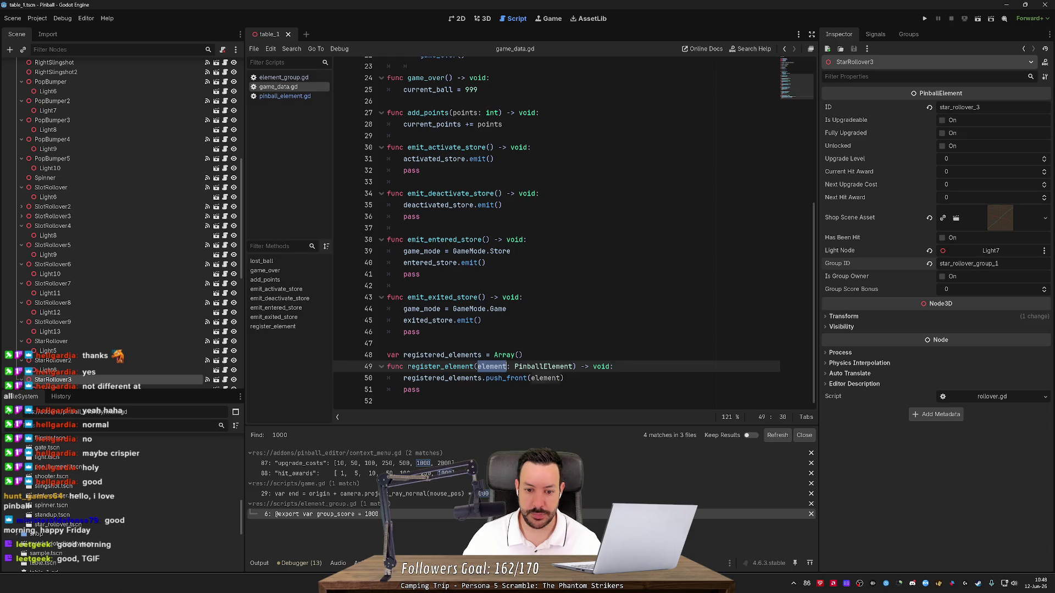
key(End)
key(Return)
key(Return)
key(Return)
text(elemente)
text(group_id)
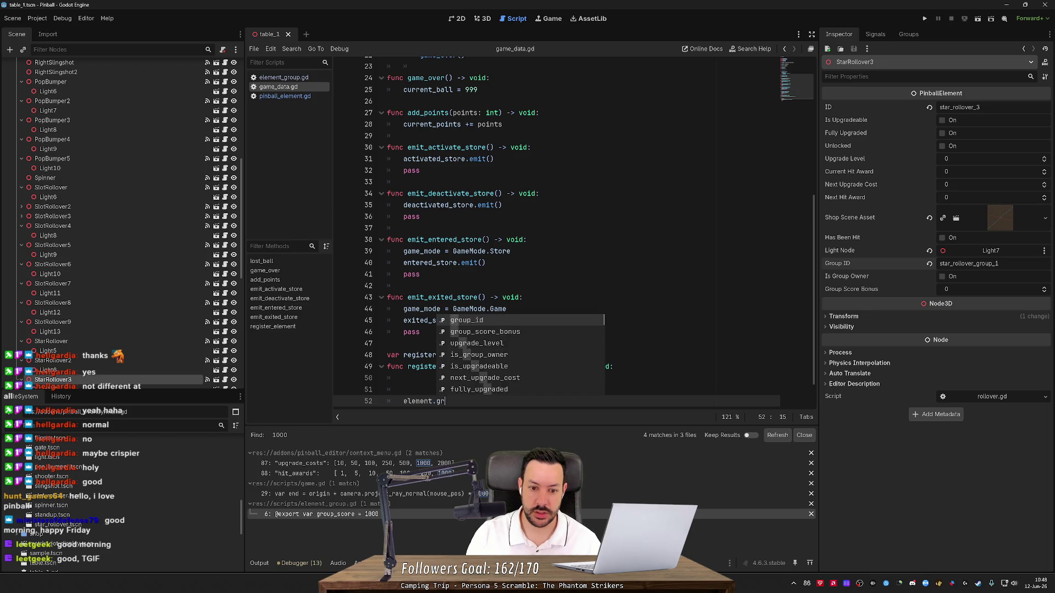
scroll(549, 231, up, 1)
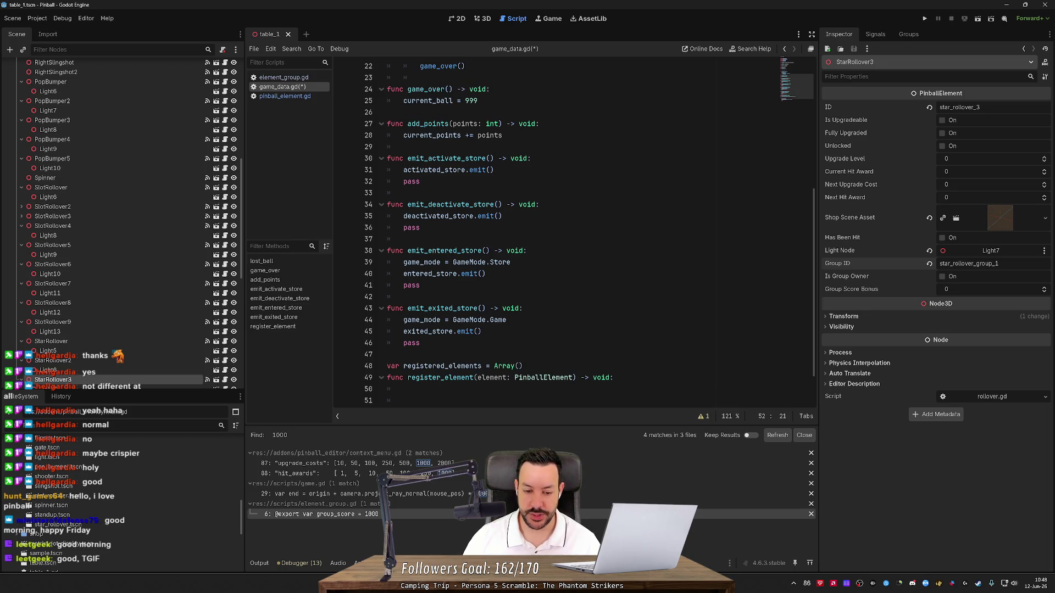
key(Up)
key(shift+Up)
key(shift+Up)
key(shift+End)
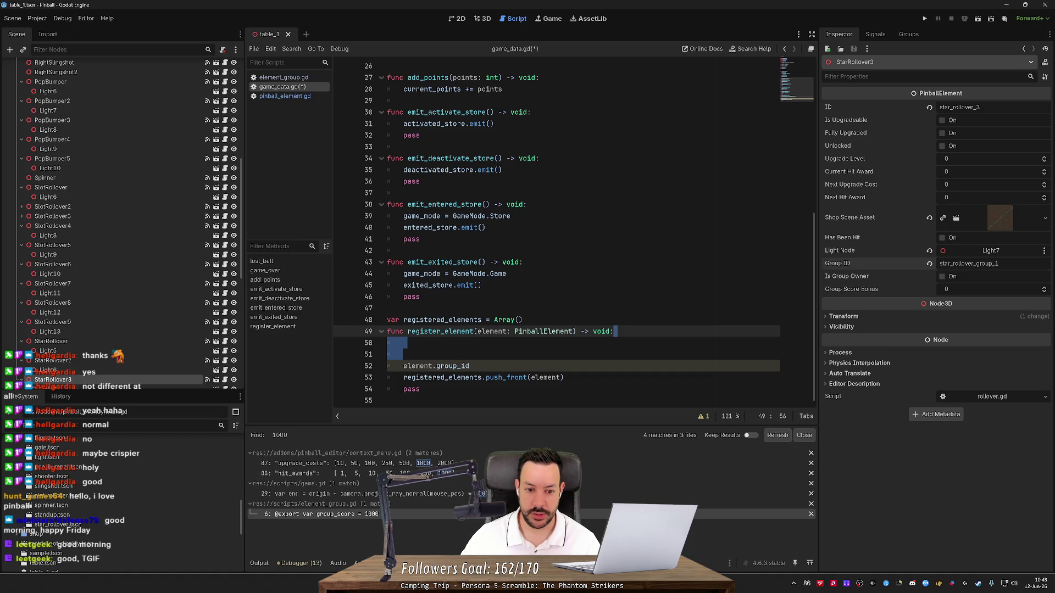
- Declare var element_groups = {} above the registered_elements array
click(388, 309)
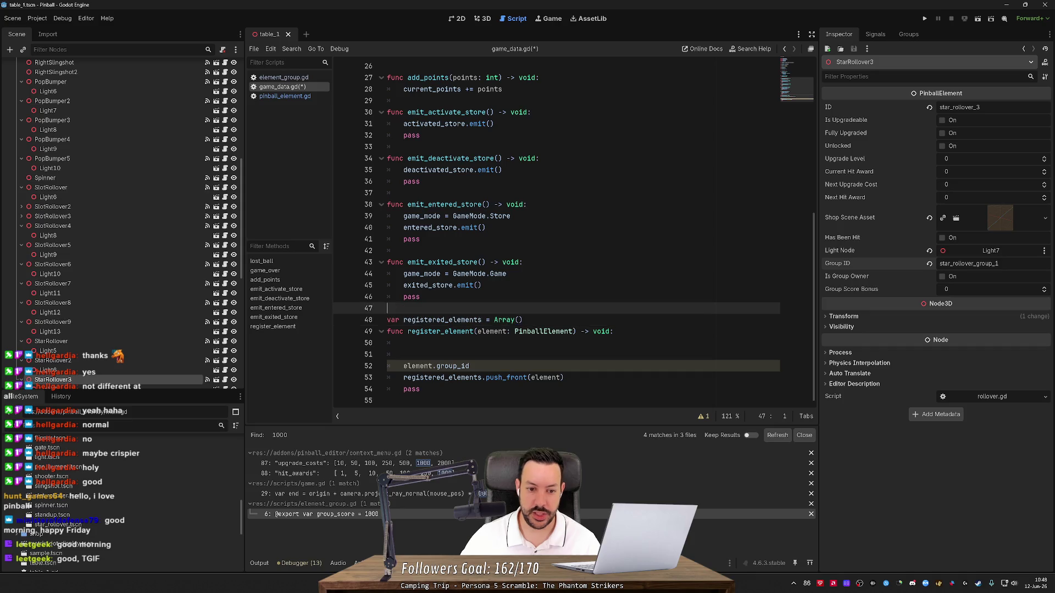
key(Return)
key(Return)
text(var gr)
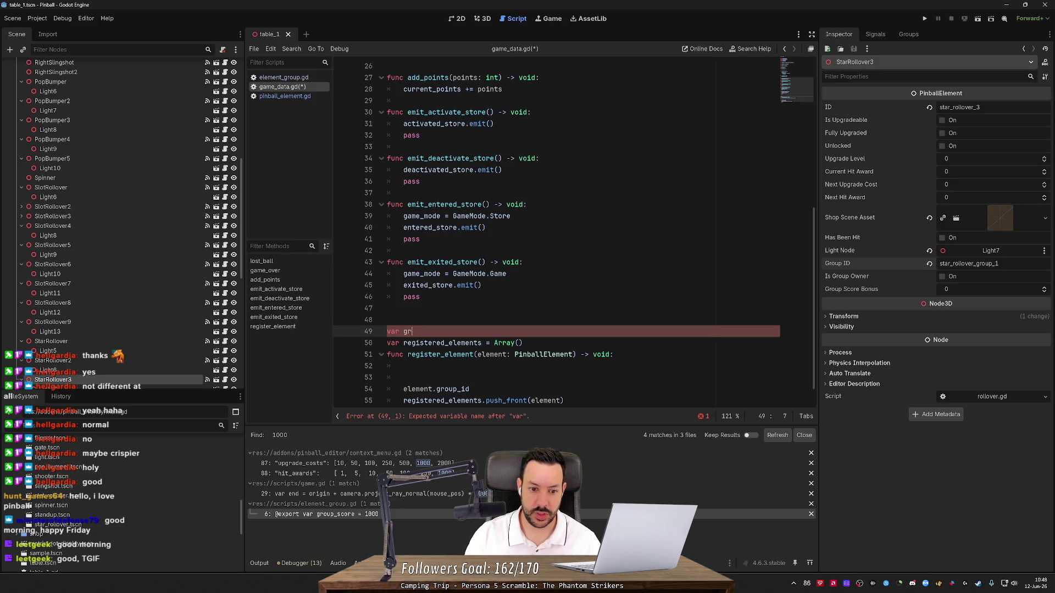
key(BackSpace)
text(elemen)
text(g)
key(BackSpace)
text(t_gro)
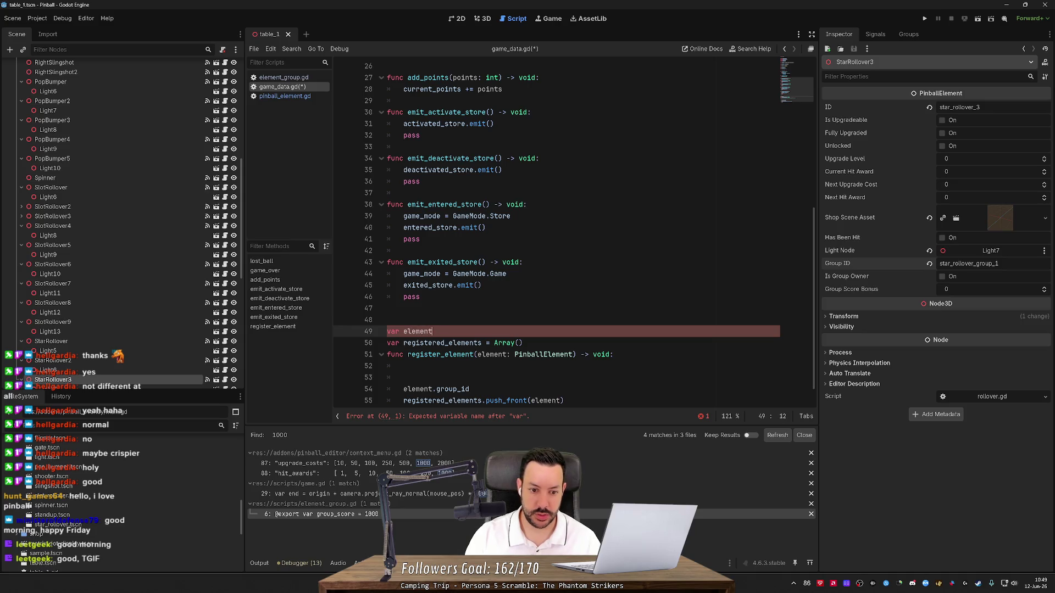
text(ups = )
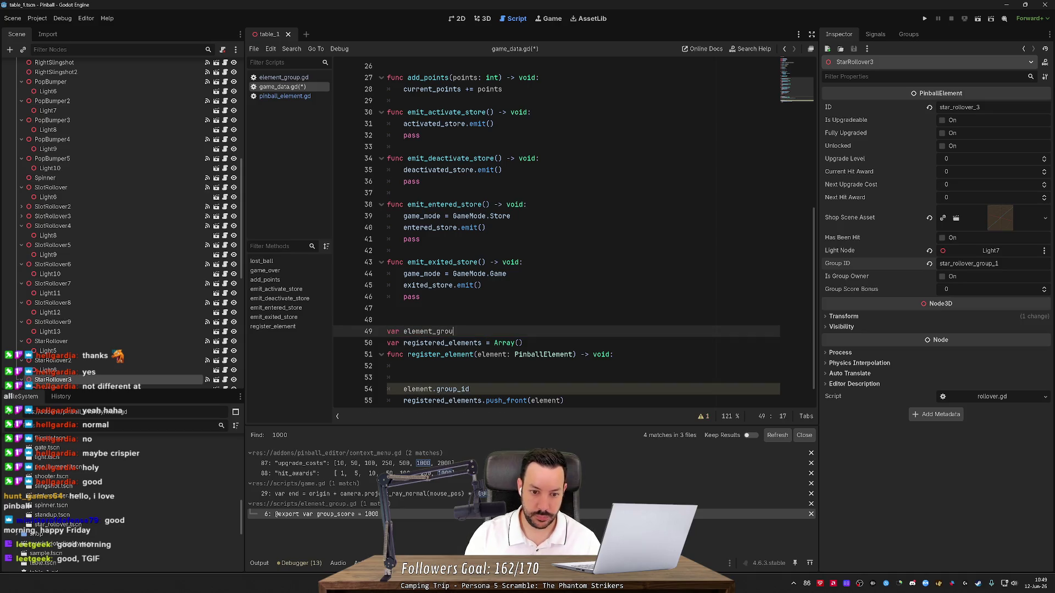
text({})
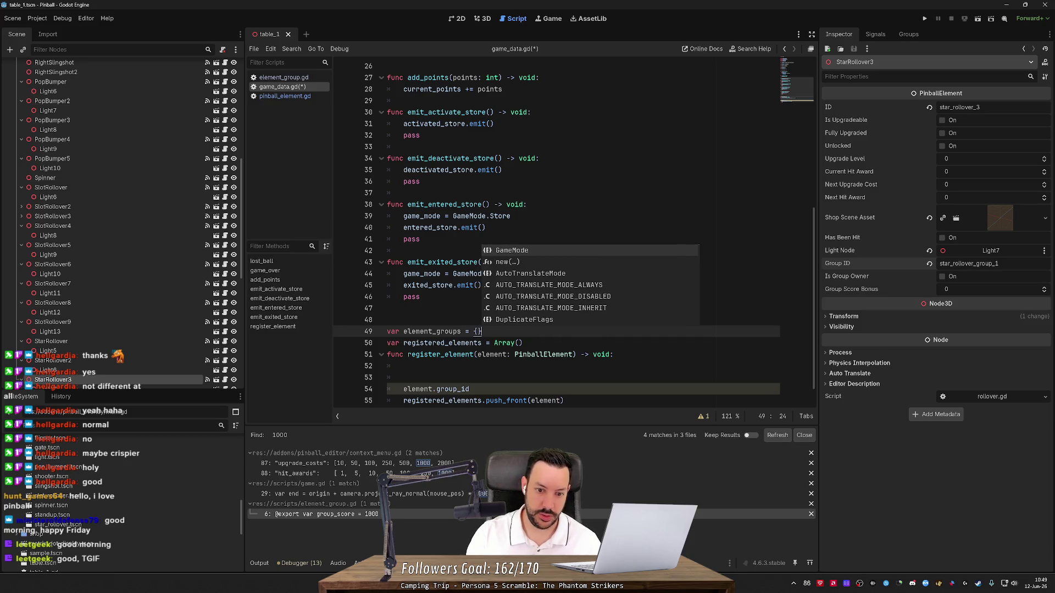
- Turn that line into var key = element.group_id and move it to register_element's top
click(403, 366)
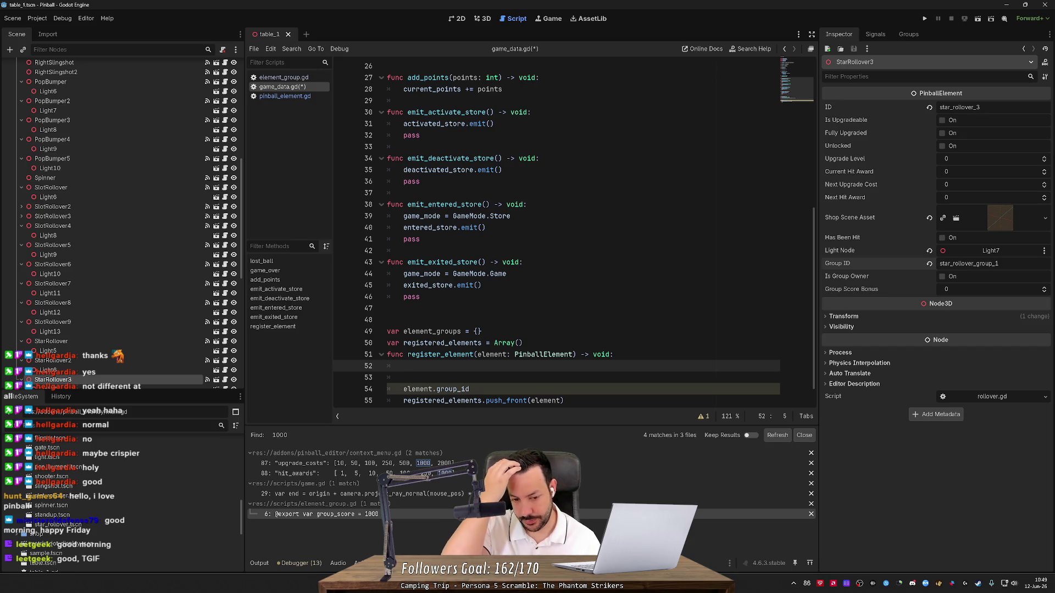
click(403, 389)
text(var key )
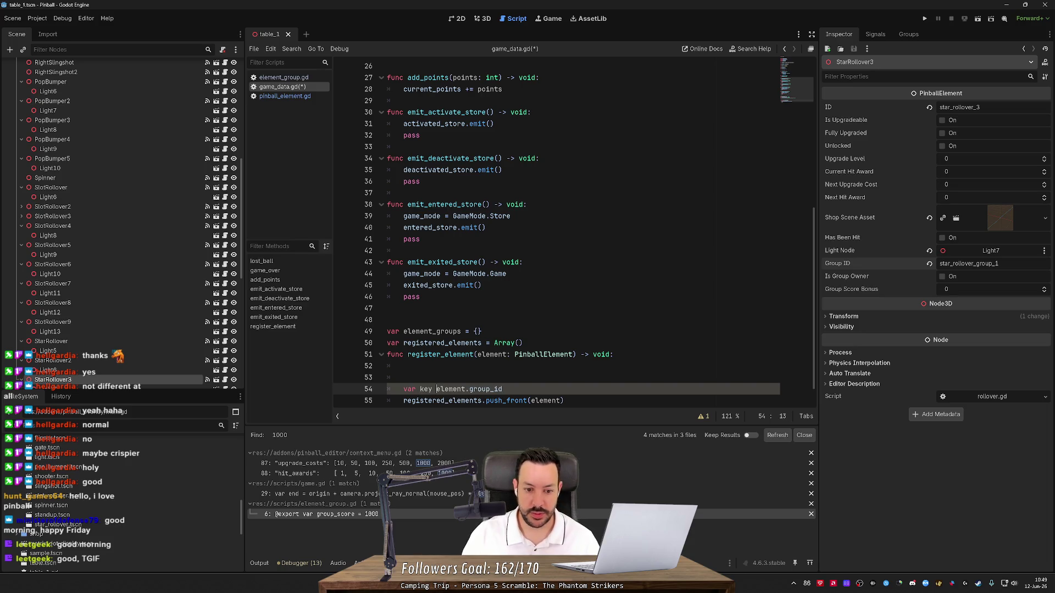
text(=)
key(End)
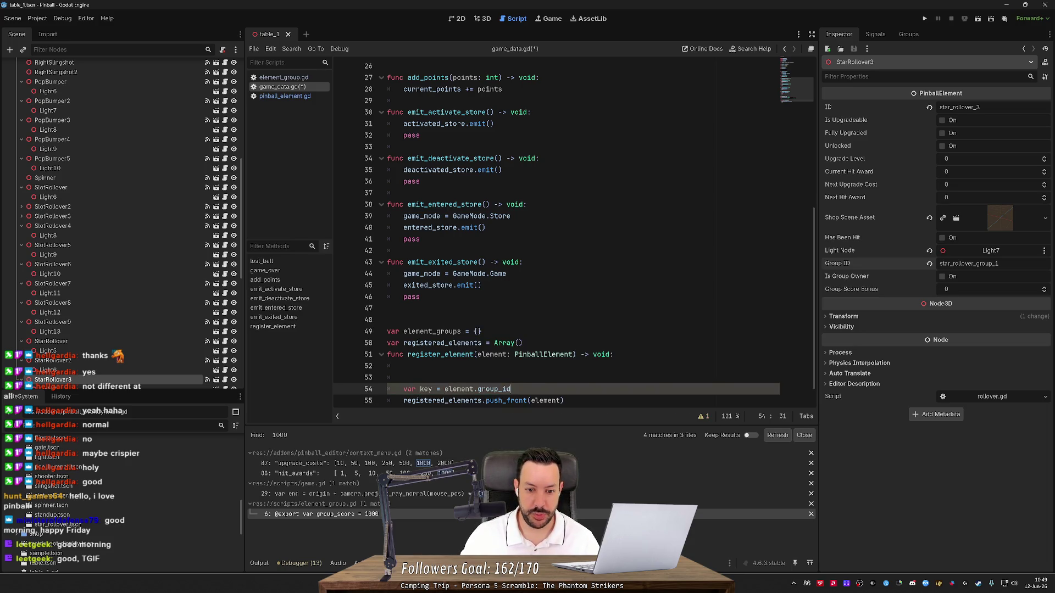
key(alt+Up)
key(alt+Up)
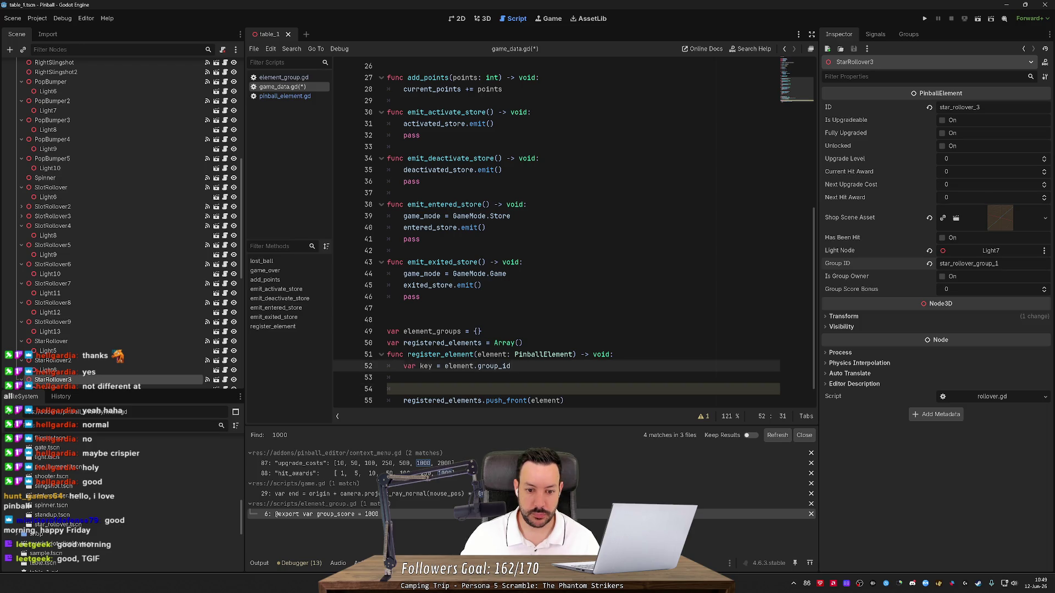
- Delete the registered_elements declaration and the push_front and pass lines
key(Up)
key(Up)
key(shift+Home)
key(BackSpace)
key(BackSpace)
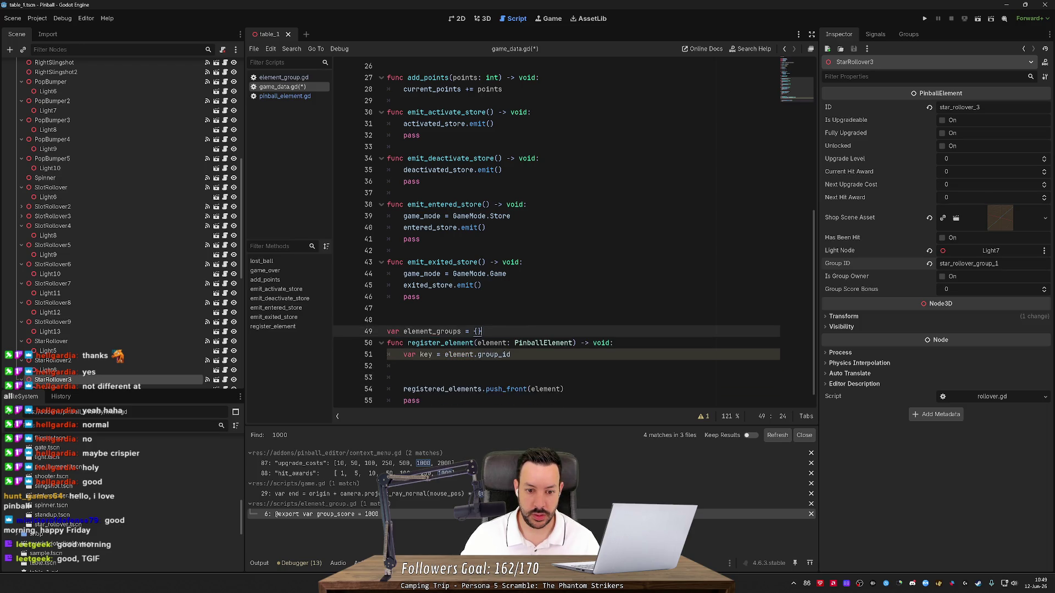
scroll(557, 234, down, 1)
key(Down)
key(Down)
key(Down)
scroll(556, 235, up, 9)
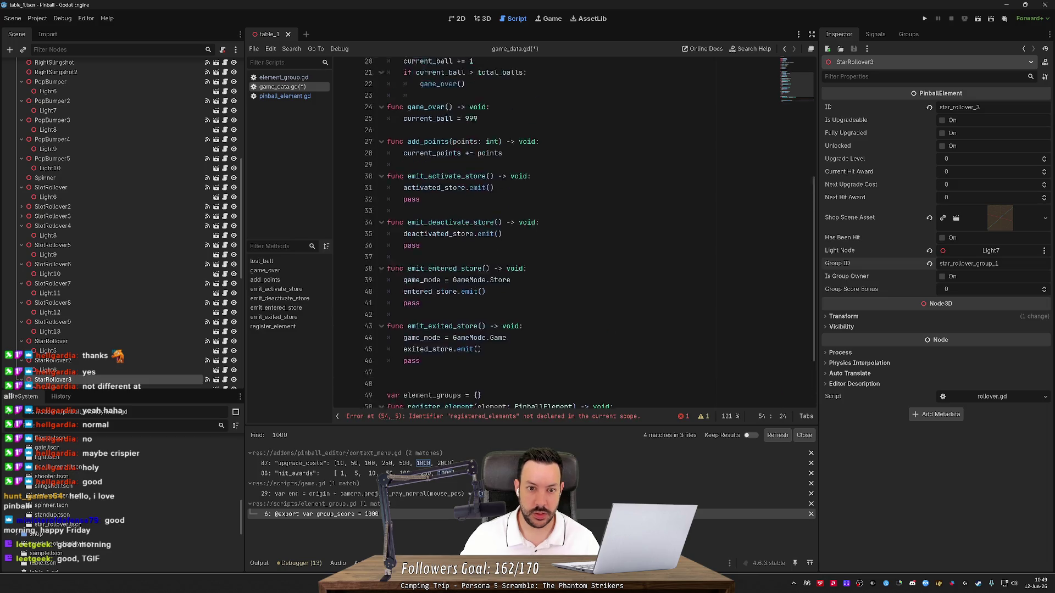
scroll(556, 234, down, 9)
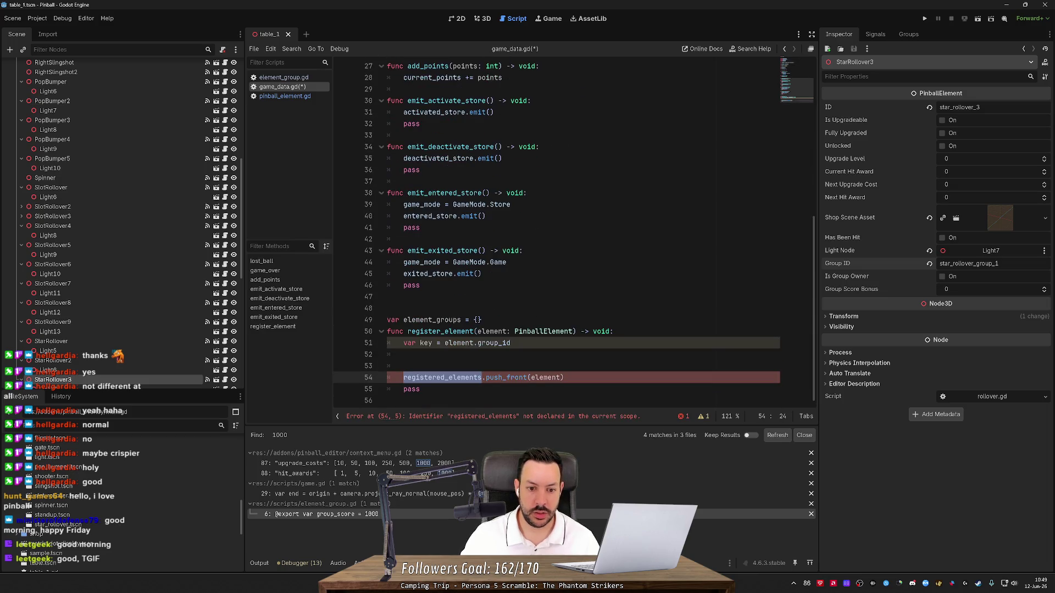
key(End)
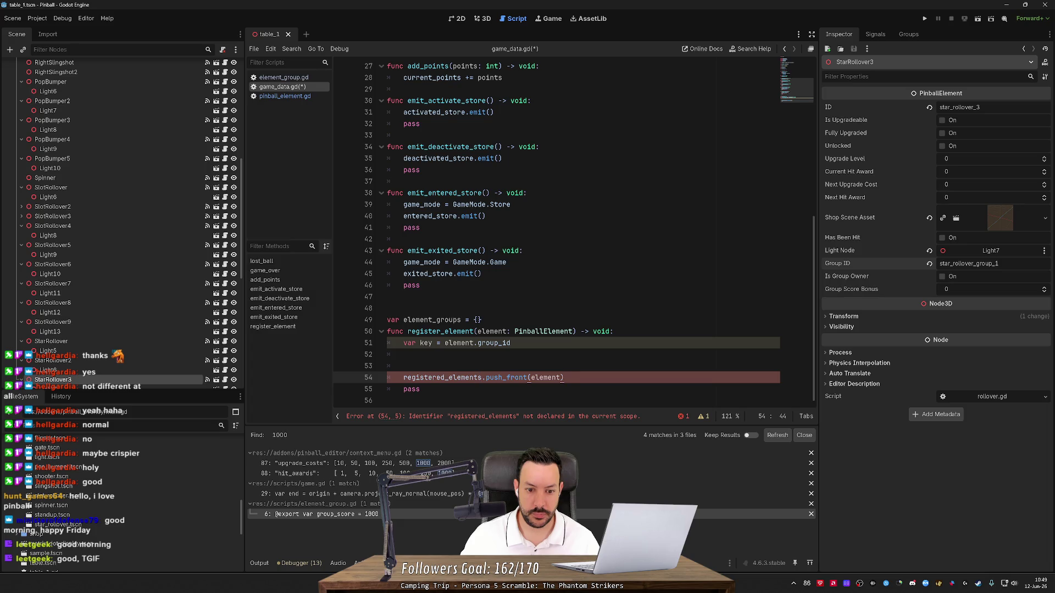
key(shift+Up)
key(BackSpace)
key(ctrl+shift+k)
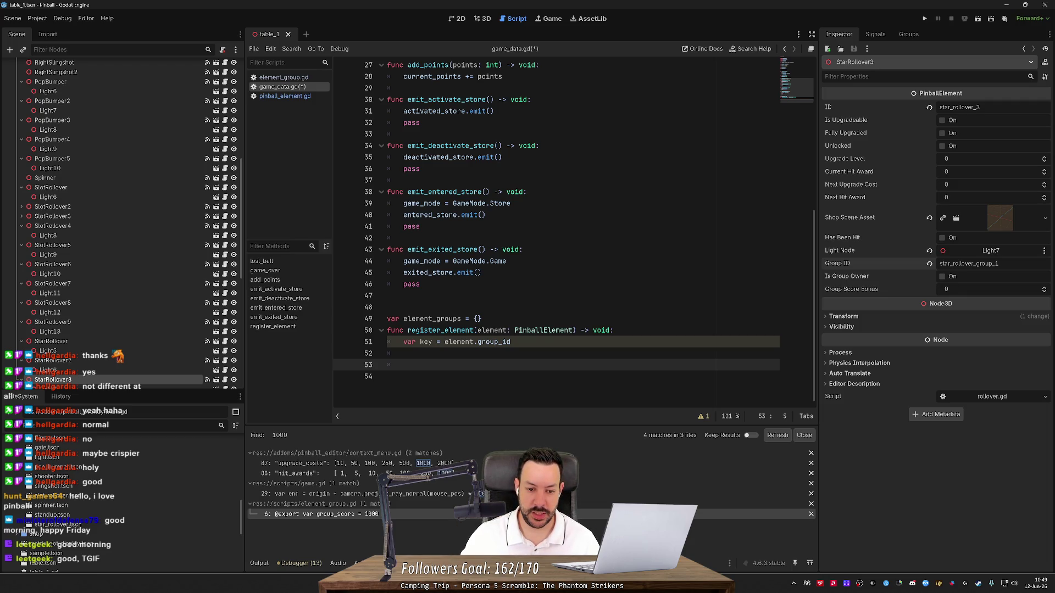
- Check the element_groups name and return to the blank line in register_element
click(404, 354)
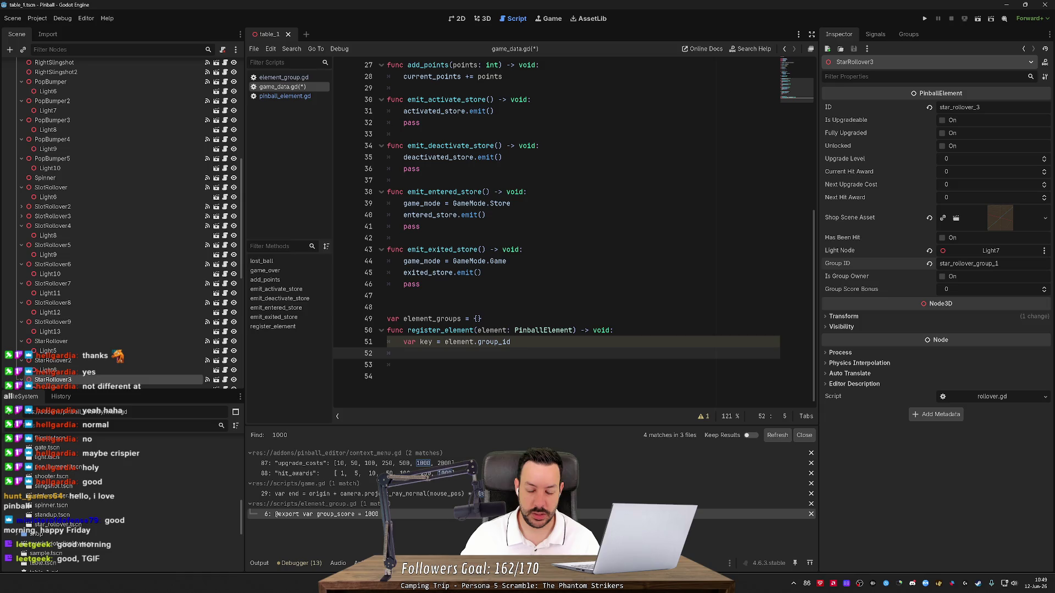
double_click(432, 318)
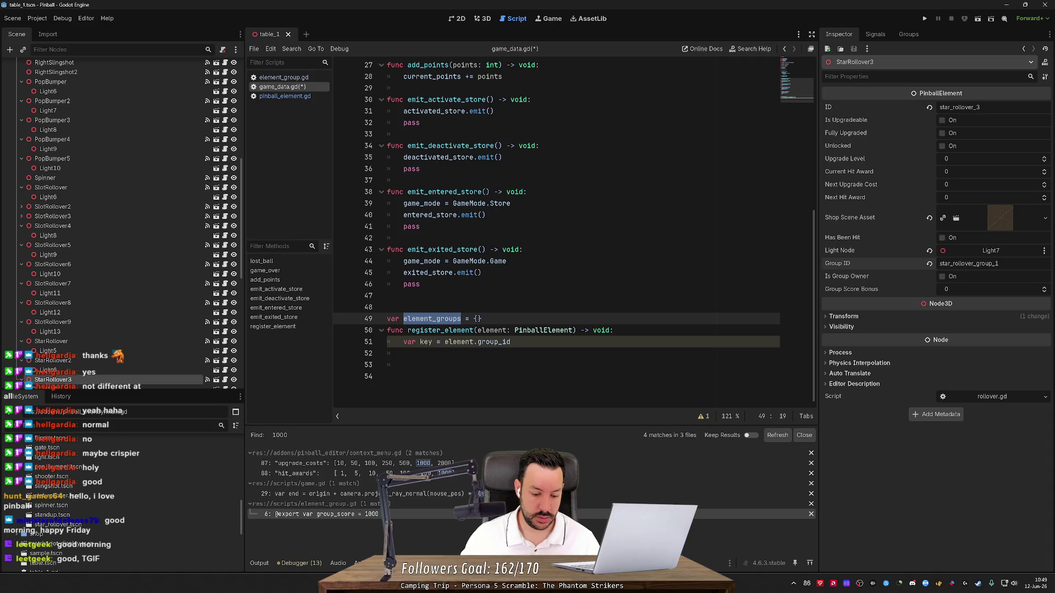
click(404, 353)
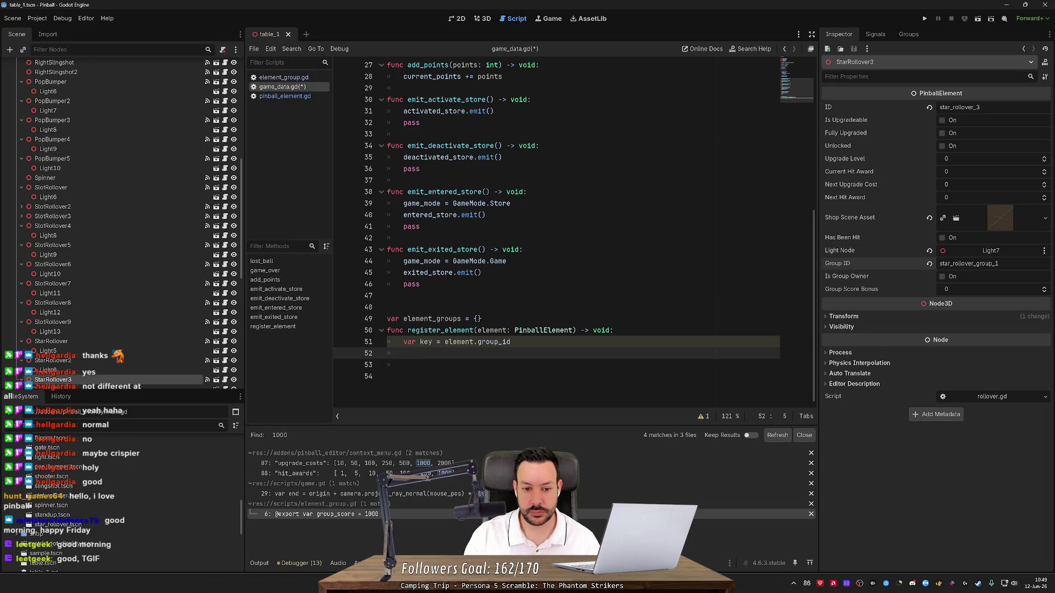
- Write the condition 'if not element_groups.has(key):' in register_element
text(if)
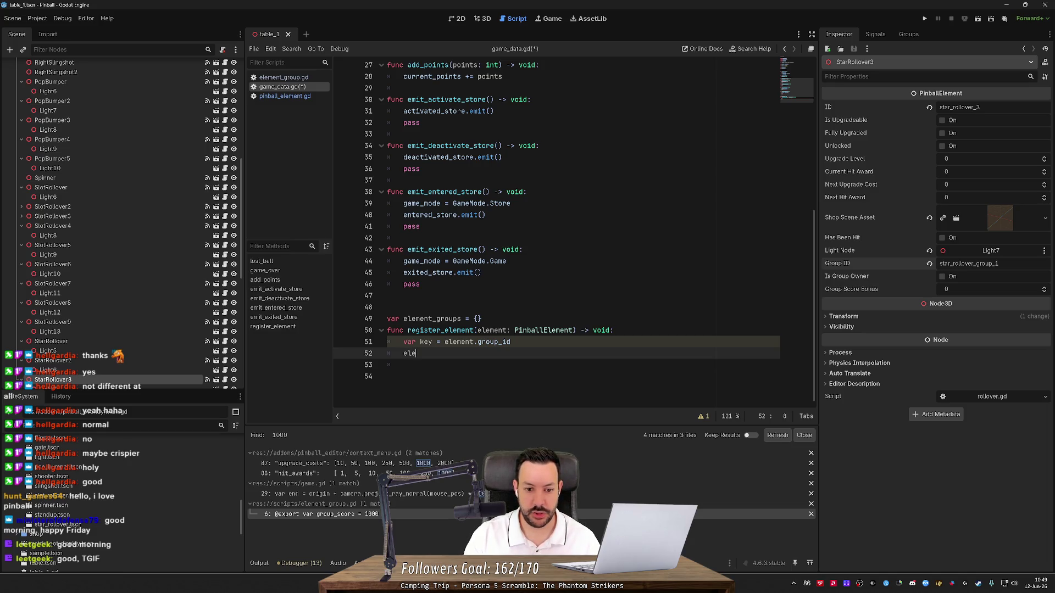
text( ()
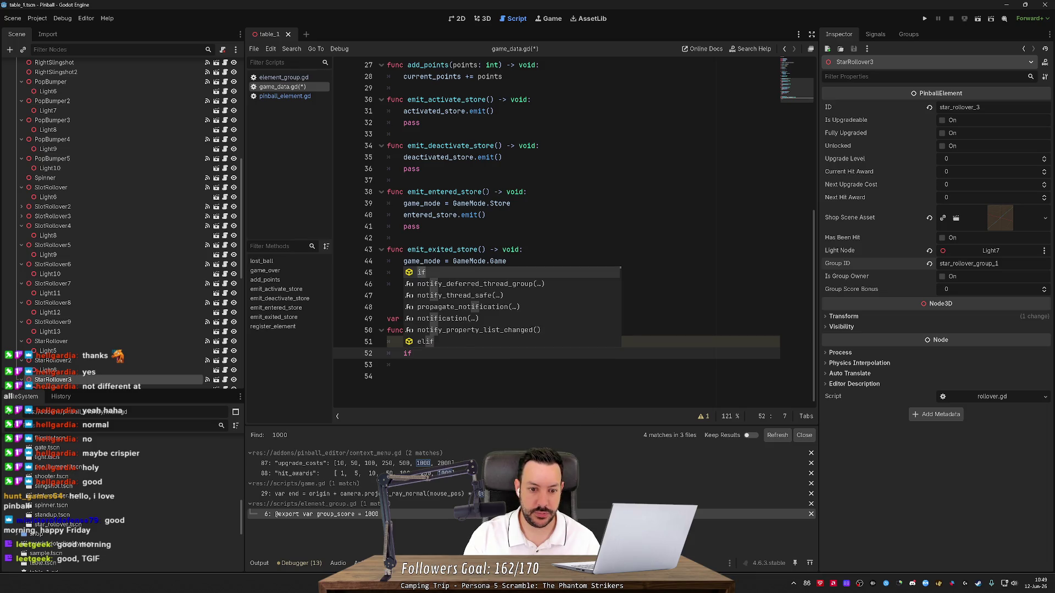
key(BackSpace)
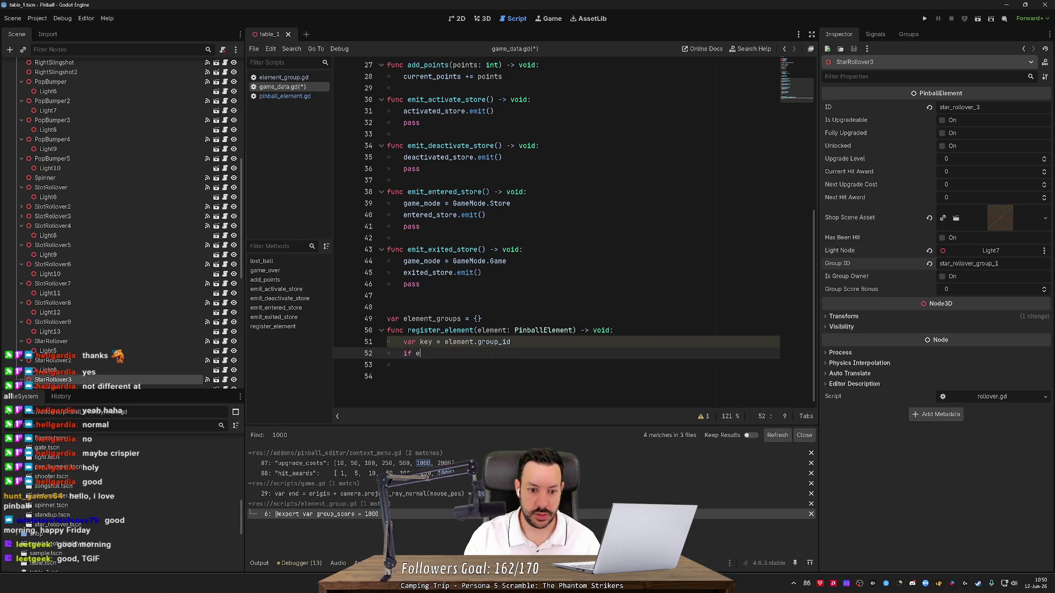
text(ele)
key(Down)
key(Return)
text(.con)
key(BackSpace)
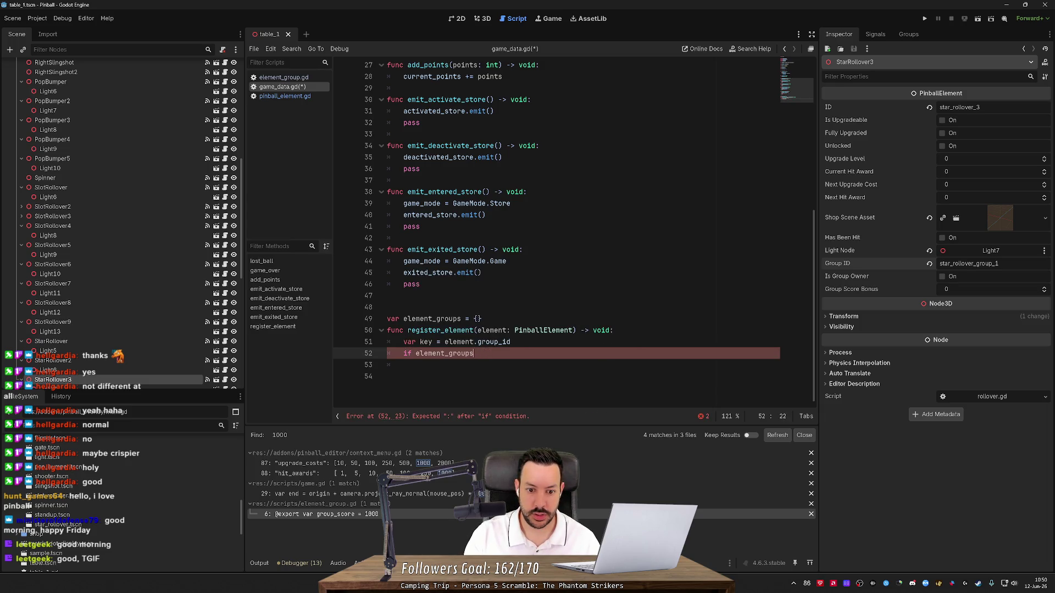
text(.has)
key(Return)
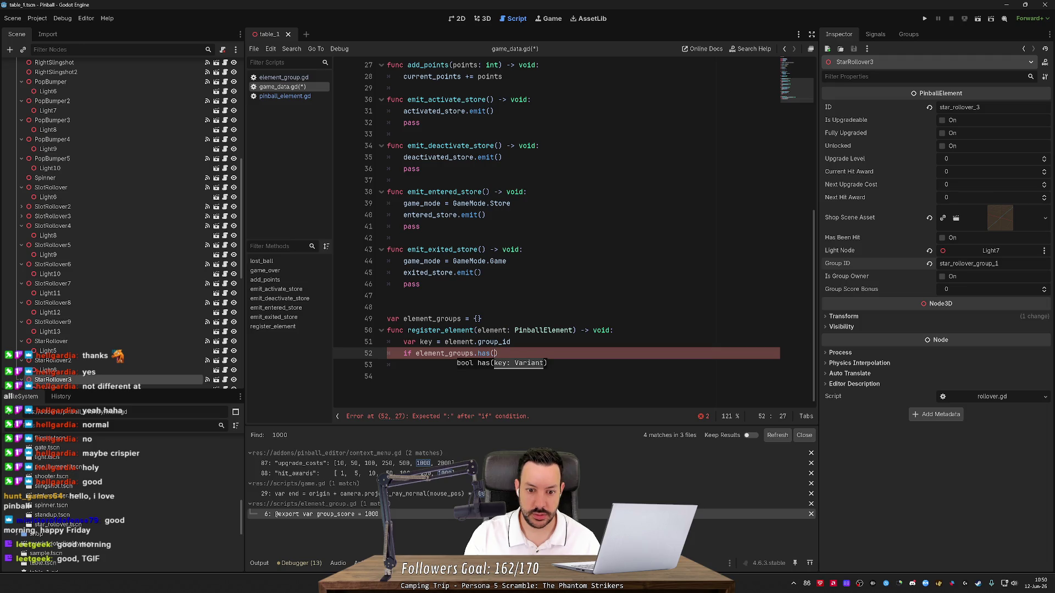
text(key)
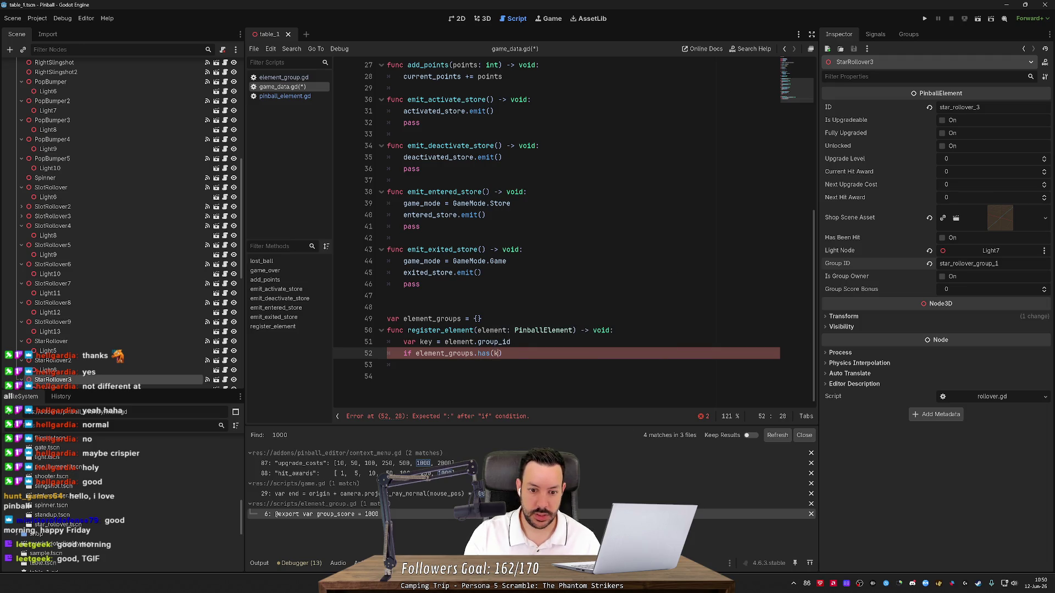
click(416, 353)
text(noit)
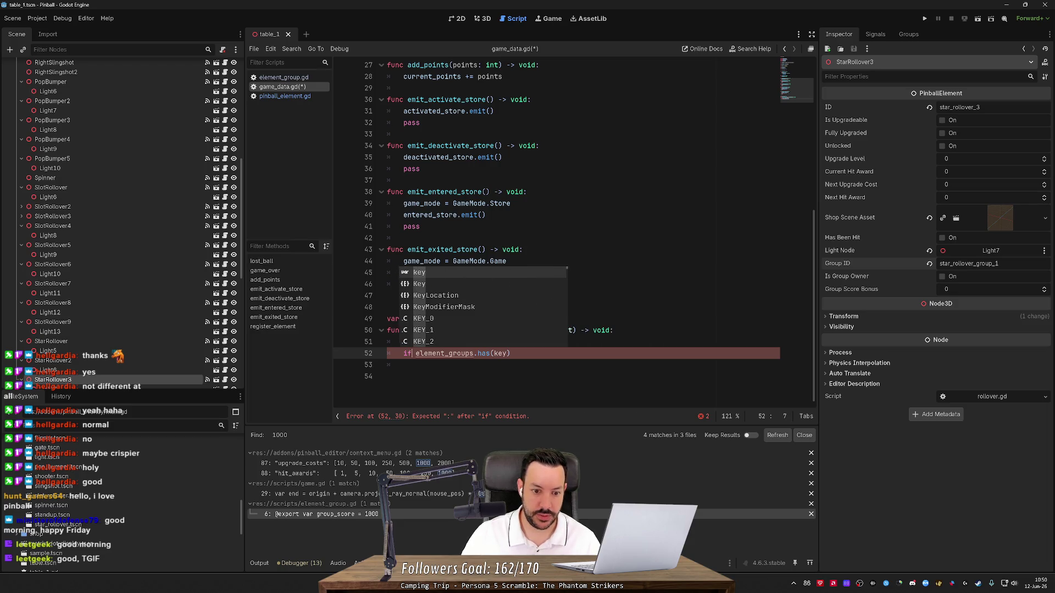
key(BackSpace)
key(BackSpace)
text(t)
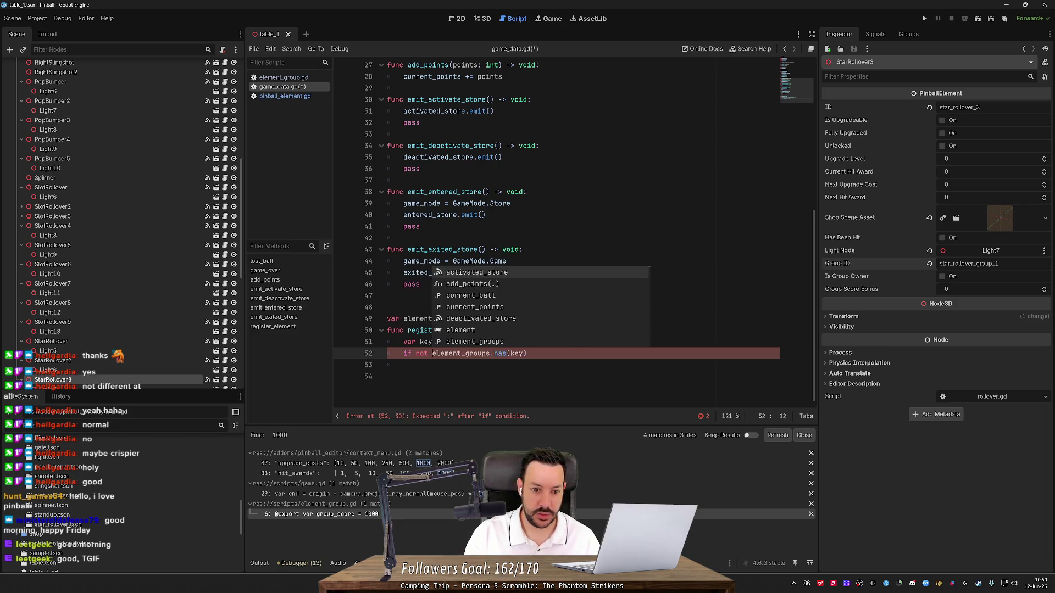
key(End)
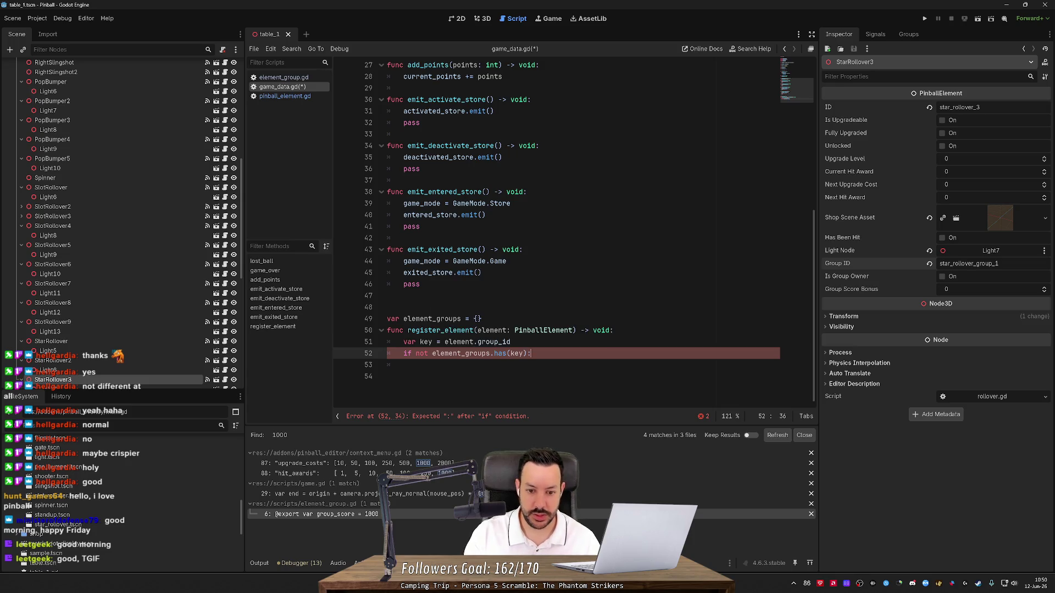
- Add 'element_groups[key] = Array()' as the body of the if block
key(Return)
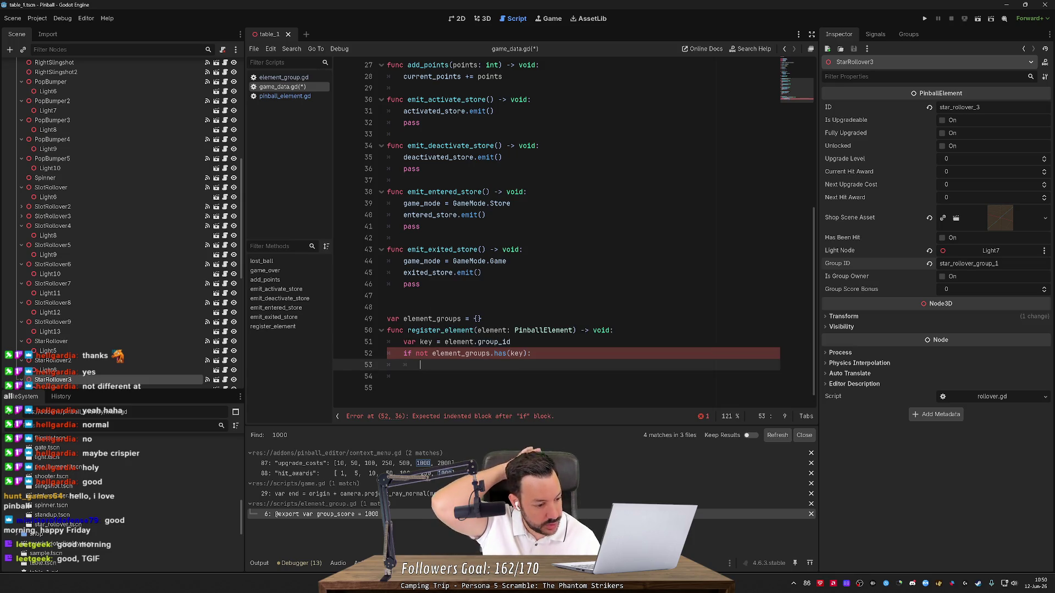
text(ele)
key(Return)
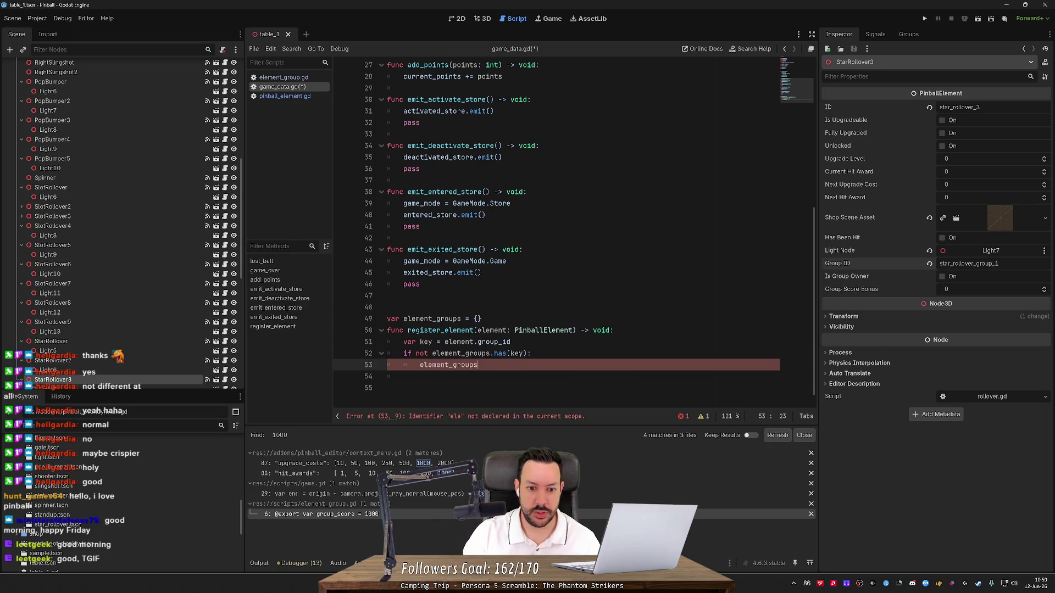
text([key] = )
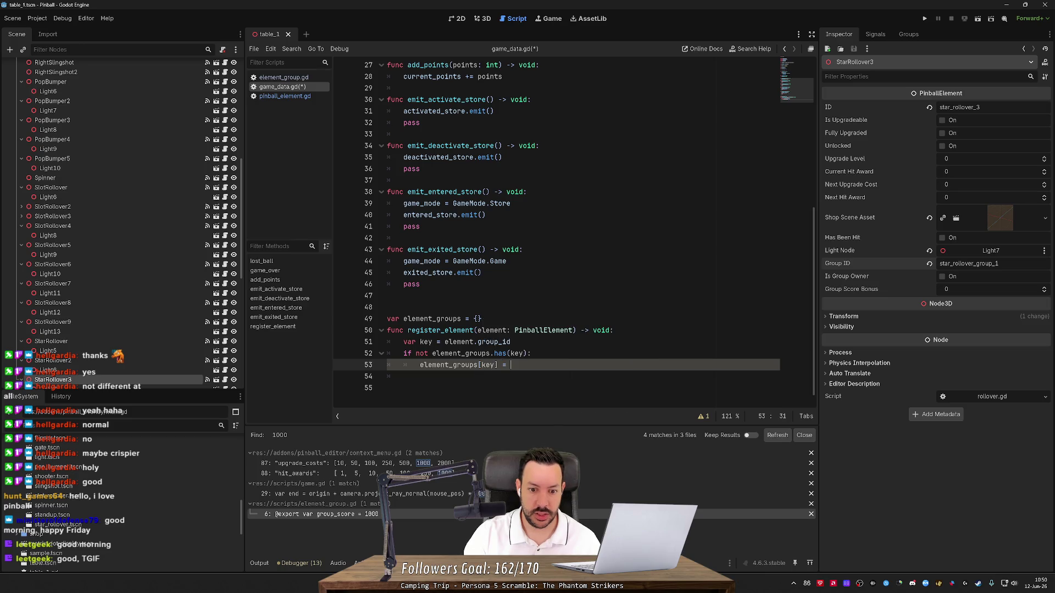
text(Array())
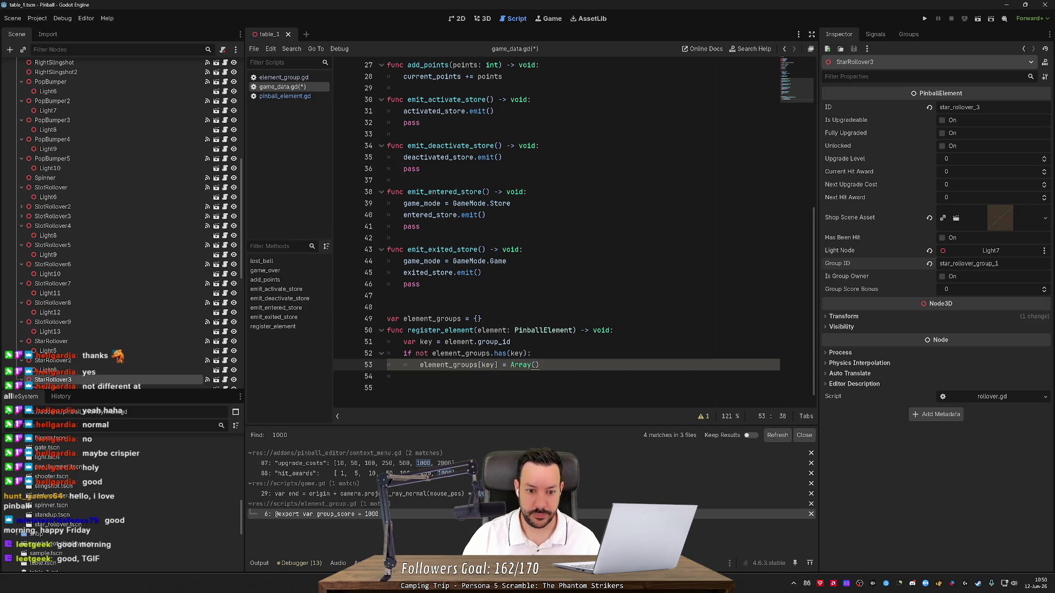
- Add 'element_groups[key].push_back(element)' on a new line after the if block
key(Up)
key(Up)
key(Return)
key(Down)
key(Down)
key(Down)
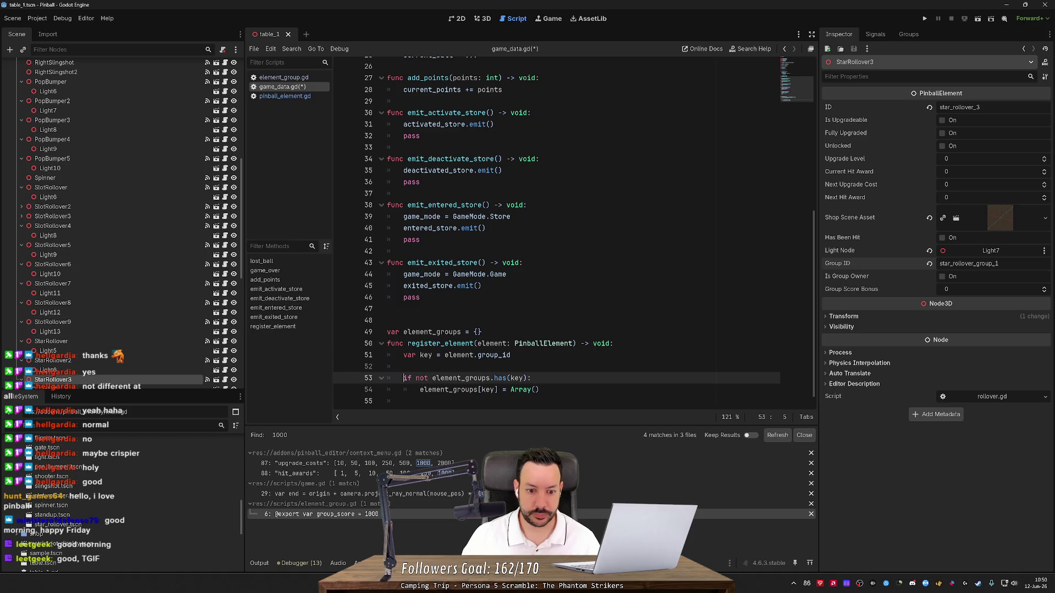
key(Return)
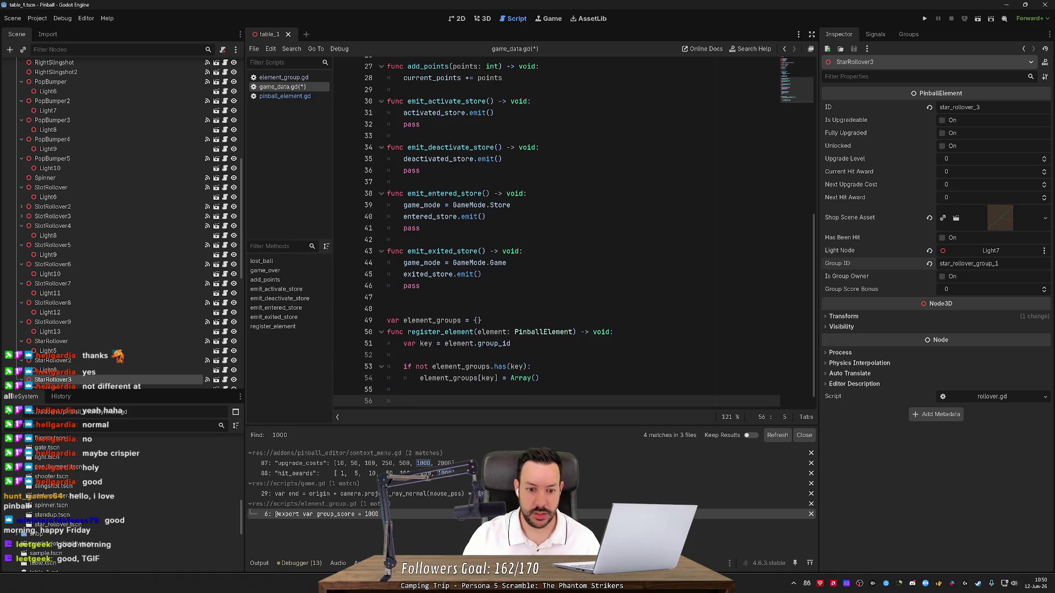
text(eleme)
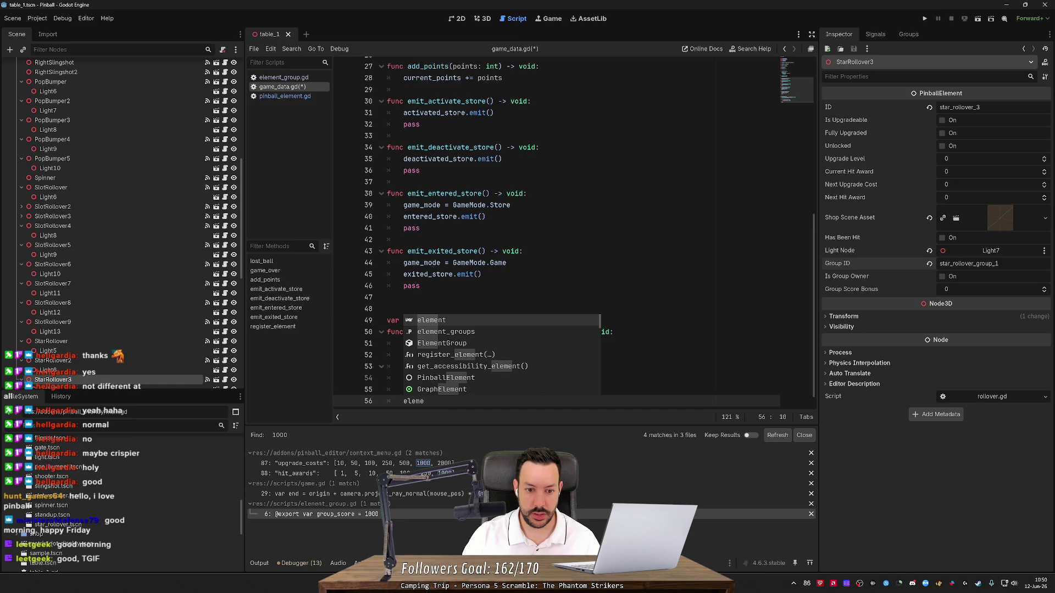
key(Down)
key(Return)
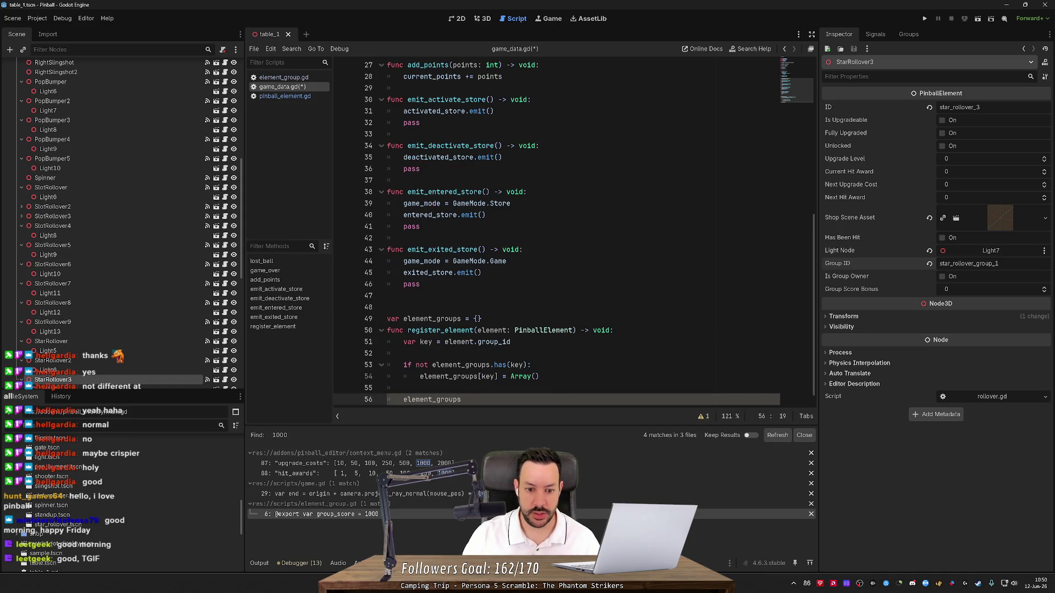
text([key].)
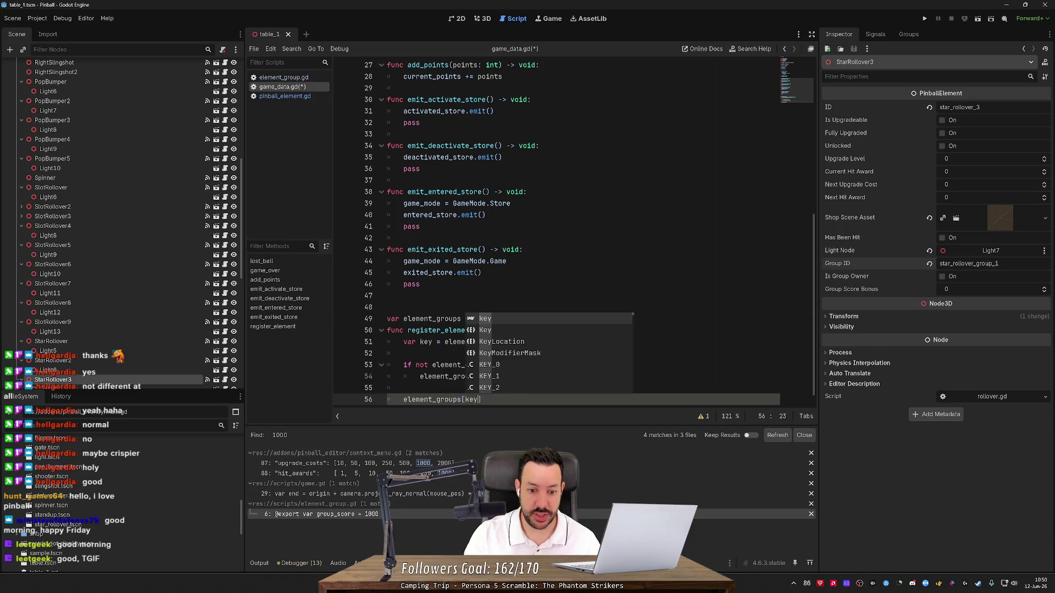
text(push_b)
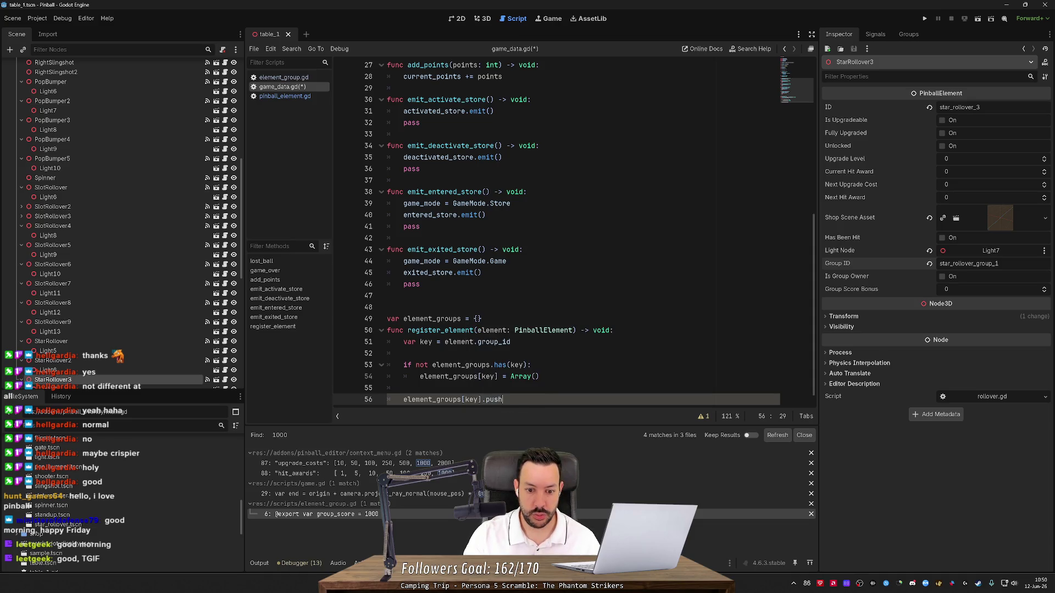
text(ack()
text(element))
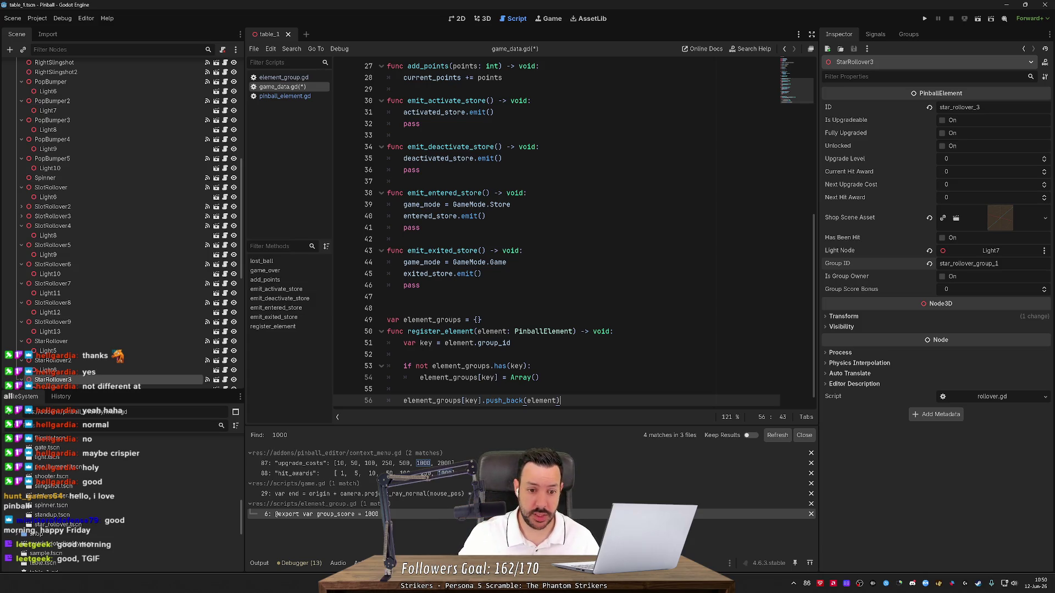
- Delete the stray blank line above element_groups and save game_data.gd
click(387, 308)
key(Delete)
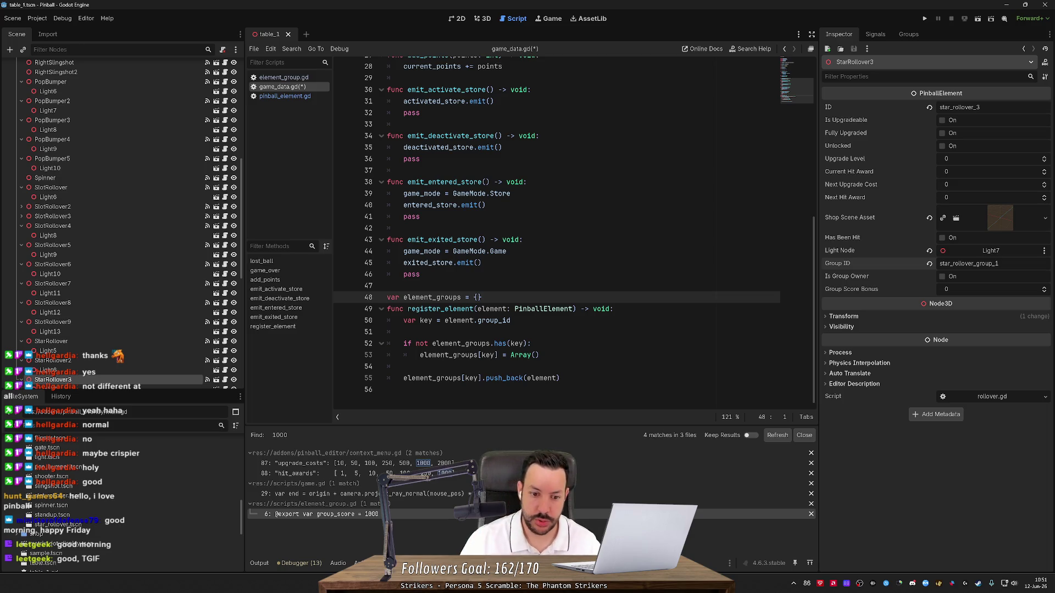
key(ctrl+s)
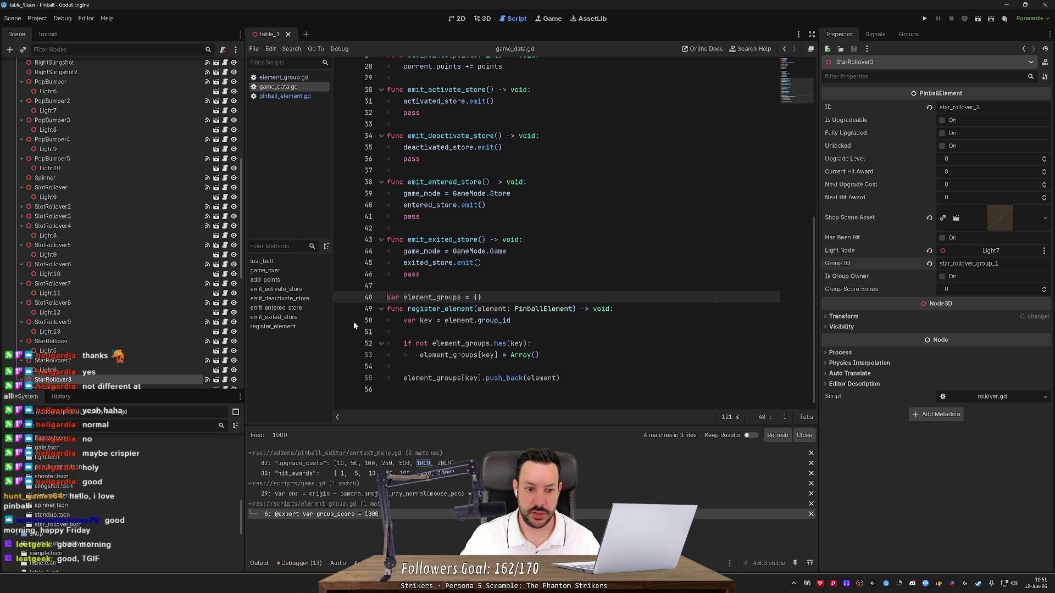
- Move the breakpoint from line 50 to the push_back line 55
click(353, 322)
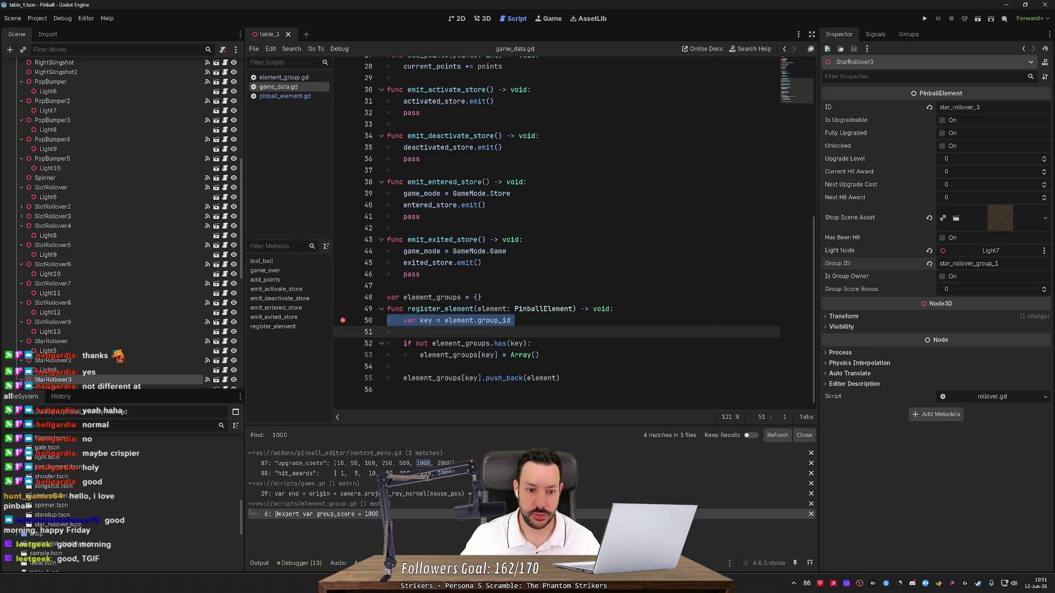
click(343, 378)
click(343, 320)
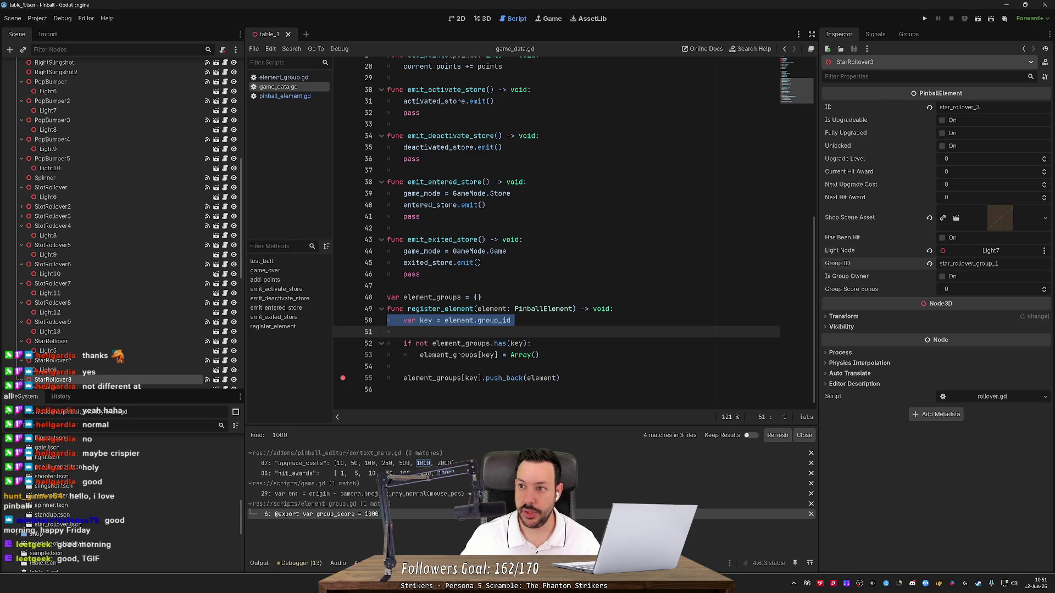
- Run the game, continue past the line-55 breakpoint ten times, then stop it
click(925, 20)
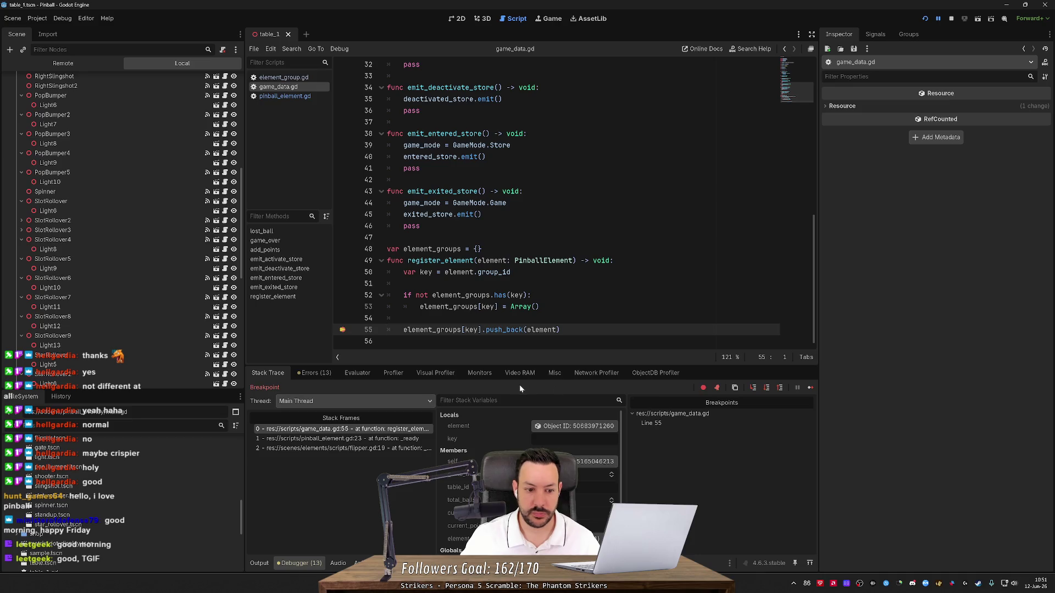
click(809, 389)
click(809, 389)
click(809, 389)
click(808, 389)
click(809, 389)
click(808, 389)
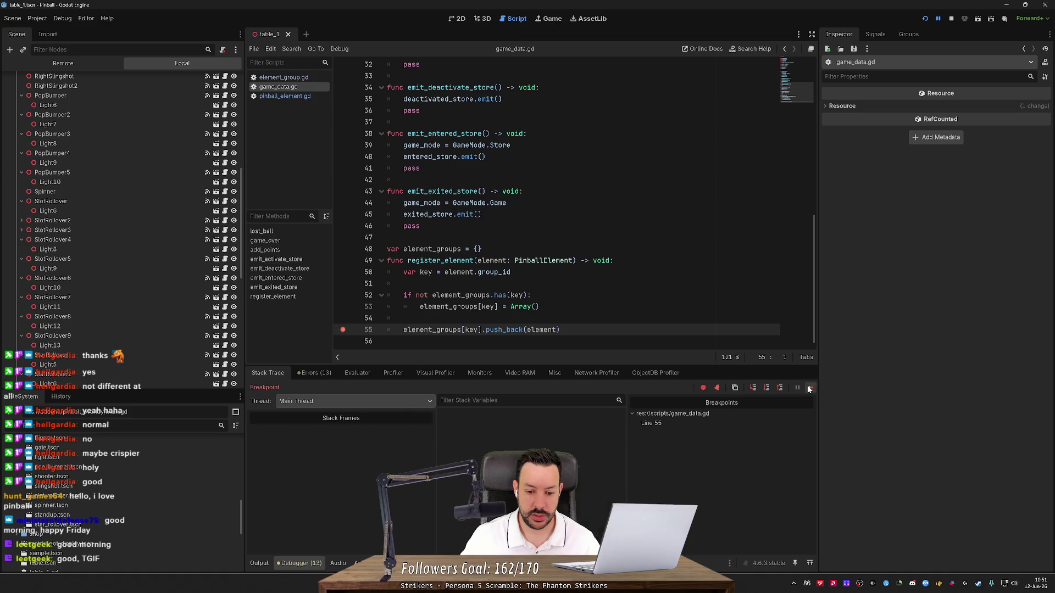
click(809, 389)
click(809, 389)
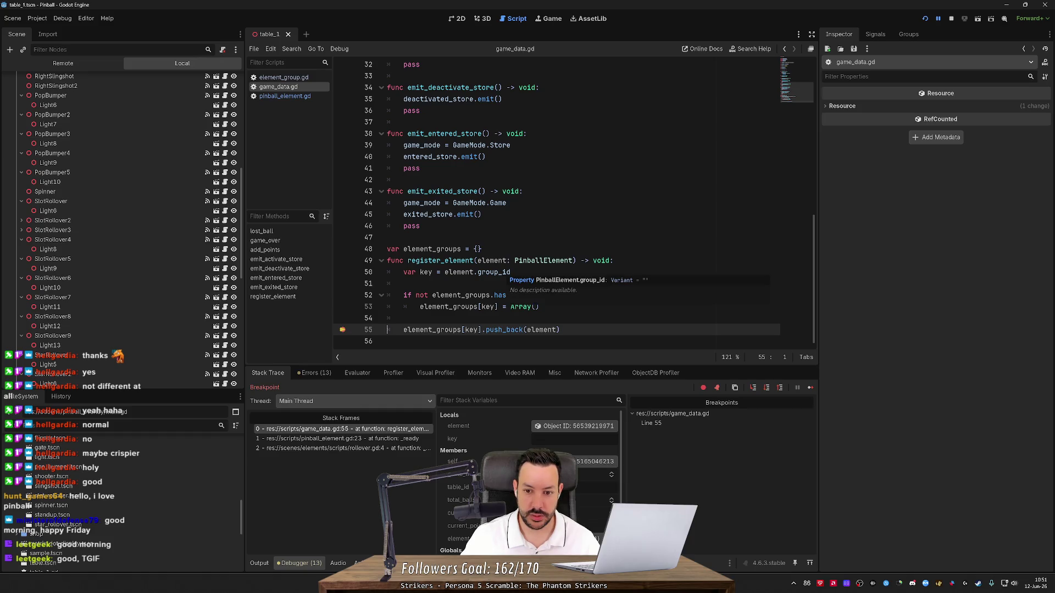
click(810, 388)
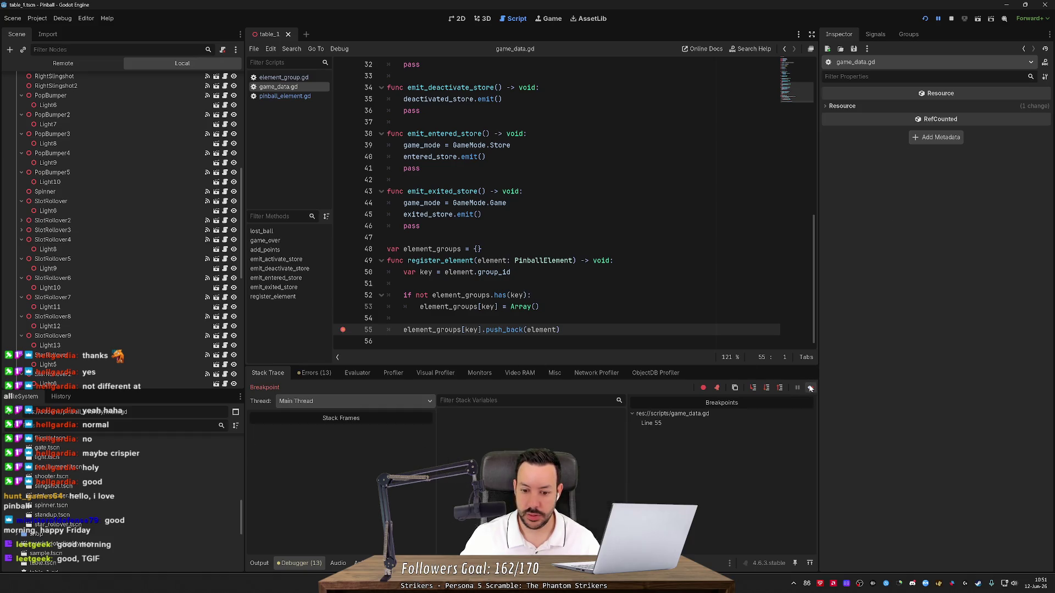
click(810, 388)
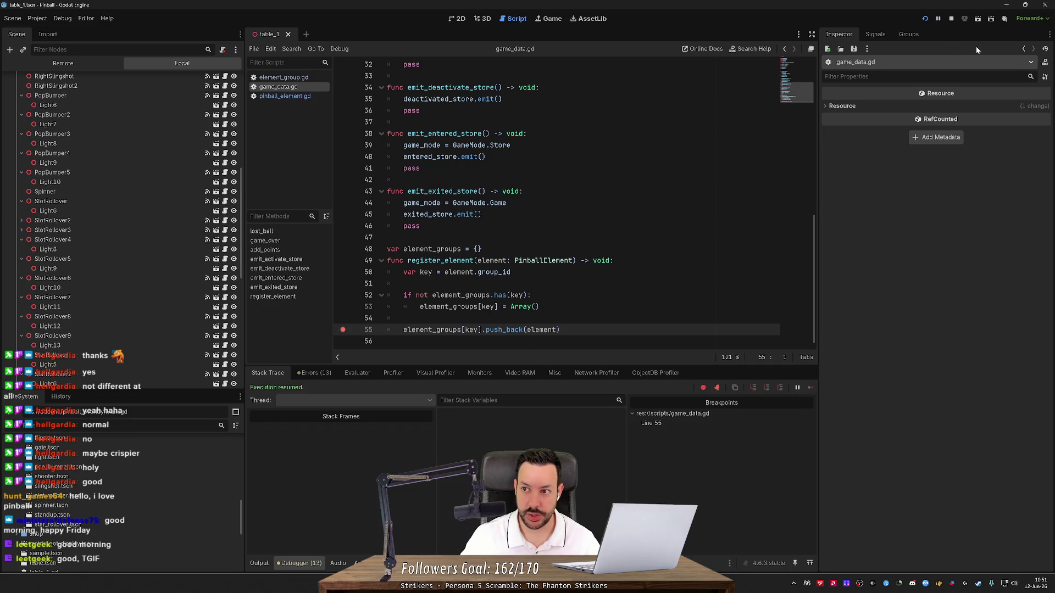
click(952, 20)
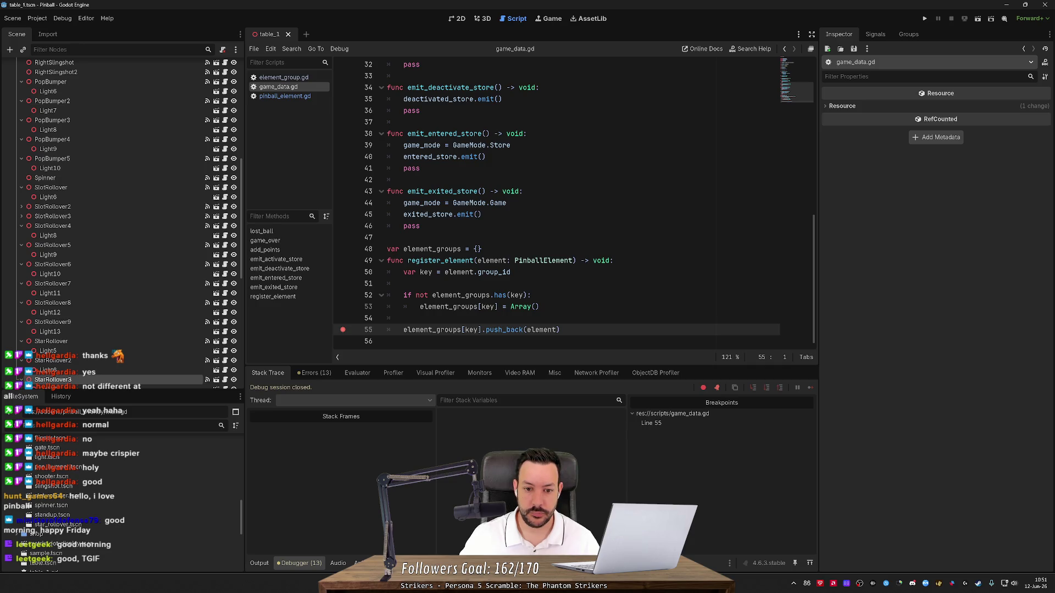
double_click(493, 272)
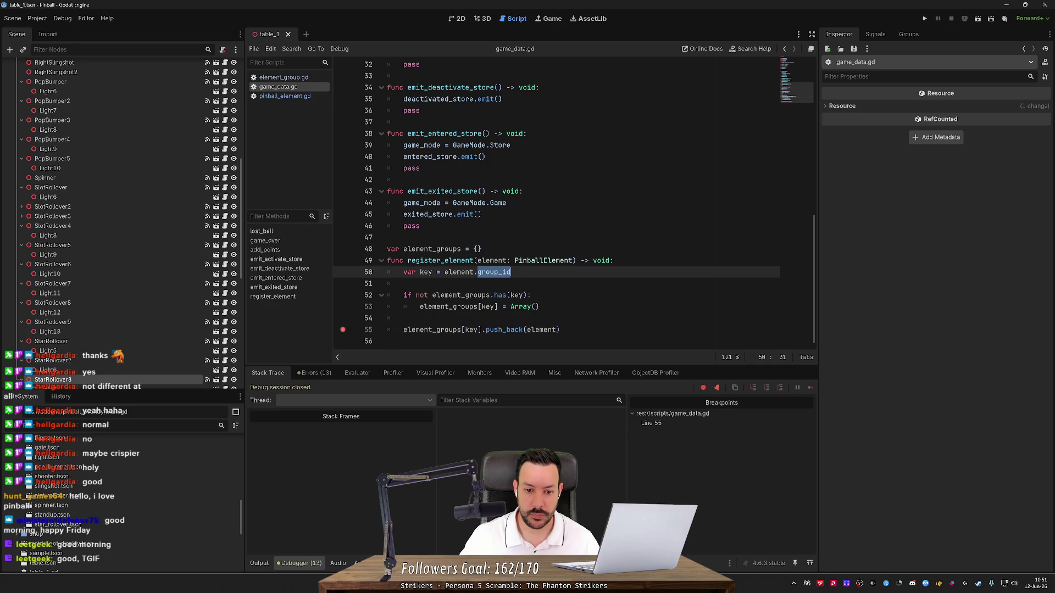
- Show the table_1 3D scene and select Playfield under TablePivot to see its Element Groups
click(486, 19)
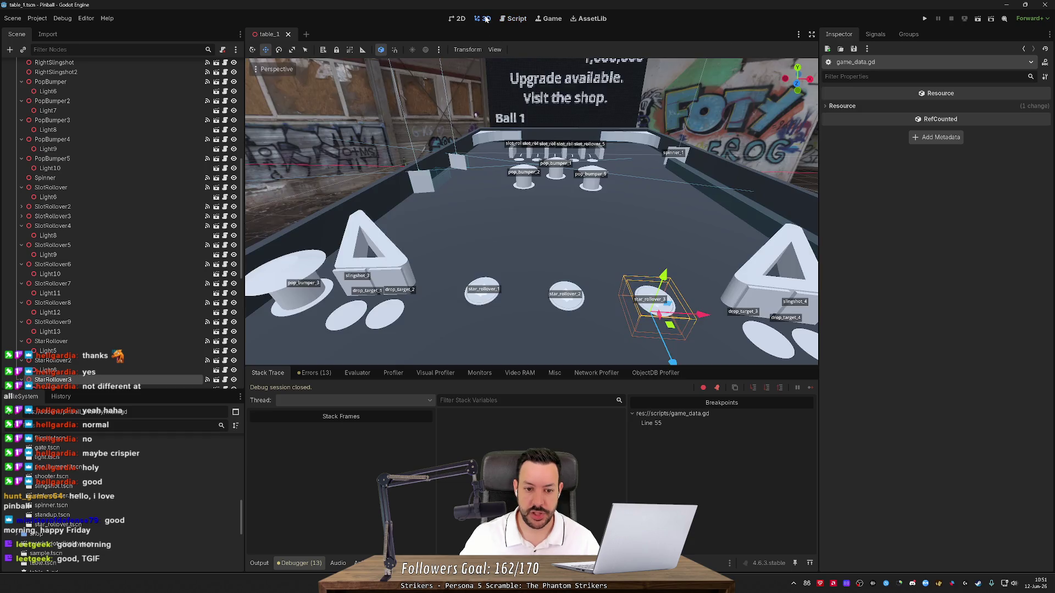
click(526, 19)
click(549, 20)
click(522, 21)
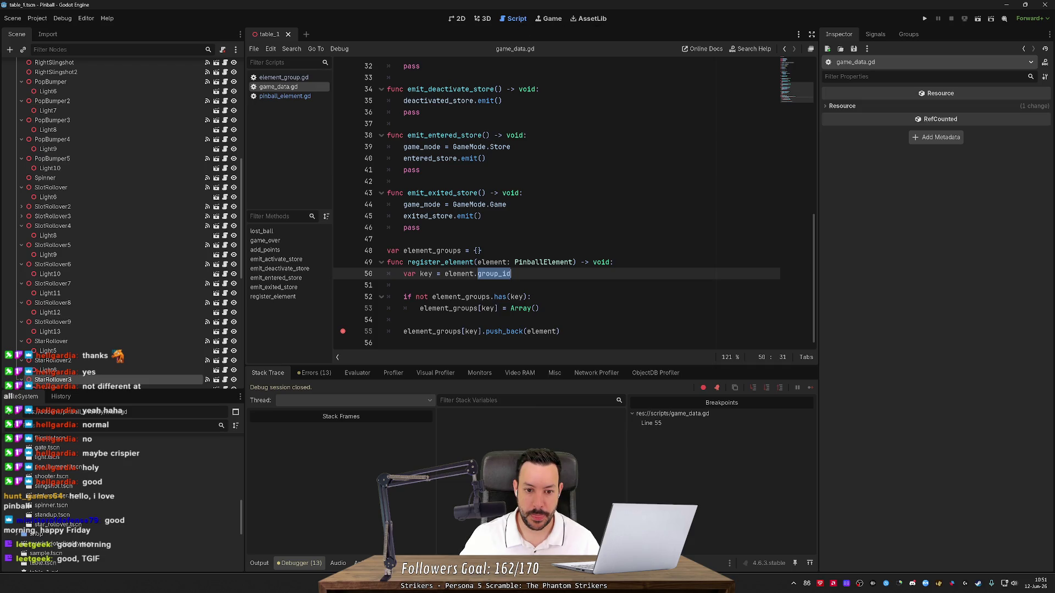
scroll(555, 203, up, 8)
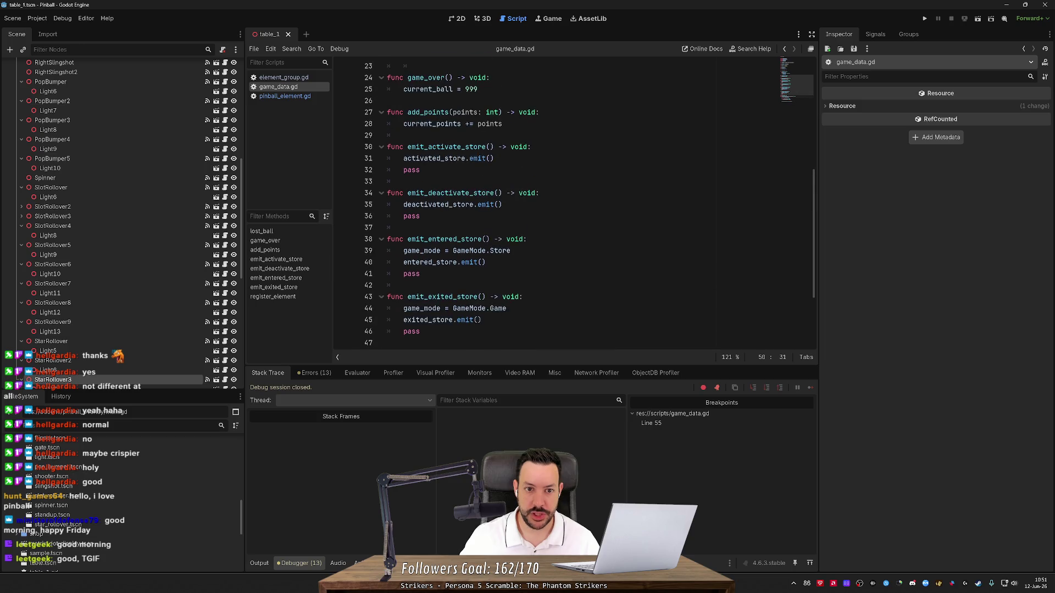
scroll(555, 203, up, 3)
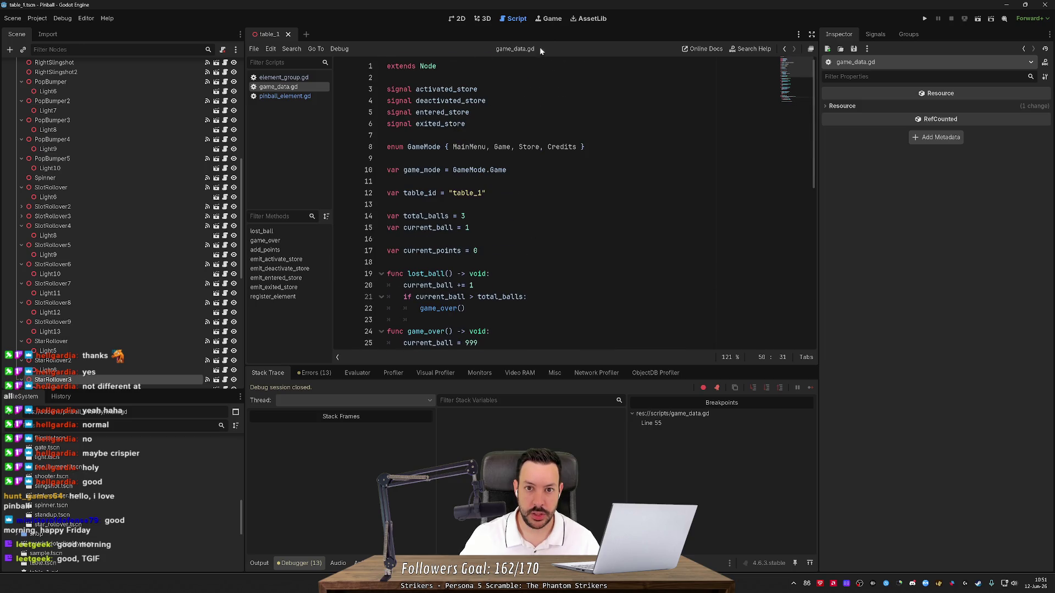
click(477, 23)
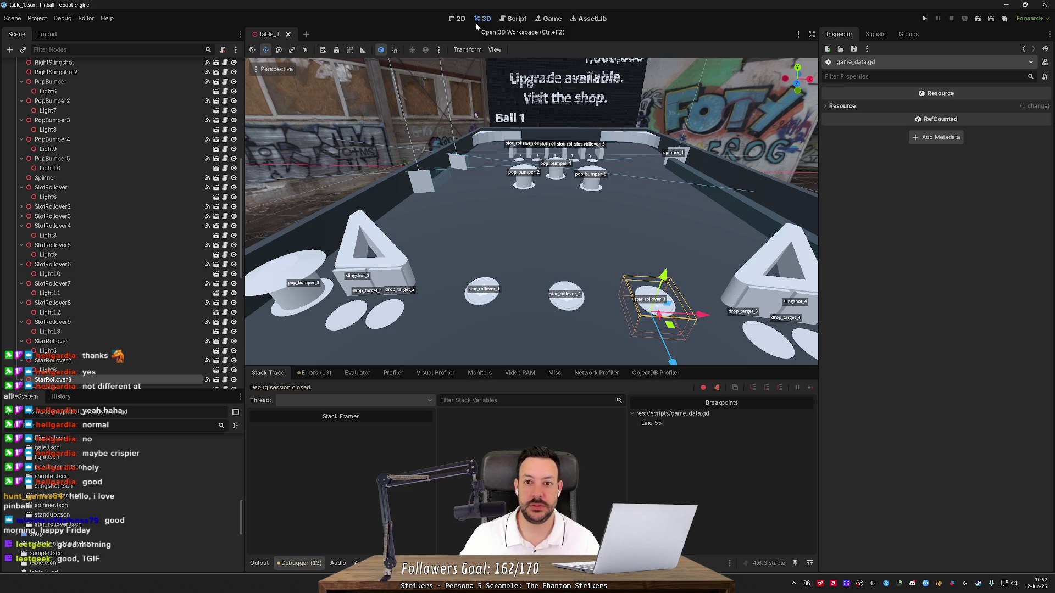
scroll(146, 124, up, 5)
scroll(146, 124, up, 6)
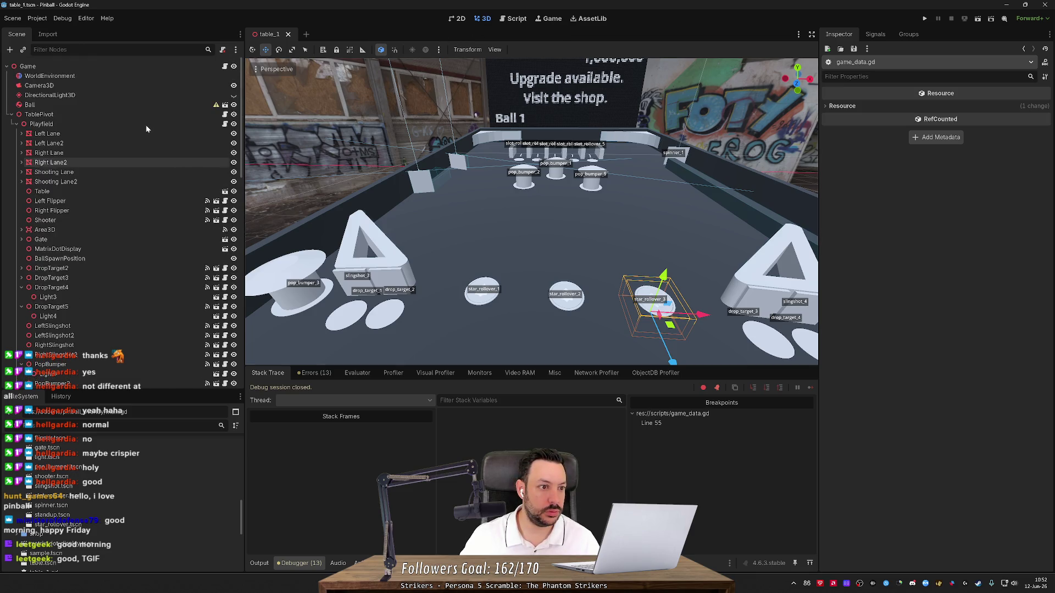
click(177, 113)
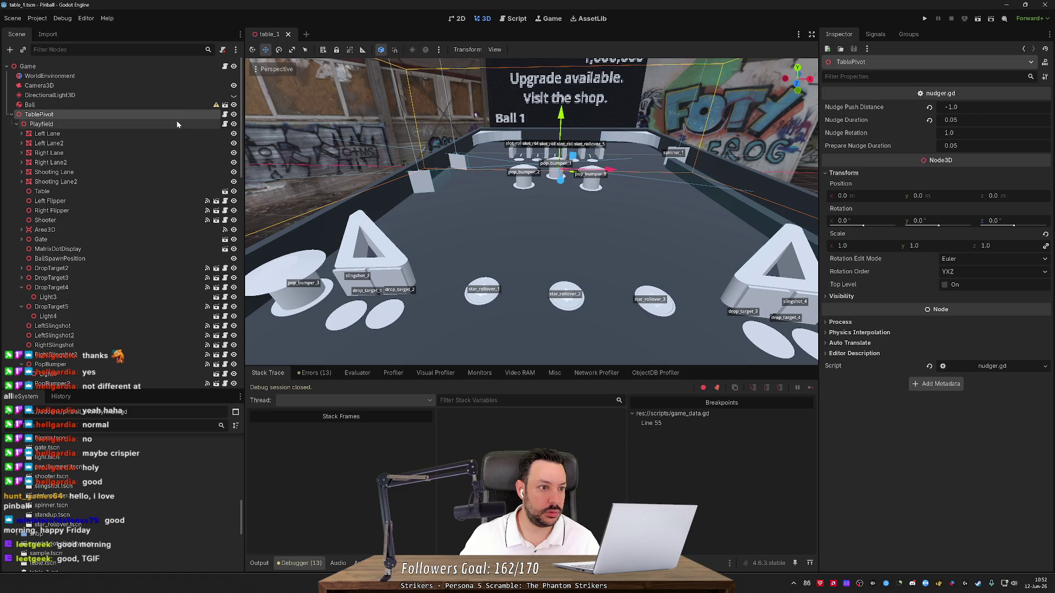
click(221, 125)
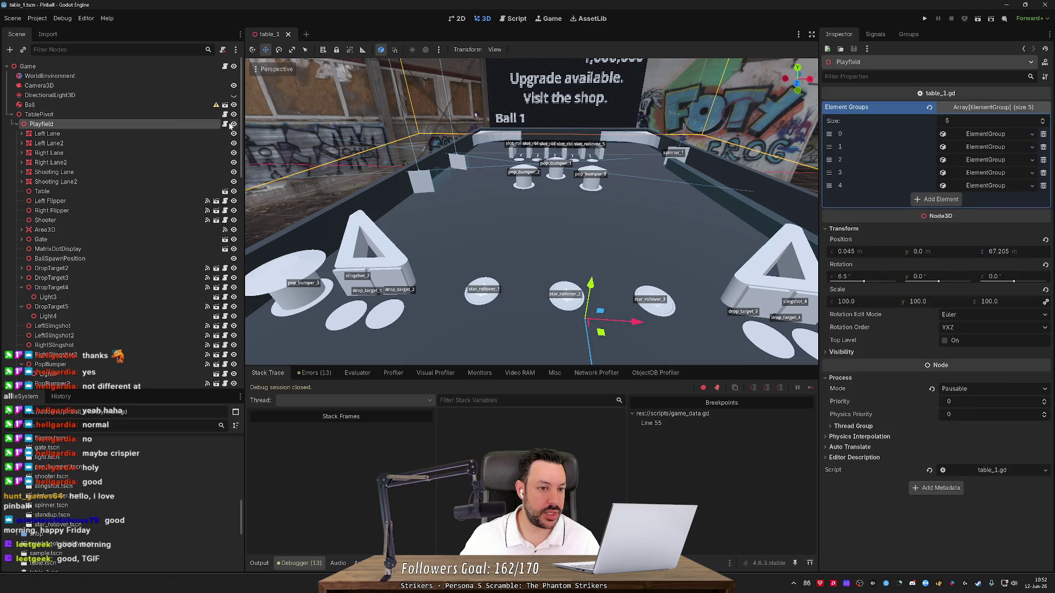
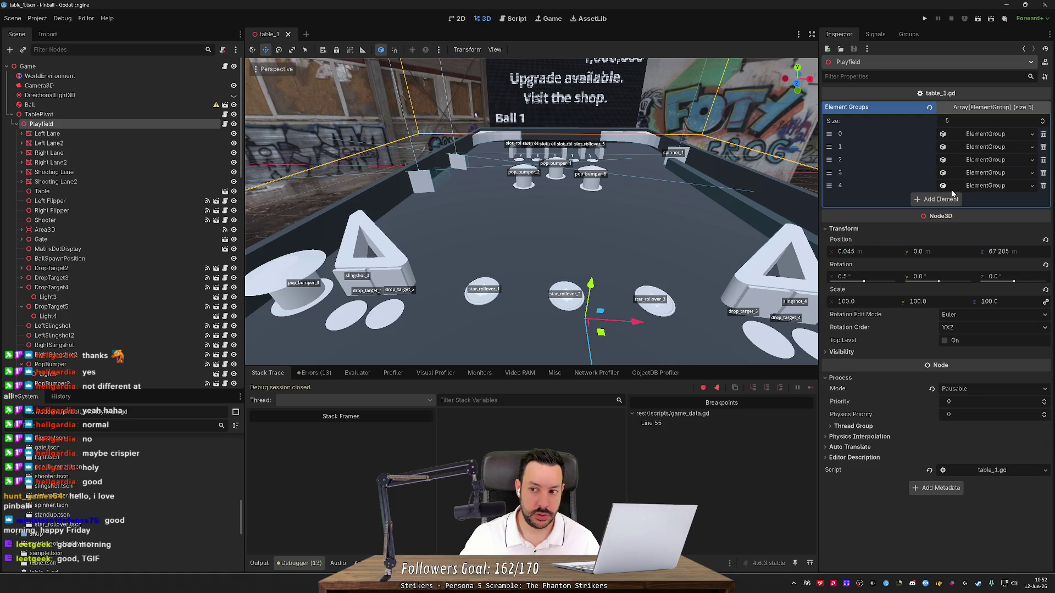
- Expand element group 0 in the Inspector and open the playfield's table_1.gd script
click(979, 135)
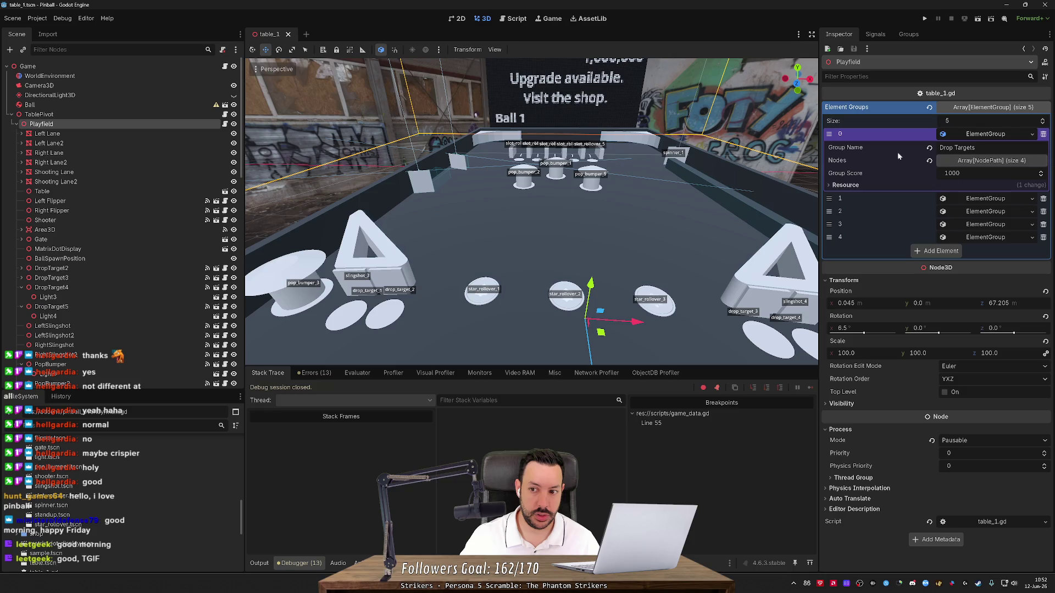
click(226, 124)
click(387, 227)
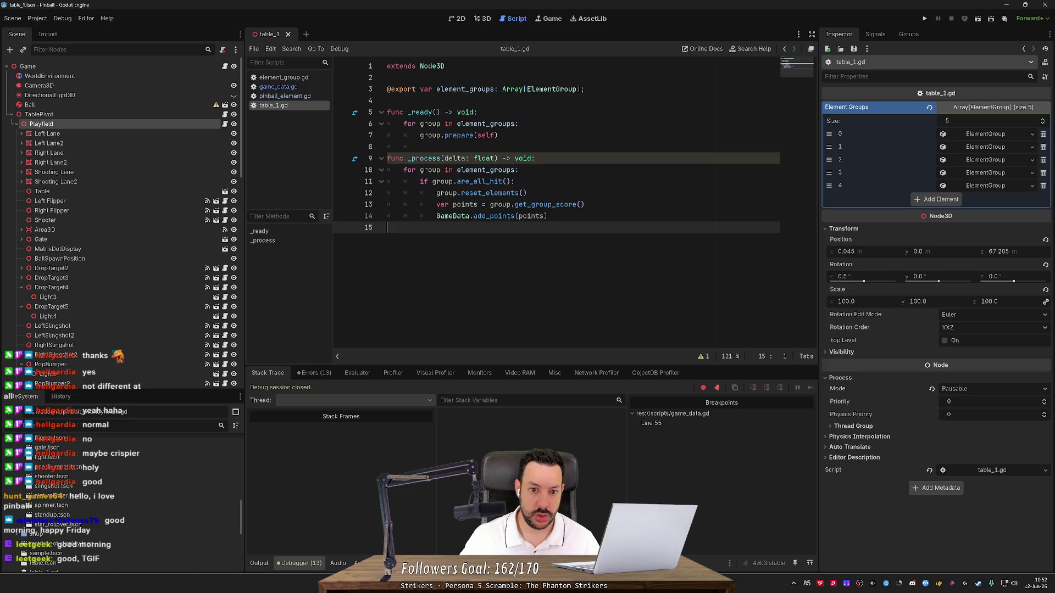
key(shift+Up)
key(shift+Up)
key(shift+Up)
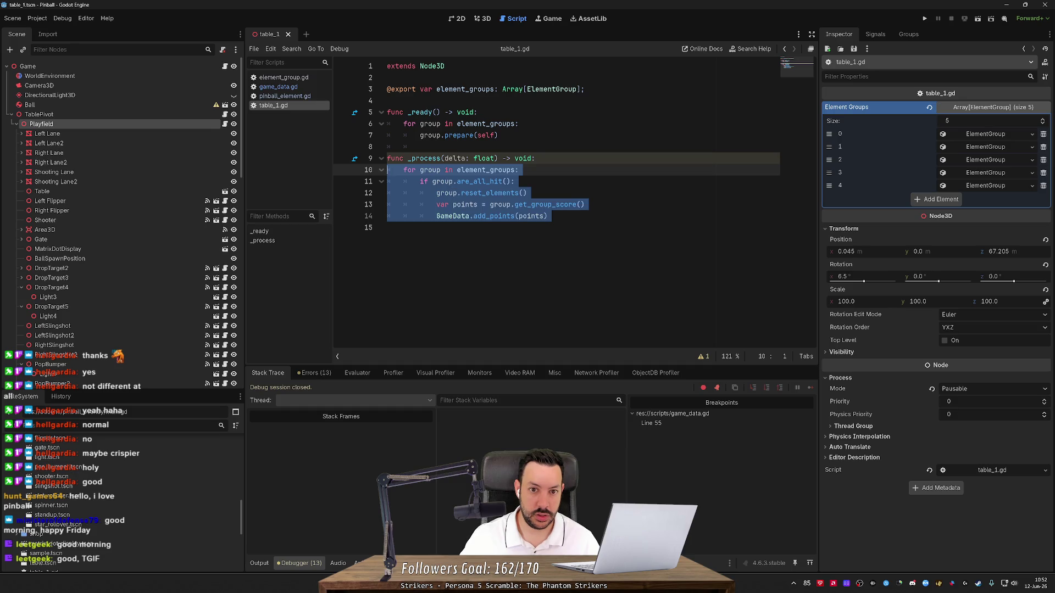
- Follow the group.prepare call to its definition in element_group.gd
click(585, 89)
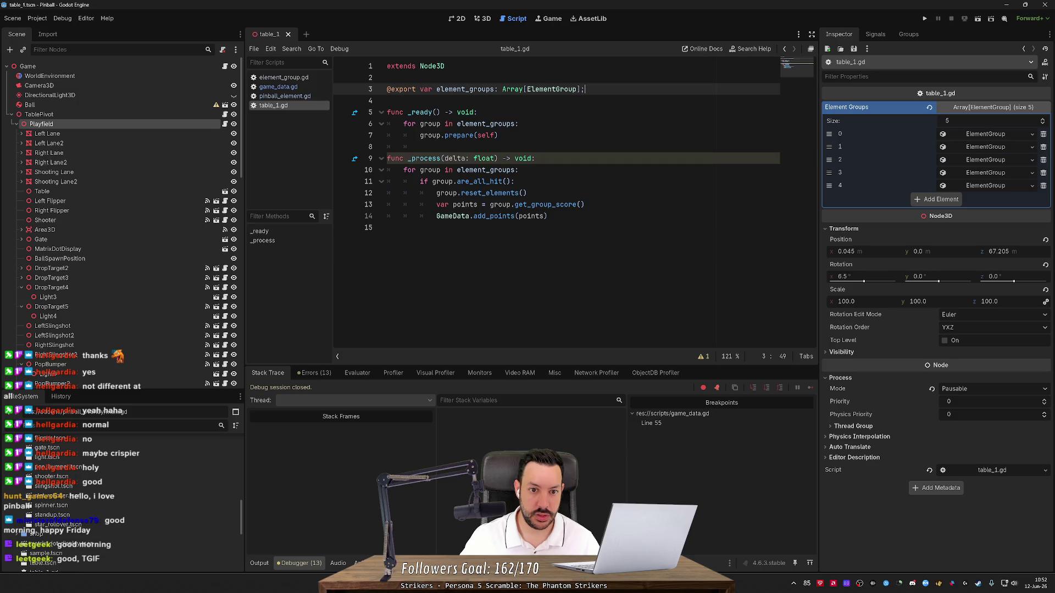
click(498, 135)
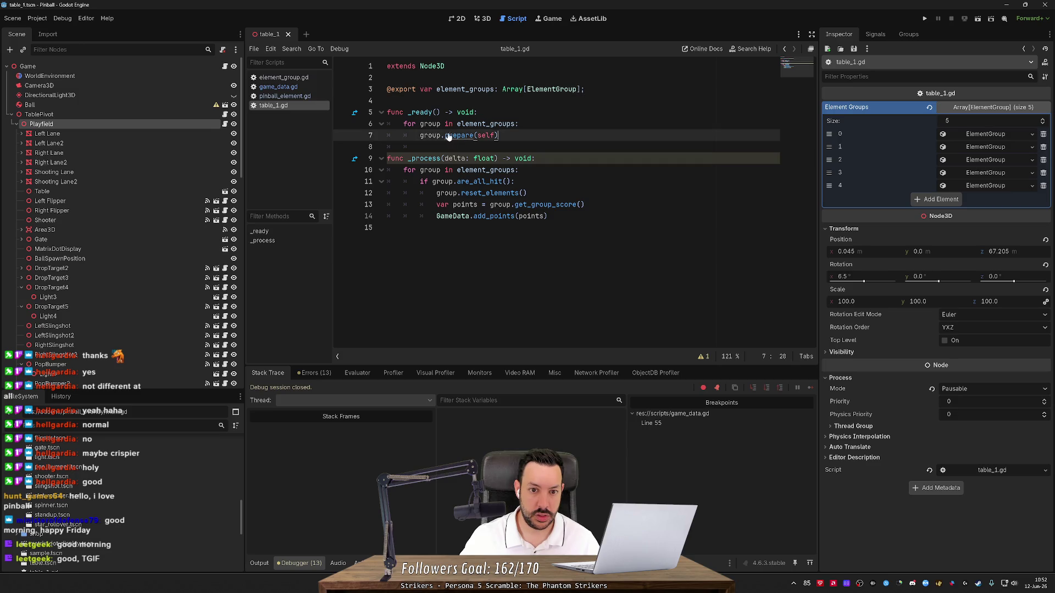
ctrl+click(458, 135)
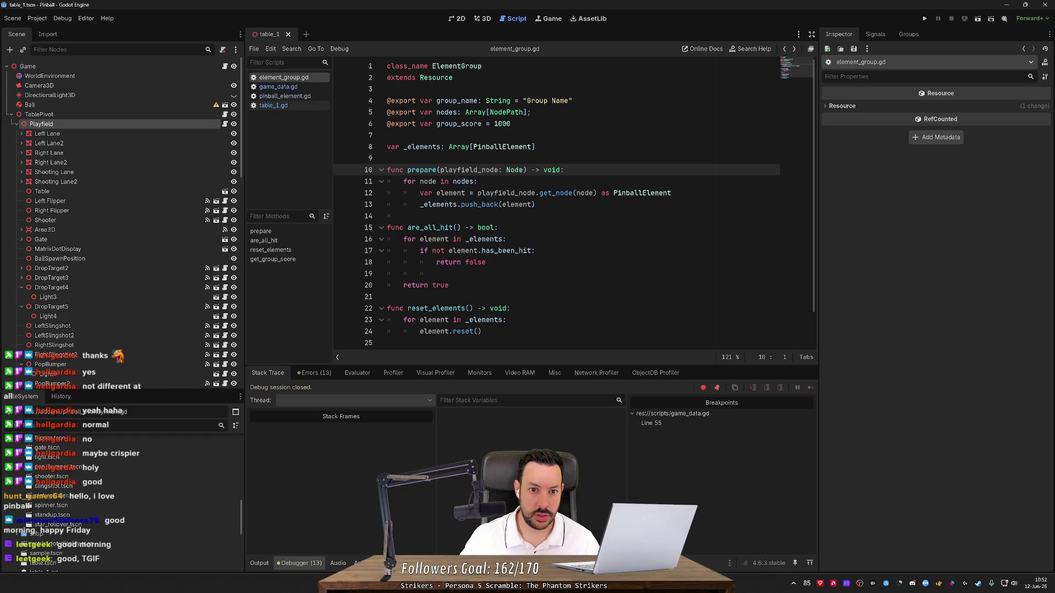
- Remove the element_groups export and _ready function so _process loops over GameData.element_groups
key(alt+Left)
mouse_move(498, 135)
mouse_down()
mouse_move(388, 124)
mouse_move(388, 77)
mouse_up()
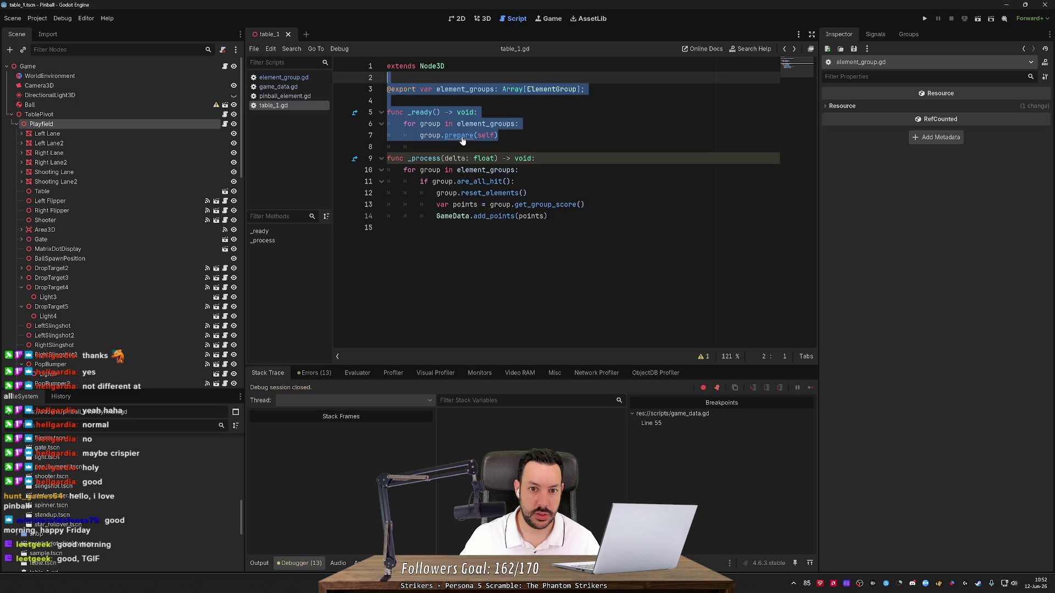
key(Delete)
key(Delete)
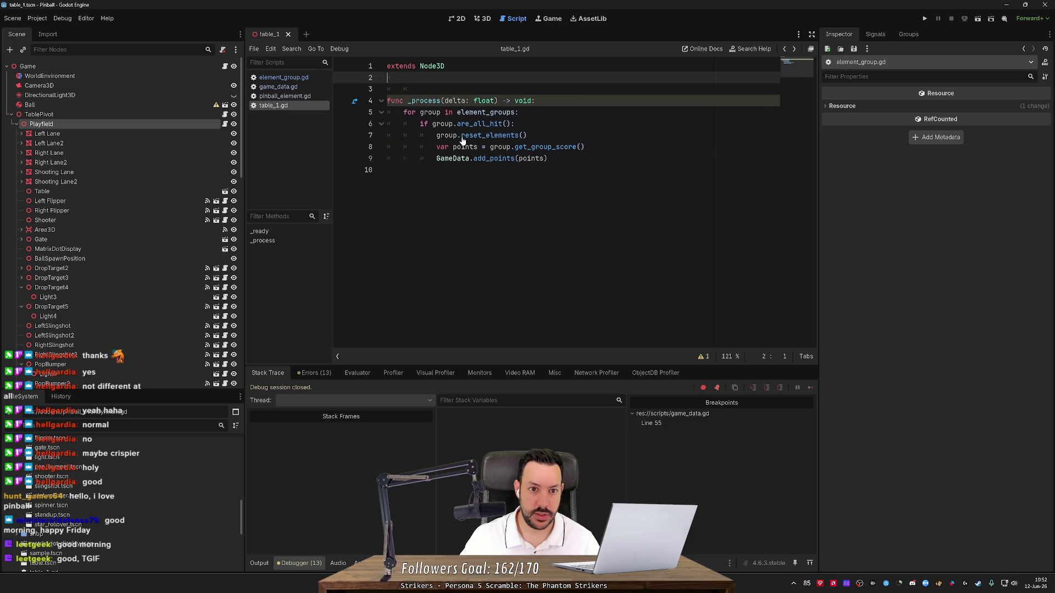
click(457, 101)
text(GameDat)
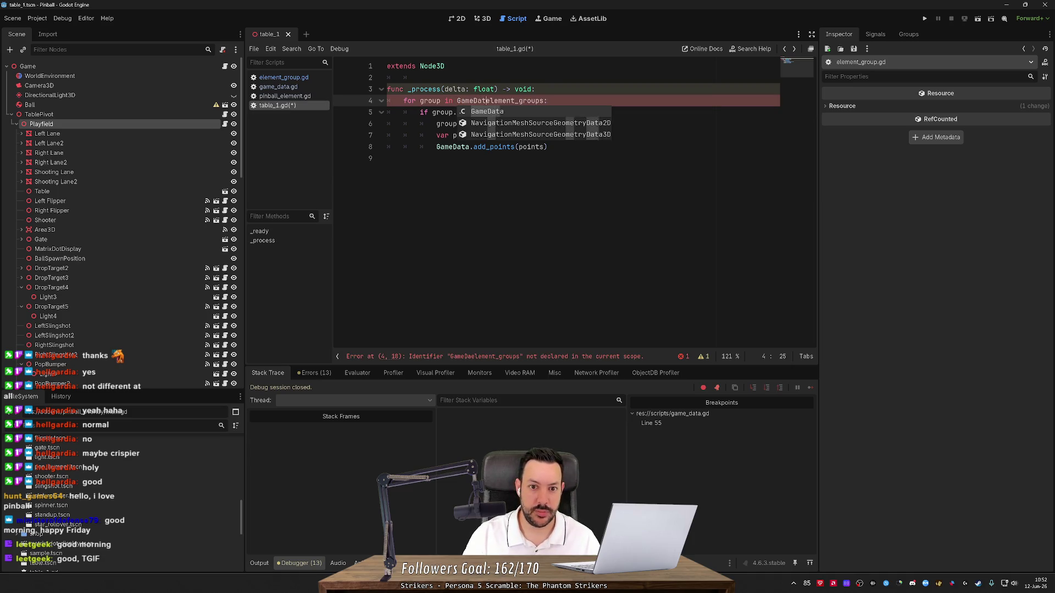
text(a.)
click(536, 89)
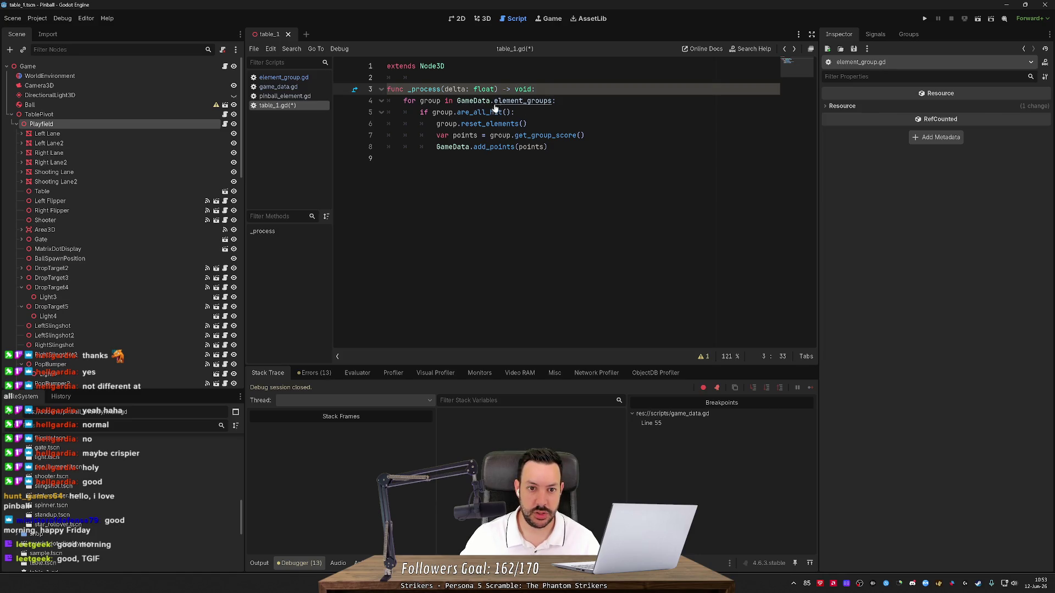
- Inspect the element_groups definition in game_data.gd, then open element_group.gd
ctrl+click(522, 101)
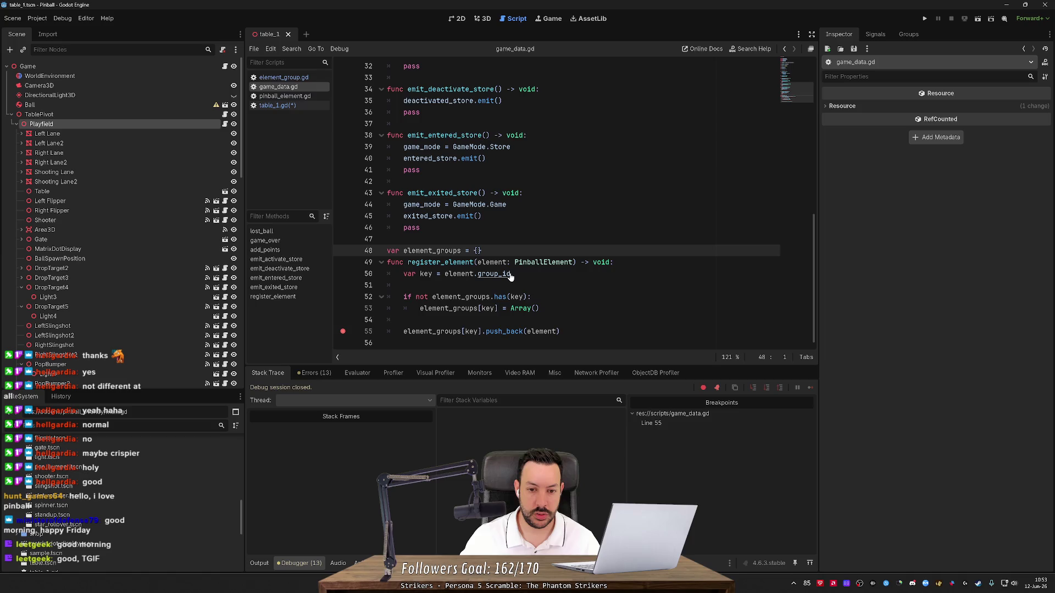
mouse_move(510, 276)
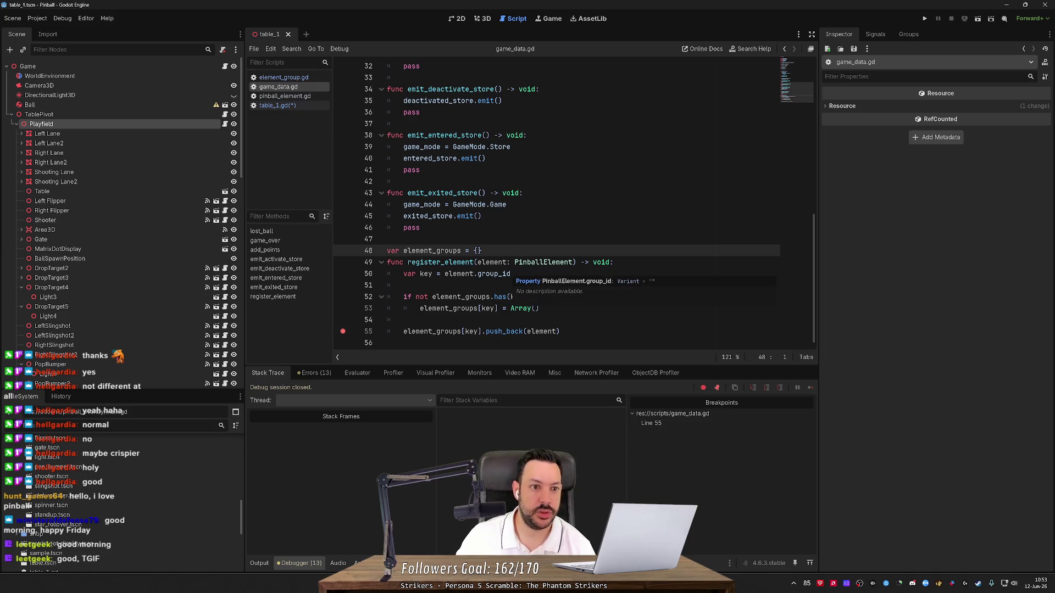
click(278, 78)
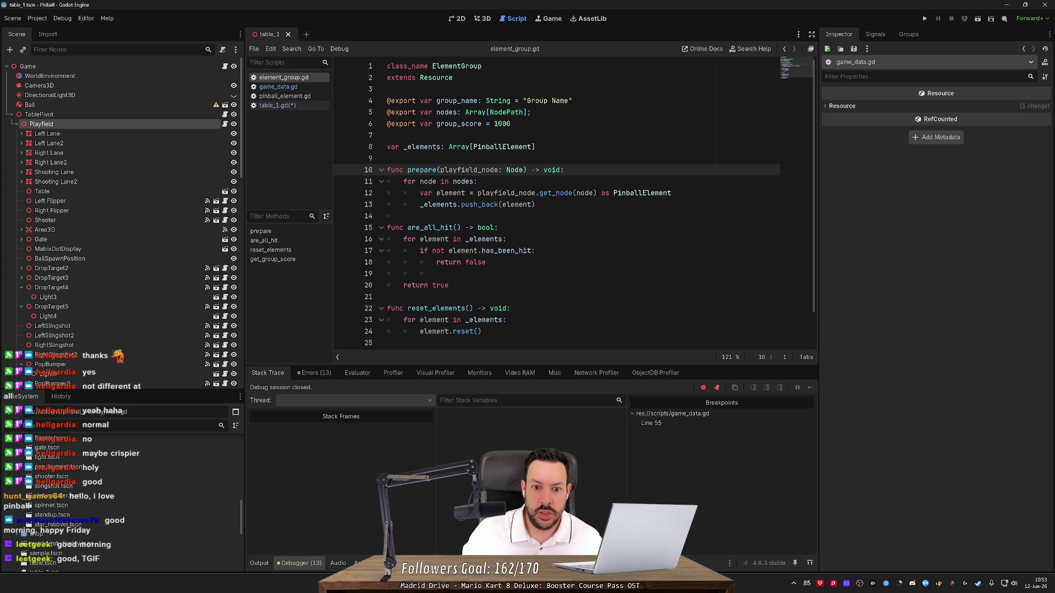
- Delete the prepare function from element_group.gd and save
key(shift+Down)
key(shift+Down)
key(shift+Down)
key(shift+End)
key(BackSpace)
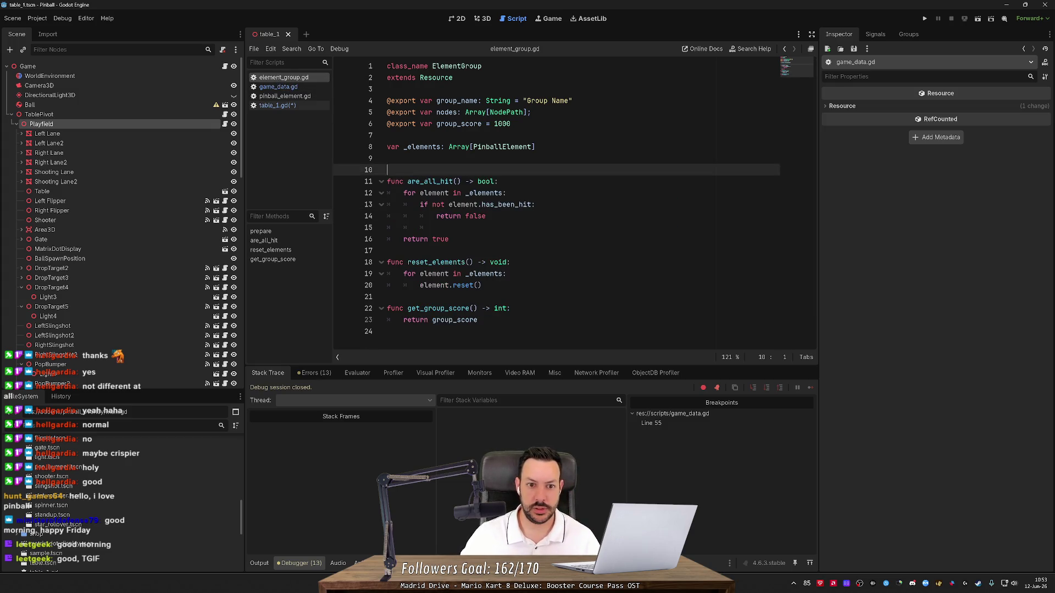
key(Delete)
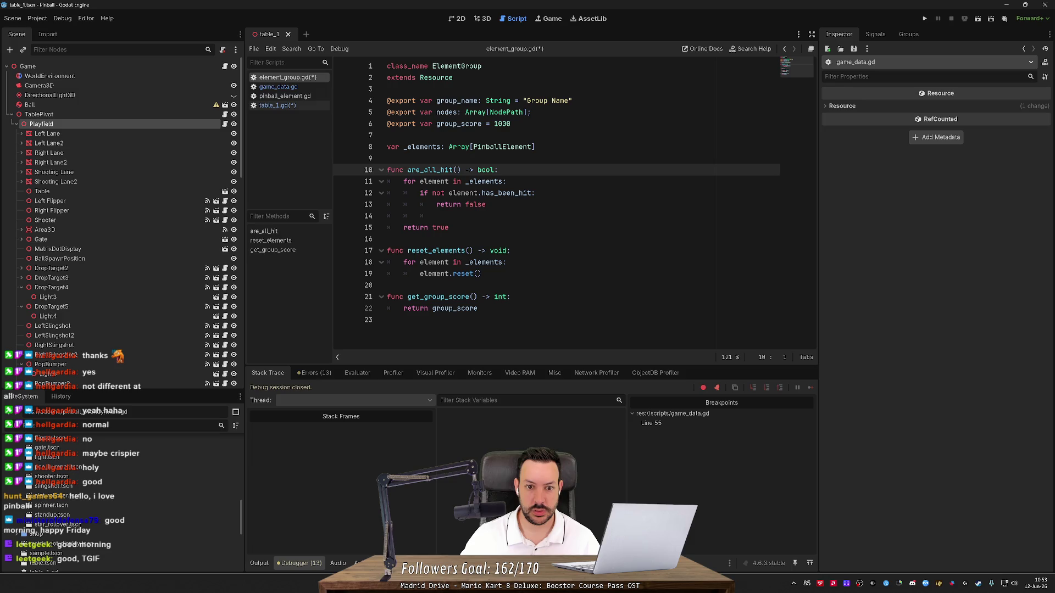
key(ctrl+s)
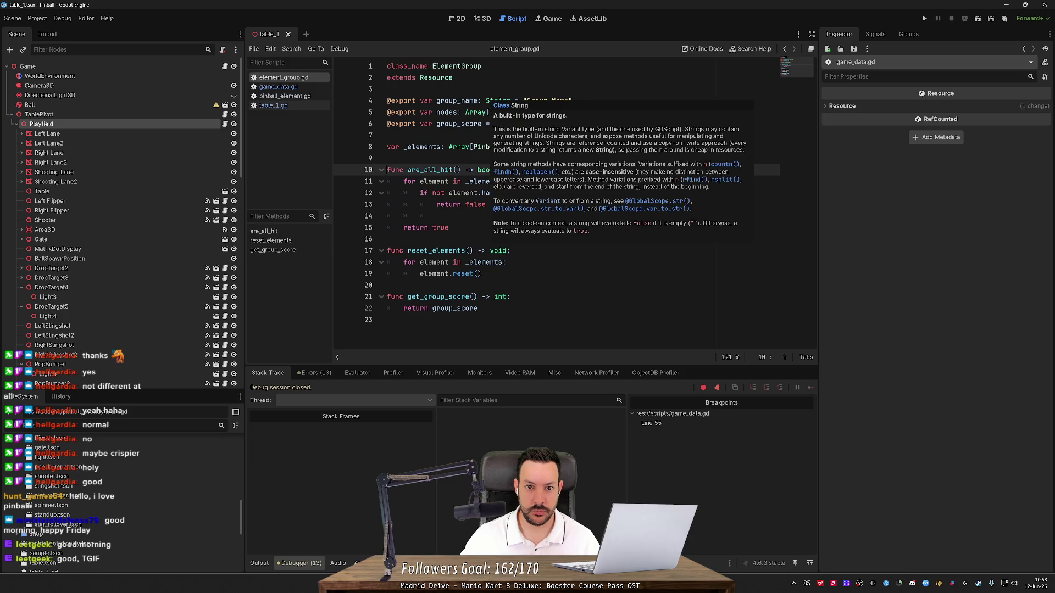
- Delete the 'extends Resource' line below the ElementGroup class name
double_click(457, 66)
click(454, 77)
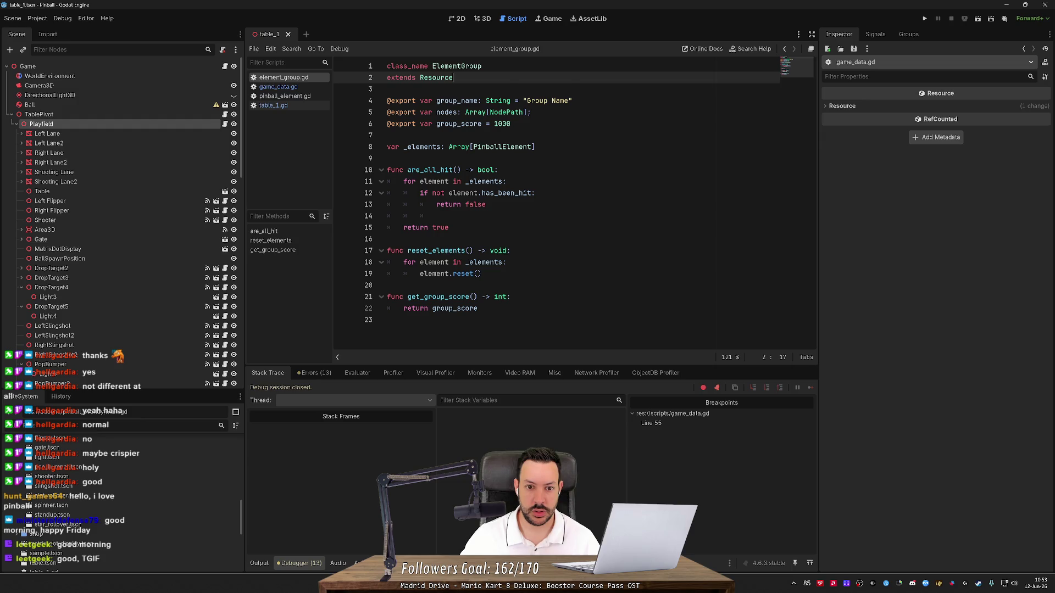
key(ctrl+shift+k)
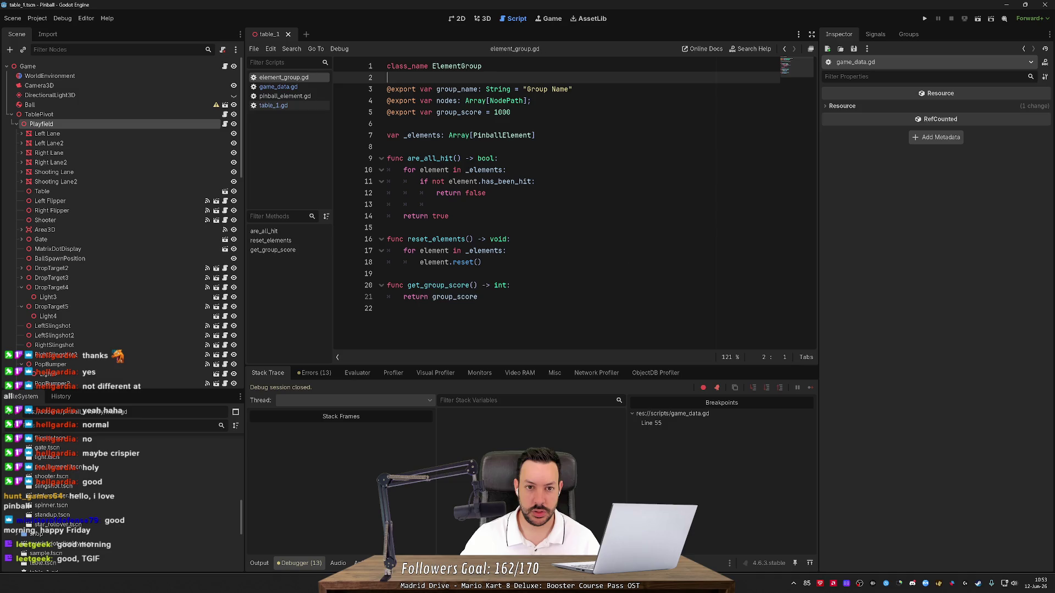
key(Up)
key(End)
key(ctrl+shift+Left)
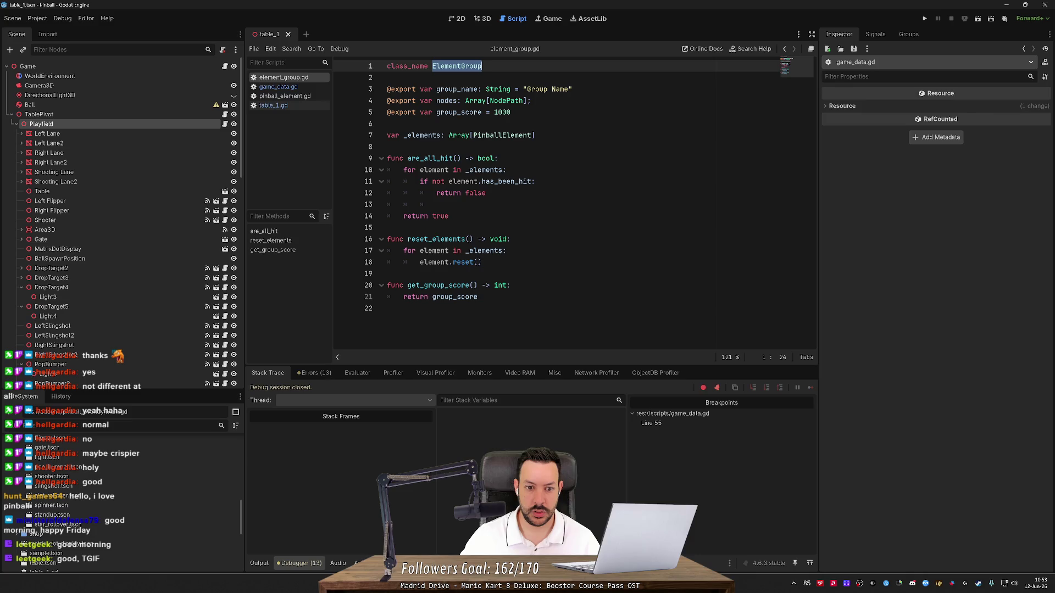
- On line 53 of game_data.gd, create ElementGroup() instead of Array() for new groups
key(alt+Left)
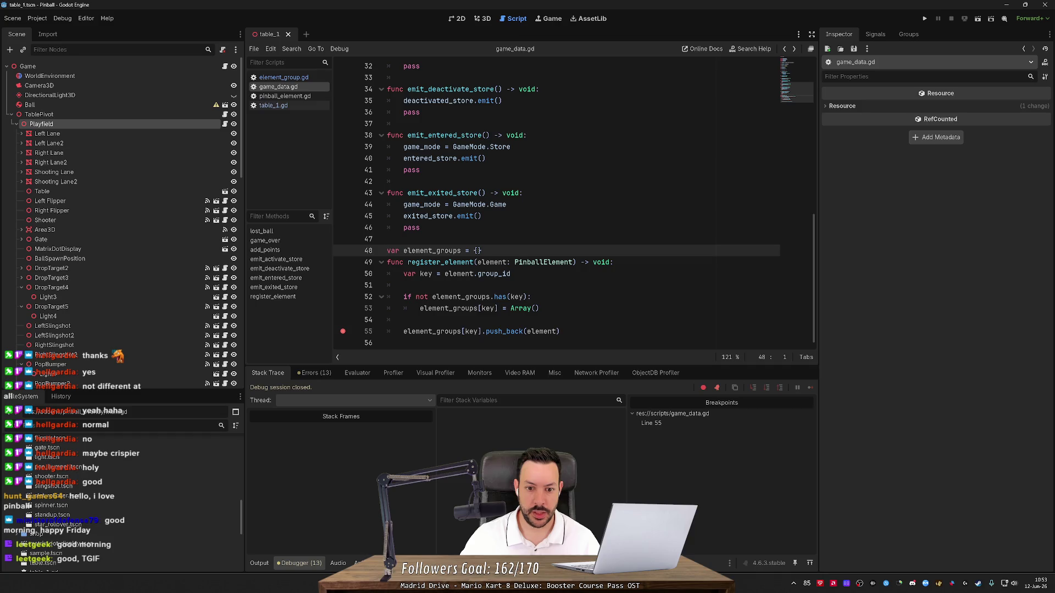
click(540, 308)
double_click(520, 308)
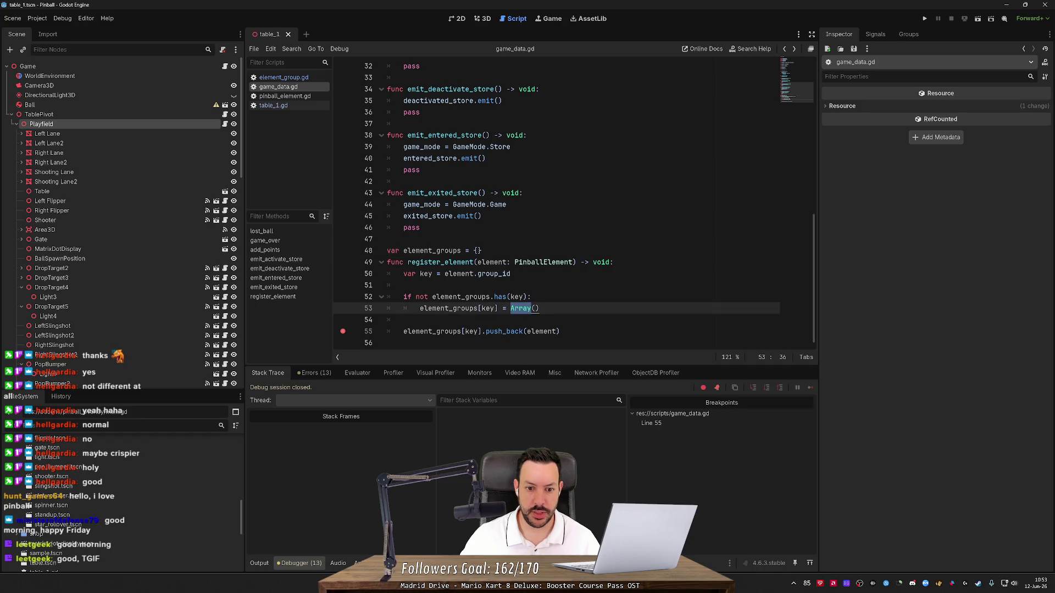
text(ElementGroup)
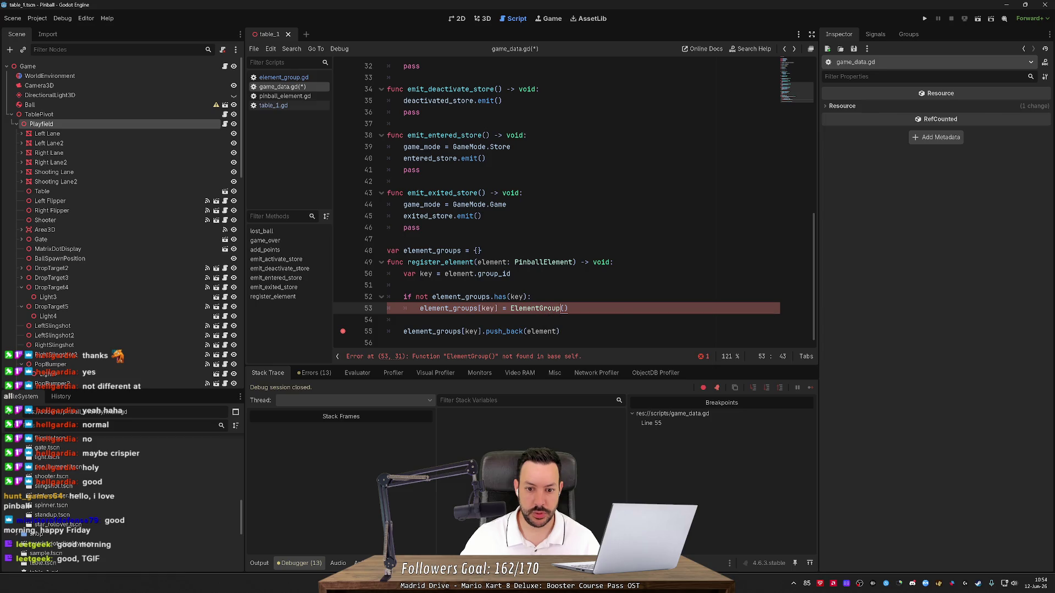
- Jump between the ElementGroup() call and its class definition to investigate the error
ctrl+click(547, 311)
key(alt+Left)
key(alt+Right)
key(alt+Left)
click(404, 320)
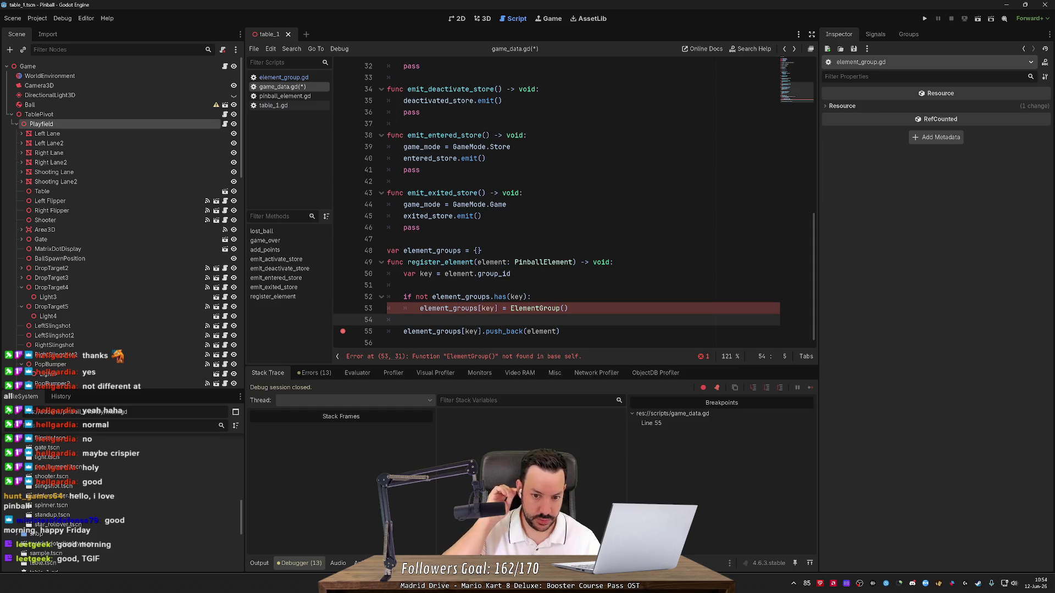
ctrl+click(539, 311)
click(388, 78)
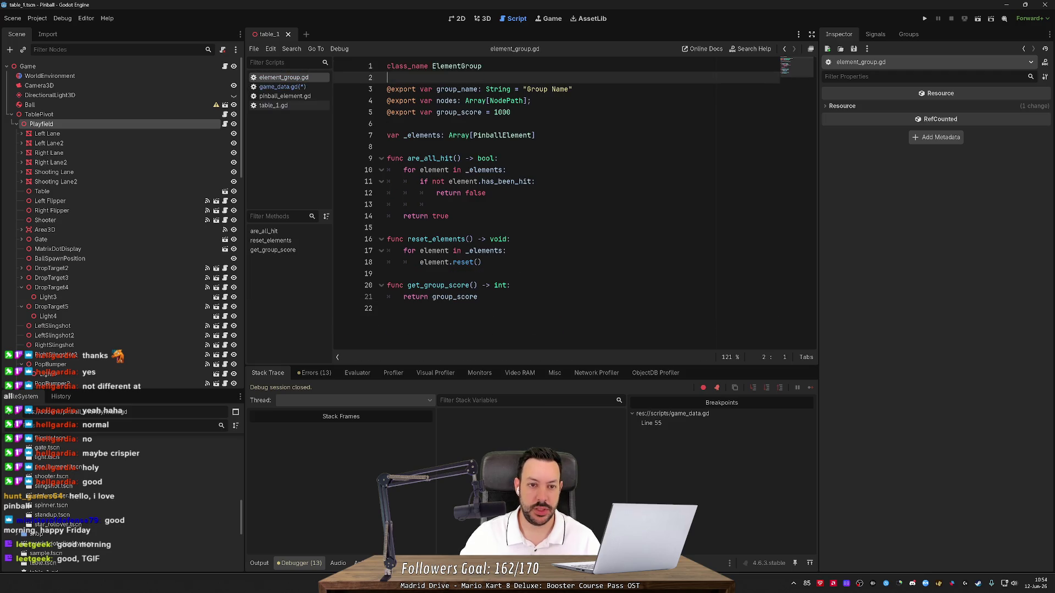
- Make ElementGroup extend RefCounted and save
text(extends )
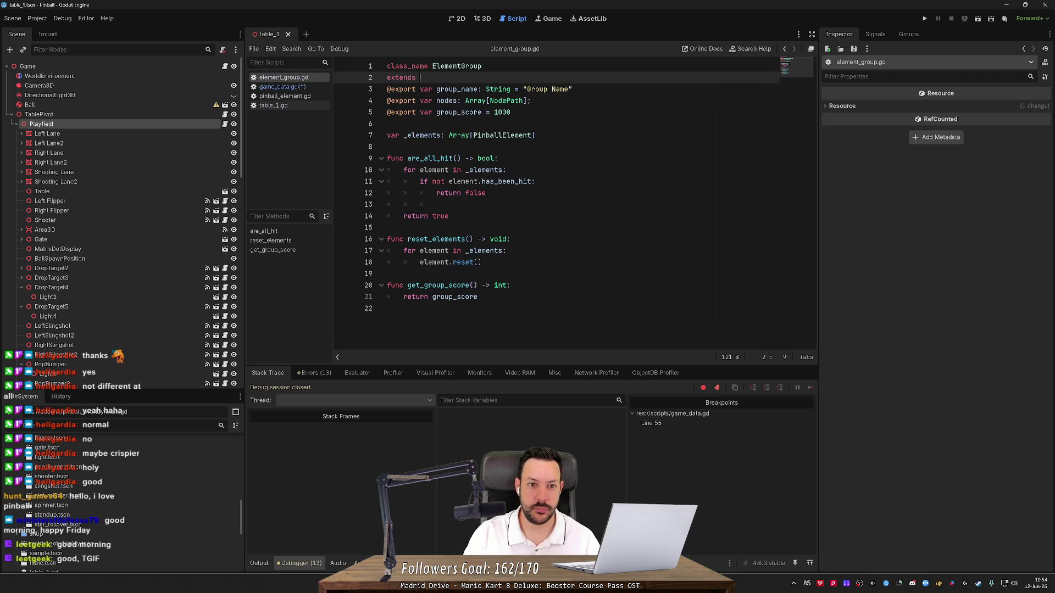
text(Ref)
key(Return)
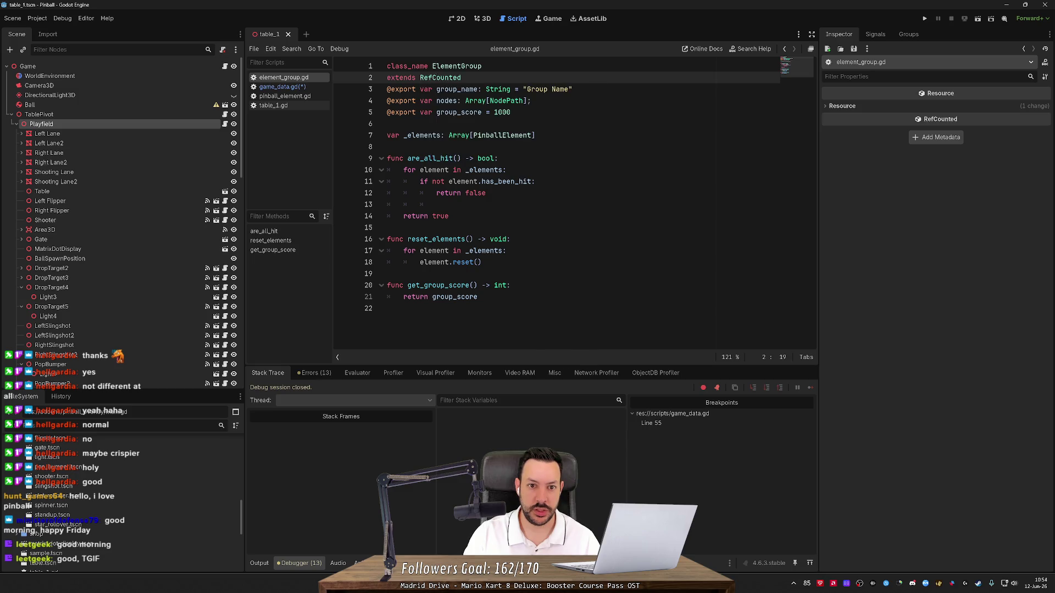
key(Return)
key(ctrl+s)
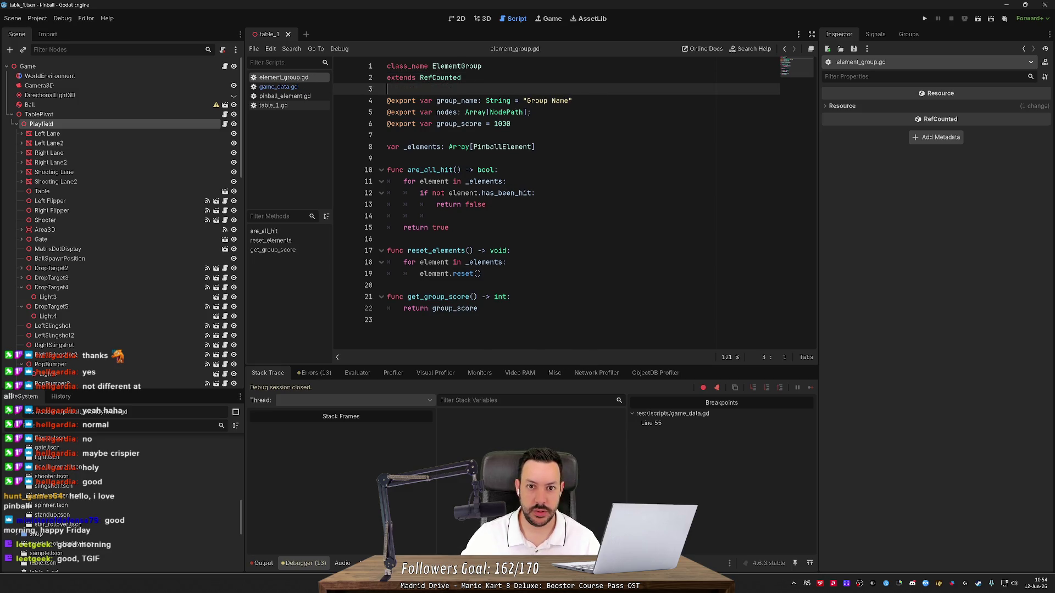
- Edit the ElementGroup() call on line 53 of game_data.gd and save it
click(279, 86)
click(420, 228)
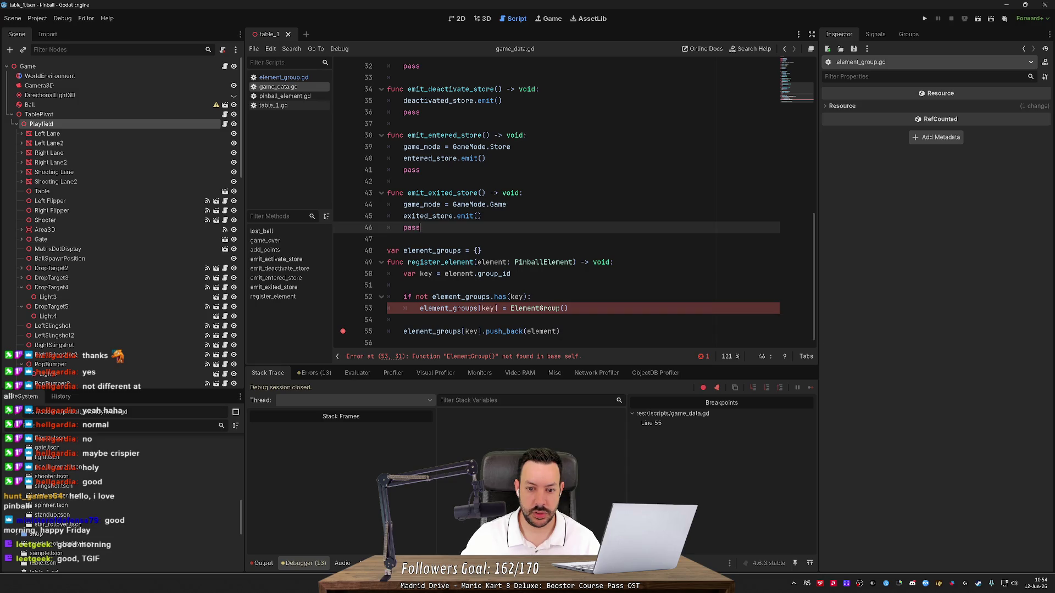
click(510, 309)
text(new)
key(BackSpace)
key(BackSpace)
key(BackSpace)
click(565, 308)
key(ctrl+s)
- Add an empty _init() function containing pass to ElementGroup
ctrl+click(538, 309)
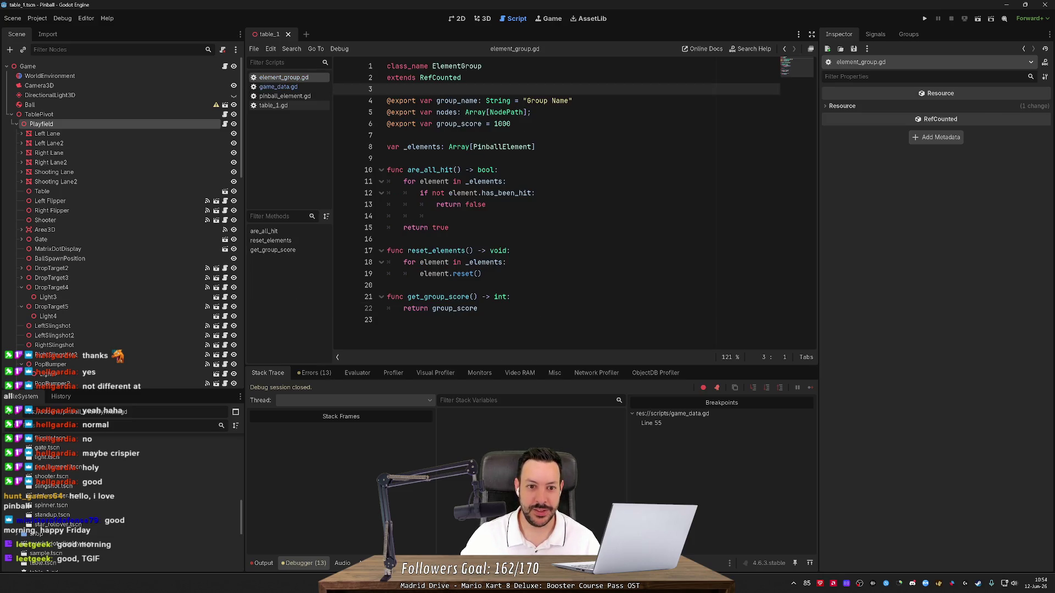
click(388, 158)
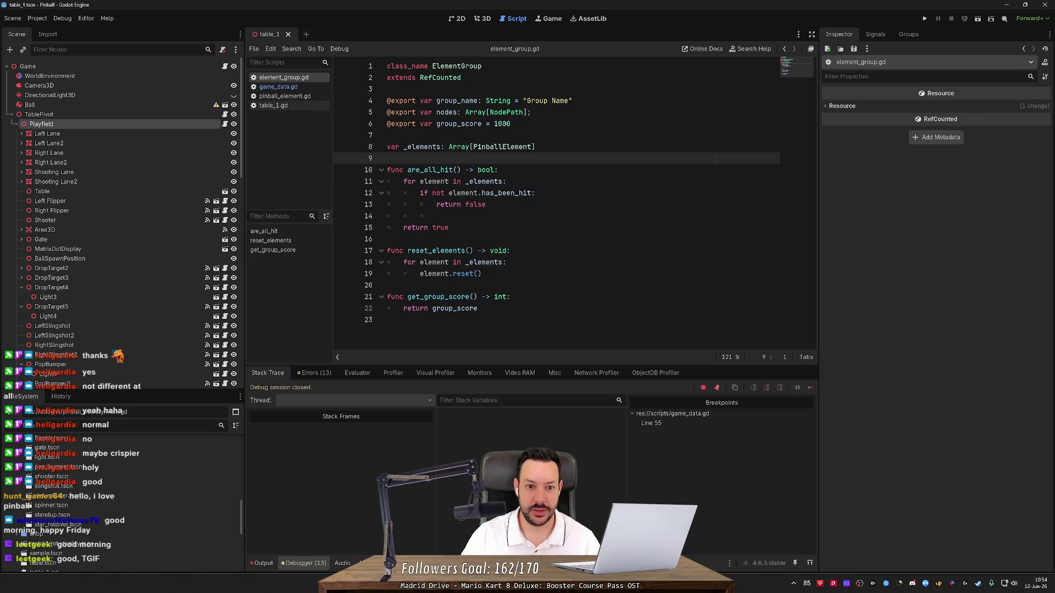
key(Return)
text(func _init() -> void:)
key(Return)
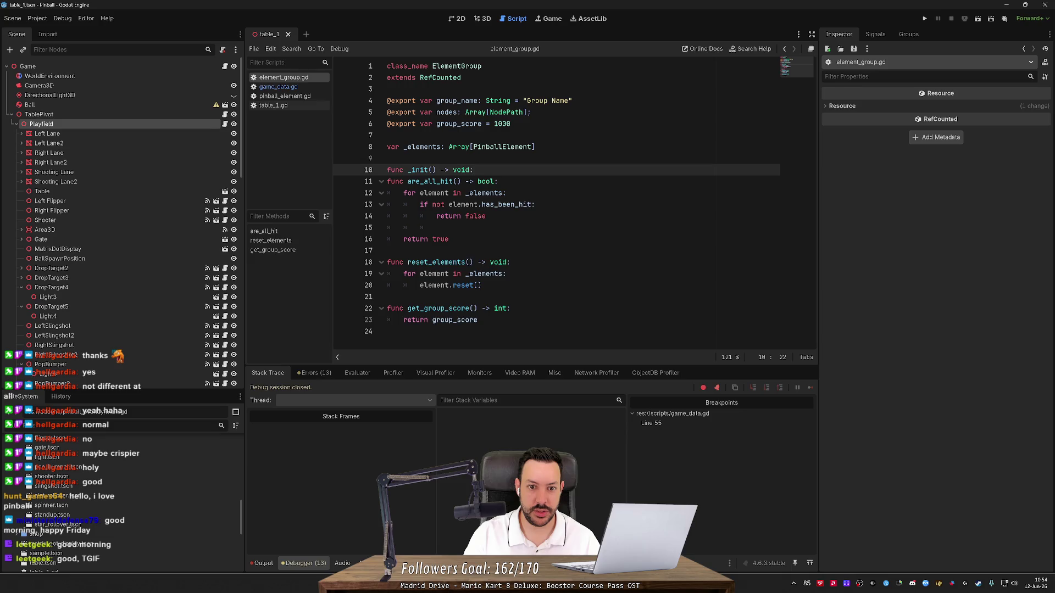
key(Return)
text(pass)
key(Return)
- Replace push_back with add in register_element of game_data.gd and save
click(484, 19)
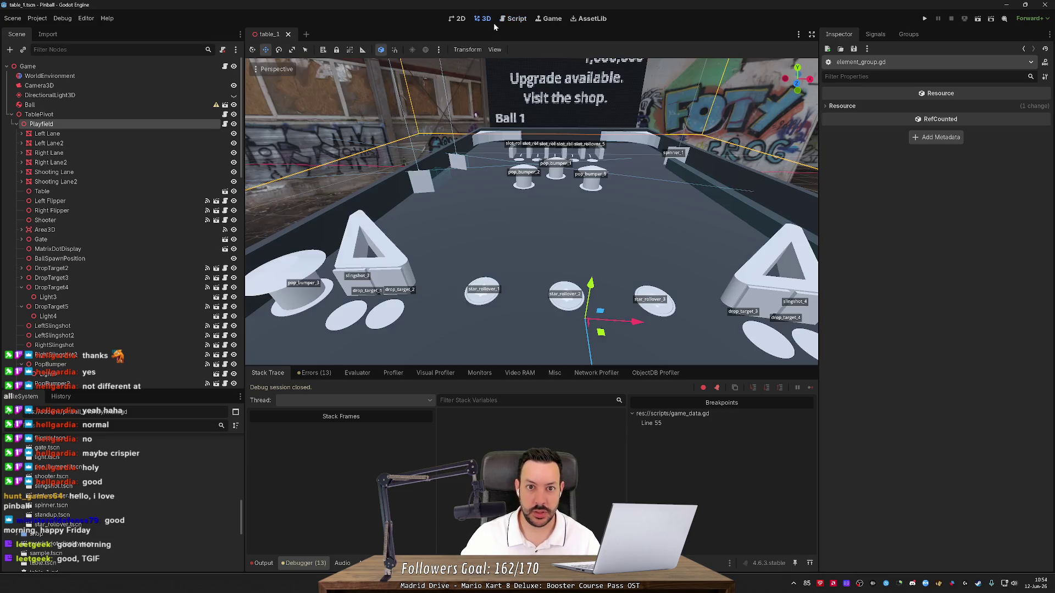
click(509, 21)
click(278, 87)
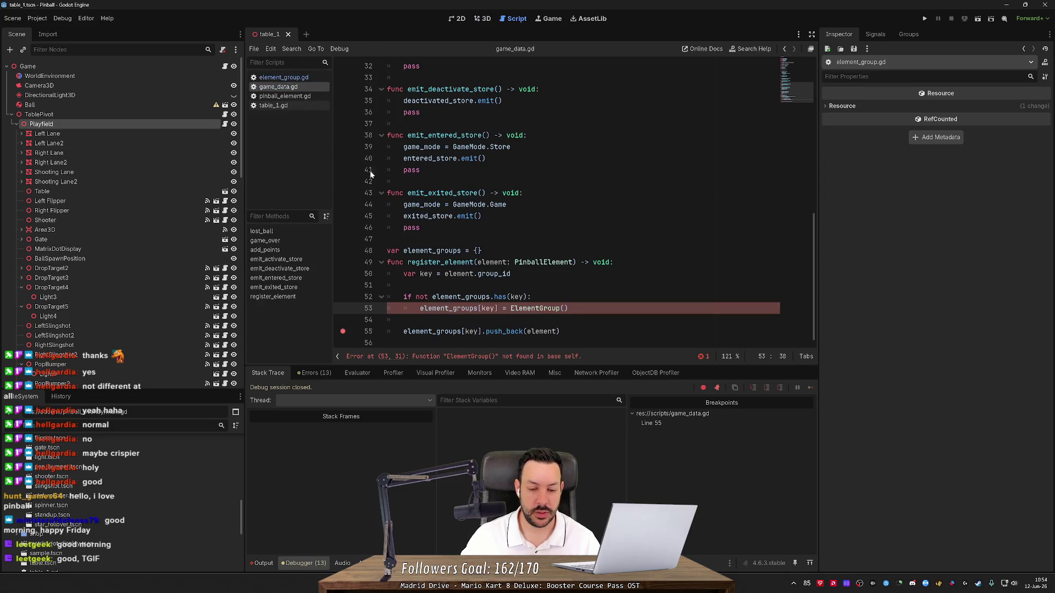
click(511, 274)
click(404, 320)
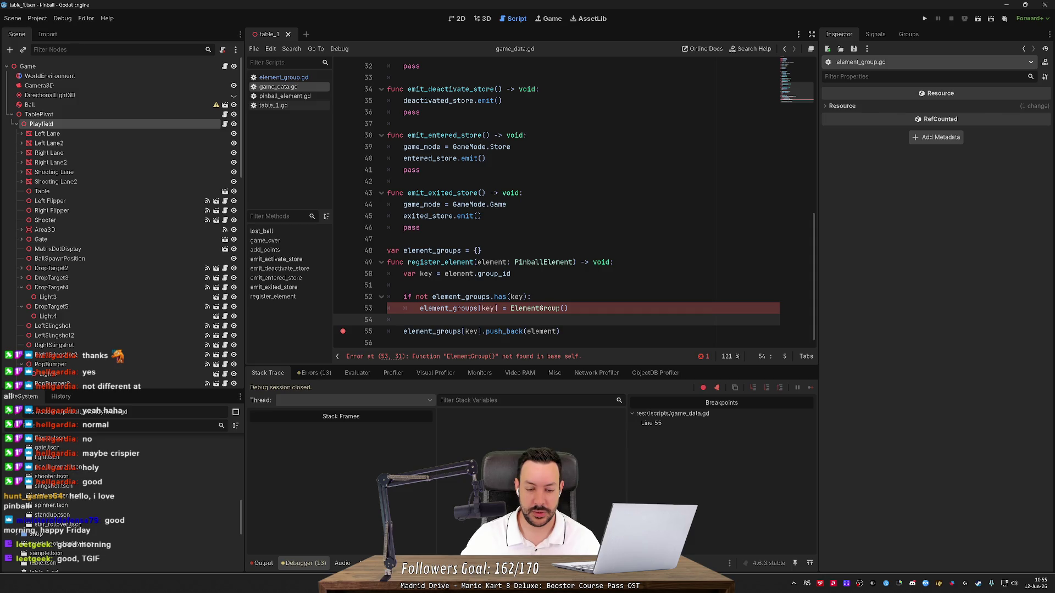
double_click(504, 331)
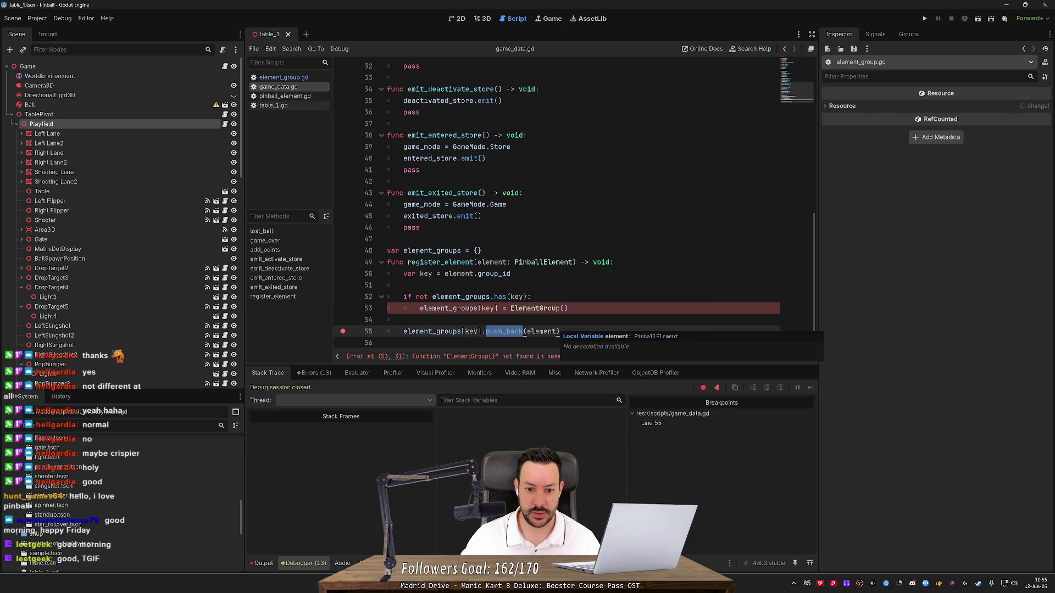
text(add)
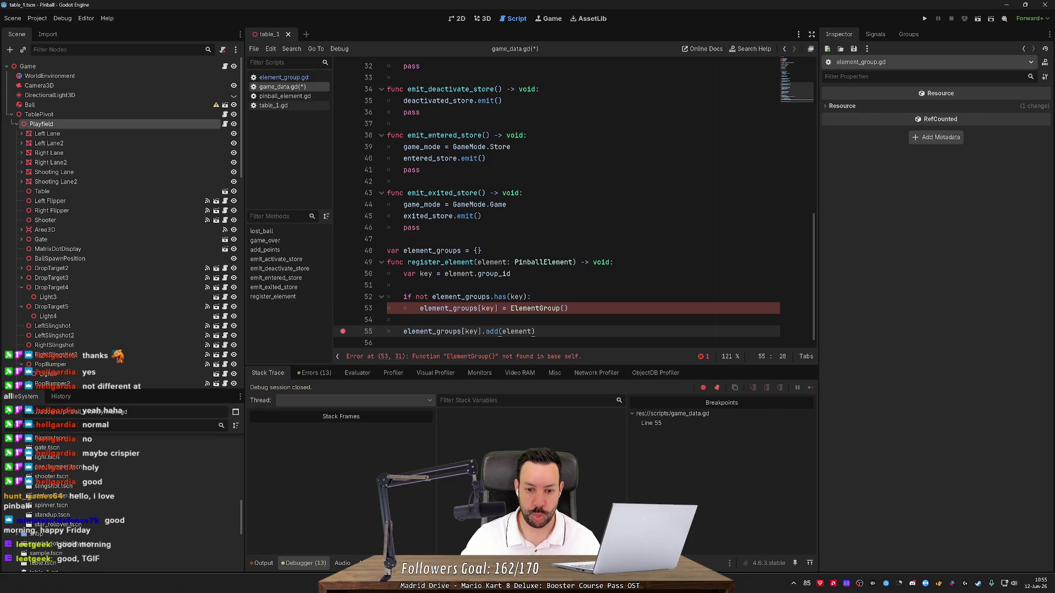
click(517, 320)
key(ctrl+s)
- Open the RefCounted class documentation from the ElementGroup definition
ctrl+click(536, 309)
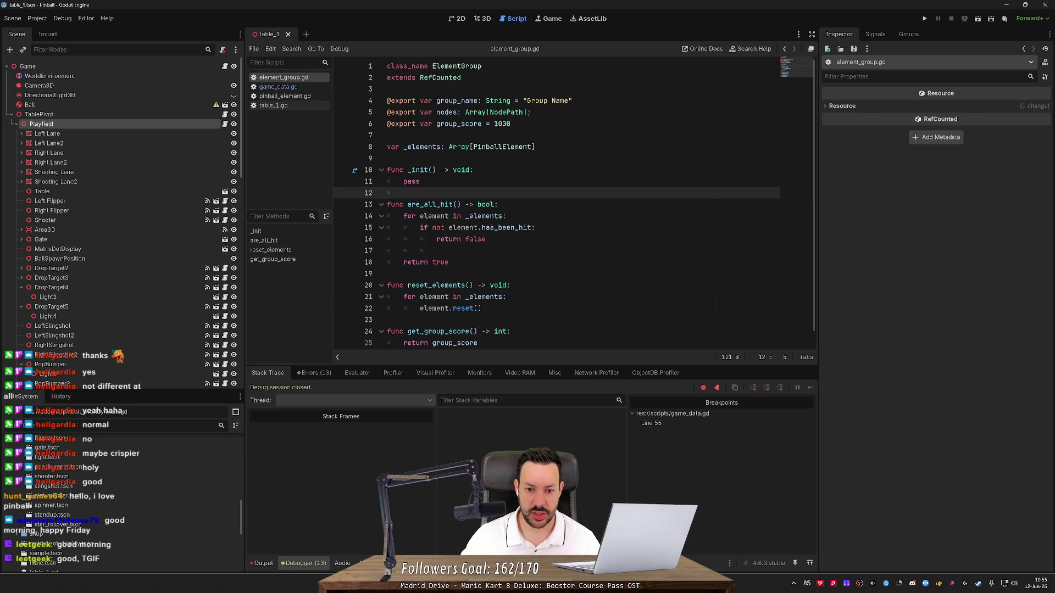
mouse_move(498, 228)
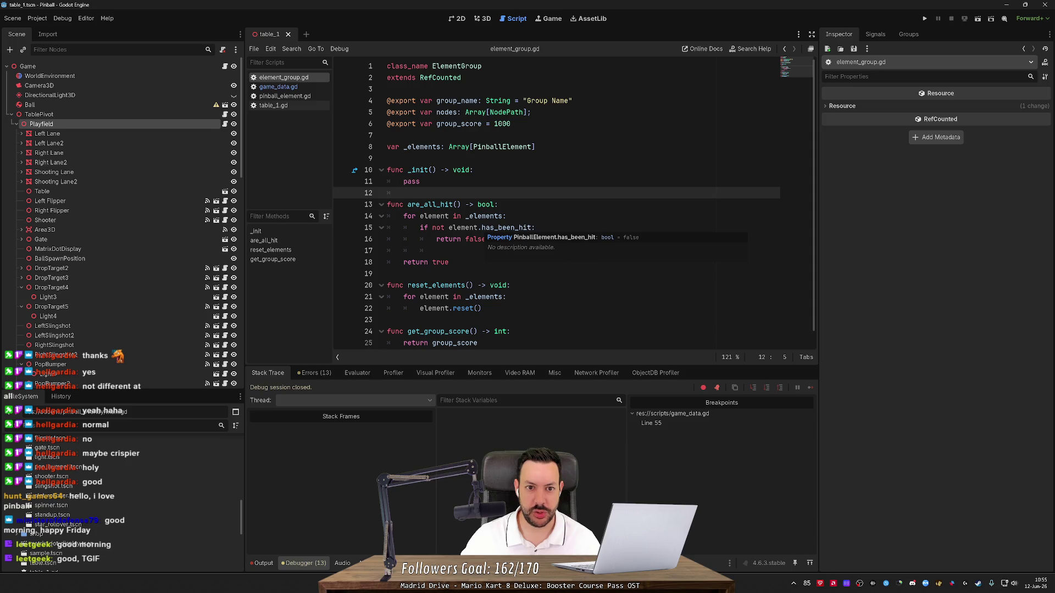
ctrl+click(443, 78)
- Scroll through the RefCounted class documentation
scroll(511, 221, down, 3)
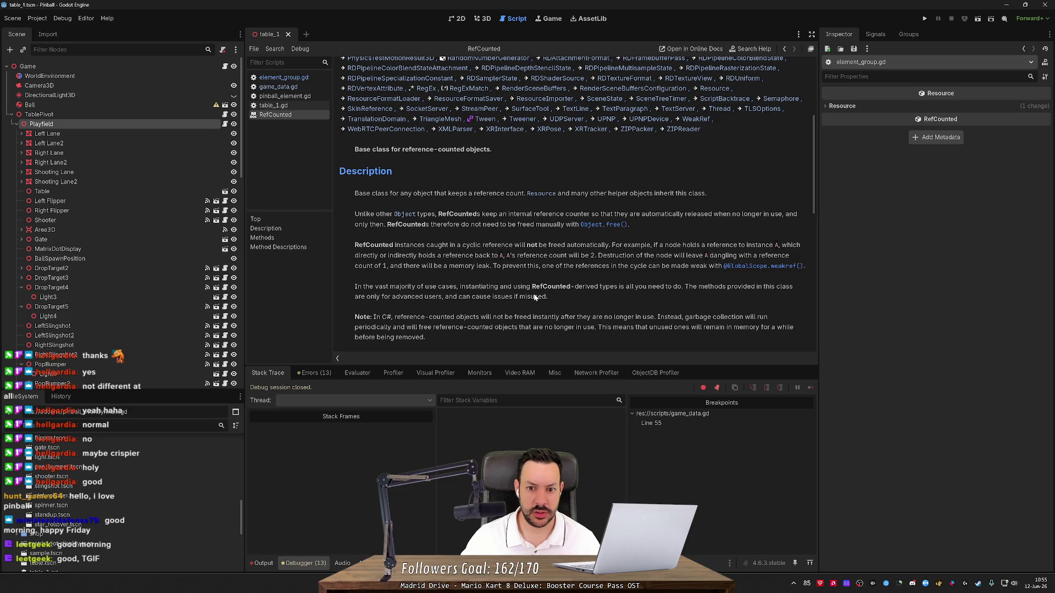
scroll(534, 298, down, 1)
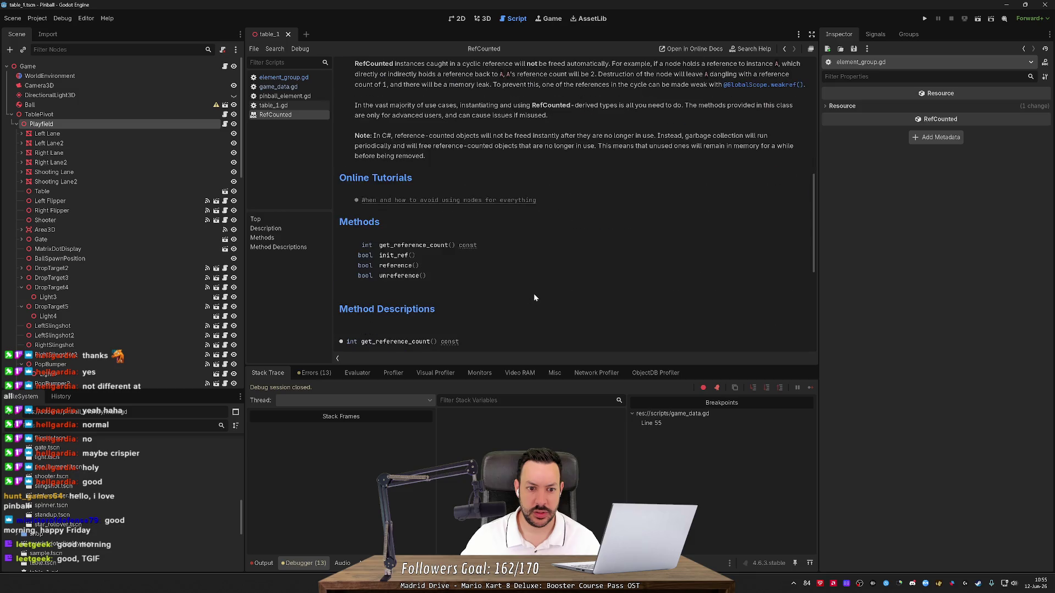
scroll(535, 298, down, 7)
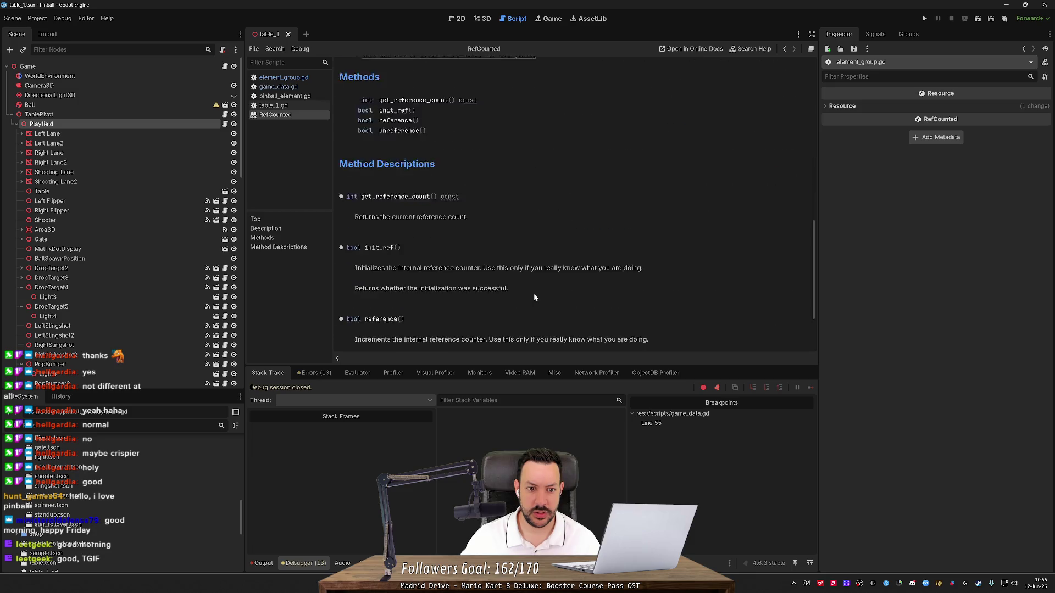
scroll(534, 297, up, 8)
- Change ElementGroup's base class from RefCounted to Object and reopen game_data.gd
key(alt+Left)
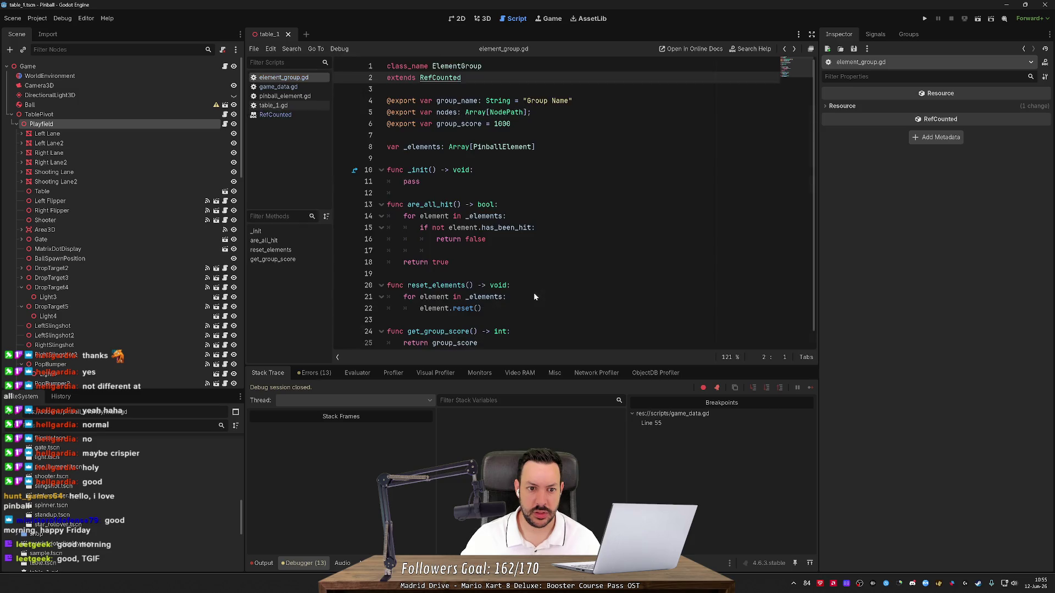
double_click(440, 78)
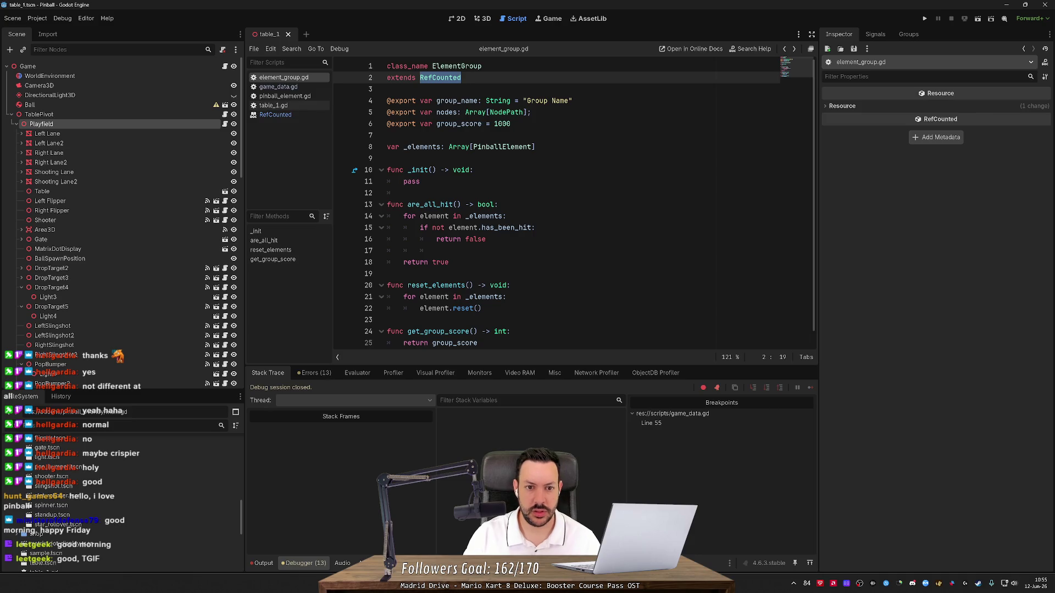
text(Object)
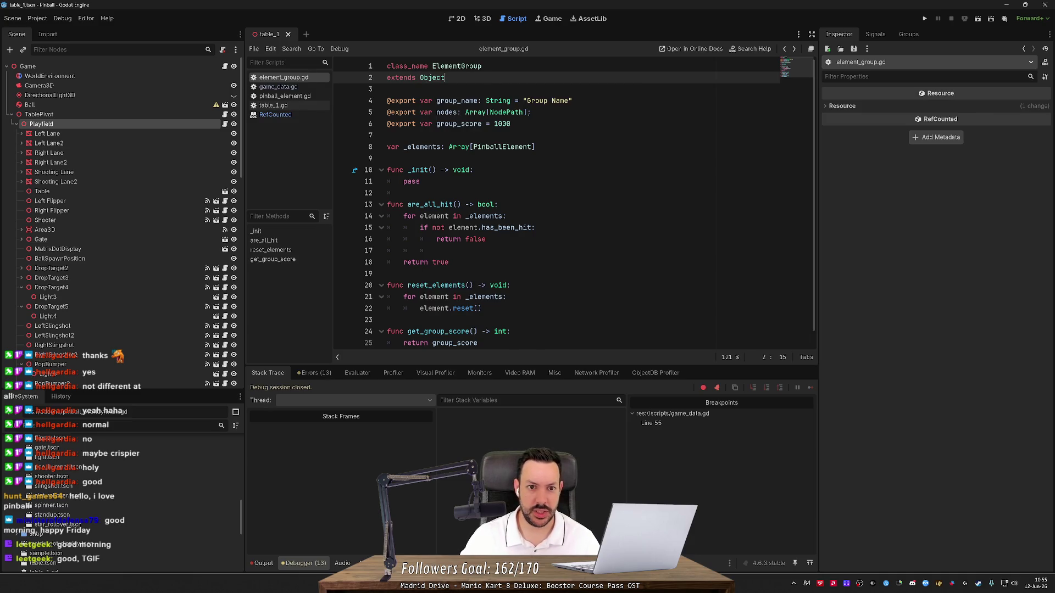
click(483, 19)
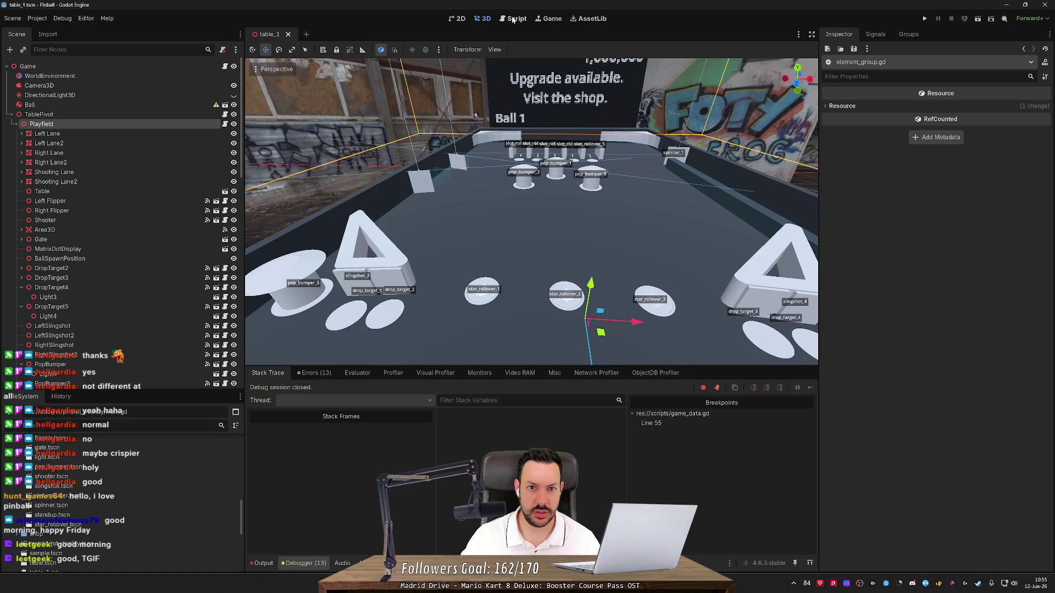
click(513, 19)
click(280, 87)
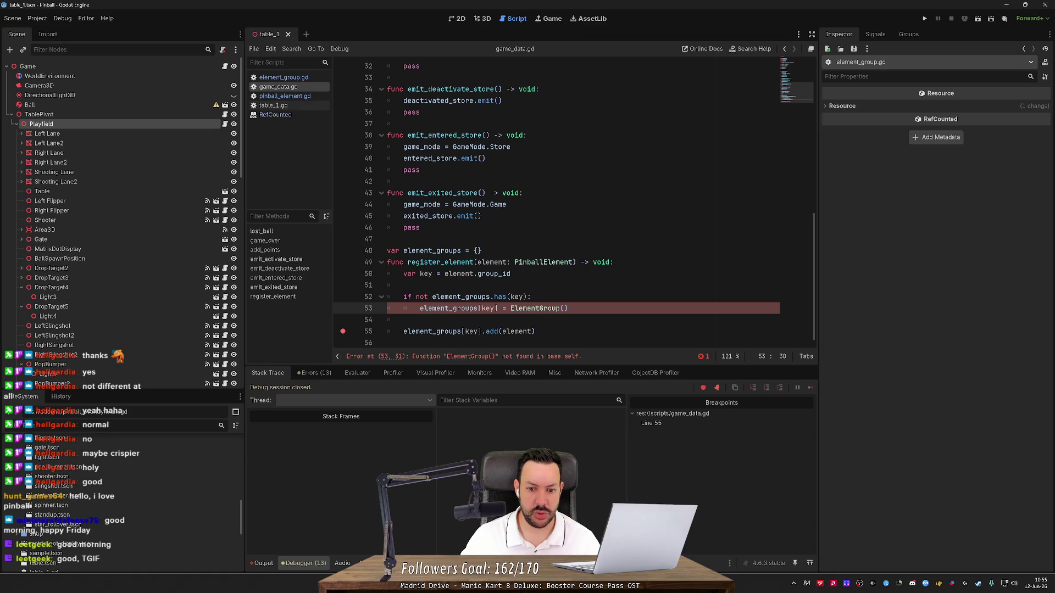
- Run the project, then replace ElementGroup() with Array() on line 53
click(925, 18)
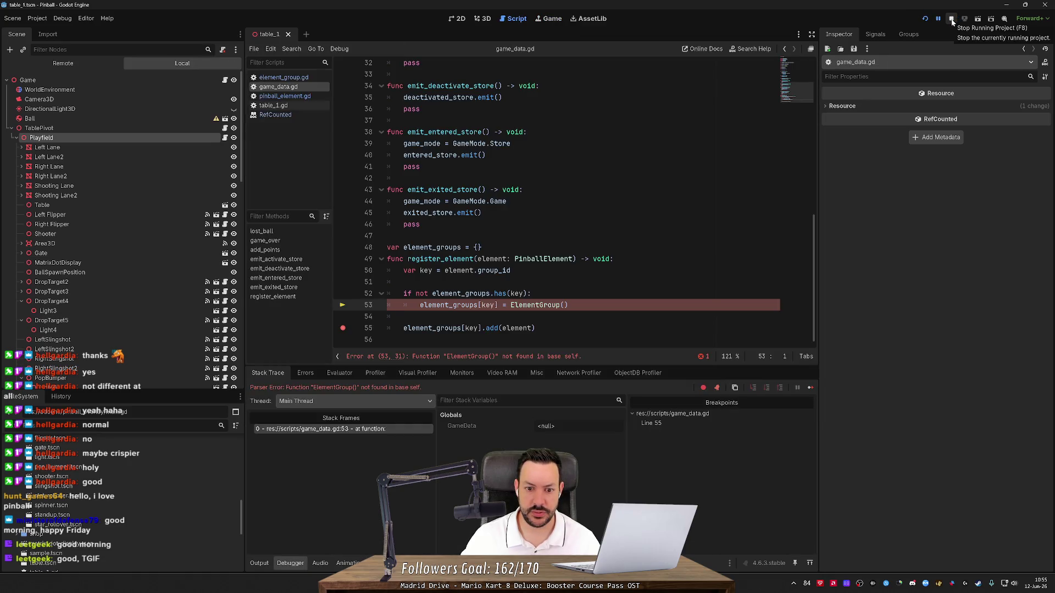
mouse_move(547, 306)
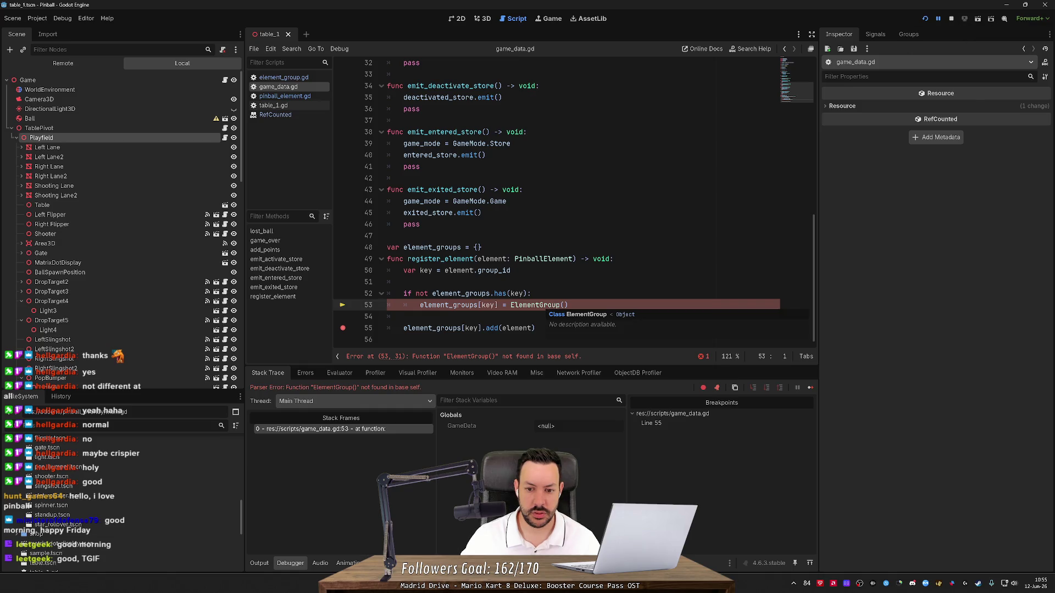
drag(510, 305, 569, 305)
text(Array)
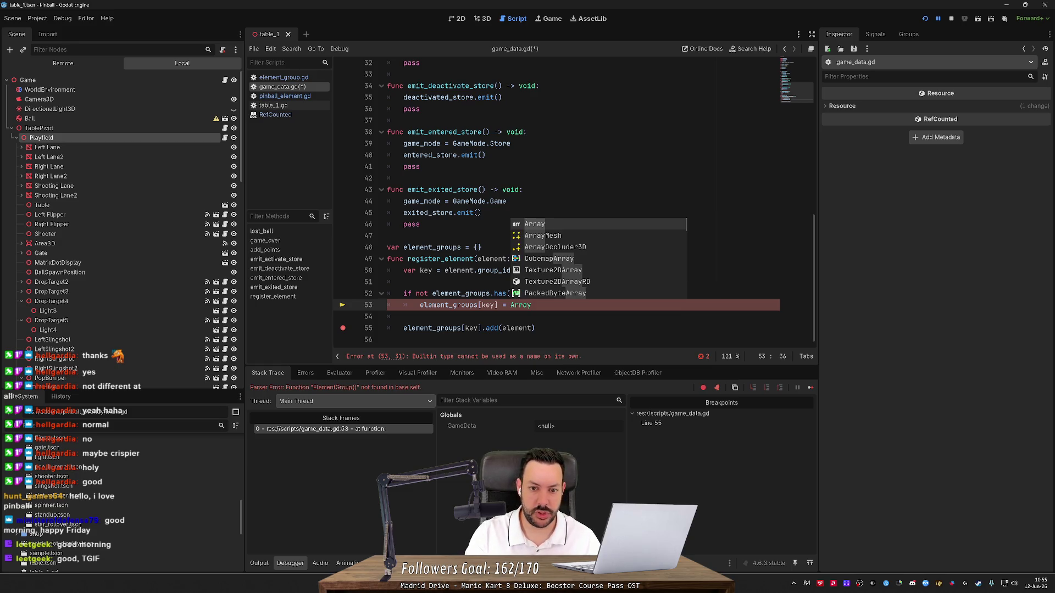
key(Return)
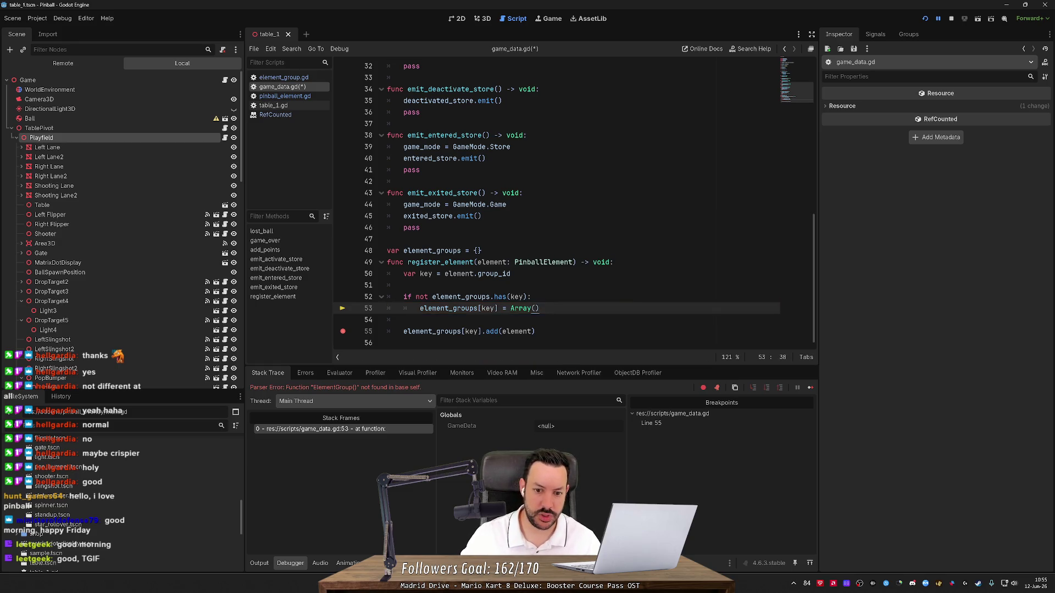
- Read the Array() constructor description in the Array docs, then return to game_data.gd
ctrl+click(523, 309)
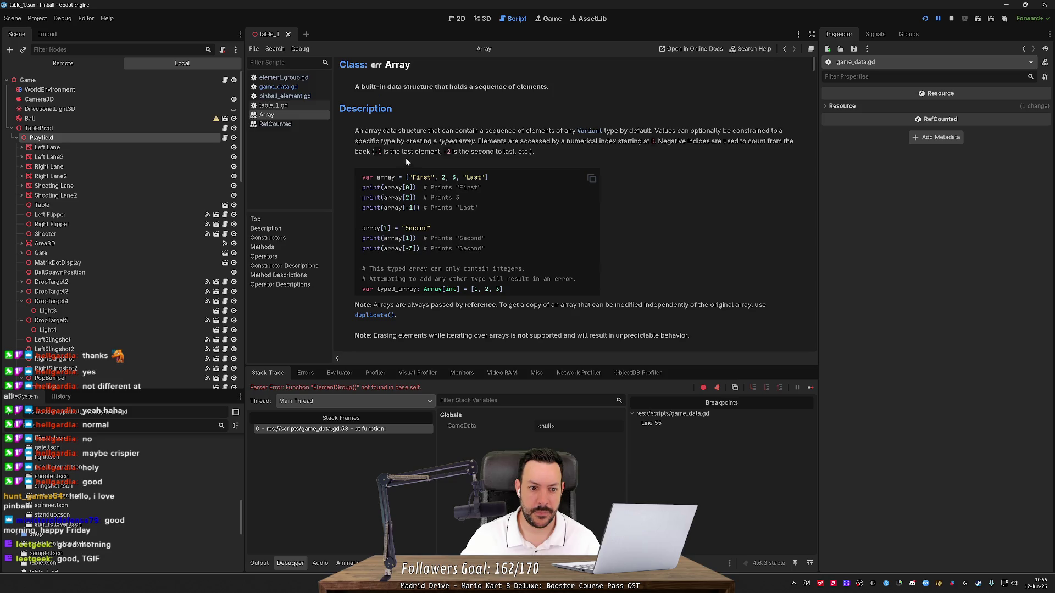
scroll(407, 161, down, 3)
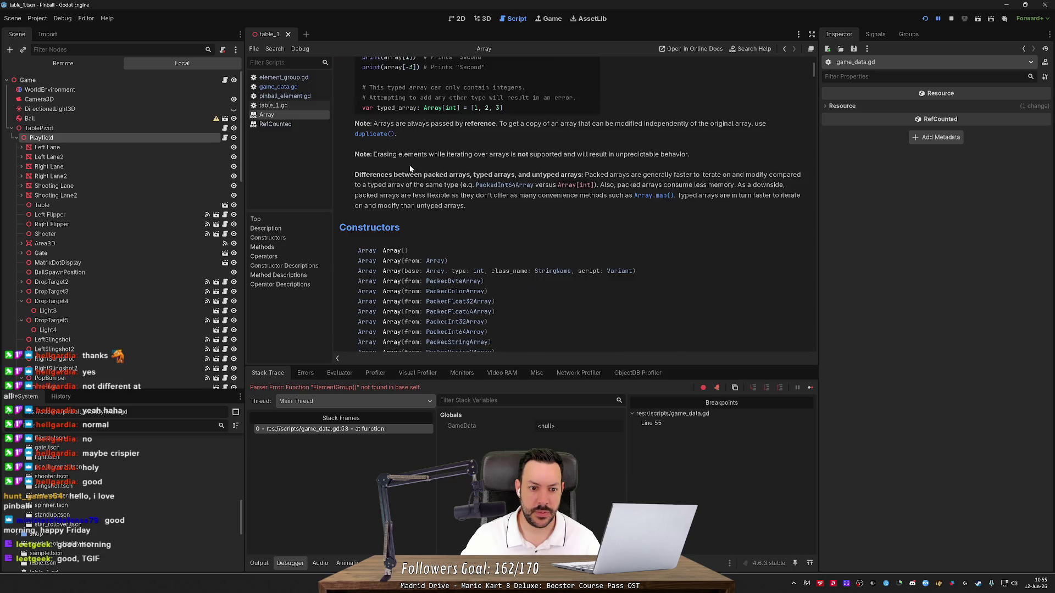
click(392, 254)
scroll(409, 172, up, 4)
scroll(409, 172, up, 15)
scroll(410, 171, up, 10)
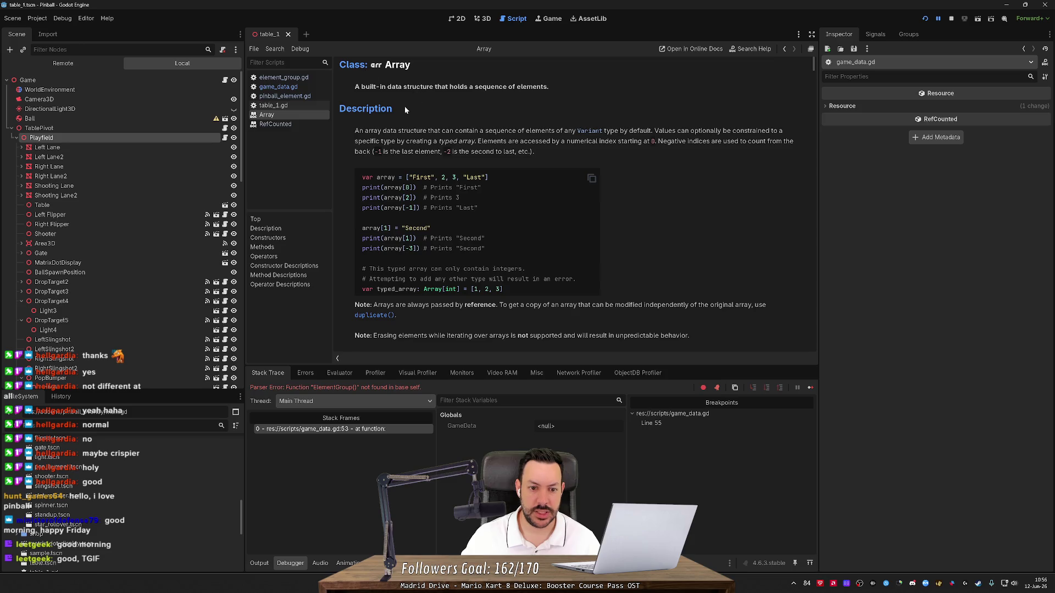
scroll(405, 110, down, 5)
scroll(399, 187, down, 5)
key(alt+Left)
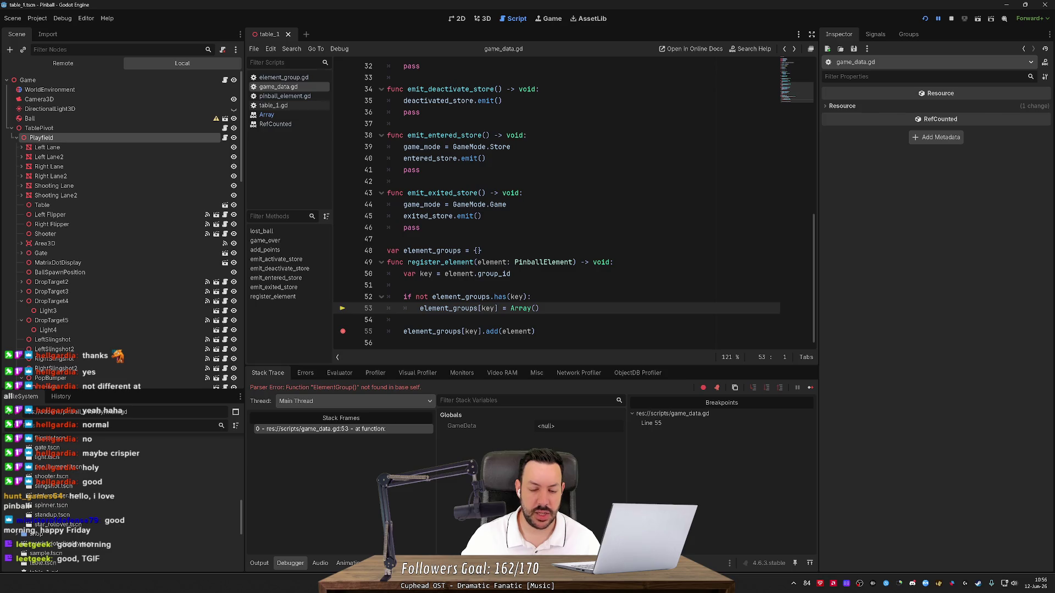
- Open the element_group.gd script from the script list
double_click(519, 309)
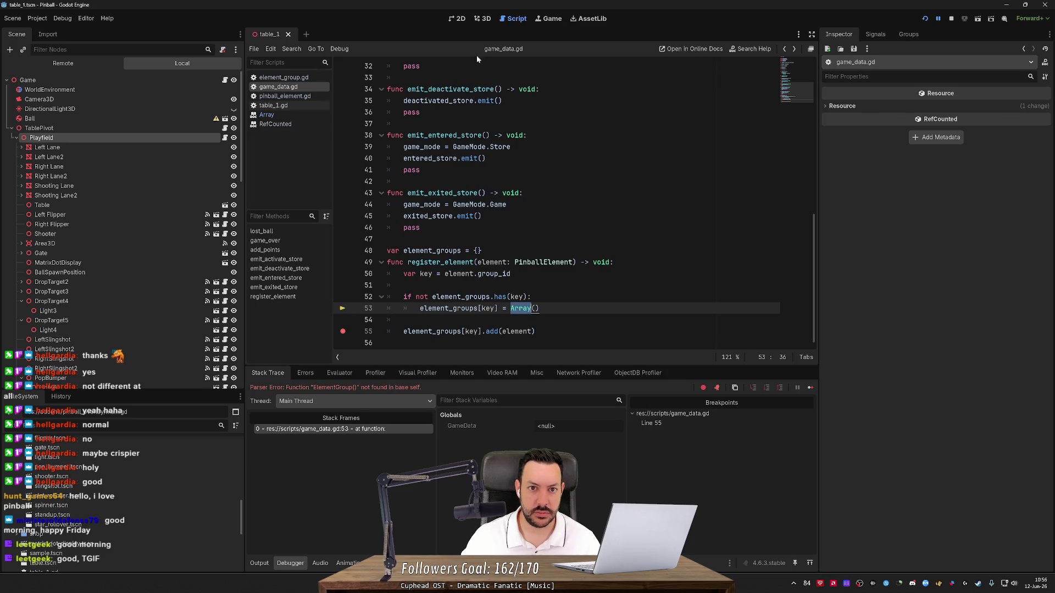
click(491, 22)
click(517, 20)
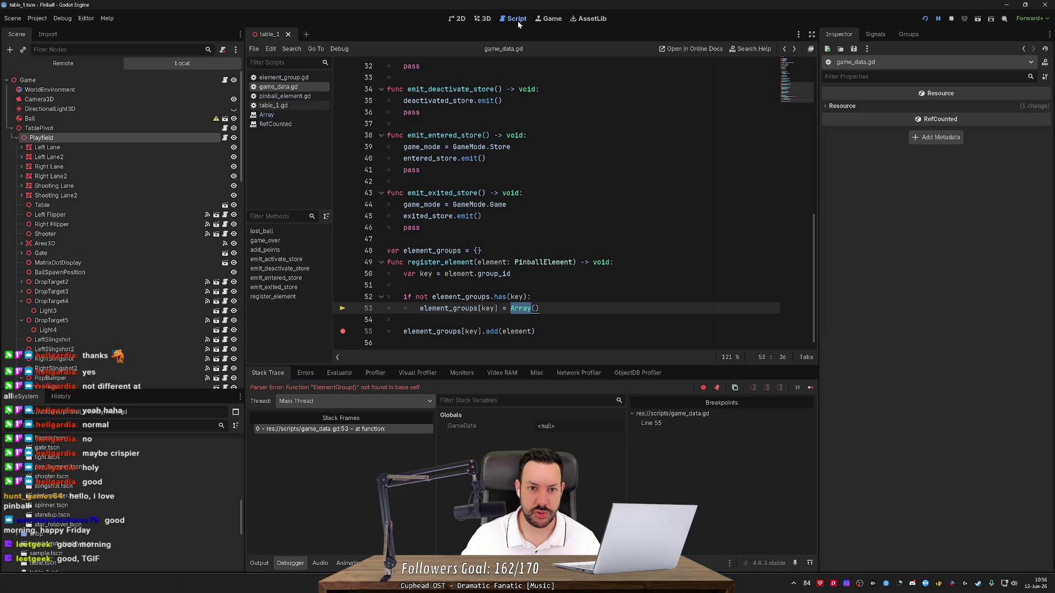
click(284, 97)
click(297, 79)
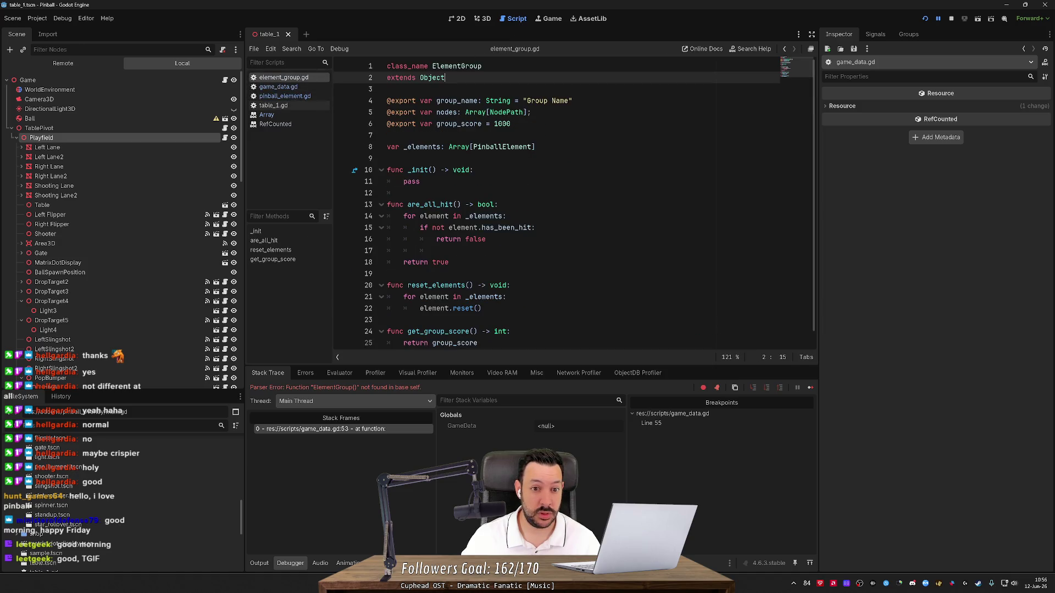
- Add an ElementGroup(): pass declaration on the empty line 9
click(388, 158)
key(Return)
text(Ele)
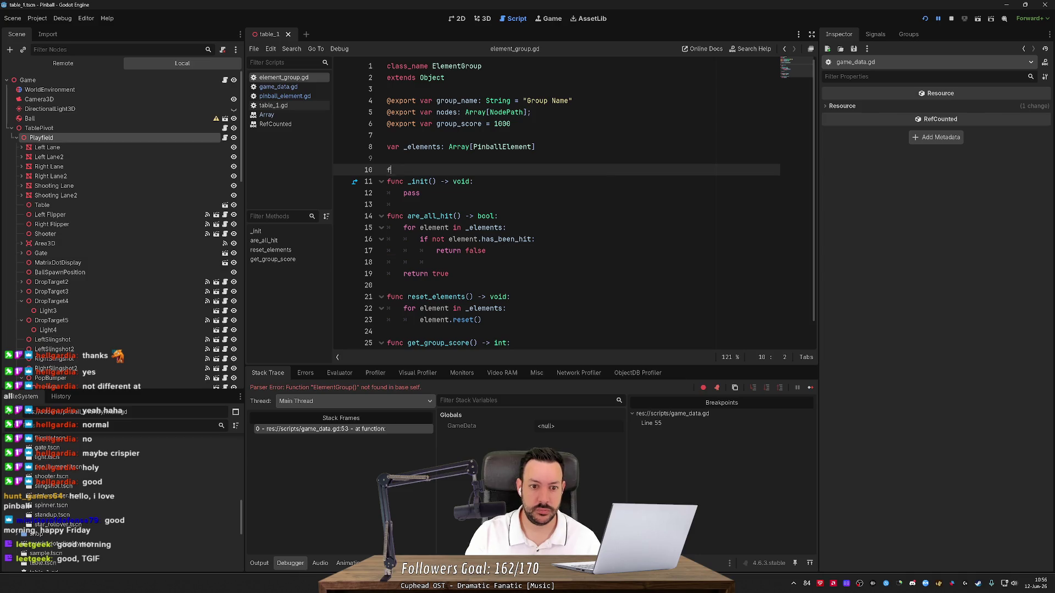
text(mentG)
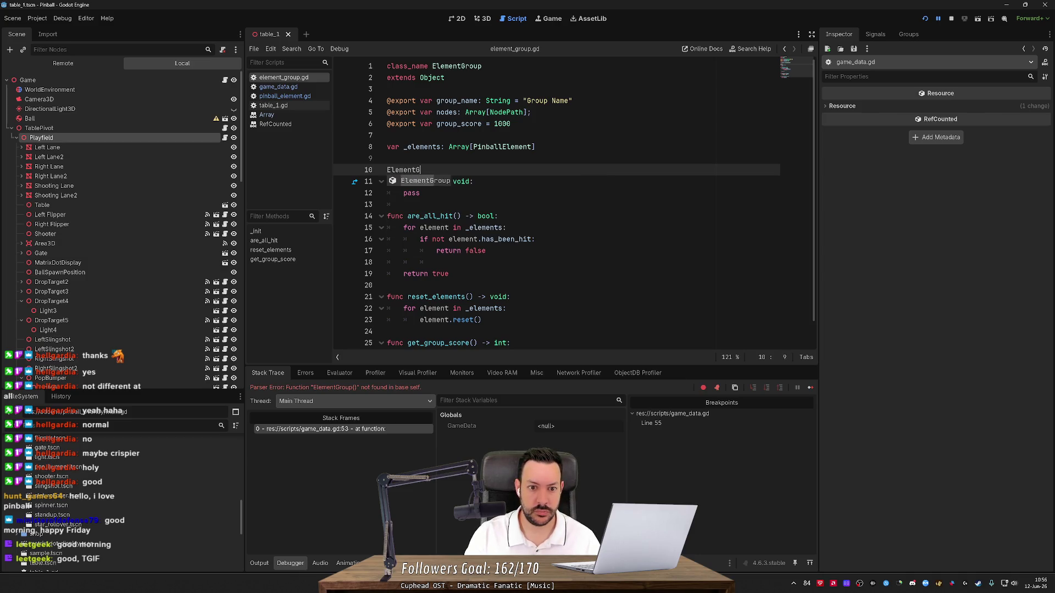
key(Return)
text():)
key(Return)
text(pass)
key(Return)
- Delete the old _init() function, prefix ElementGroup() with func, and save
key(shift+Down)
key(shift+Down)
key(shift+Down)
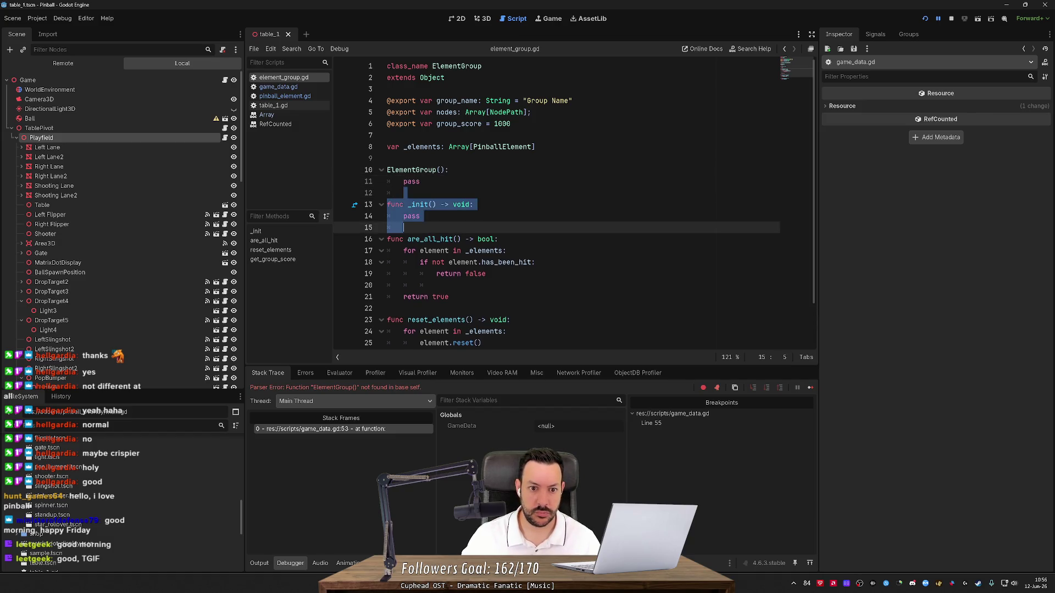
key(Delete)
click(387, 170)
text(cons)
text(tructor)
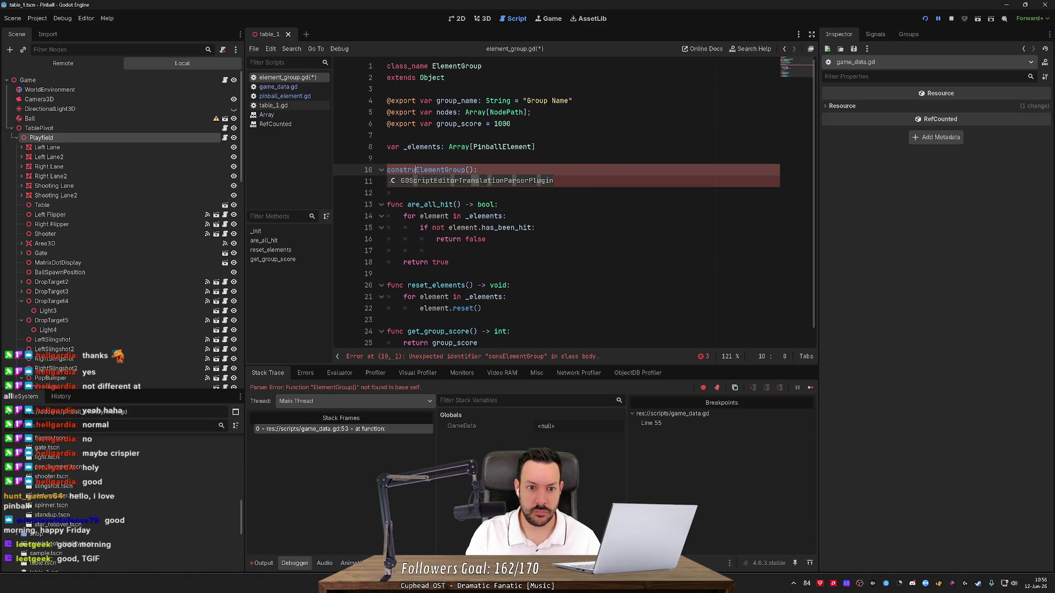
key(ctrl+BackSpace)
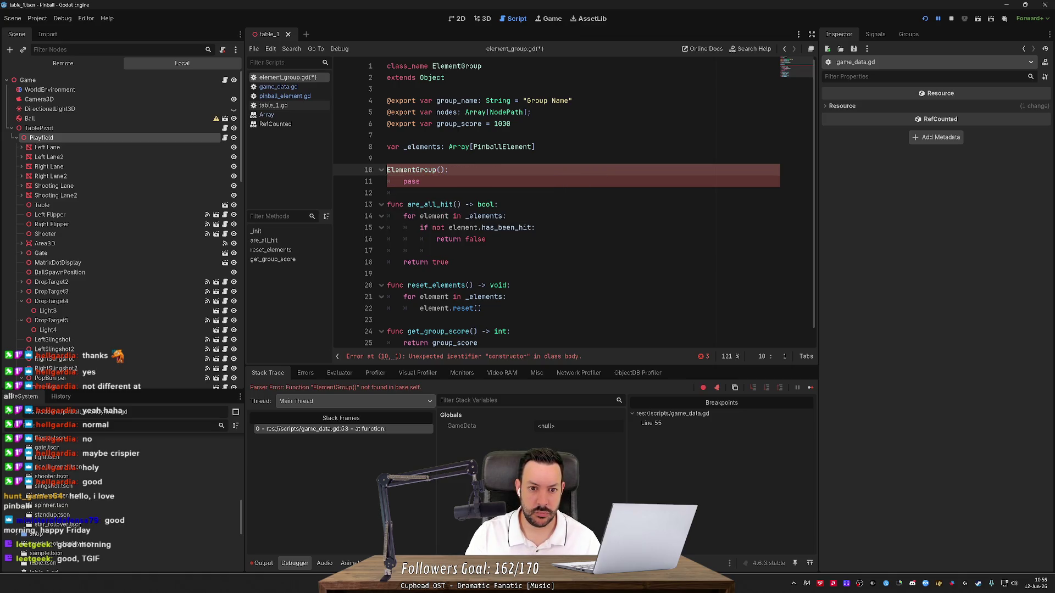
text(ne)
key(BackSpace)
key(BackSpace)
text(func)
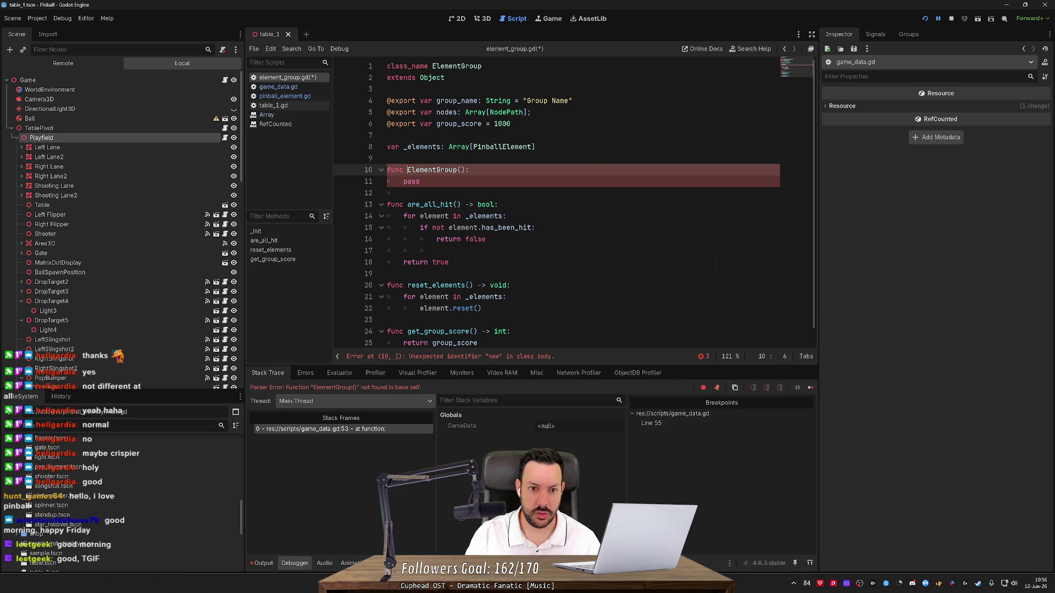
key(ctrl+s)
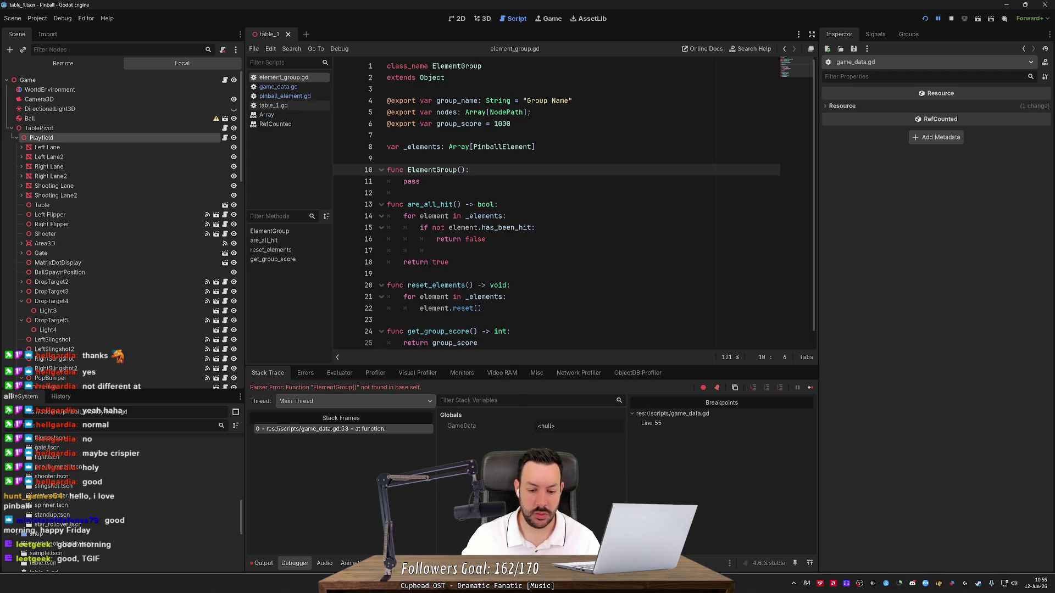
key(alt+Tab)
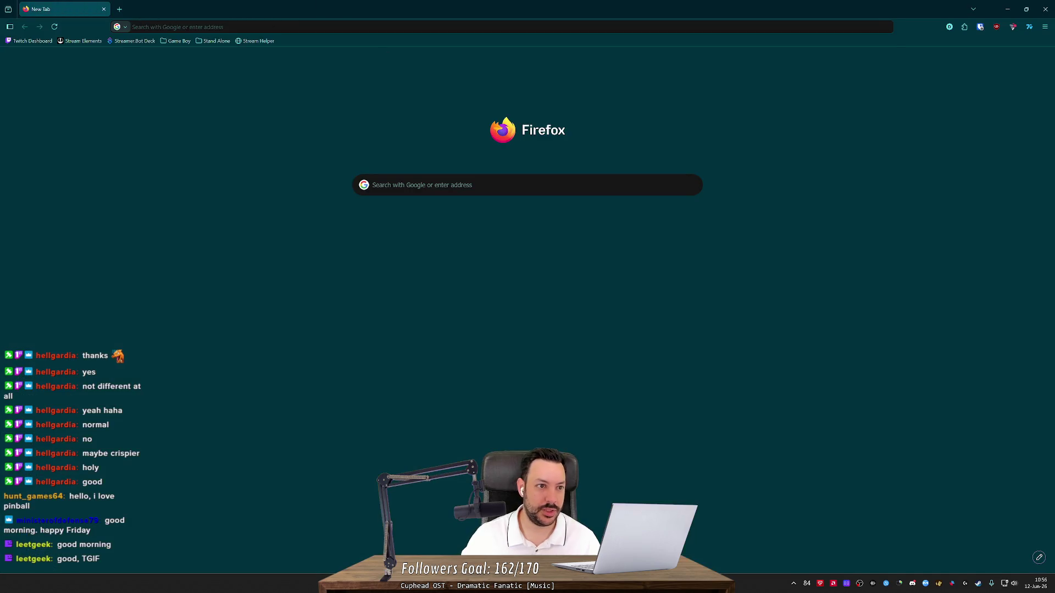
- Search 'godot consutrctors' and read the Godot Forum thread 'Can a class have a constructor?'
click(171, 26)
text(godot consutrctors)
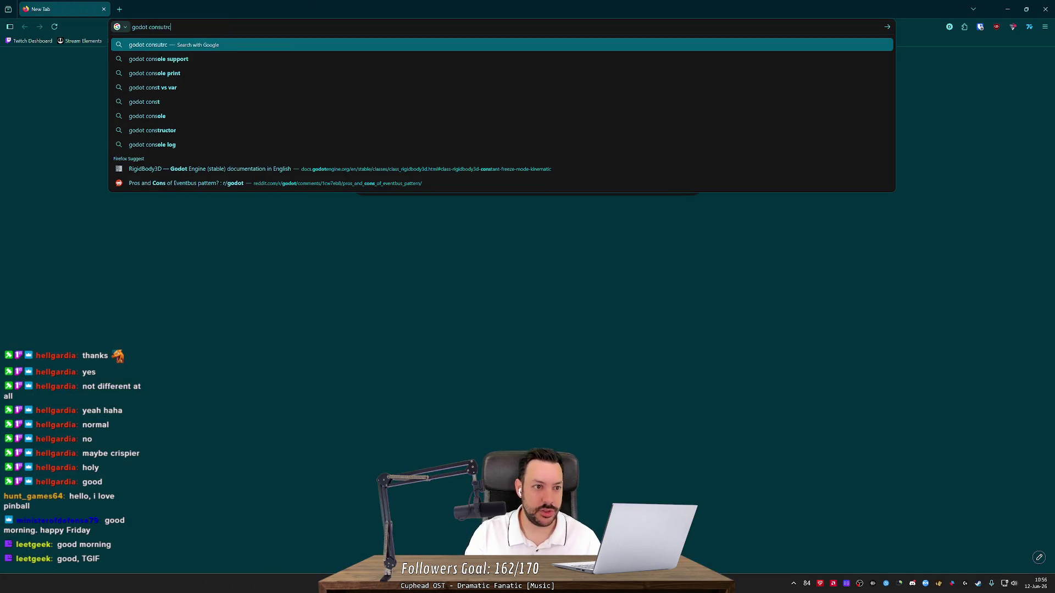
key(Return)
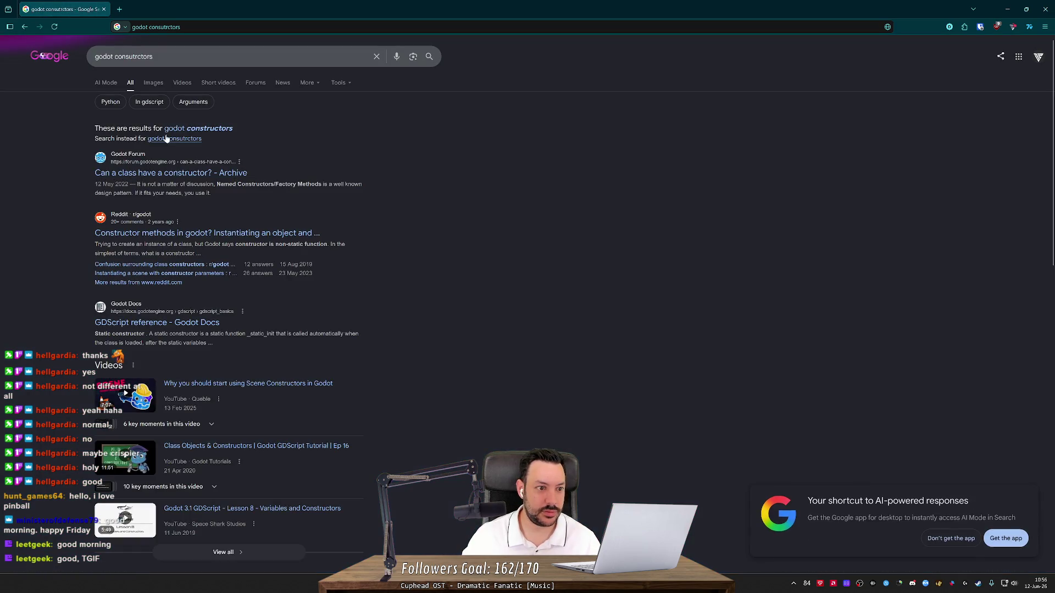
click(146, 172)
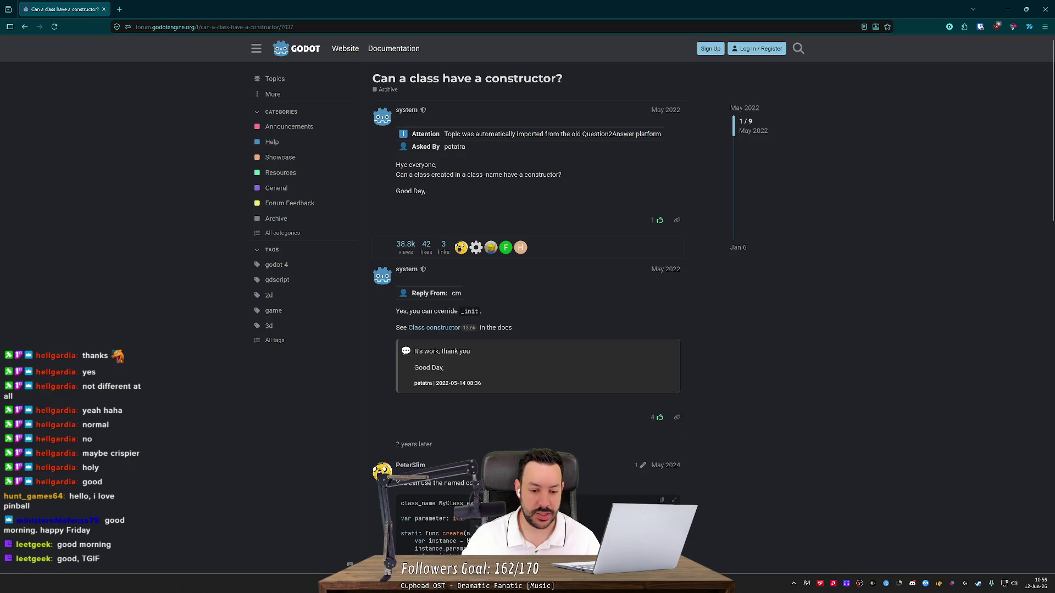
key(alt+Tab)
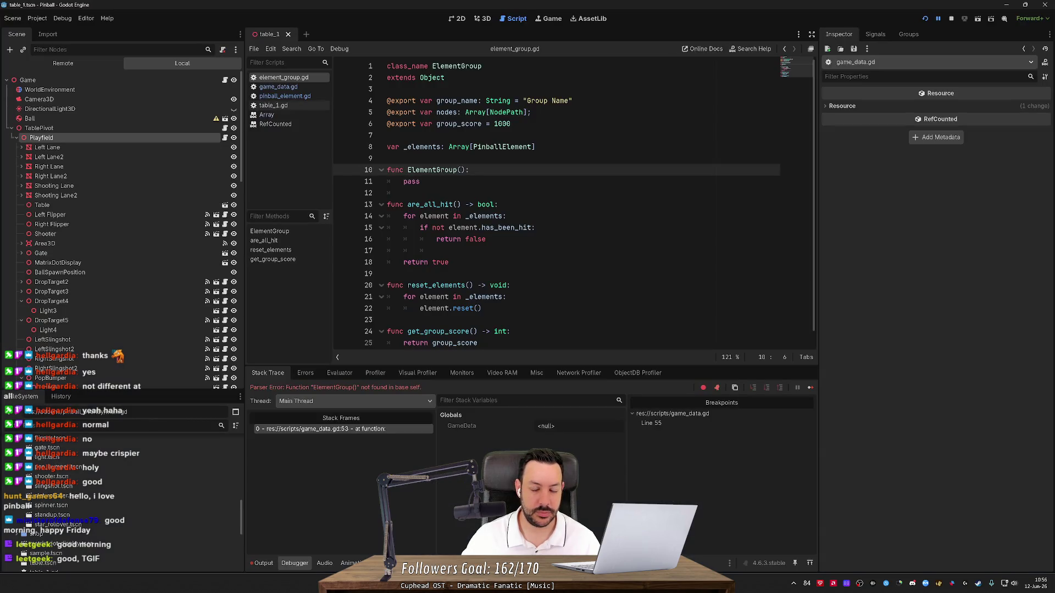
key(alt+Tab)
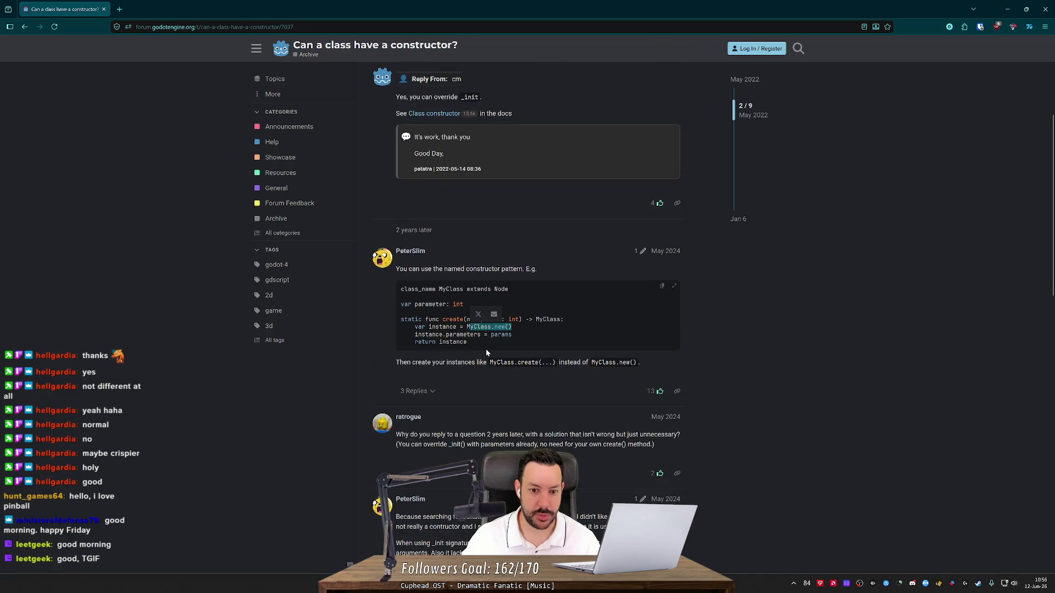
scroll(473, 338, down, 2)
key(alt+Left)
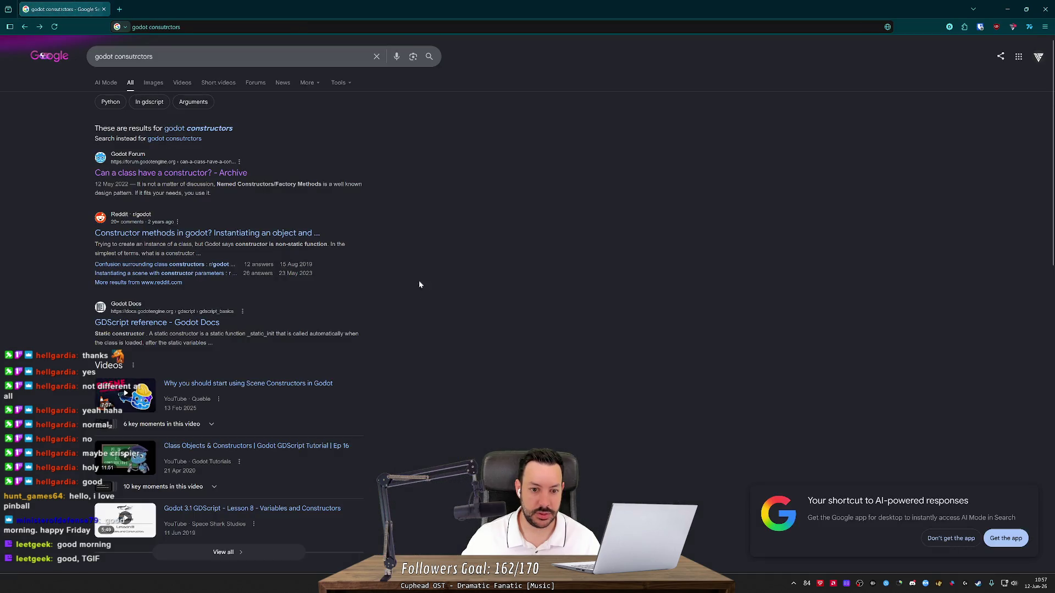
key(ctrl+w)
key(alt+Tab)
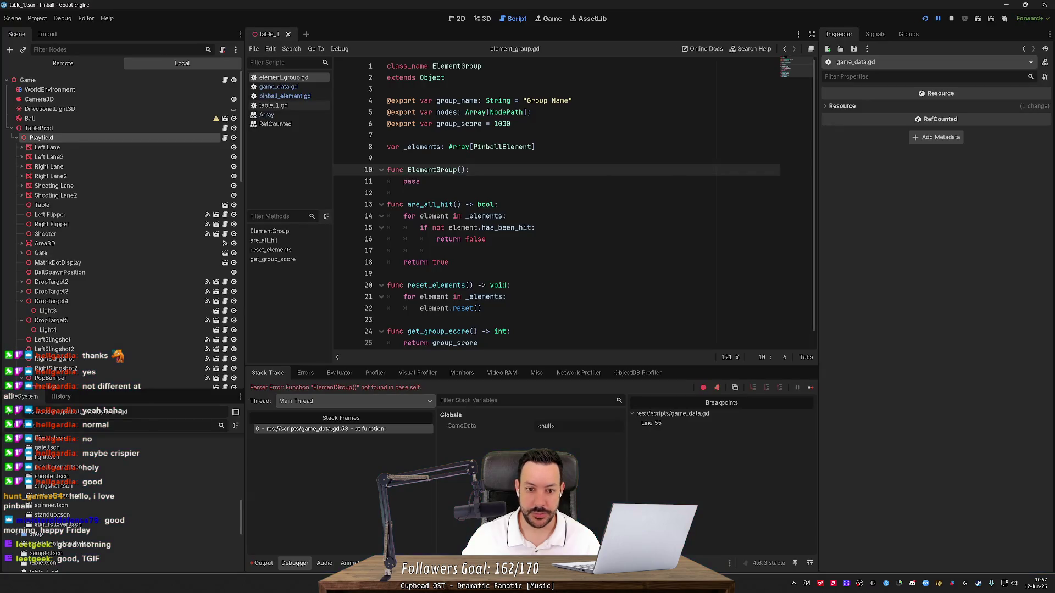
- Remove the 'extends Object' line and the ElementGroup() function from element_group.gd
click(417, 78)
key(ctrl+shift+k)
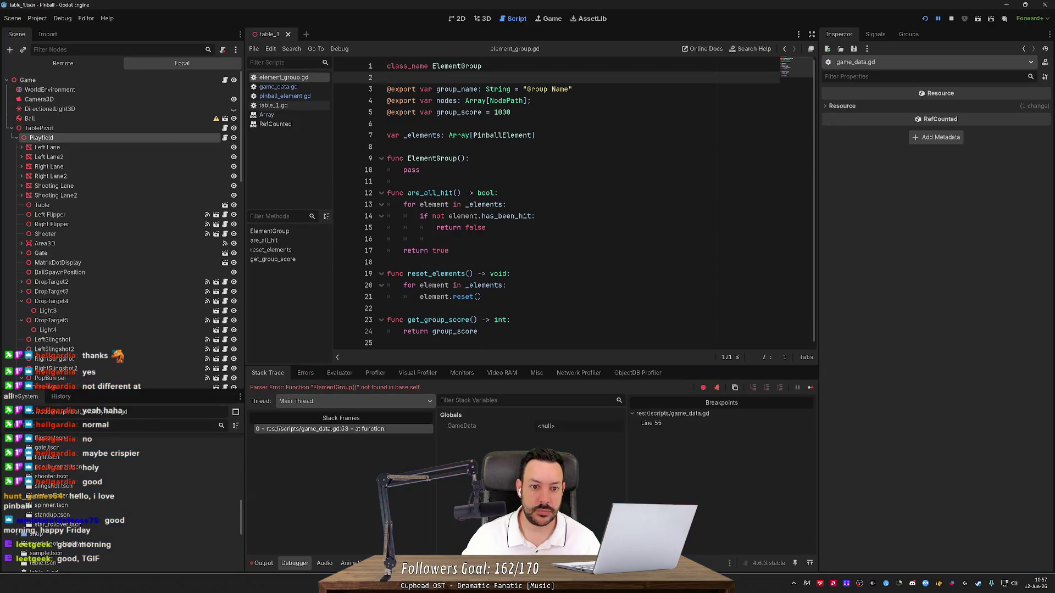
drag(388, 147, 420, 169)
key(Delete)
key(Delete)
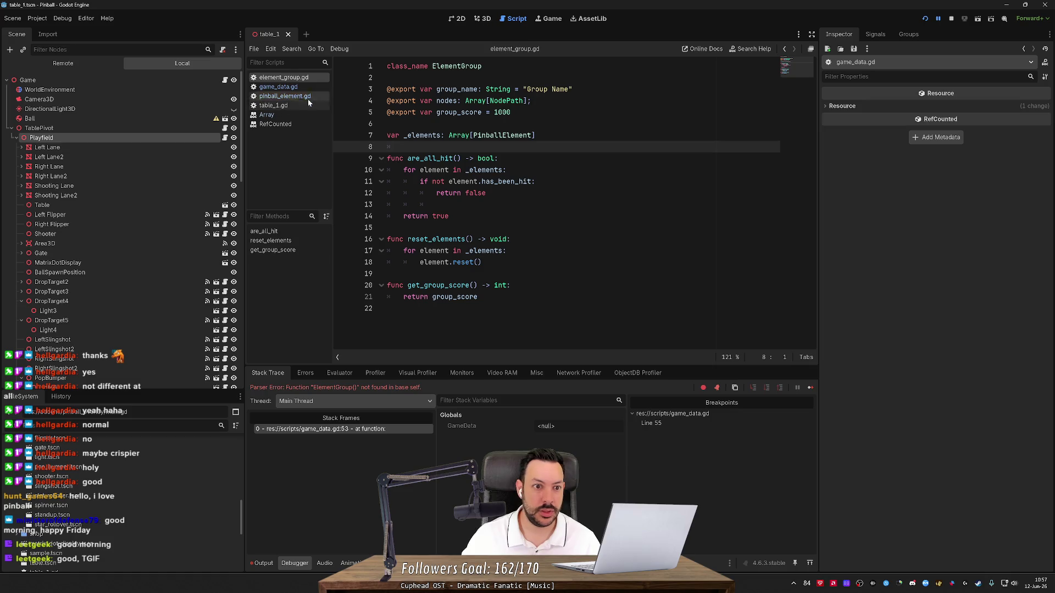
- In game_data.gd, replace Array() on line 53 with ElementGroup.new()
click(295, 89)
key(shift+End)
key(BackSpace)
text(E)
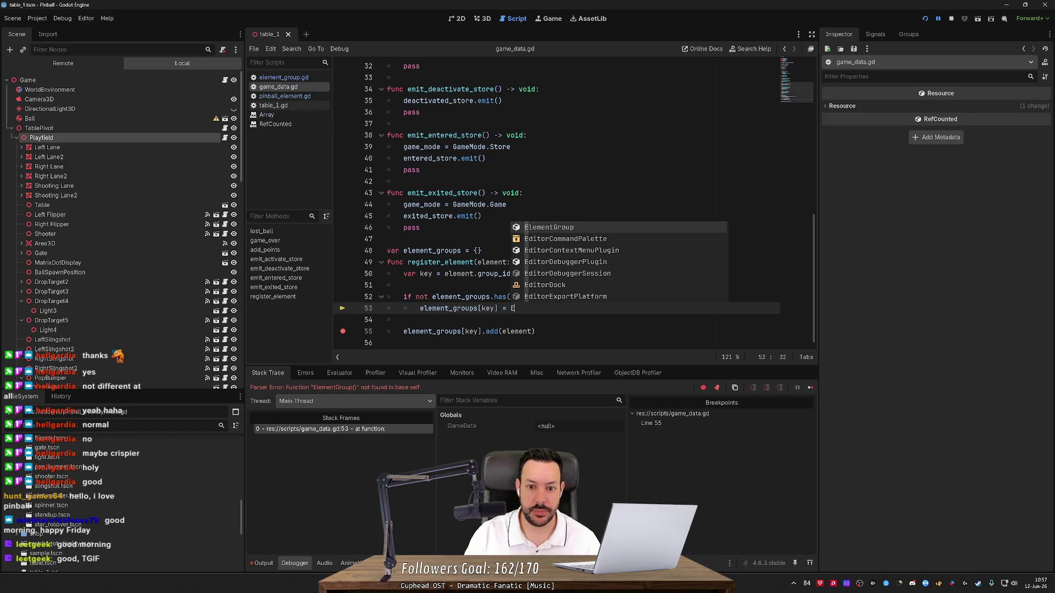
key(Return)
text(.new()
key(Escape)
key(End)
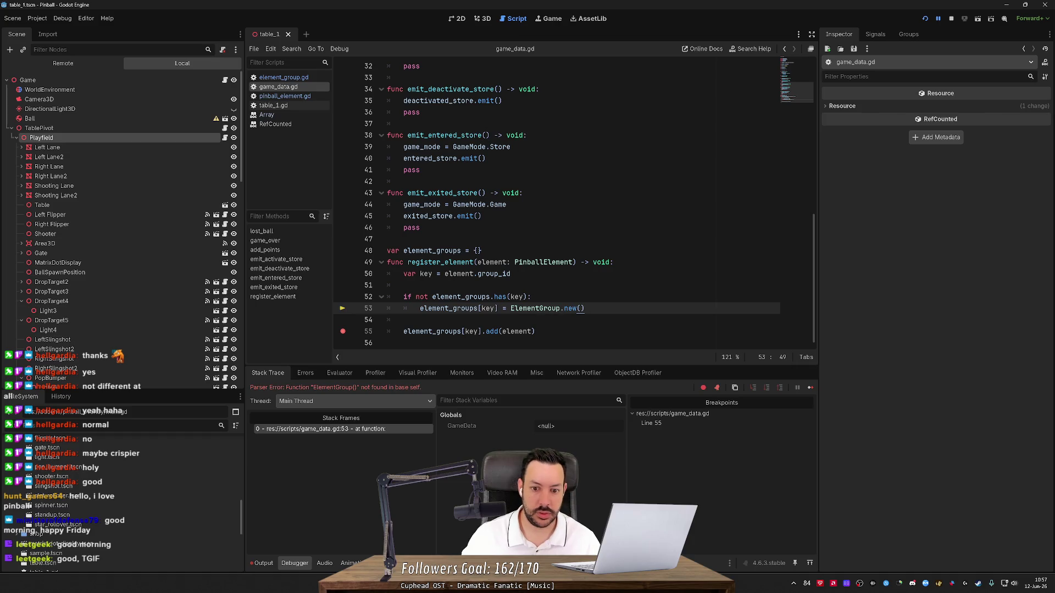
double_click(492, 331)
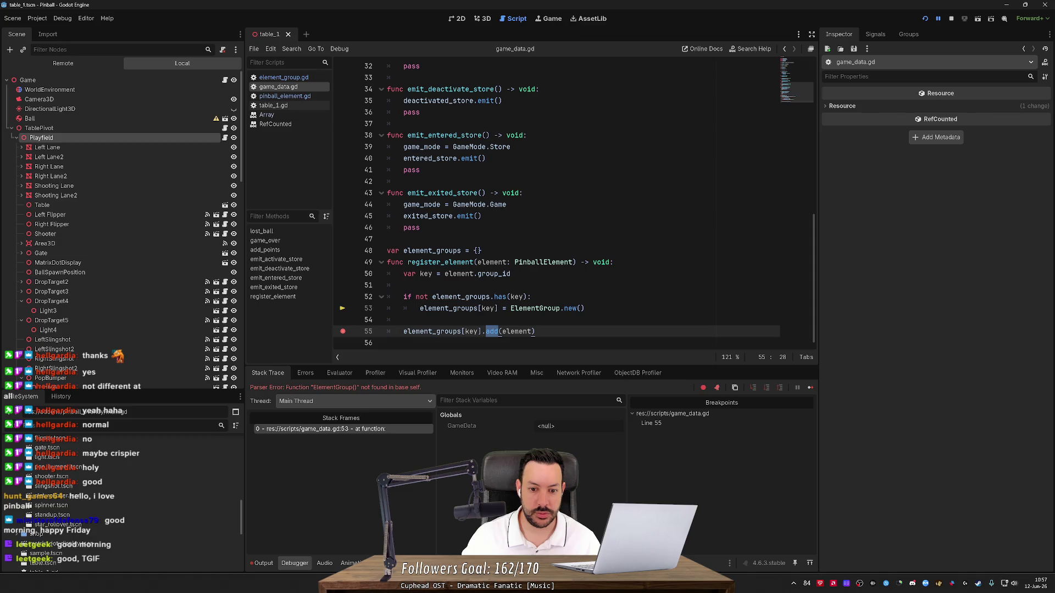
- Back in element_group.gd, open a new line at line 8 for an add function
click(283, 78)
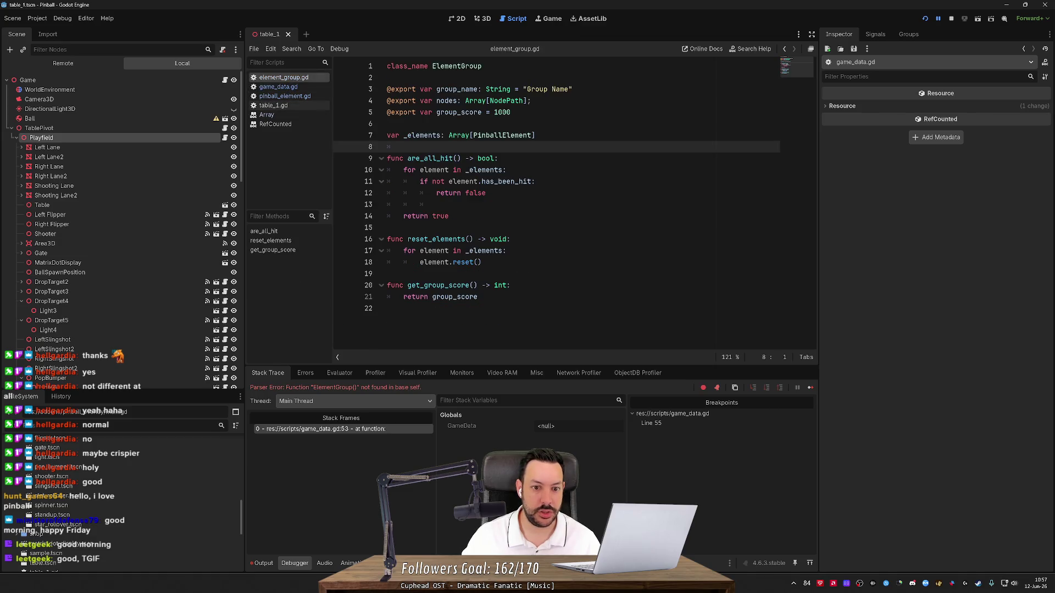
click(449, 216)
click(404, 147)
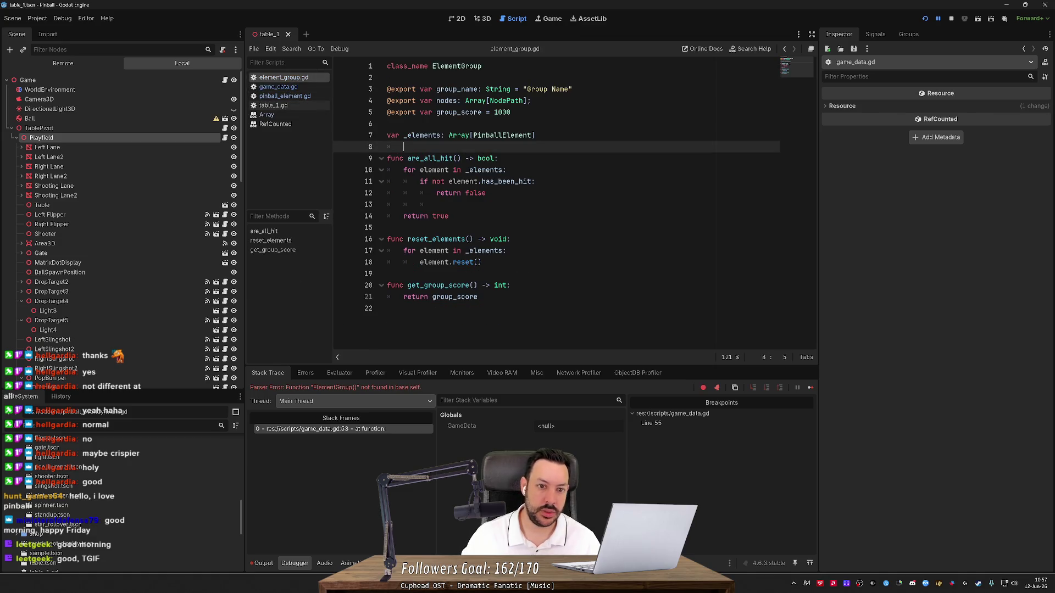
key(Return)
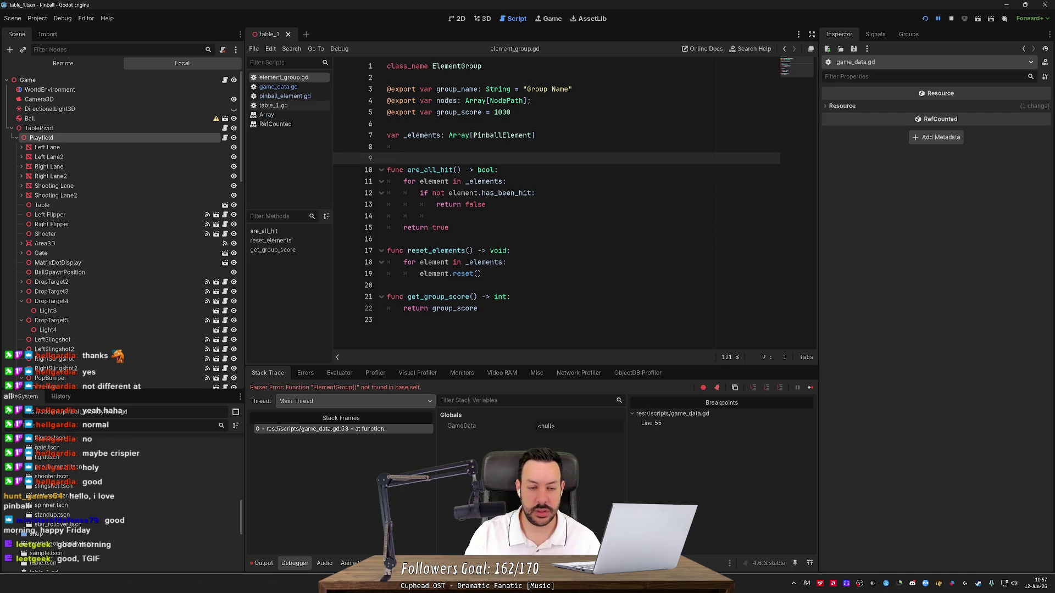
- Write func add(element: PinballElement) that calls _elements.push_back(element), and save element_group.gd
text(func add)
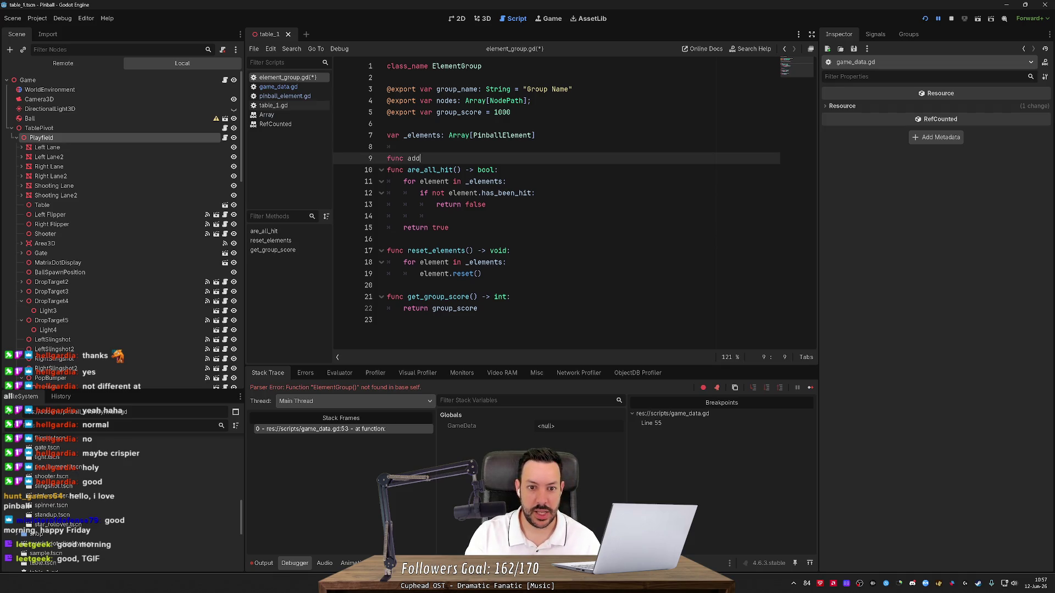
text((element: Pi)
key(Return)
text())
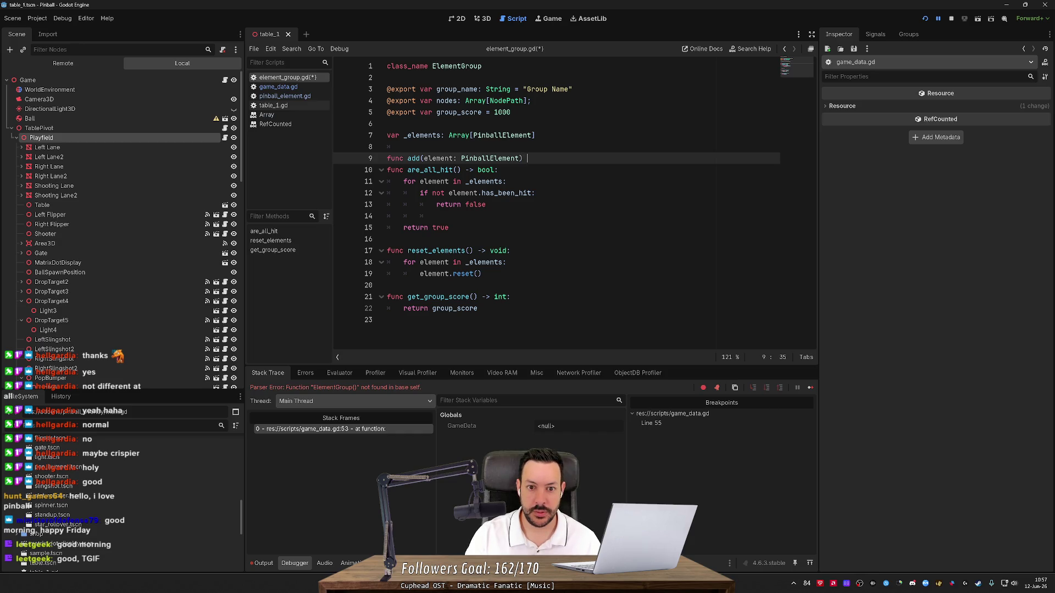
key(BackSpace)
text(:)
key(Return)
text(_elem)
key(Return)
text(.push_)
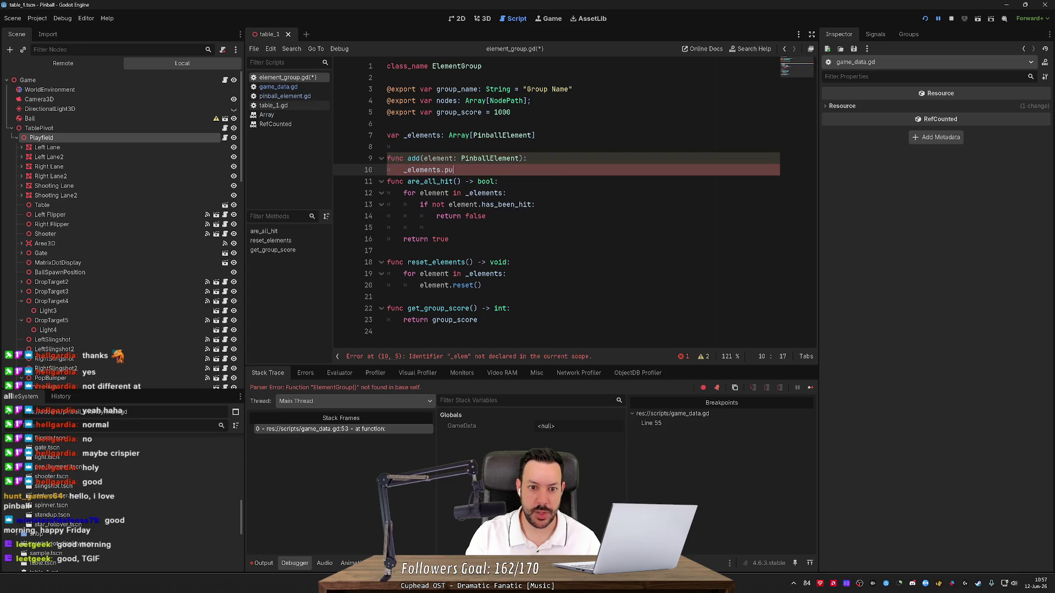
key(Return)
text(element)
key(End)
key(Return)
key(ctrl+s)
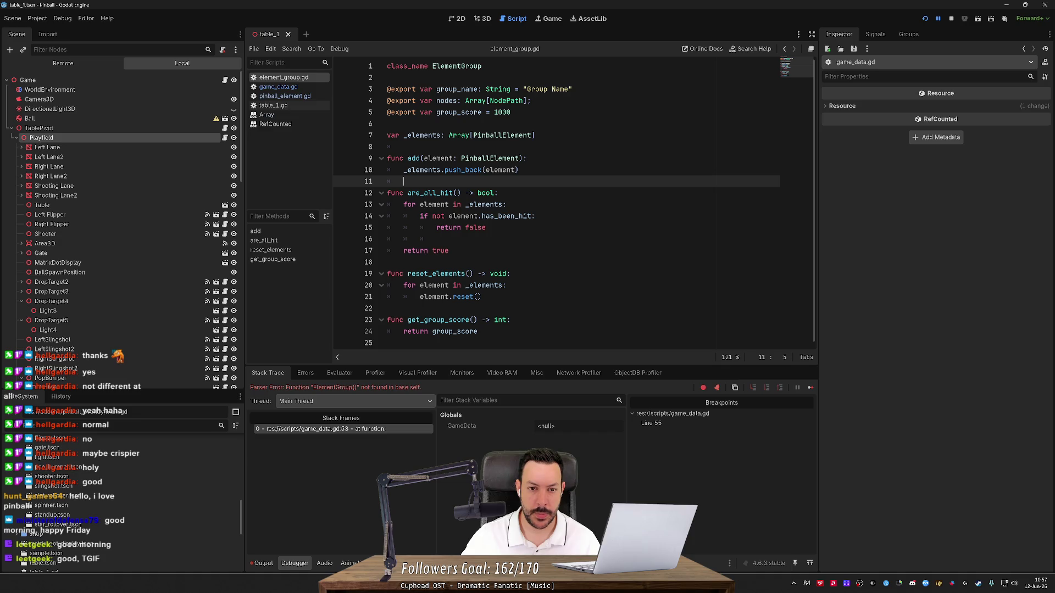
- Delete the unused nodes export line, check group_score's uses, and return to game_data.gd
double_click(459, 112)
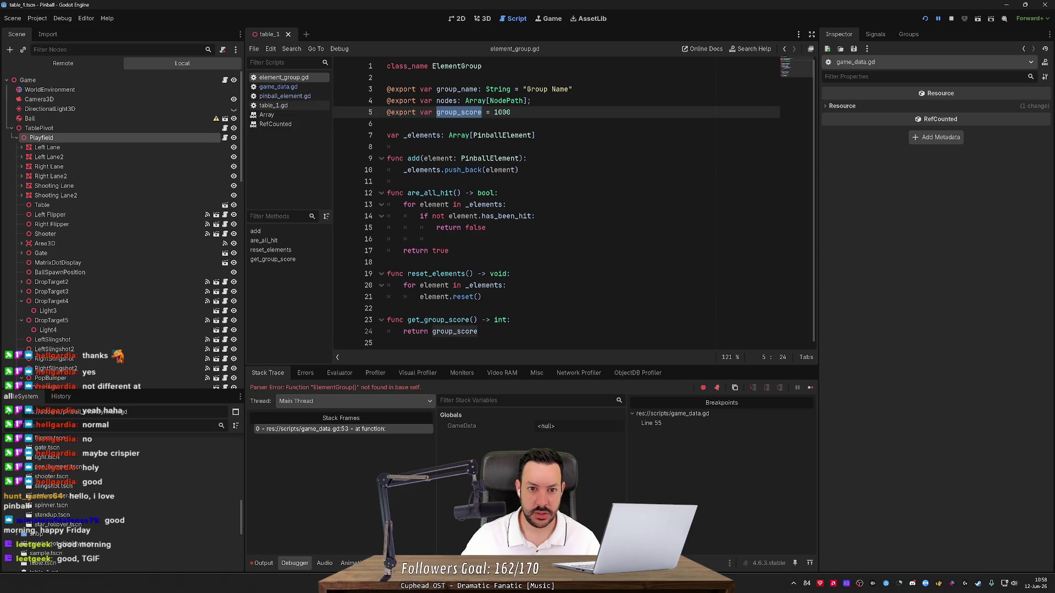
click(573, 89)
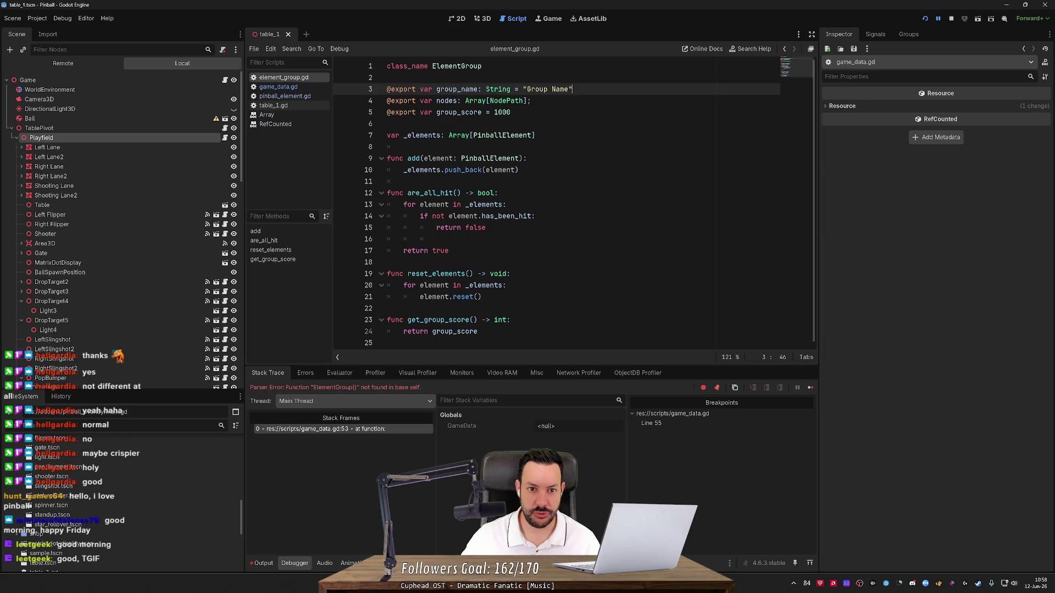
key(Down)
key(ctrl+shift+k)
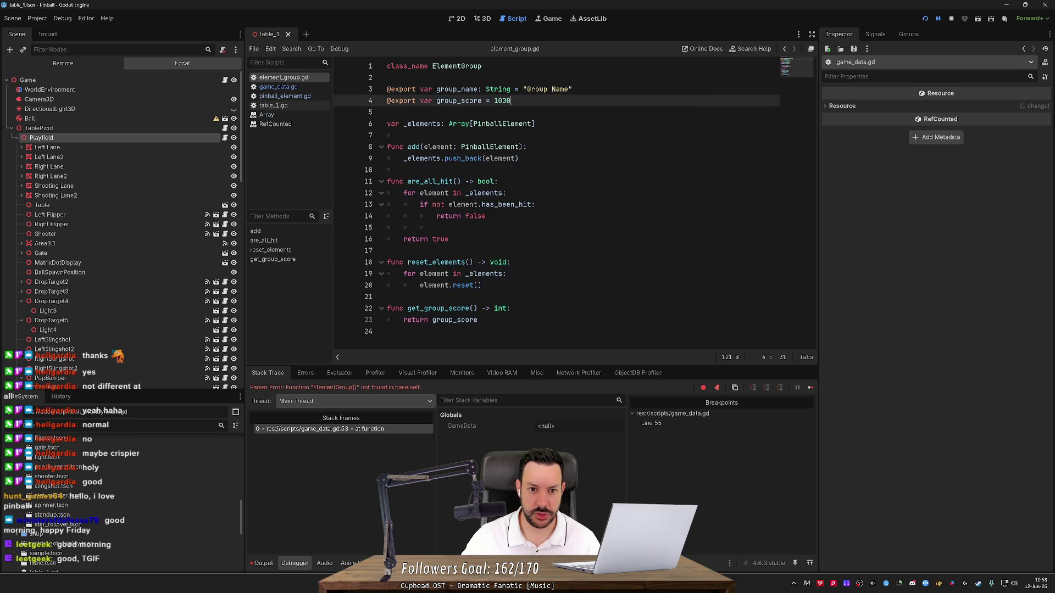
double_click(459, 101)
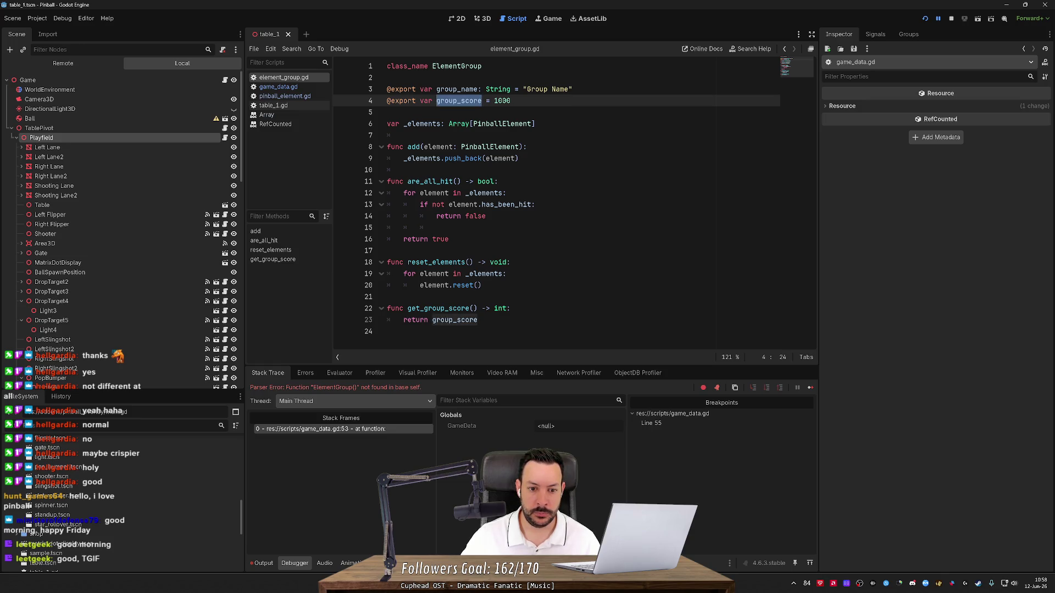
key(alt+Left)
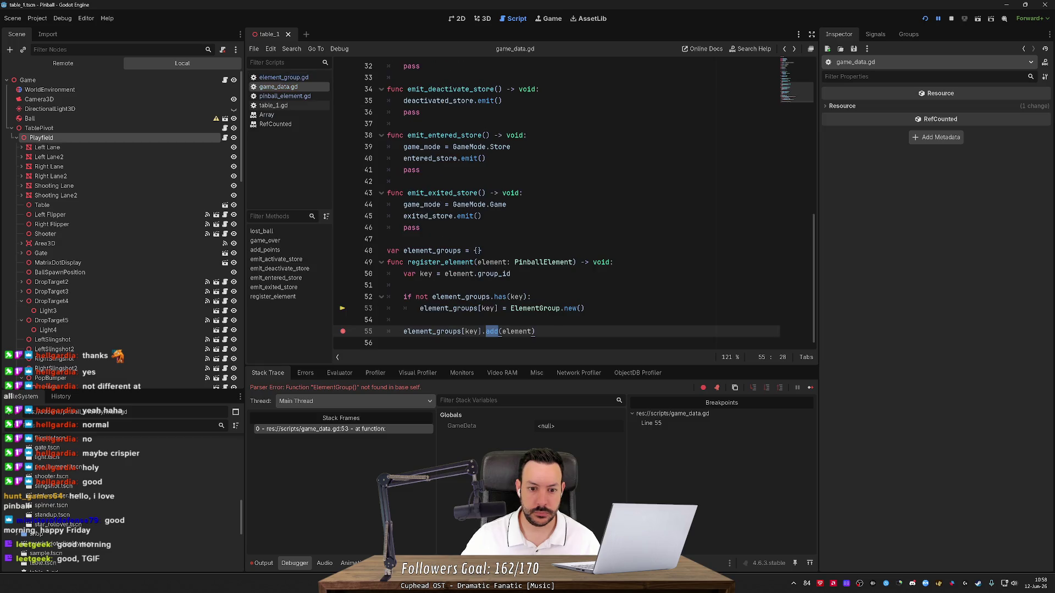
- Try an 'if element.gr' check above the add call, undo it, save game_data.gd, and reopen element_group.gd
click(584, 308)
key(Down)
key(Down)
key(Up)
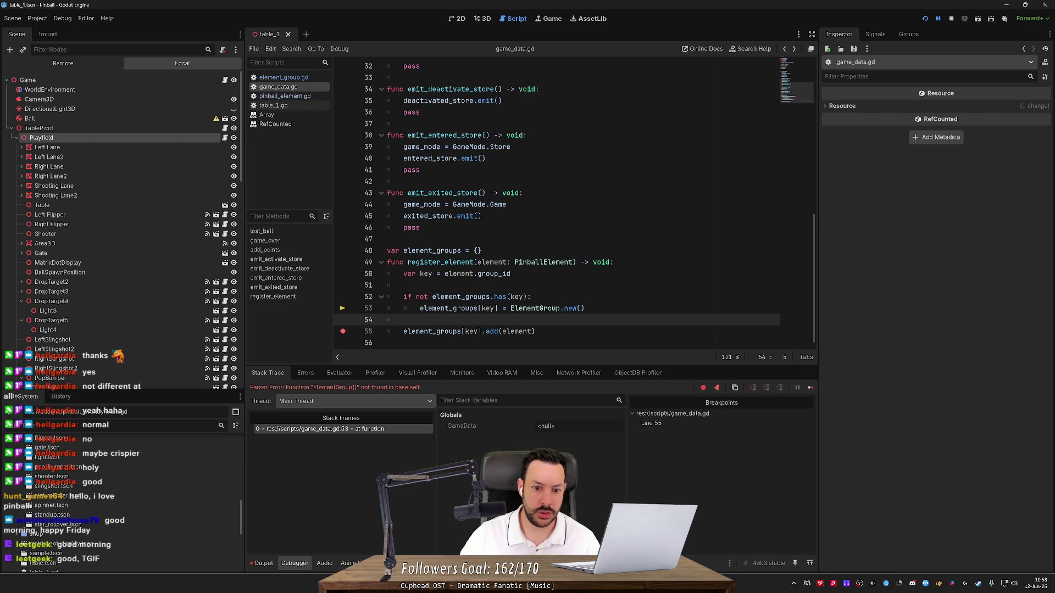
key(Return)
text(if element.)
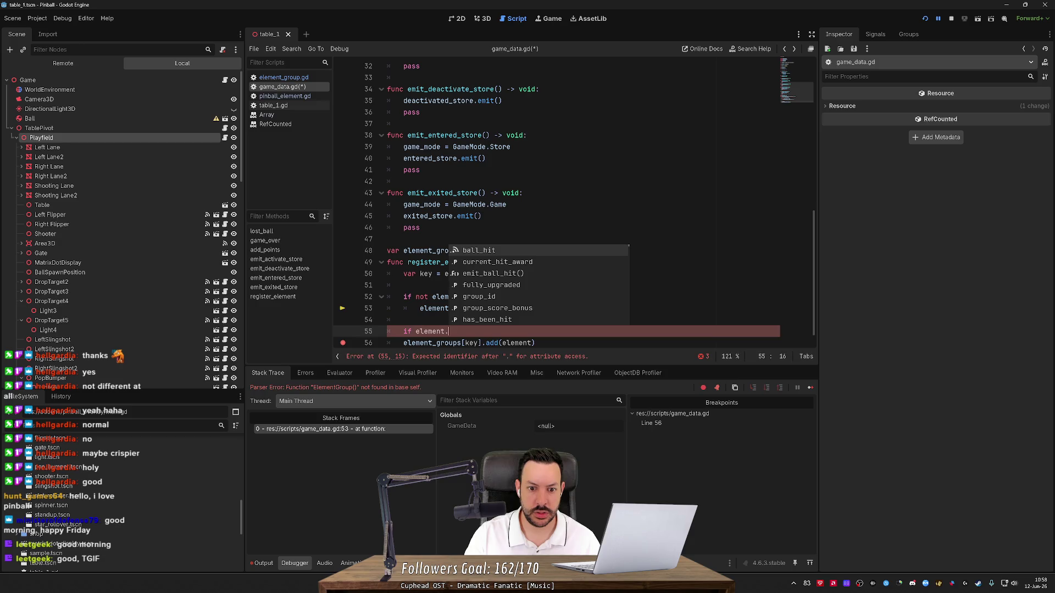
text(gr)
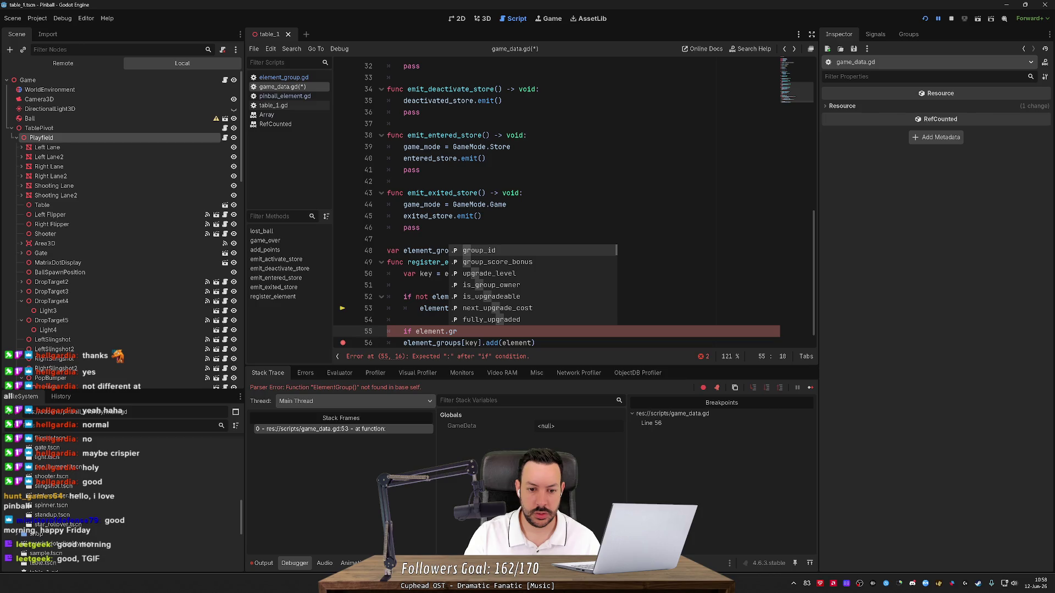
key(ctrl+z)
key(ctrl+s)
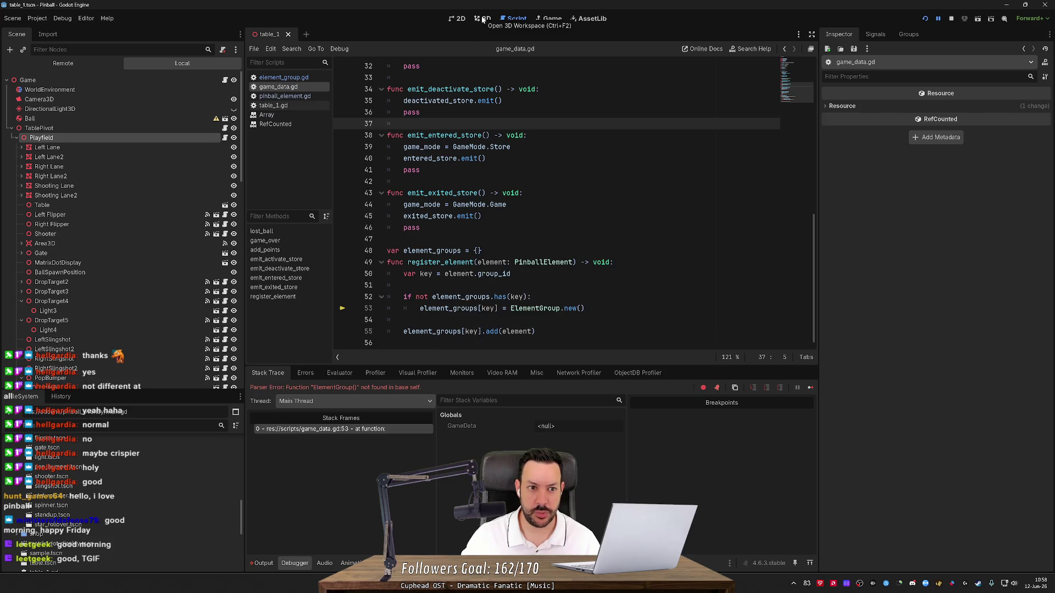
click(290, 78)
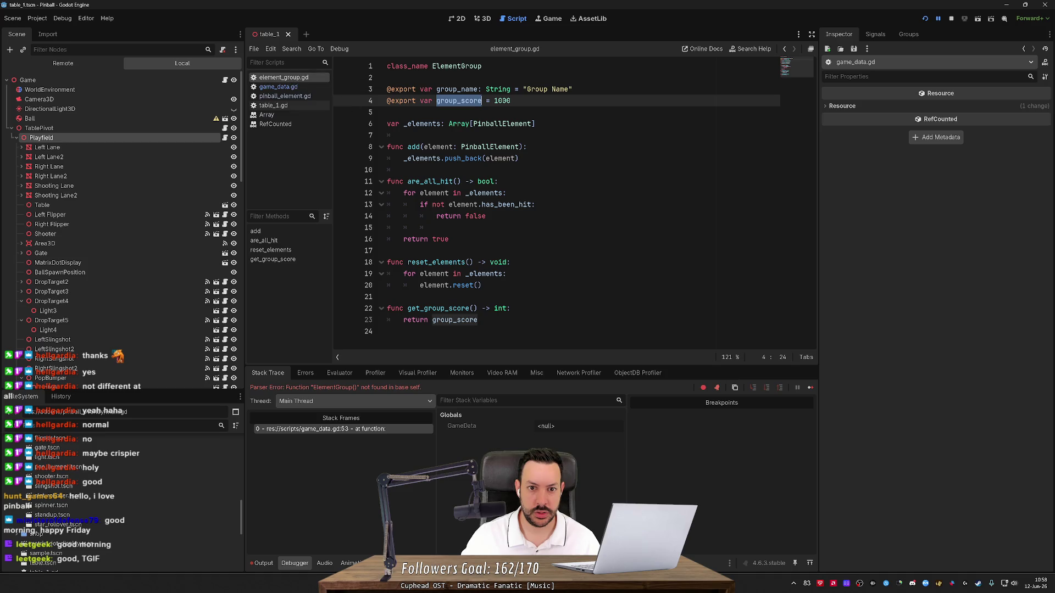
- Drop the group_score export, add var _owner: PinballElement and set_owner(element) assigning it, and save
key(ctrl+shift+k)
key(Down)
key(End)
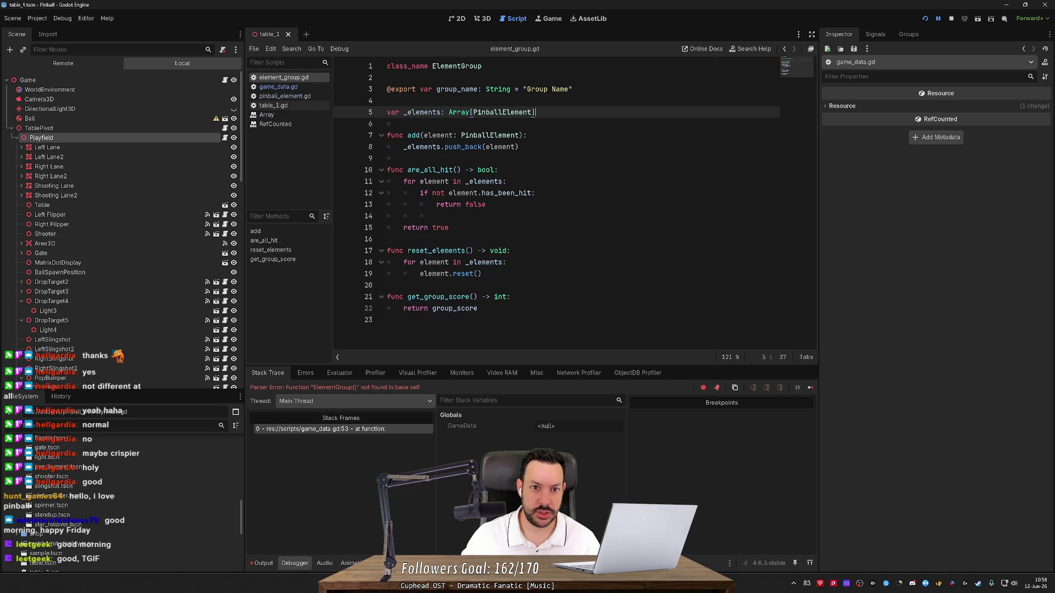
key(Return)
text(var _owner: PinballElem)
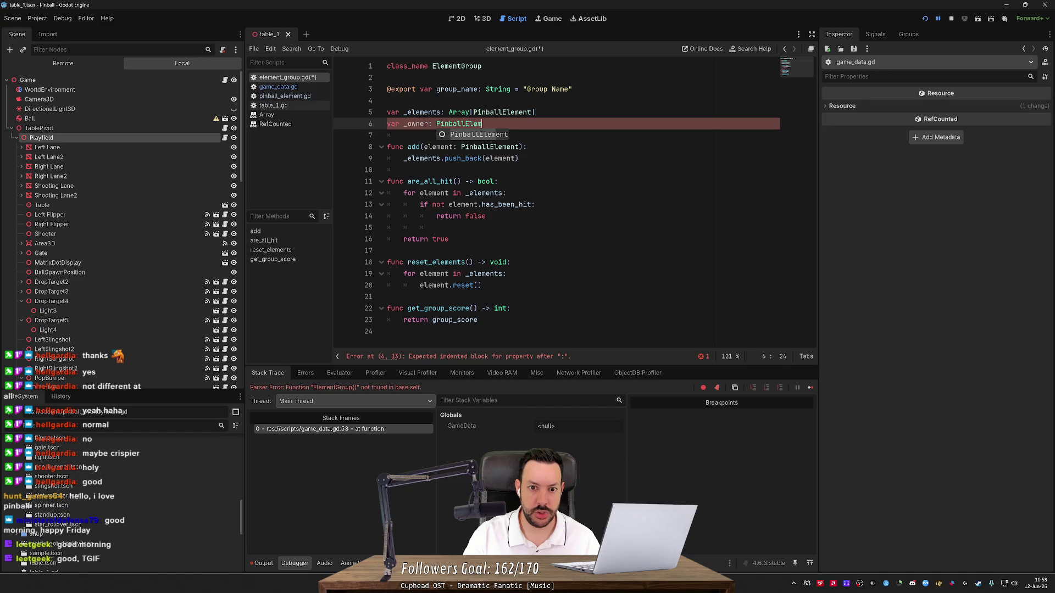
key(Return)
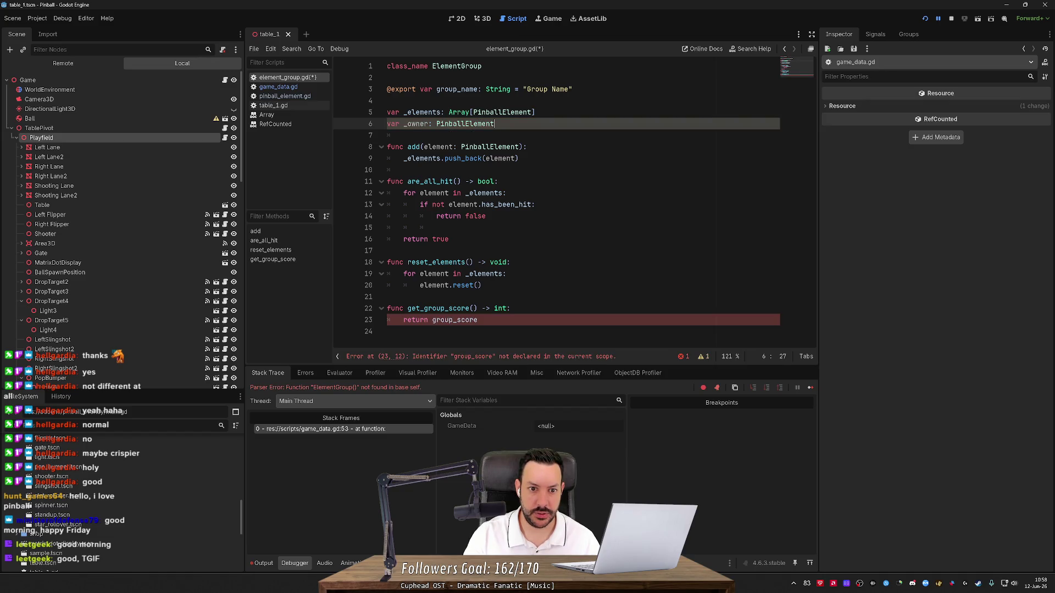
key(Down)
key(Return)
text(func)
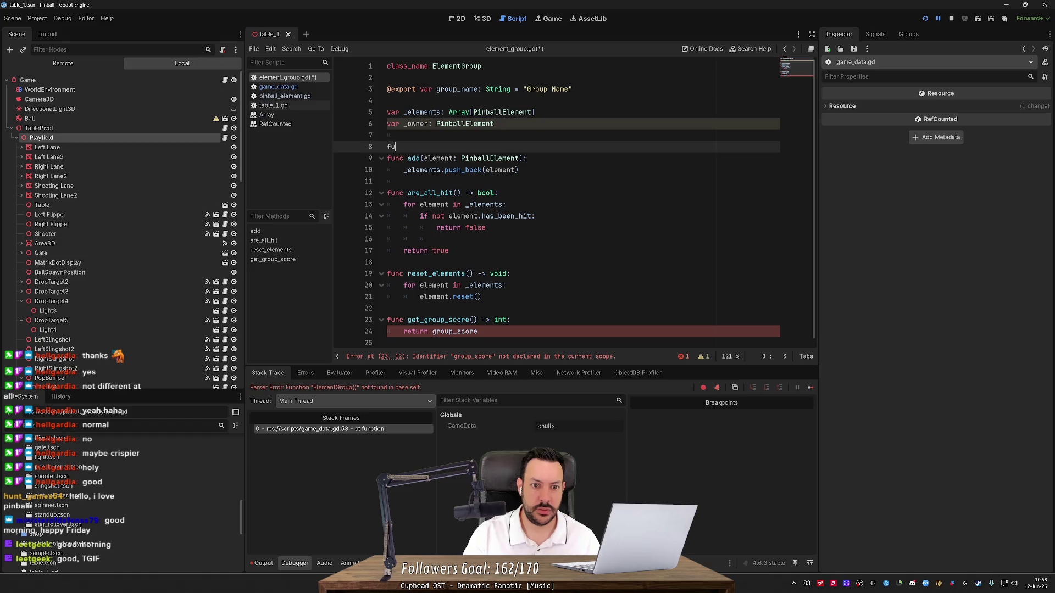
text( set_owner(ele)
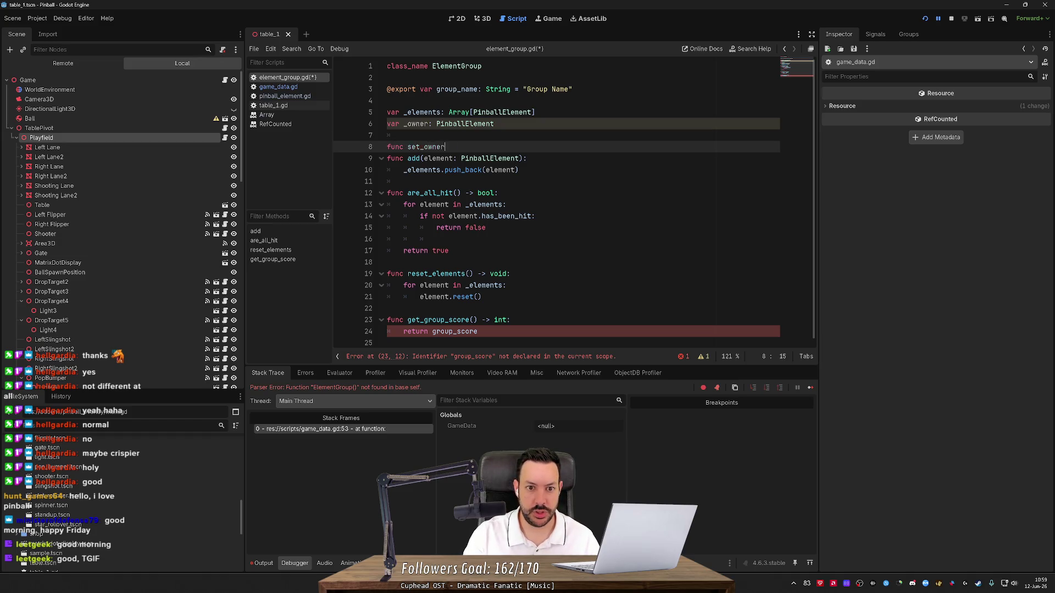
text(ment: Pinbal)
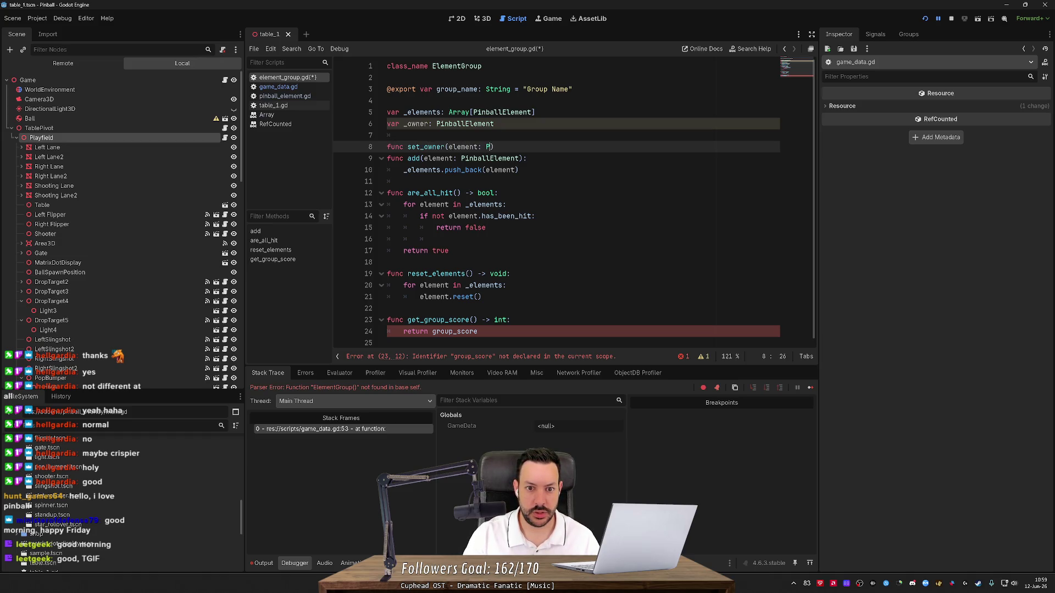
text(lElement):)
key(Return)
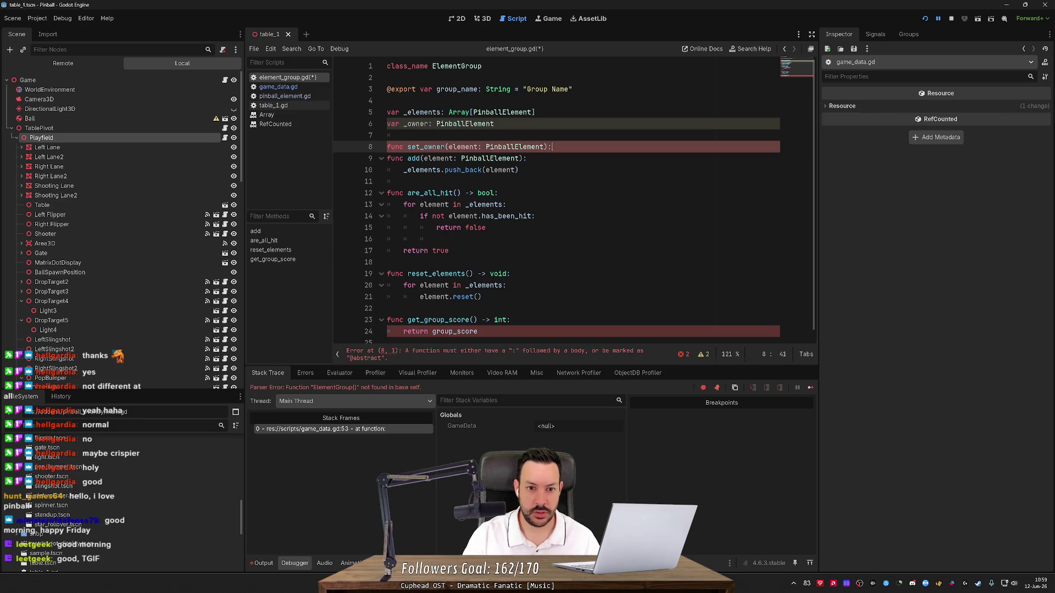
text(_owner = element)
key(Return)
key(ctrl+s)
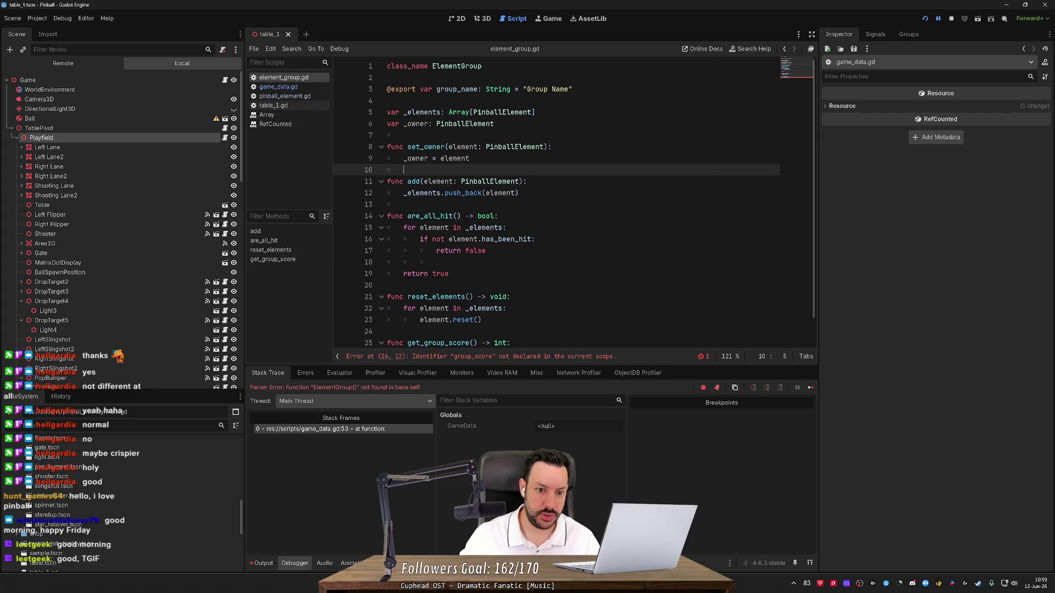
- Make get_group_score return _owner.group_score_bonus instead of group_score
scroll(574, 203, down, 1)
double_click(416, 135)
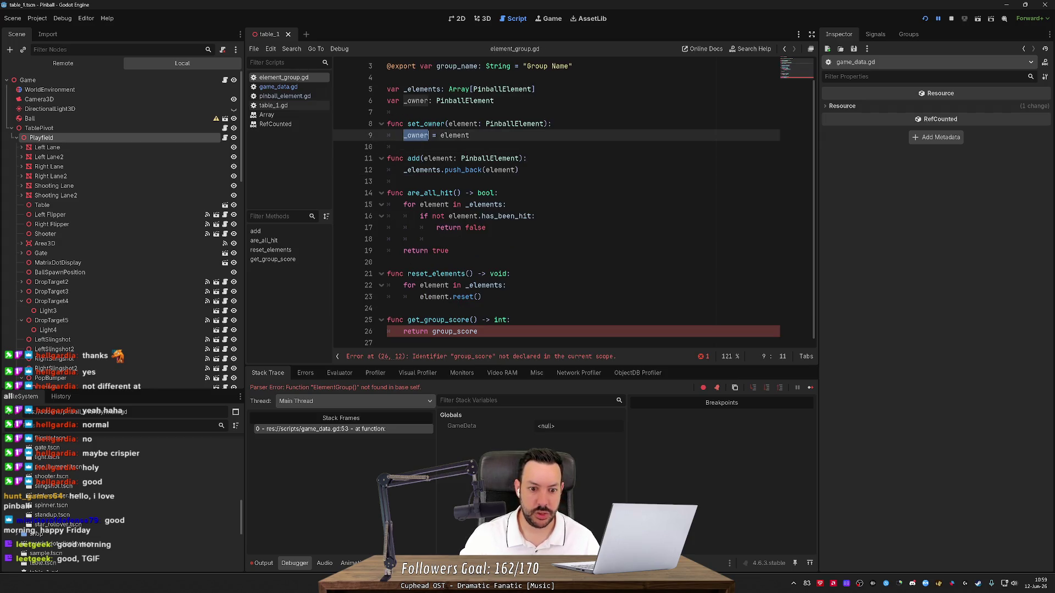
key(ctrl+c)
double_click(455, 331)
key(ctrl+v)
text(.)
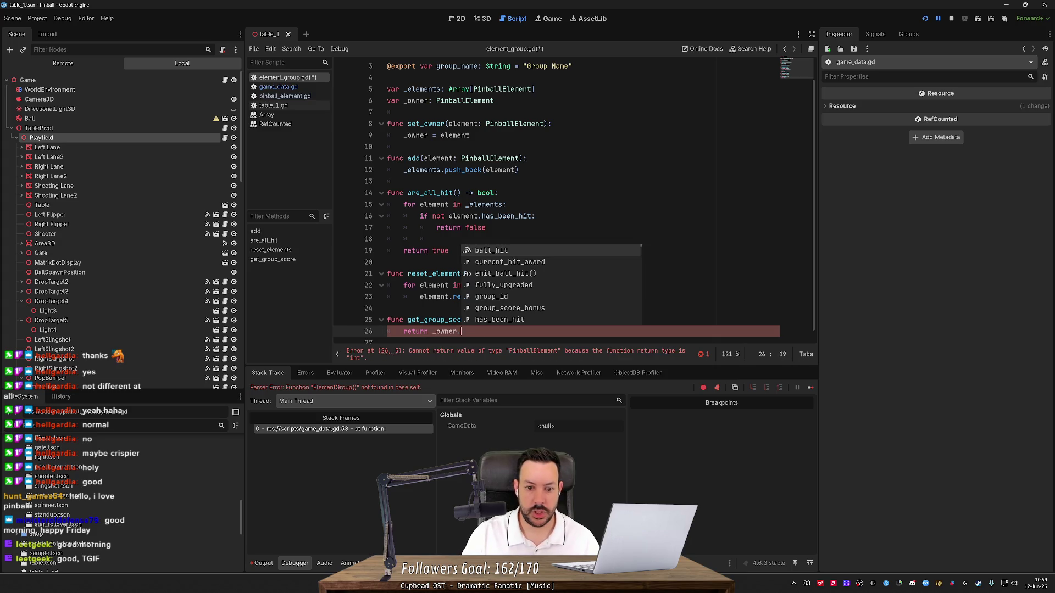
text(group)
key(Return)
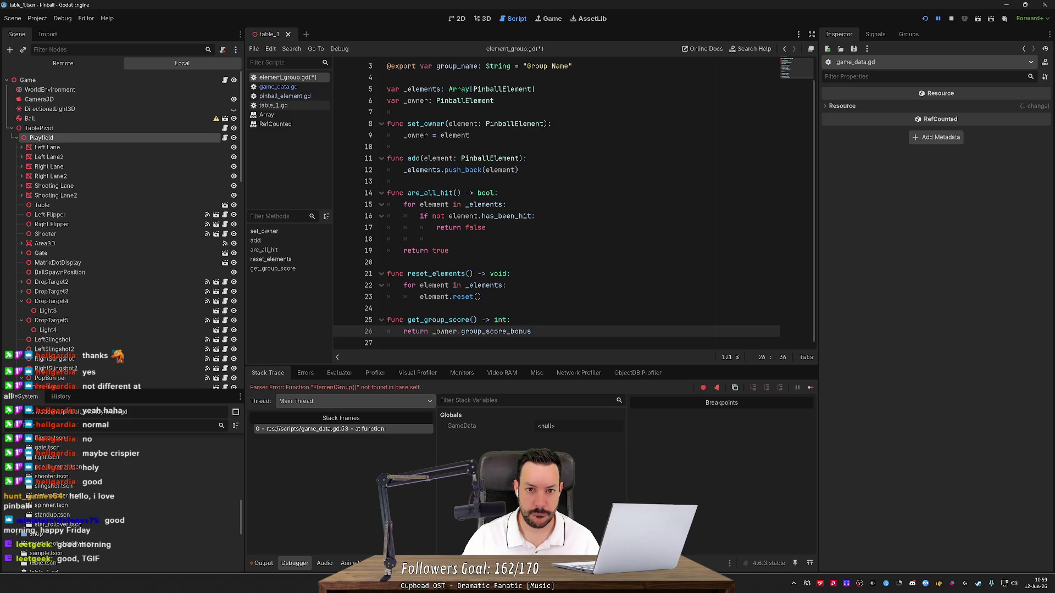
- Delete the group_name export line and save element_group.gd
scroll(574, 202, up, 1)
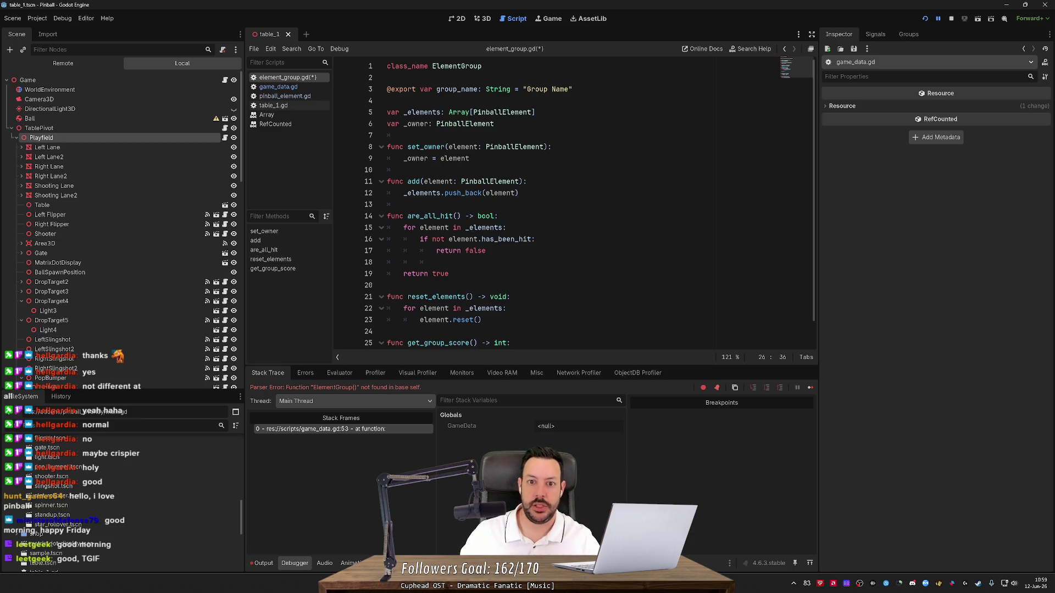
drag(572, 89, 388, 77)
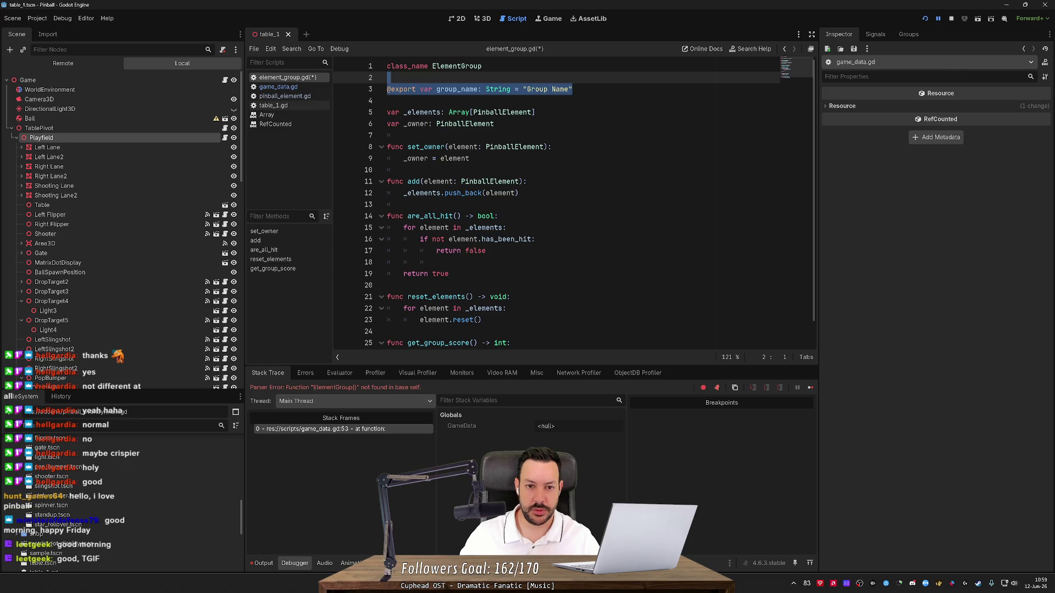
key(Delete)
key(Delete)
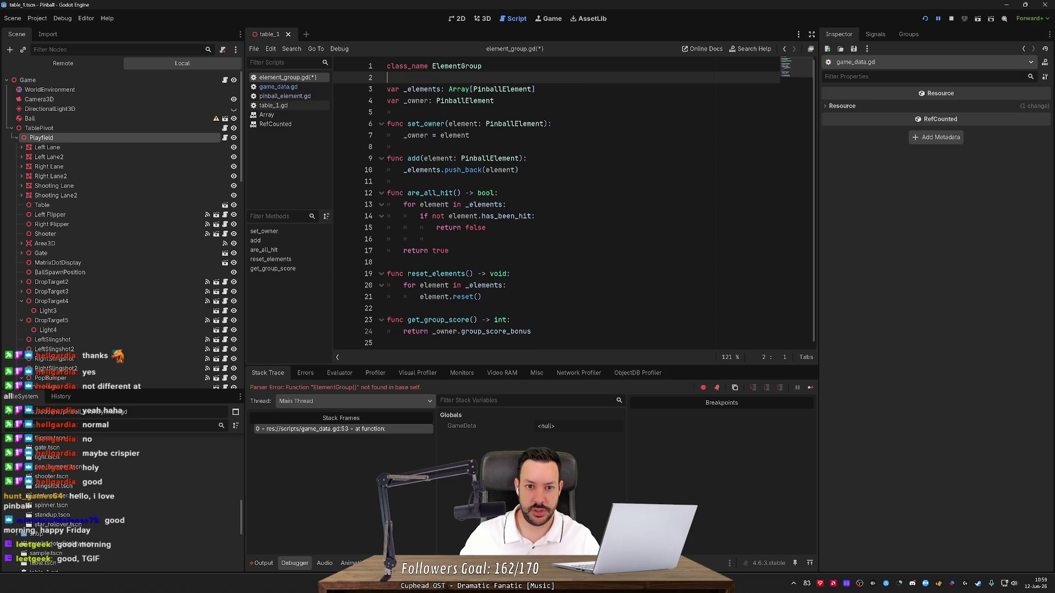
key(ctrl+s)
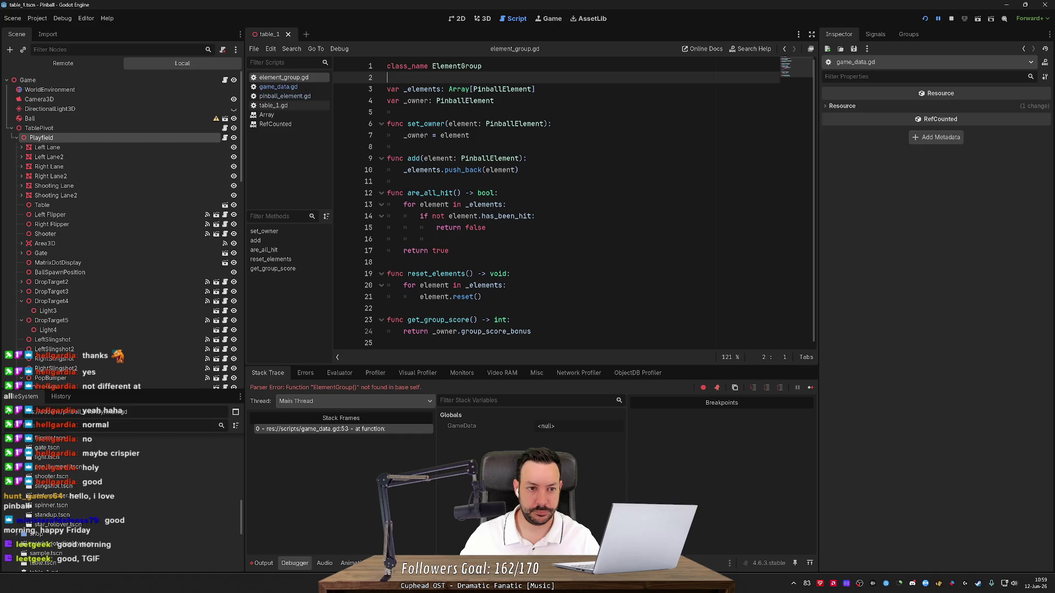
- In game_data.gd add 'if element.is_group_owner:' calling element_groups[key].set_owner(element), and save
click(278, 87)
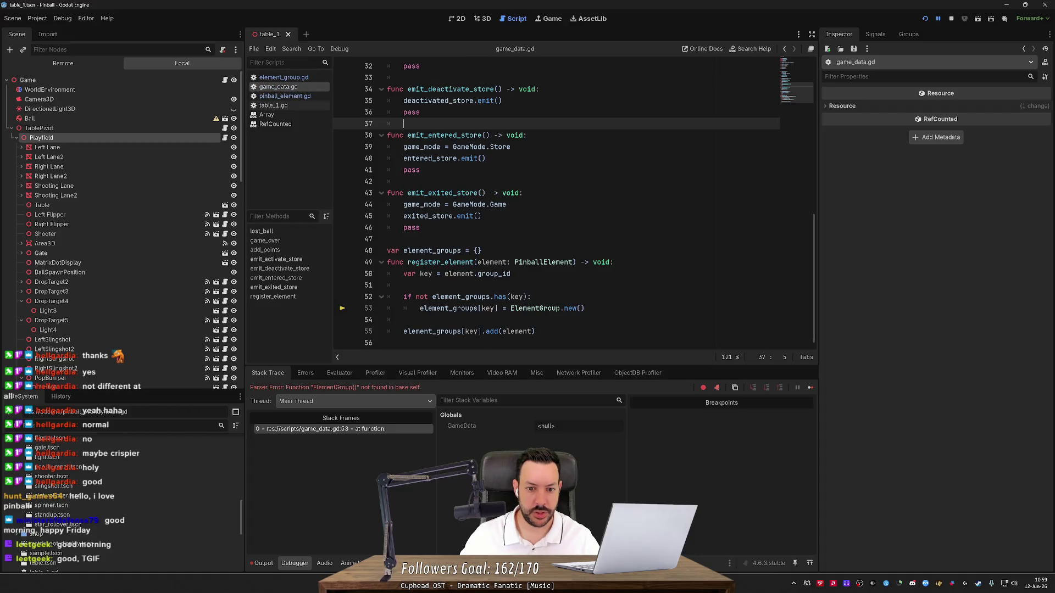
click(586, 308)
key(Return)
key(Return)
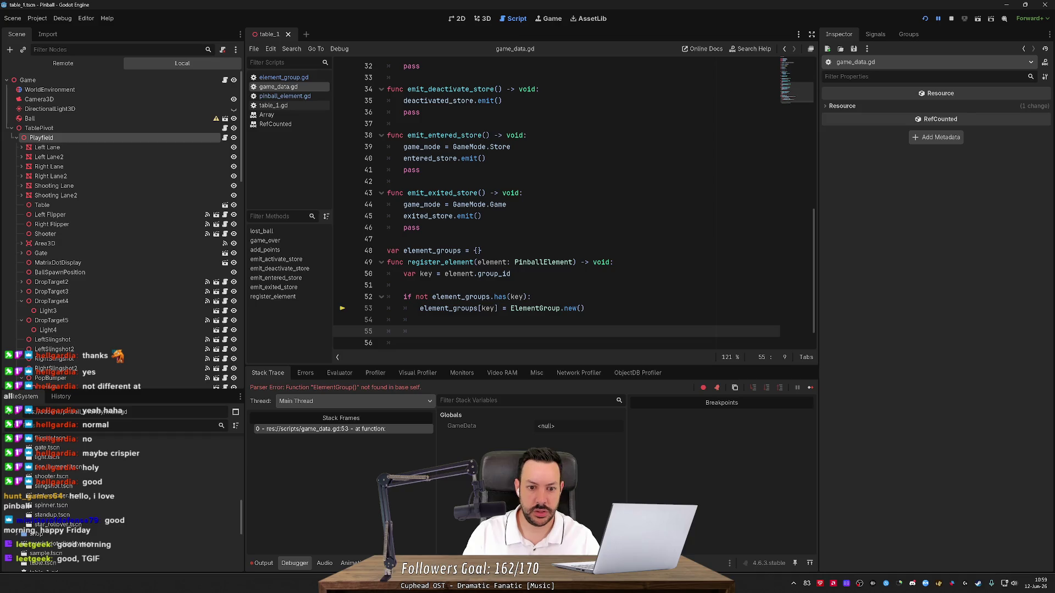
key(BackSpace)
scroll(555, 204, down, 1)
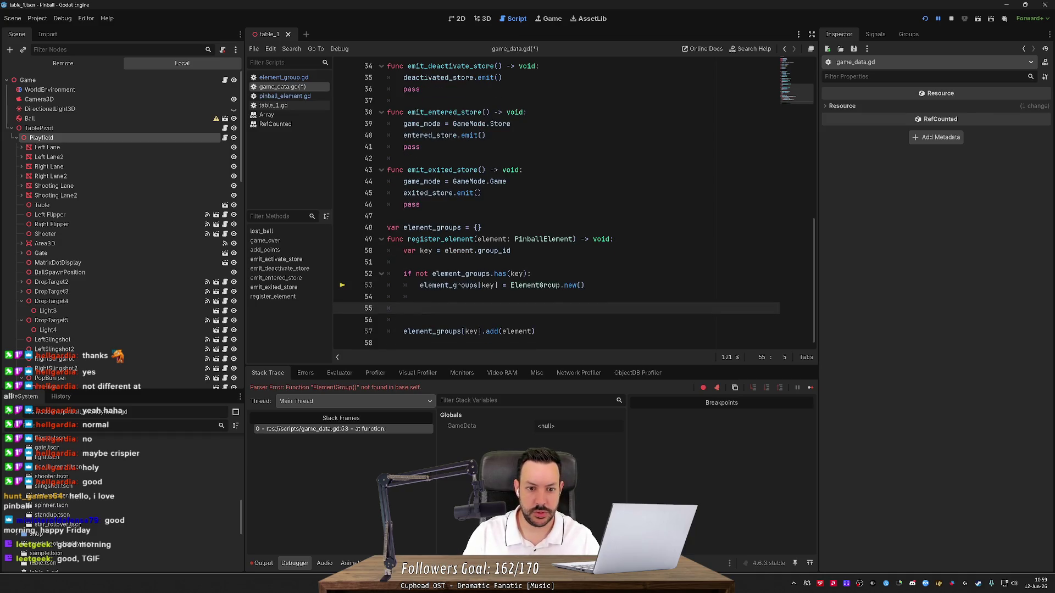
text(if element.)
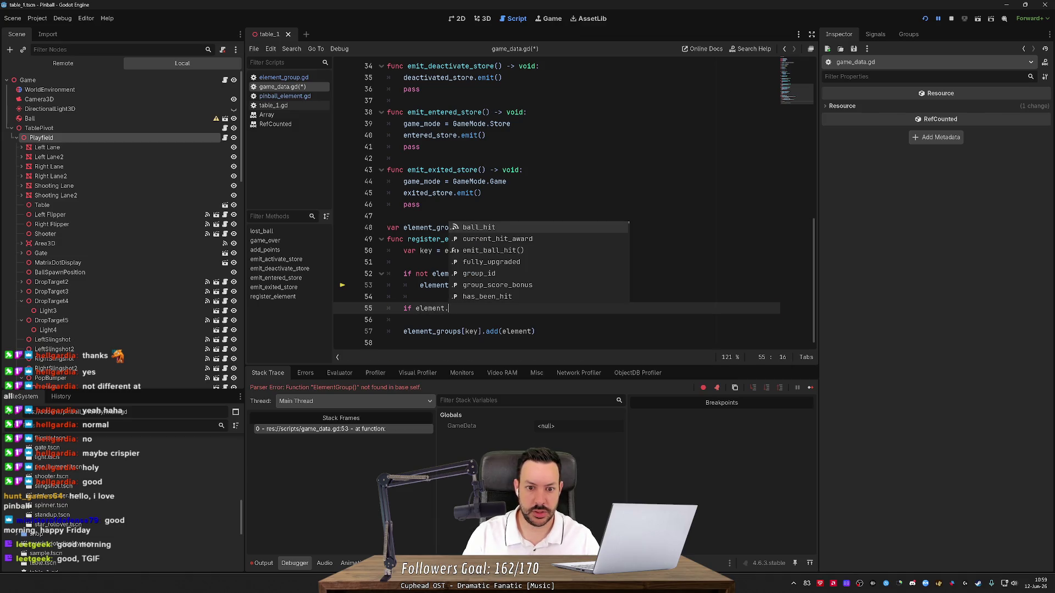
text(is)
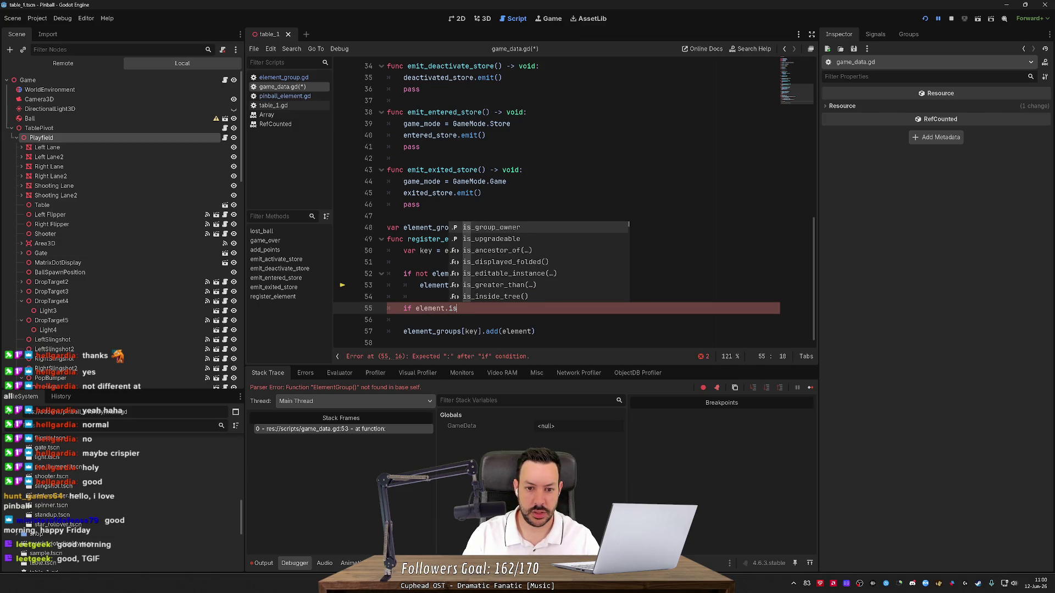
key(Return)
text(:)
key(Return)
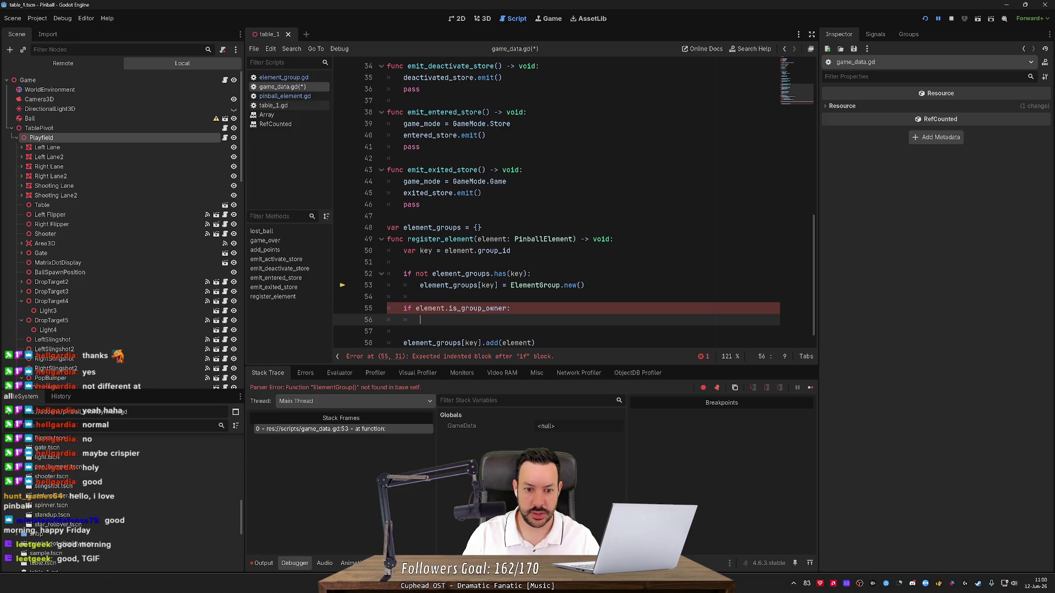
text(element_)
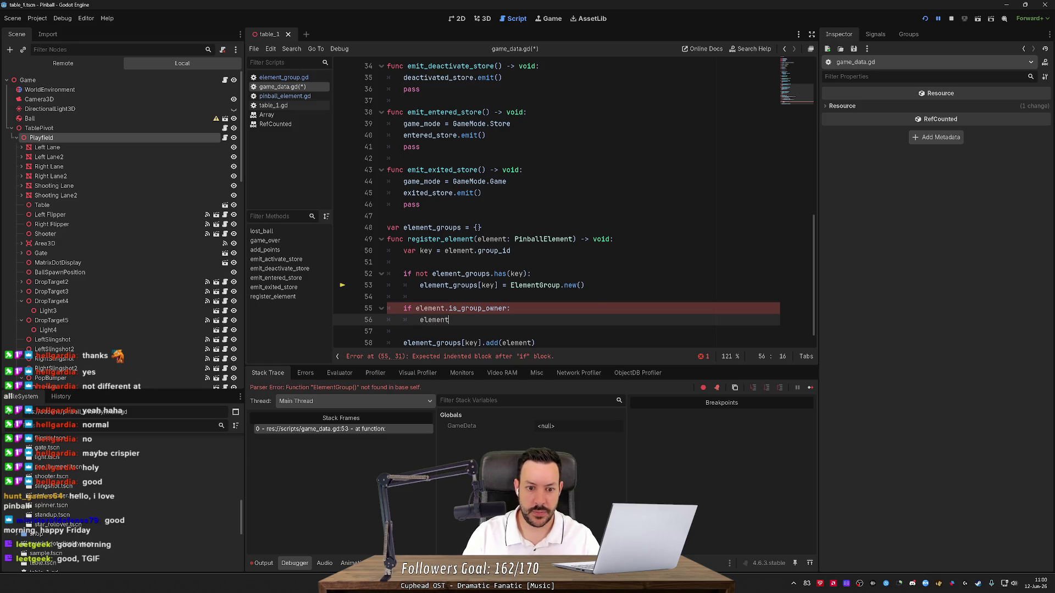
key(Return)
text([)
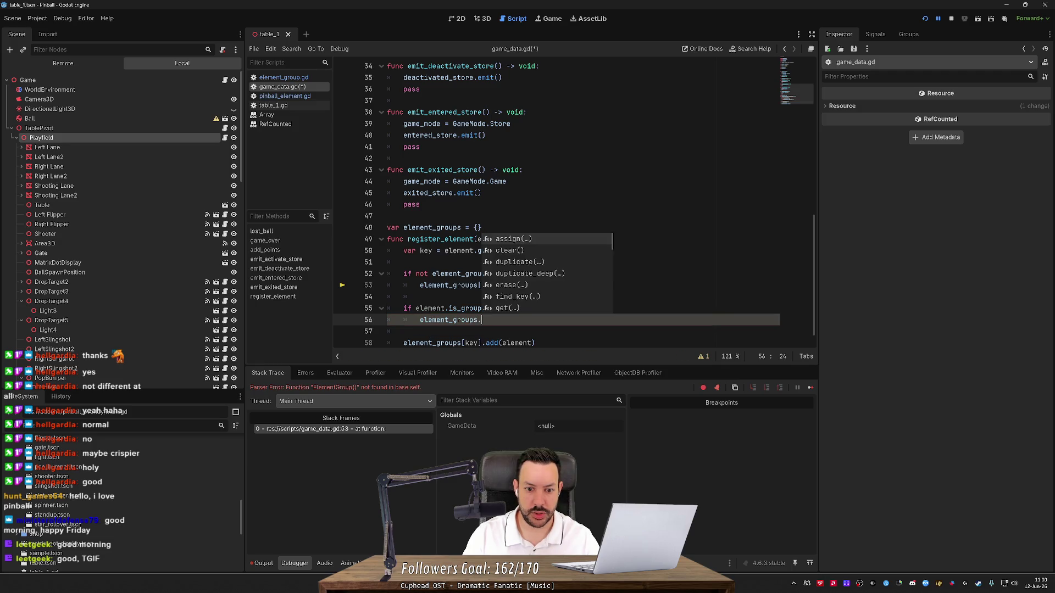
text(key)
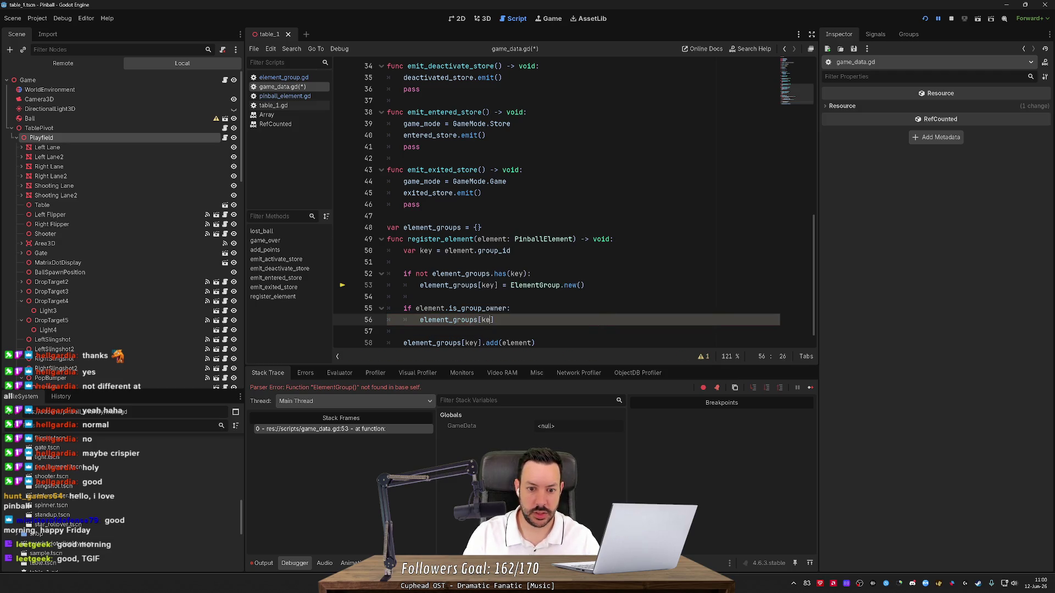
text(].set_)
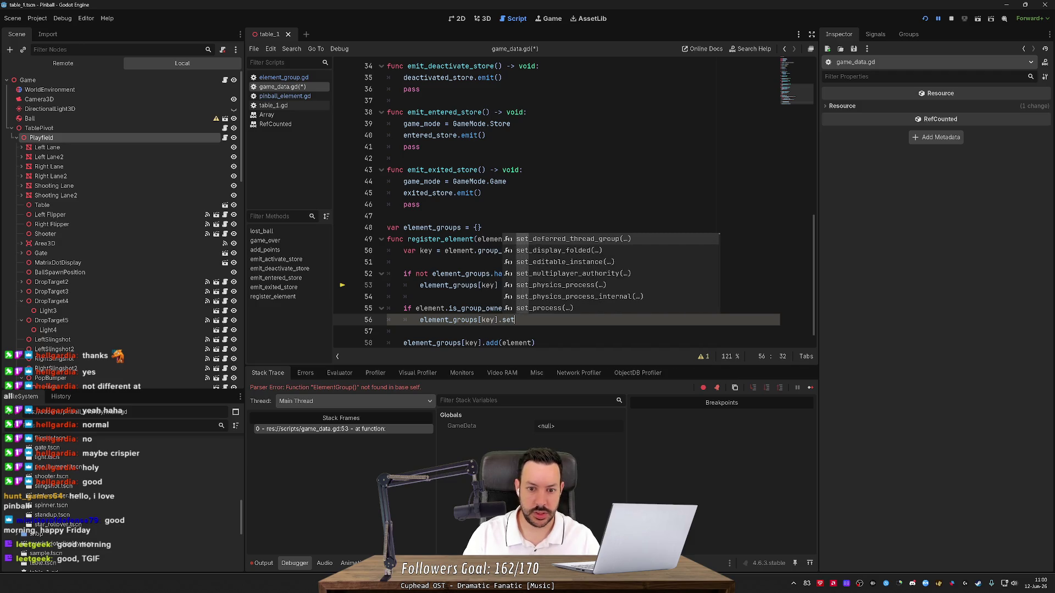
text(owner)
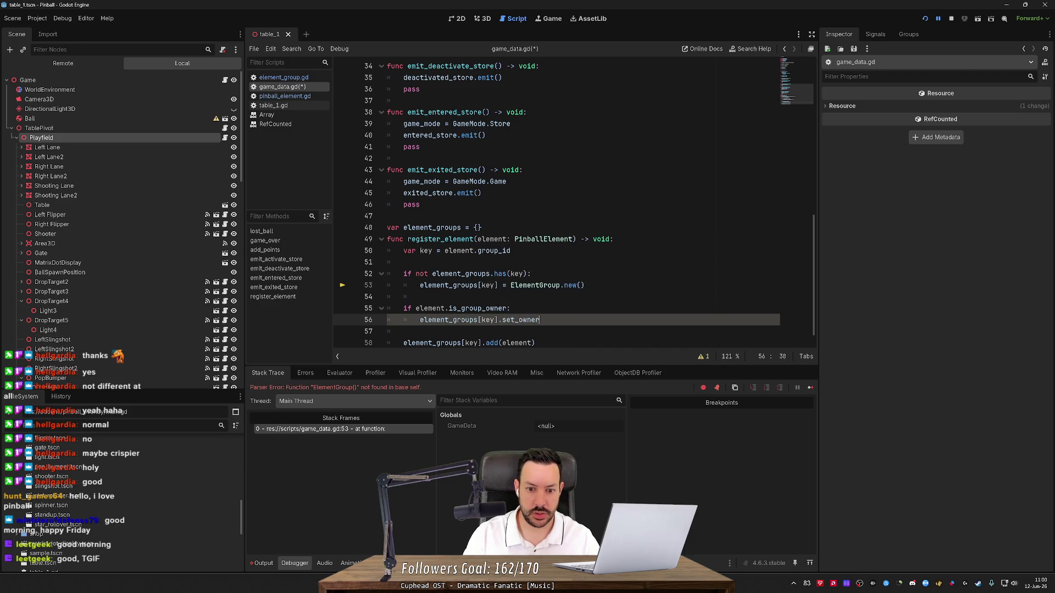
text((element))
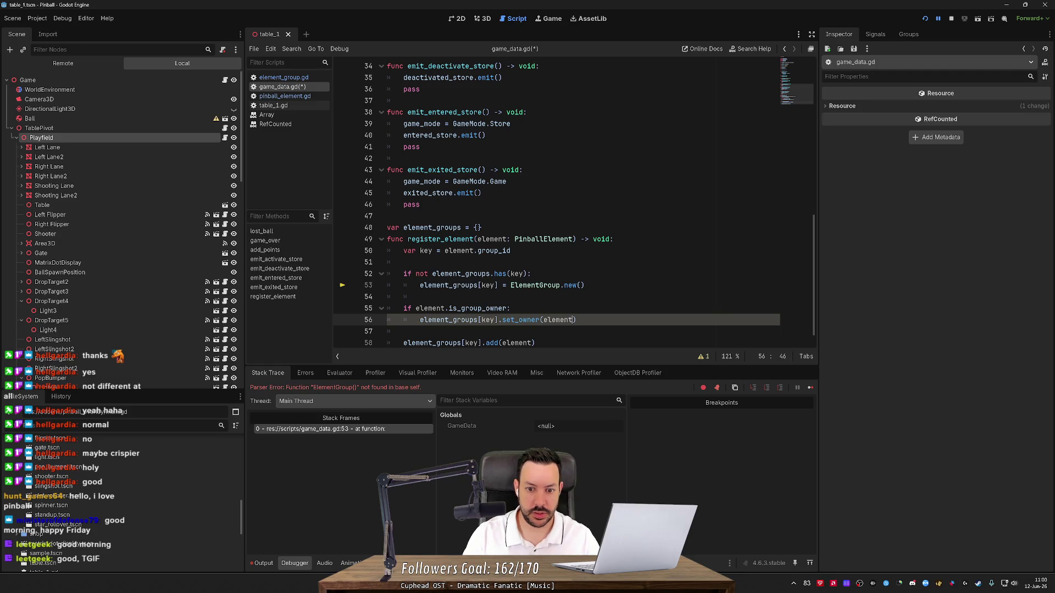
key(ctrl+s)
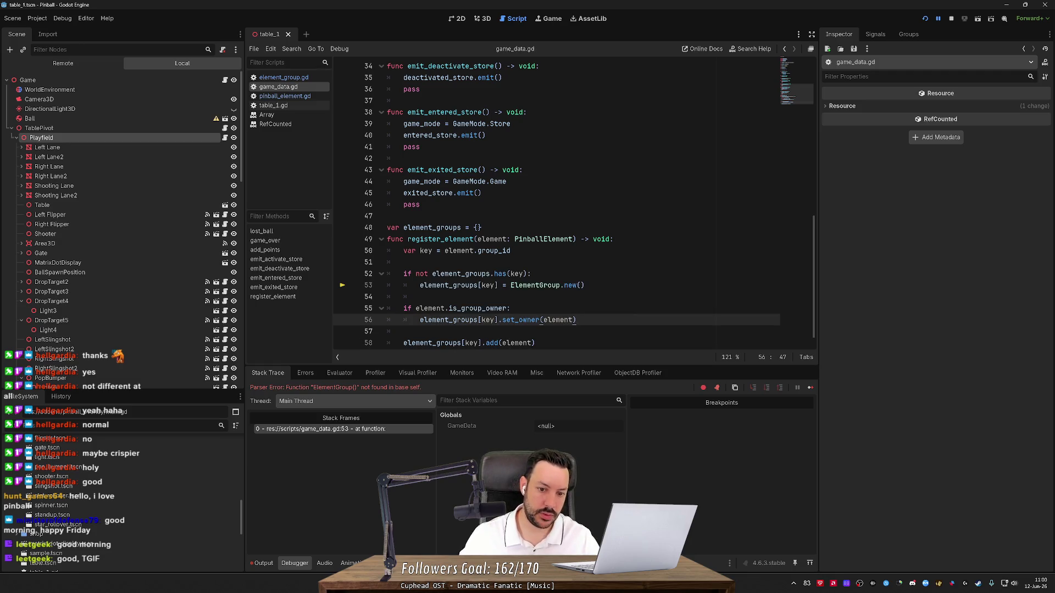
- Review the register_element lines, then stop the running game session
click(404, 251)
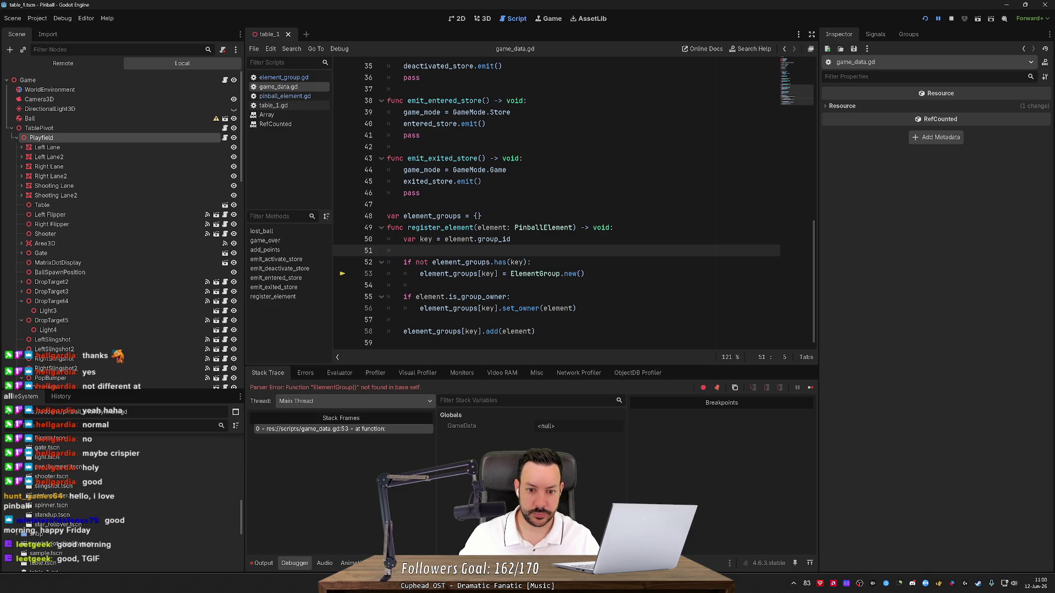
click(525, 308)
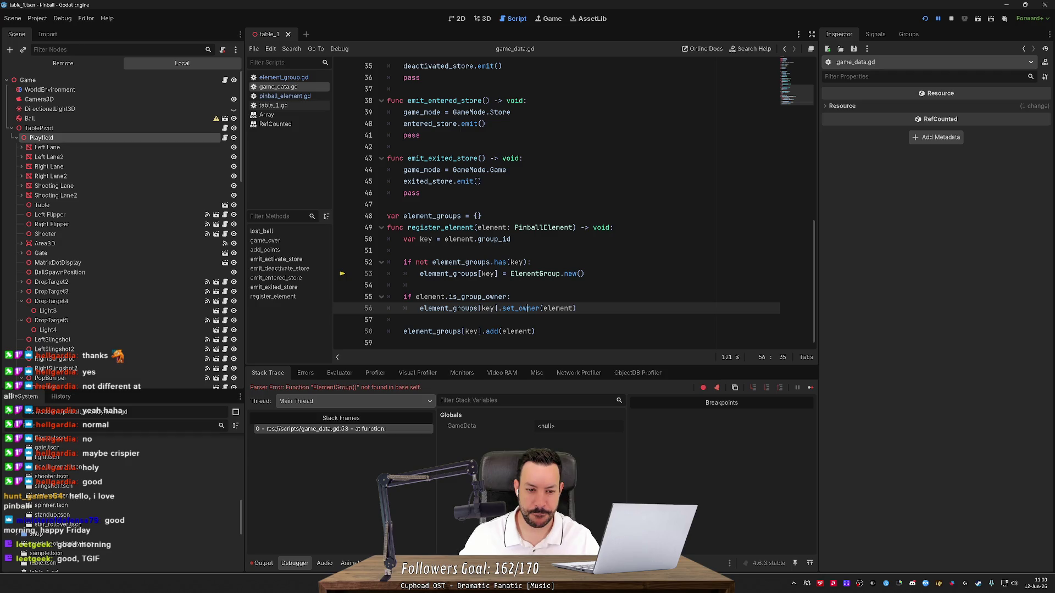
right_click(342, 275)
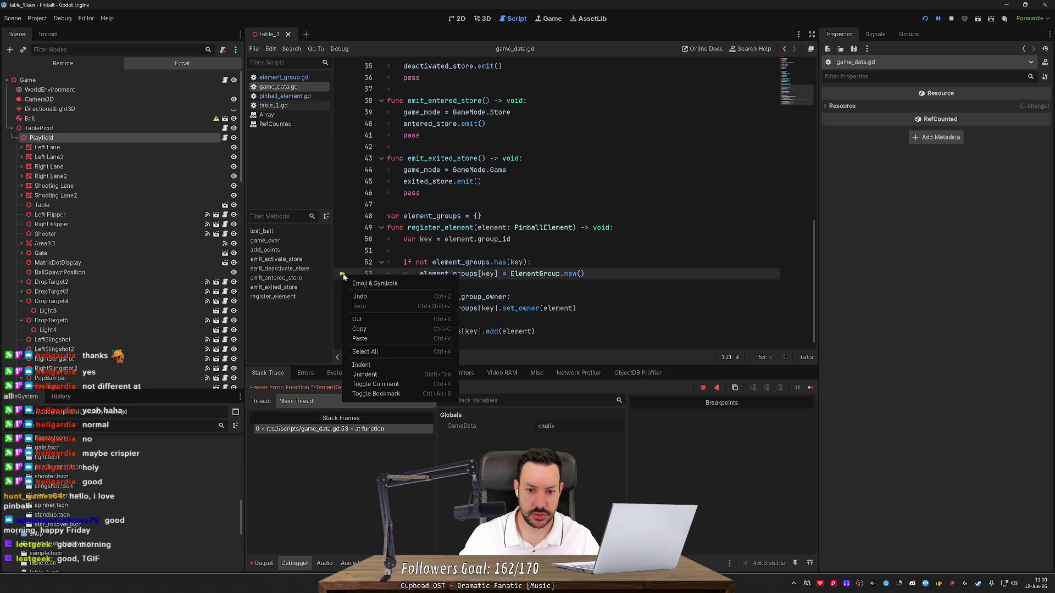
key(Escape)
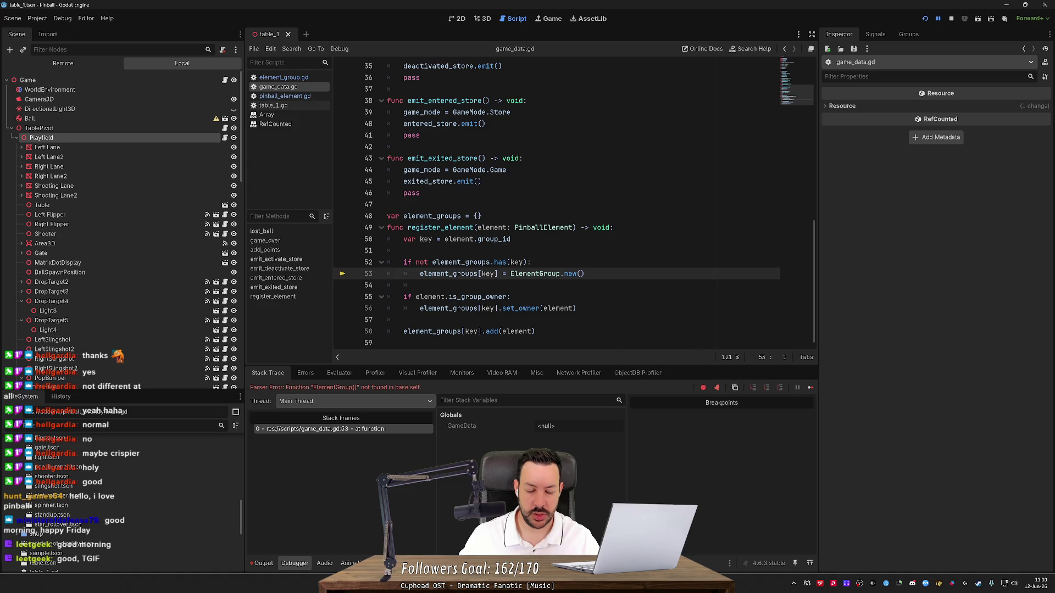
click(950, 19)
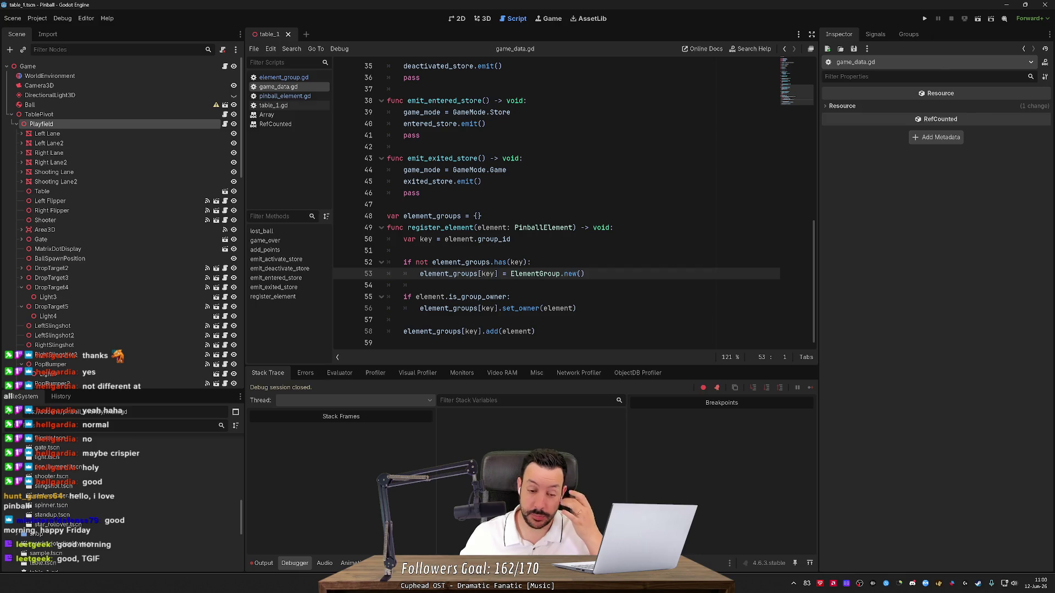
- Add a local 'var group = element_groups[key]' line in register_element
click(388, 205)
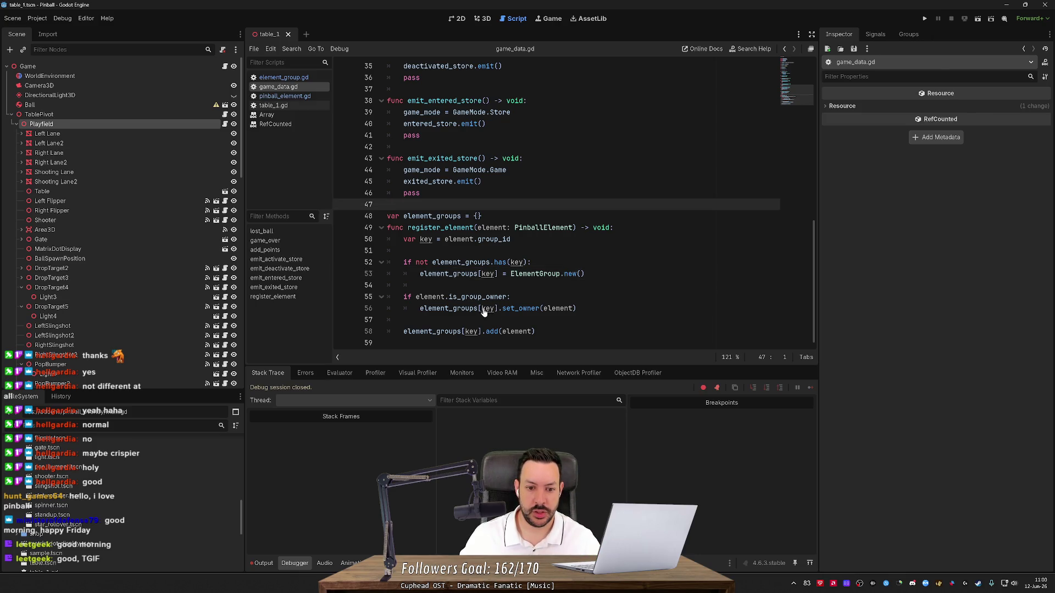
drag(497, 308, 420, 308)
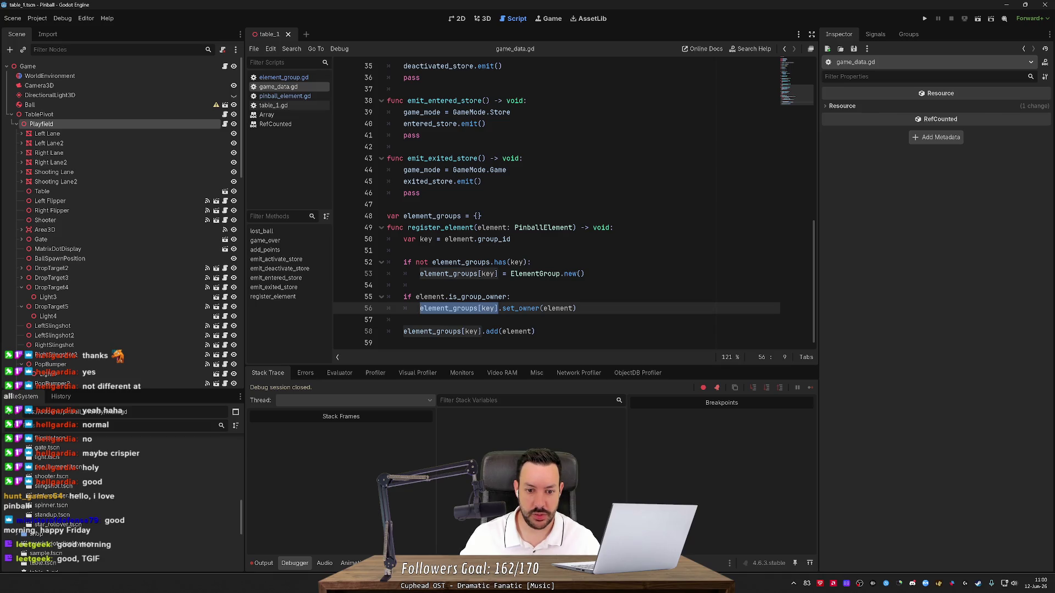
key(Up)
key(Up)
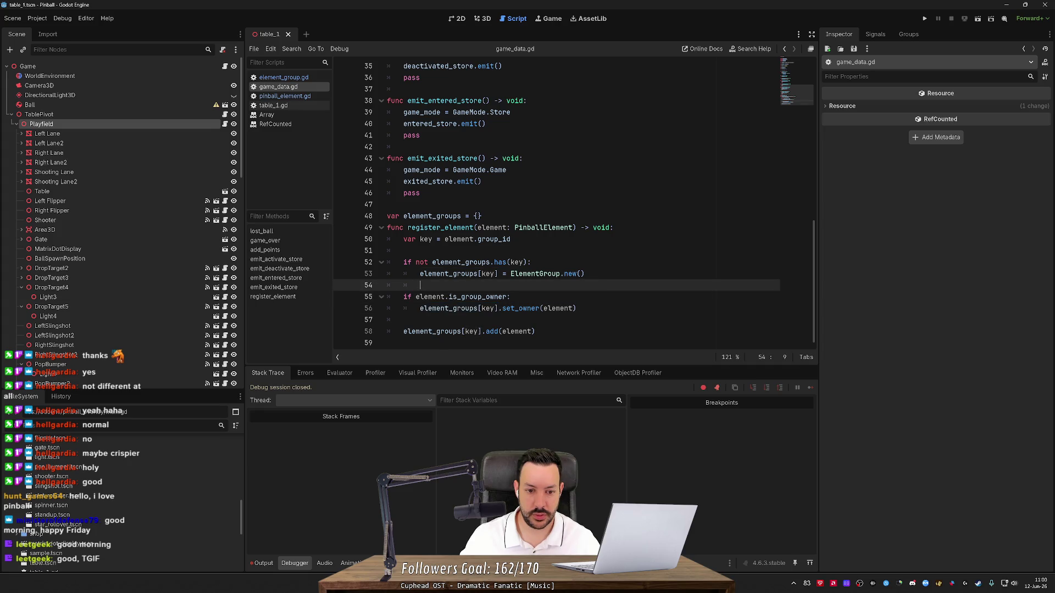
key(Return)
key(BackSpace)
text(var element_groups[key])
key(ctrl+BackSpace)
key(ctrl+BackSpace)
key(ctrl+BackSpace)
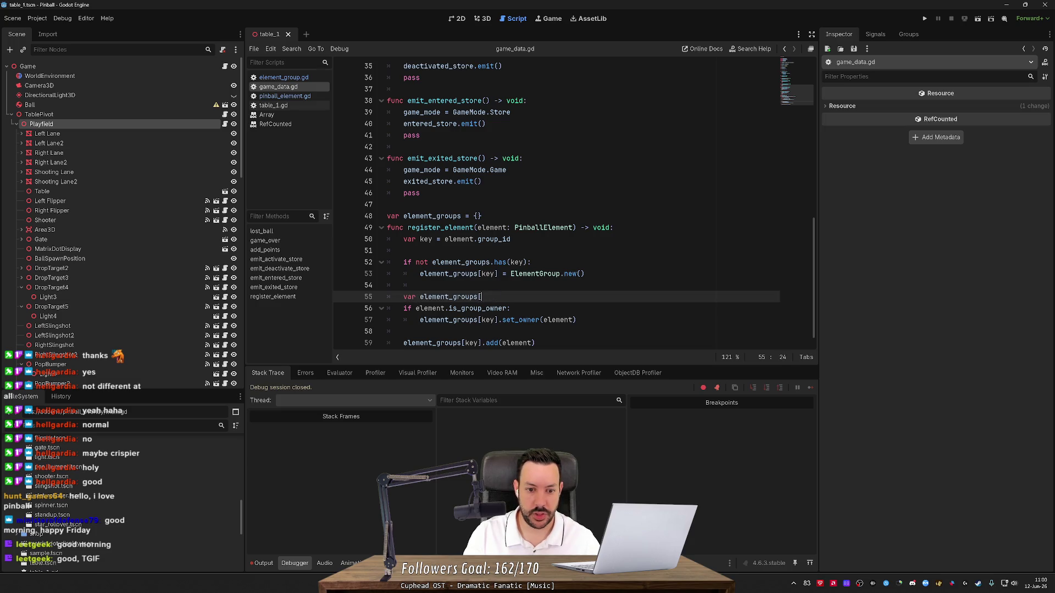
text(group = element_groups[key])
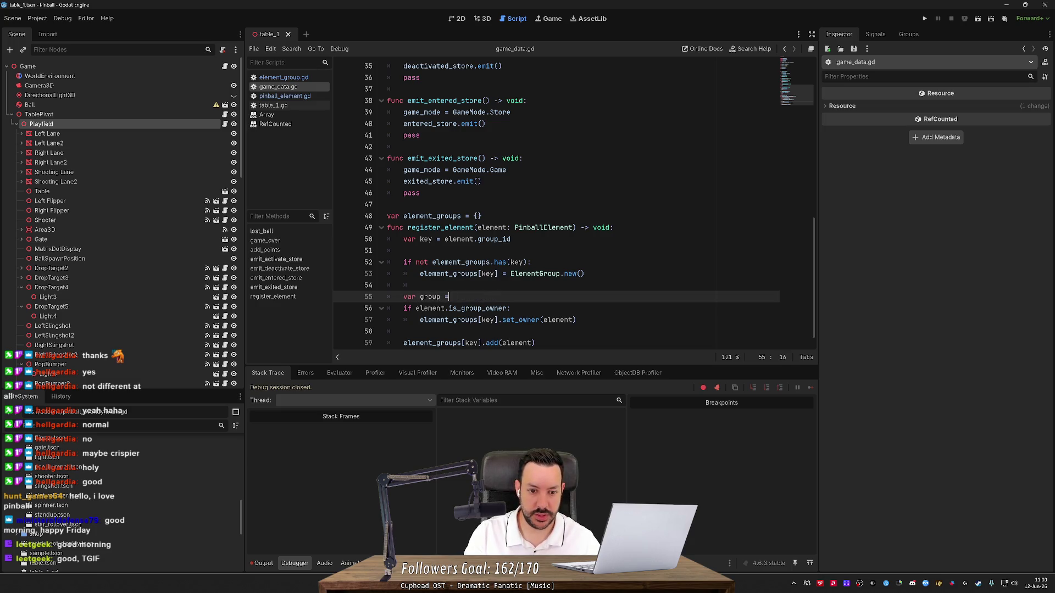
key(Return)
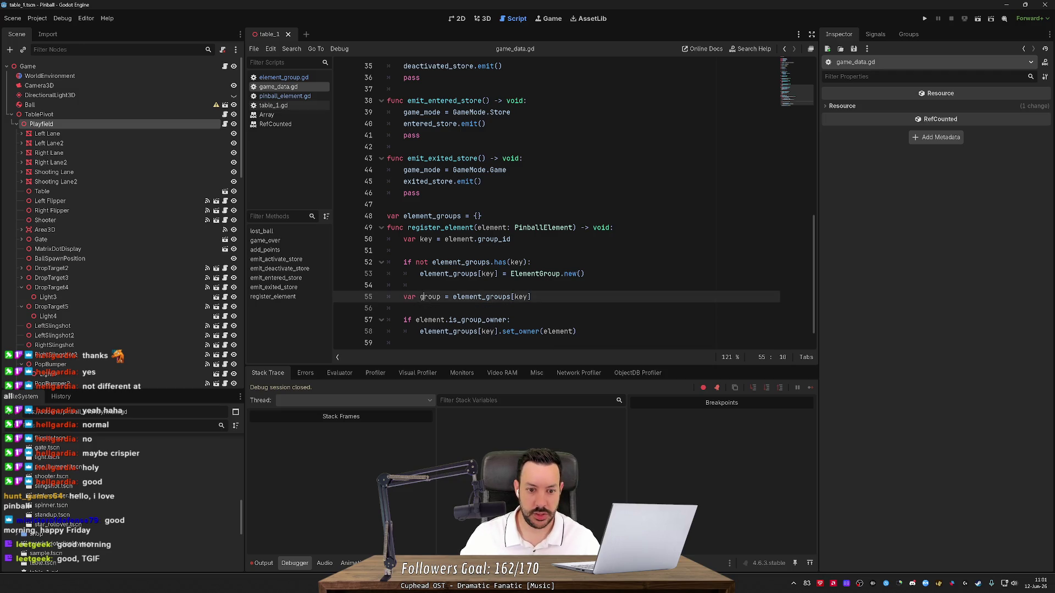
- Replace the later element_groups[key] references on lines 58 and 60 with group
scroll(480, 309, down, 2)
double_click(480, 309)
key(shift+Right)
key(shift+Right)
key(shift+Right)
text(group)
drag(482, 331, 404, 332)
text(group)
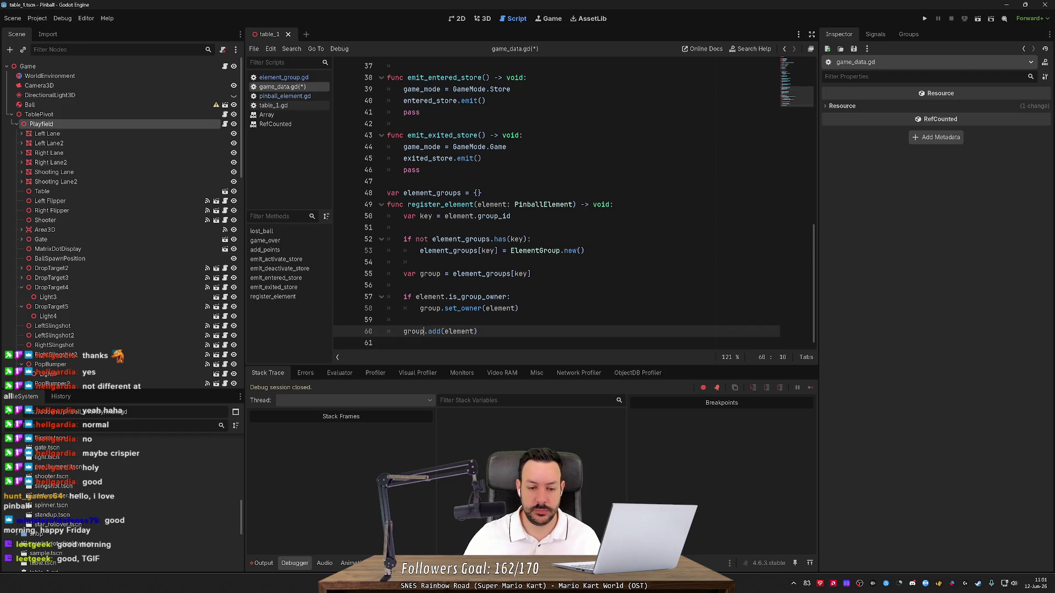
- Move the is_group_owner if-block below group.add(element), tidy its indentation, and save game_data.gd
key(Up)
key(Up)
key(shift+Up)
key(BackSpace)
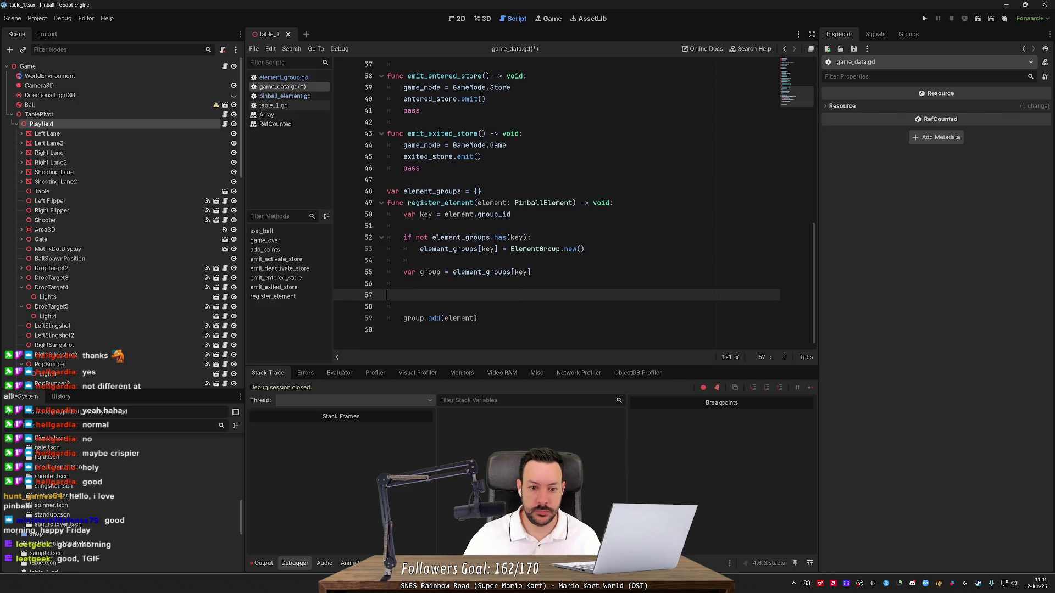
key(Down)
key(End)
text(if element.is_group_owner: 		group.set_owner(element))
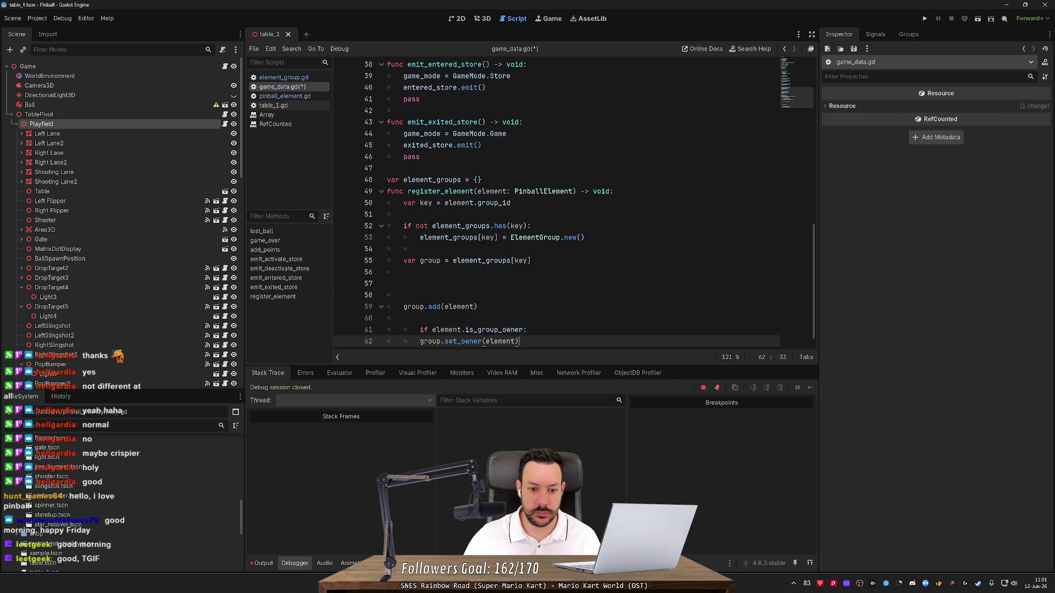
key(Up)
key(shift+Tab)
key(Up)
key(Up)
key(Up)
key(BackSpace)
key(Delete)
key(Delete)
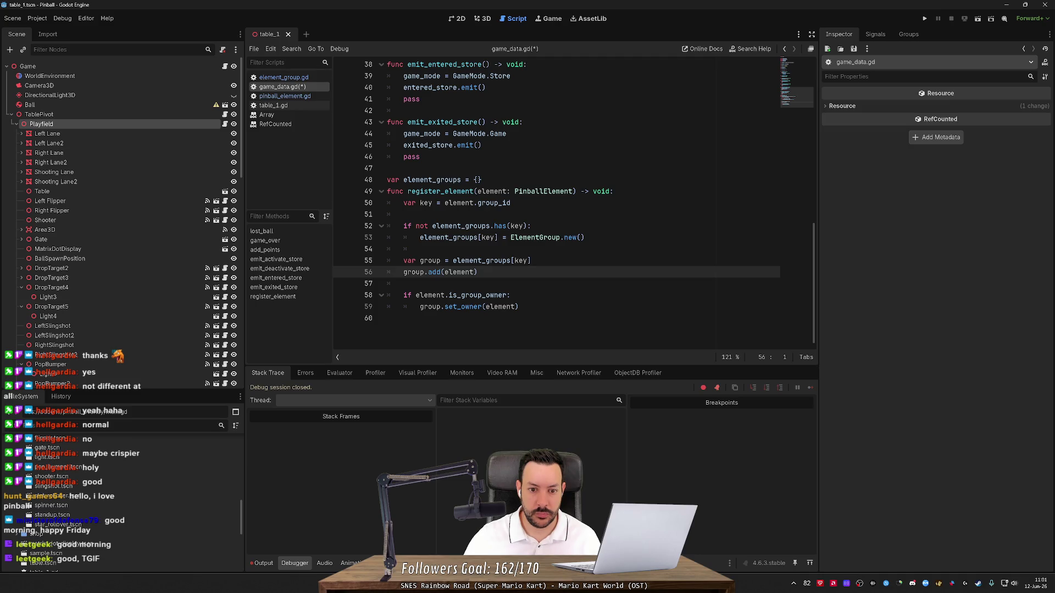
mouse_move(467, 227)
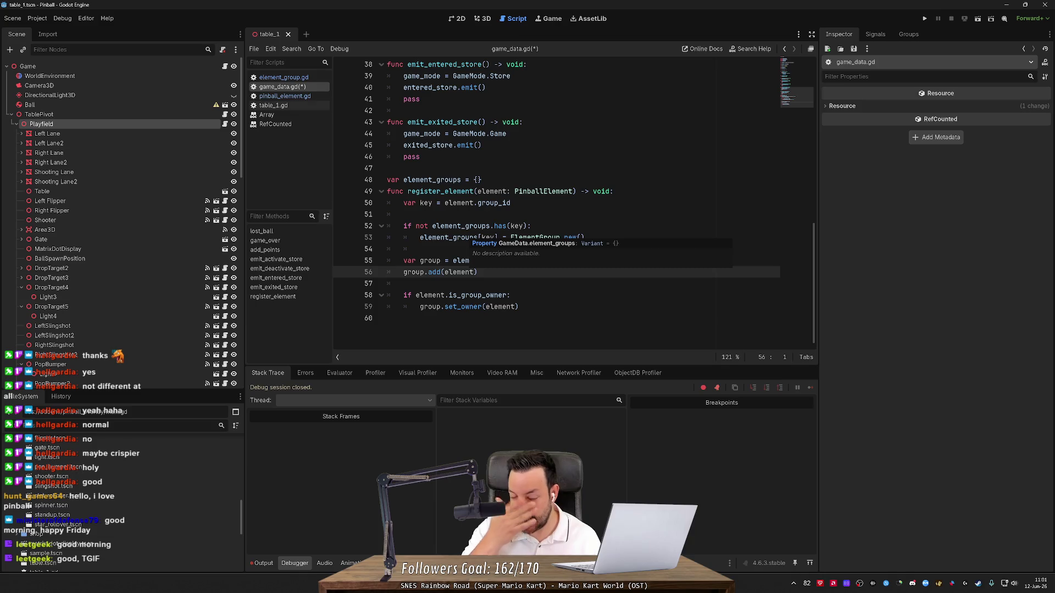
key(ctrl+s)
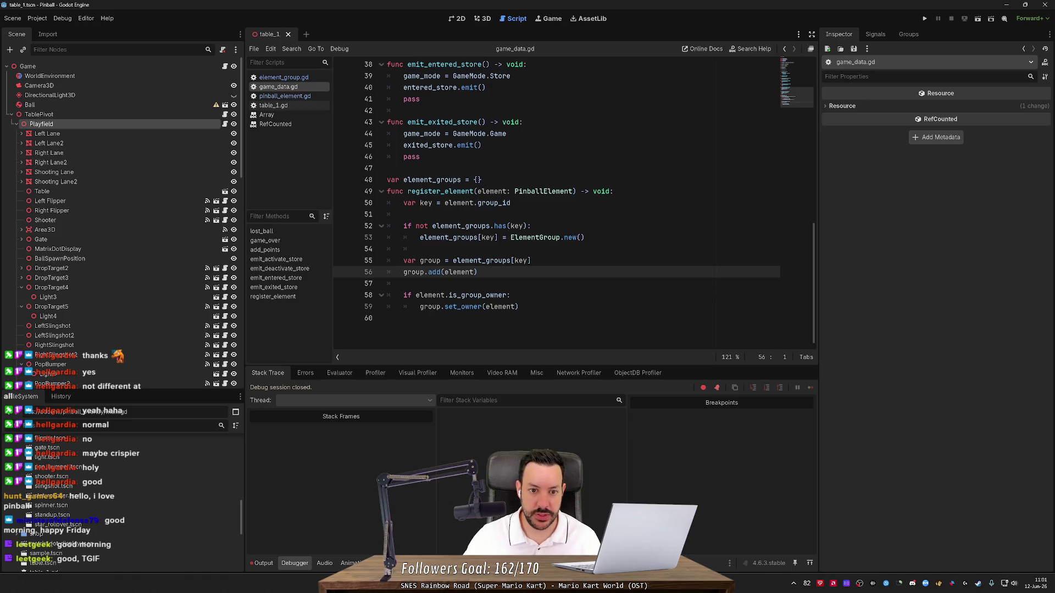
- Compare the 3D pinball table with element_group.gd, then open table_1.gd from the Playfield node
click(297, 78)
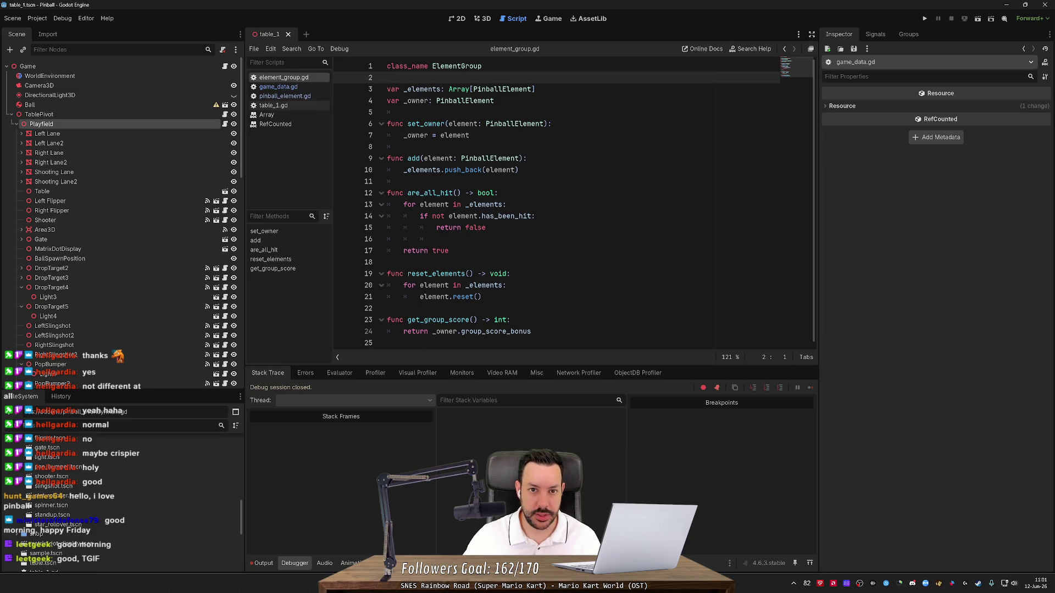
click(484, 19)
key(ctrl+F3)
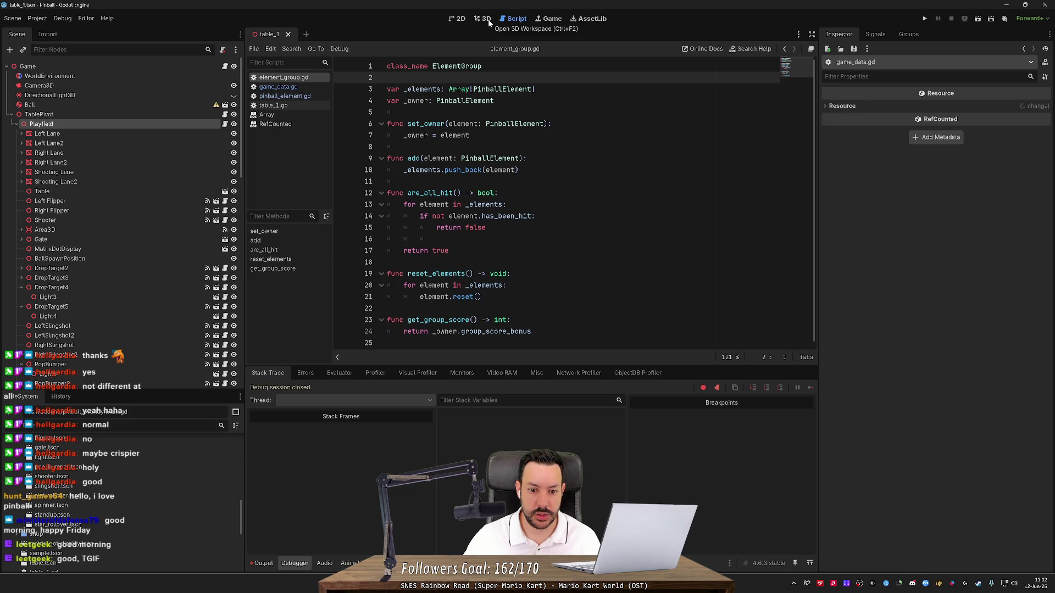
click(488, 21)
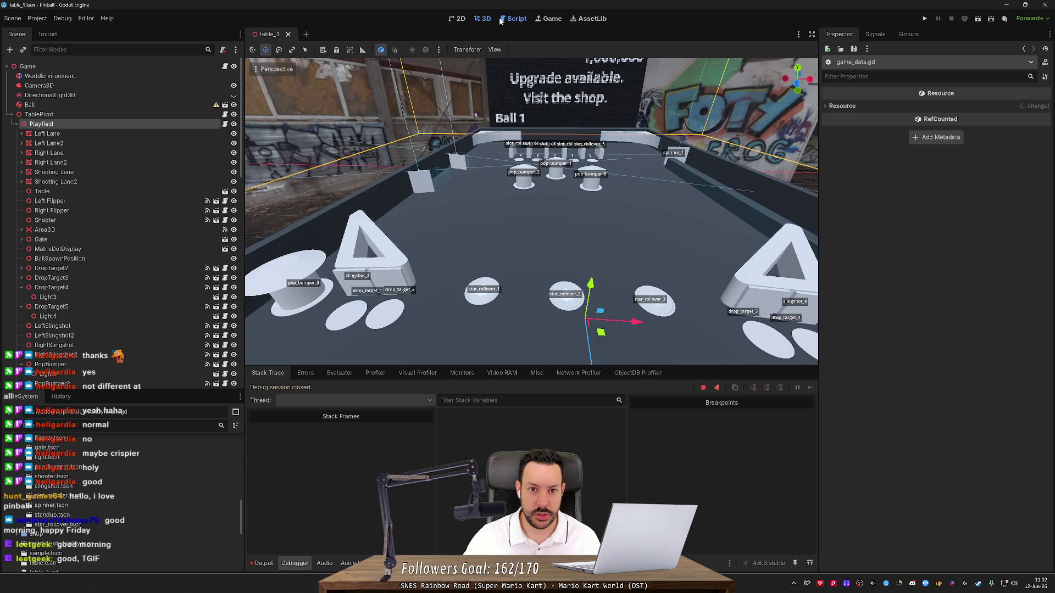
key(ctrl+F3)
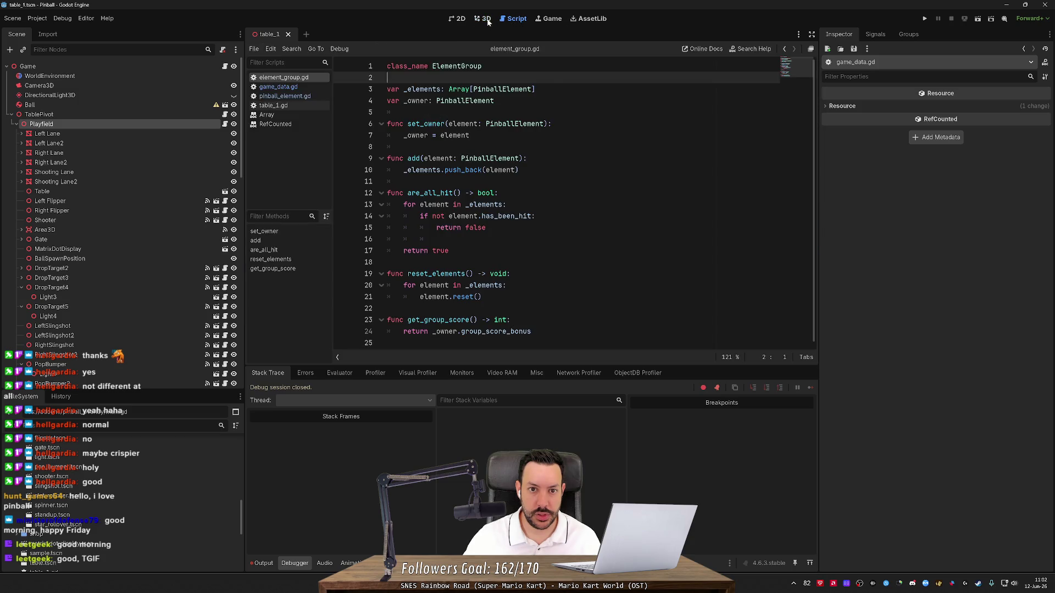
click(491, 20)
click(512, 20)
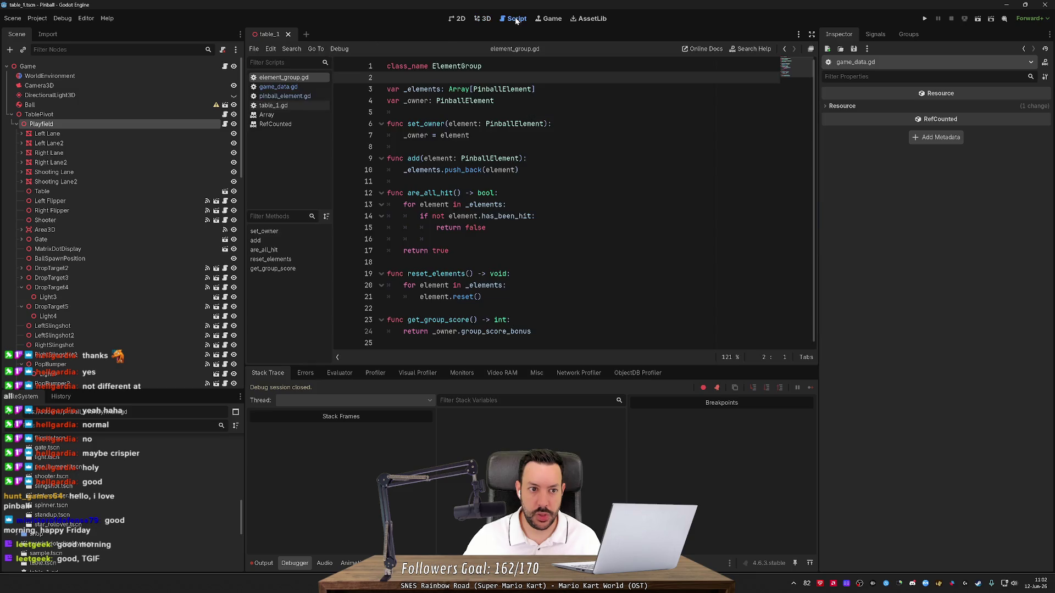
click(170, 119)
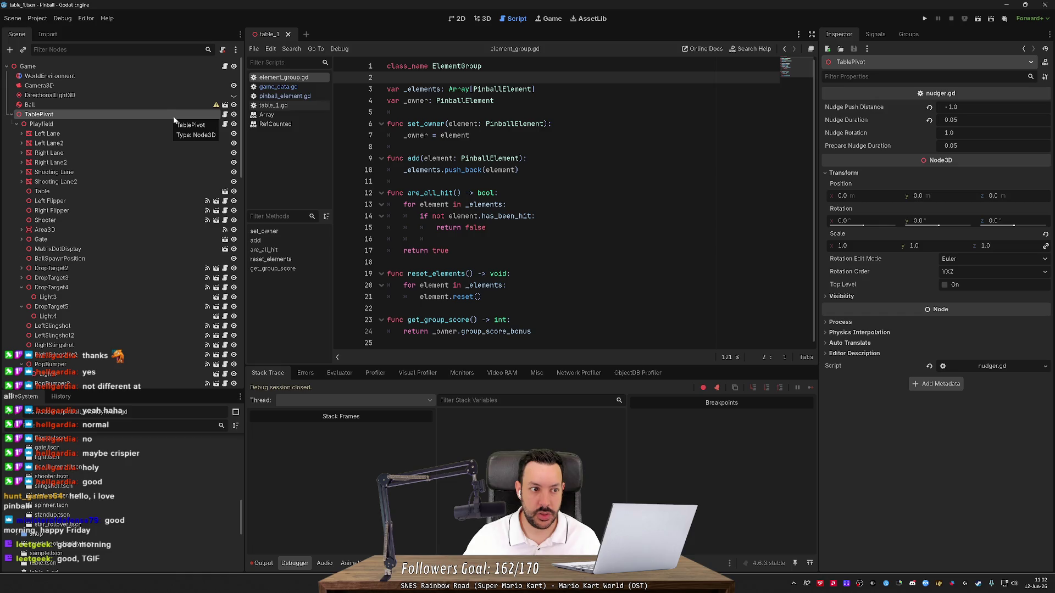
click(225, 125)
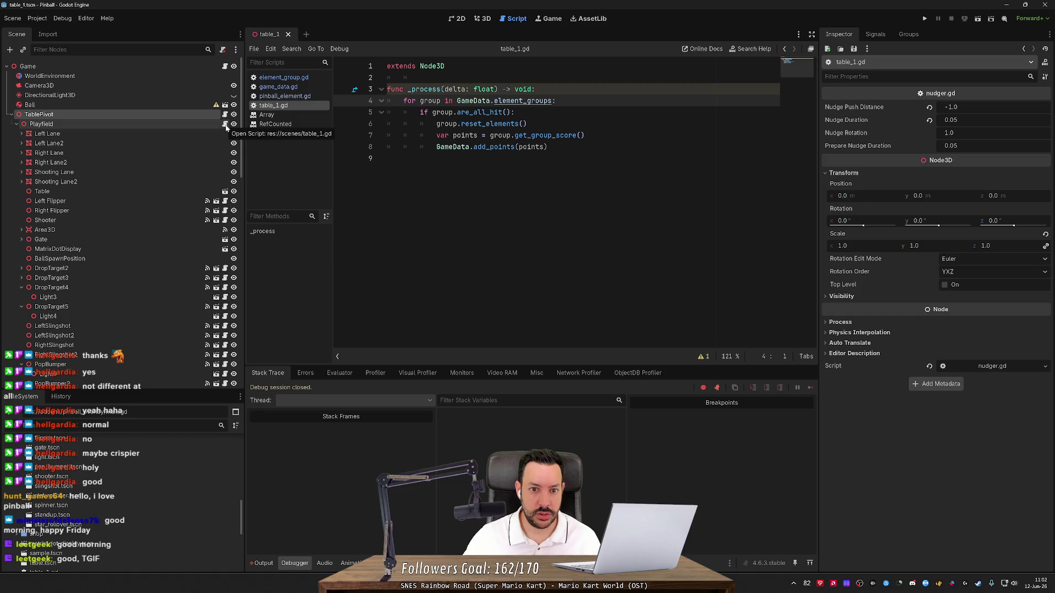
- Select the group-completion check on lines 5–8 of table_1.gd, then switch to pinball_element.gd
mouse_move(552, 150)
mouse_down()
mouse_move(387, 102)
mouse_move(300, 116)
mouse_up()
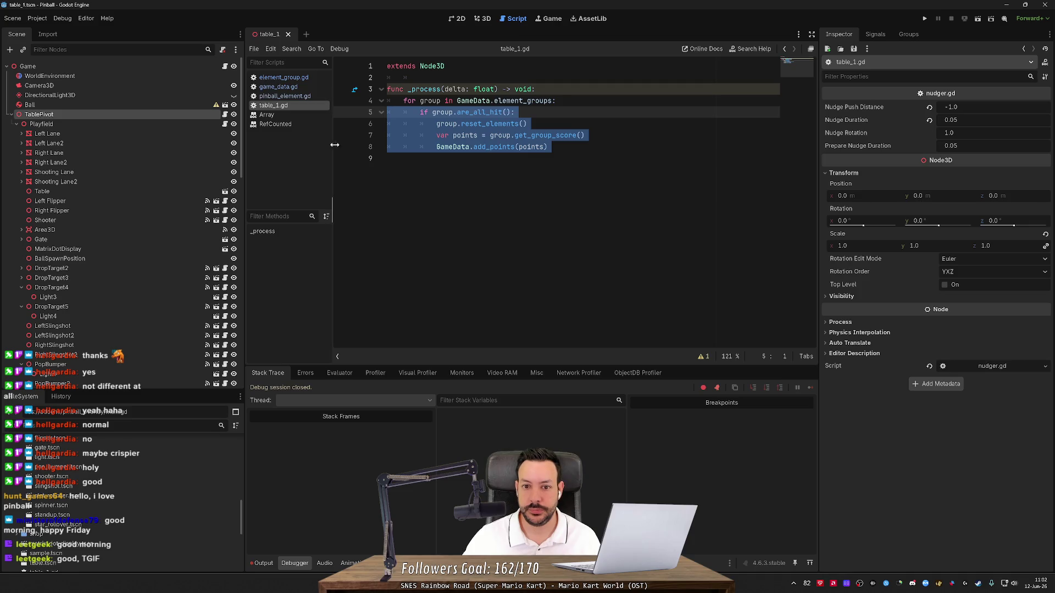
click(387, 158)
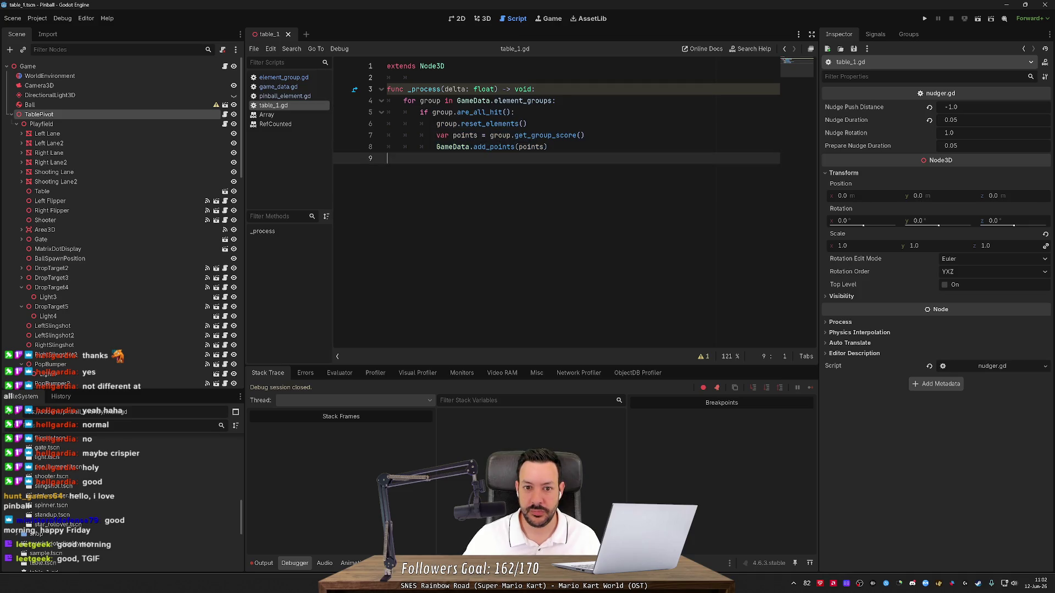
key(shift+Up)
key(shift+Up)
key(shift+Up)
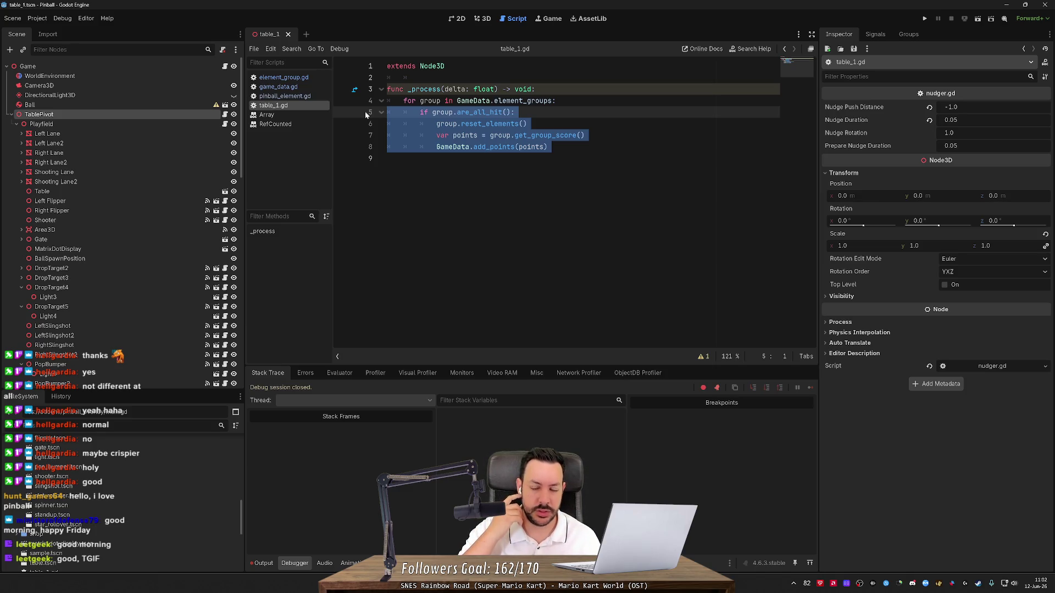
mouse_move(403, 112)
mouse_down()
mouse_move(548, 146)
mouse_move(330, 112)
mouse_up()
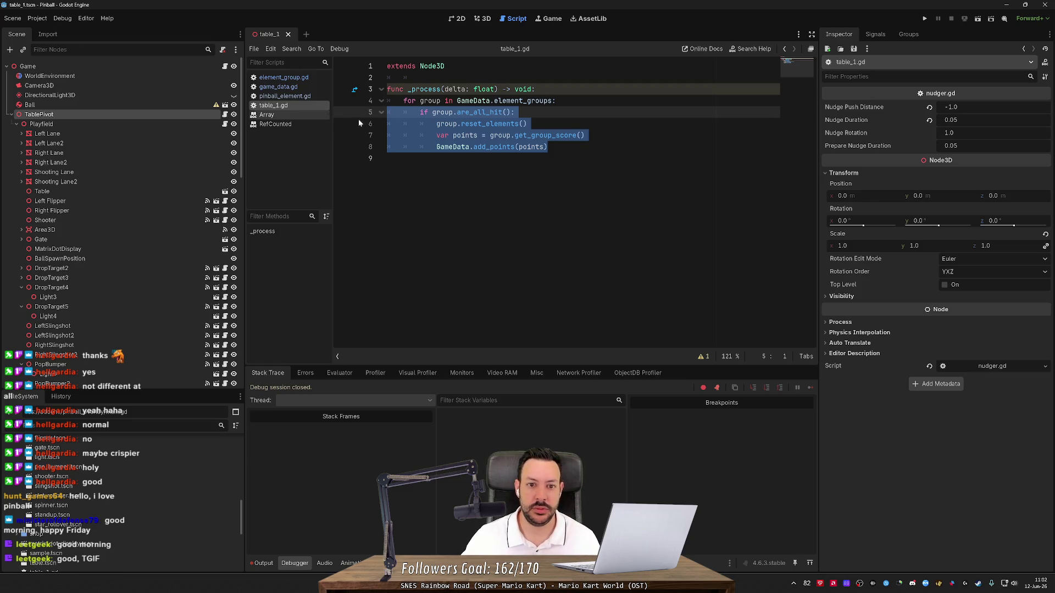
click(395, 158)
key(shift+Up)
key(shift+Up)
key(shift+Up)
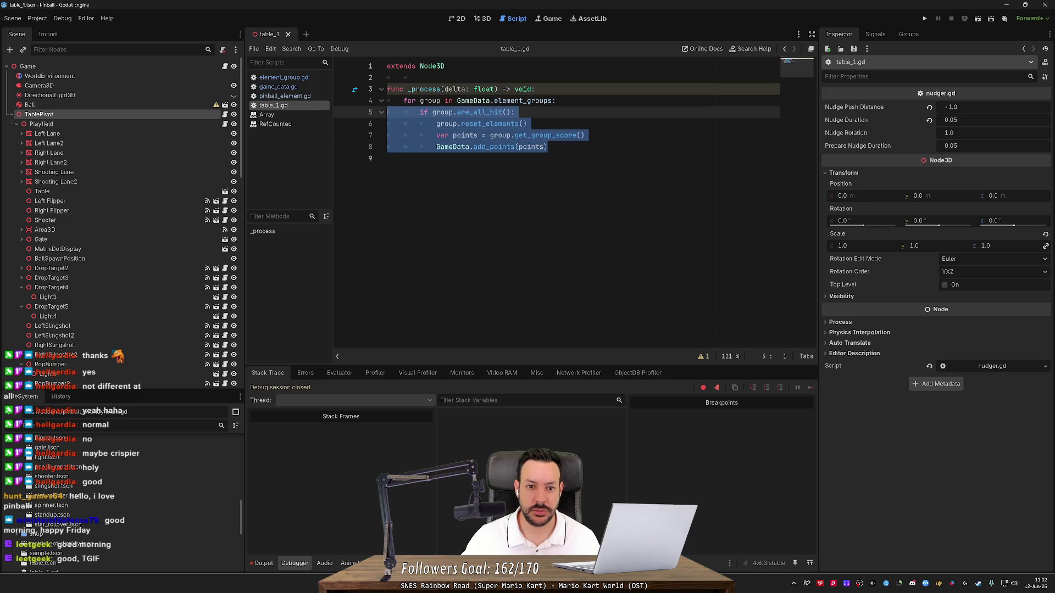
click(395, 159)
key(shift+Up)
key(shift+Up)
key(shift+Up)
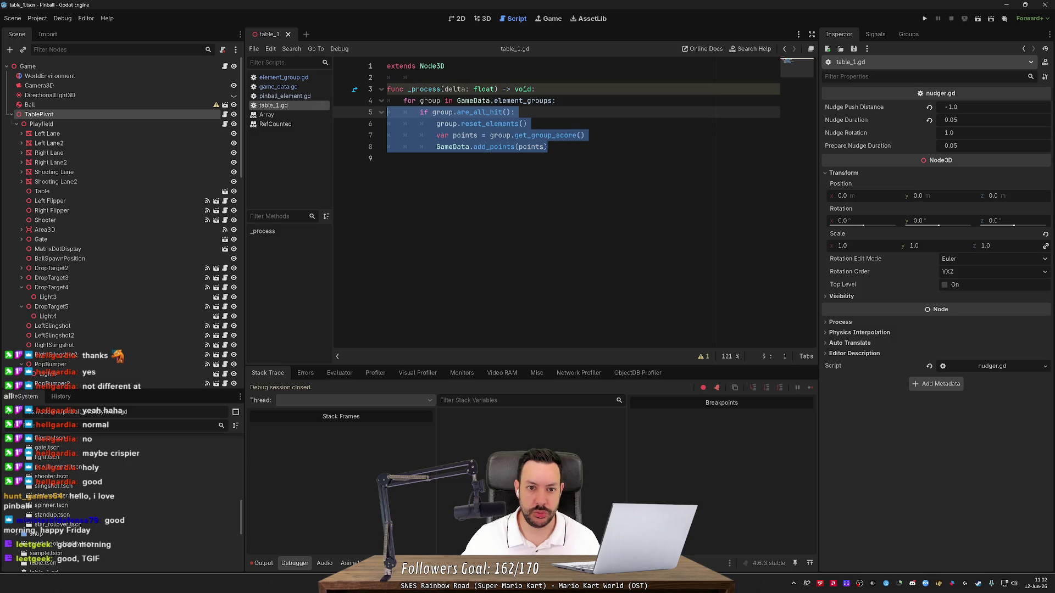
click(388, 158)
drag(388, 159, 388, 112)
key(ctrl+c)
click(387, 158)
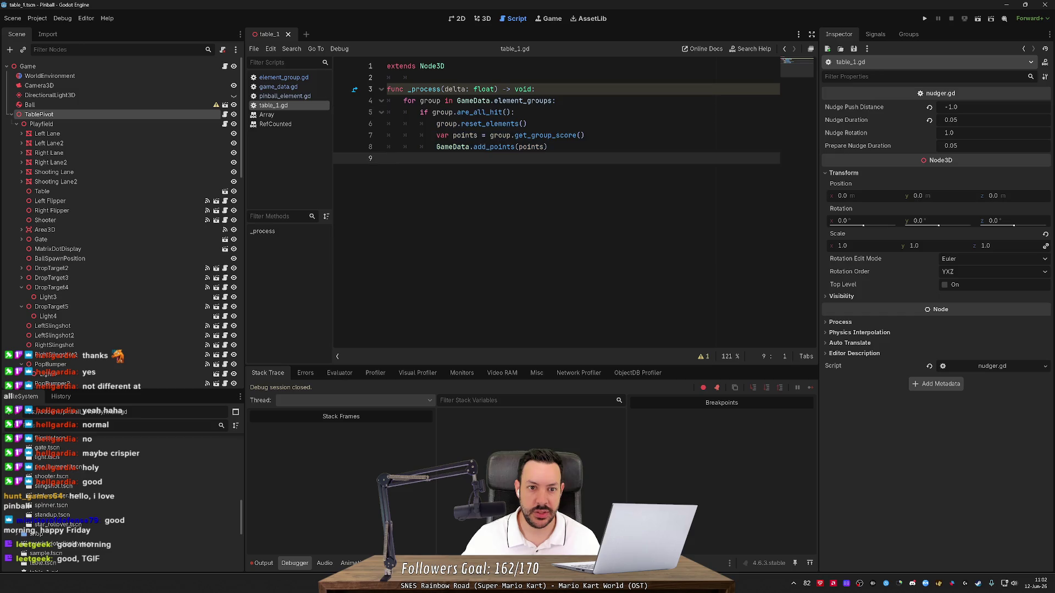
click(285, 95)
scroll(801, 165, down, 12)
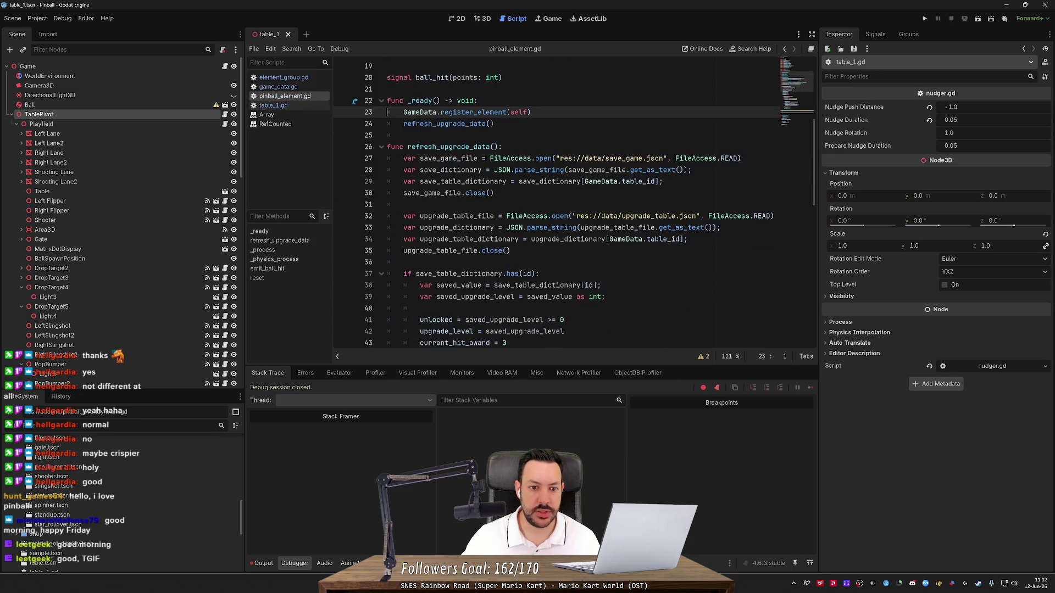
- Paste the group-completion check on a new line after the ball_hit.emit call in emit_ball_hit
scroll(799, 211, down, 6)
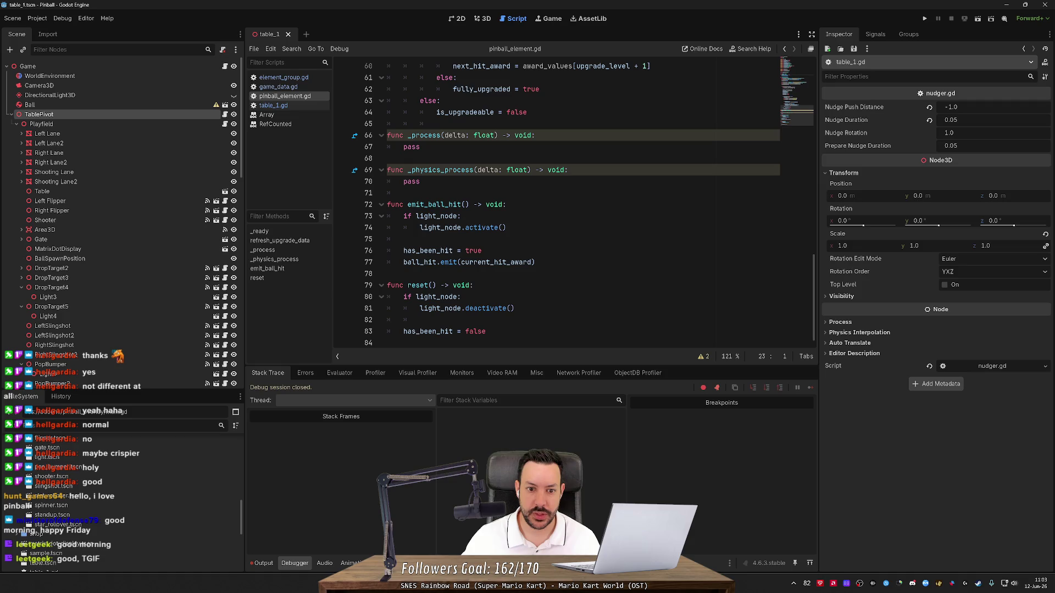
double_click(434, 204)
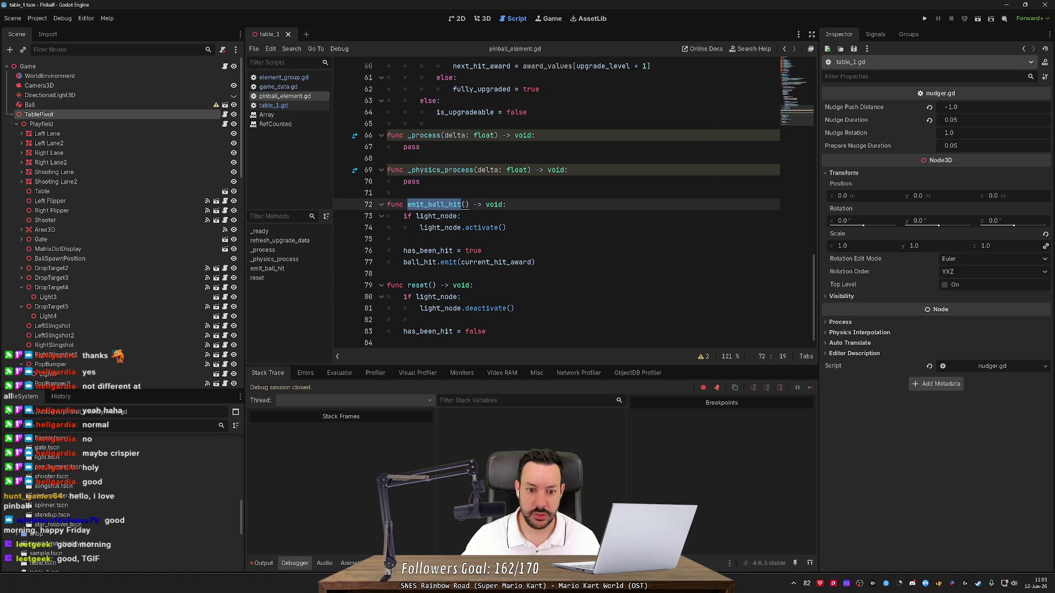
scroll(574, 204, up, 1)
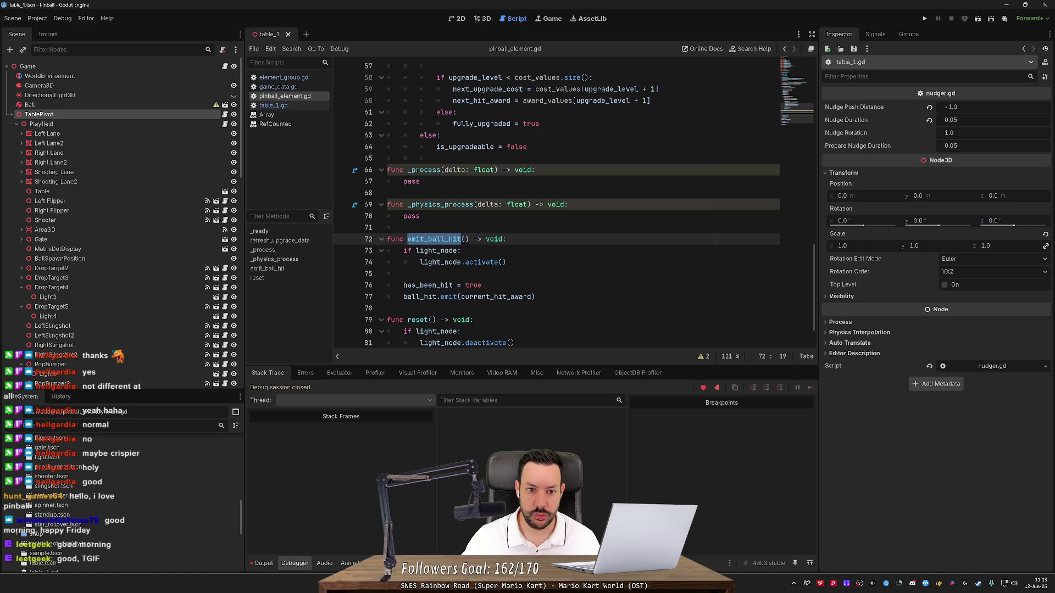
scroll(574, 205, down, 1)
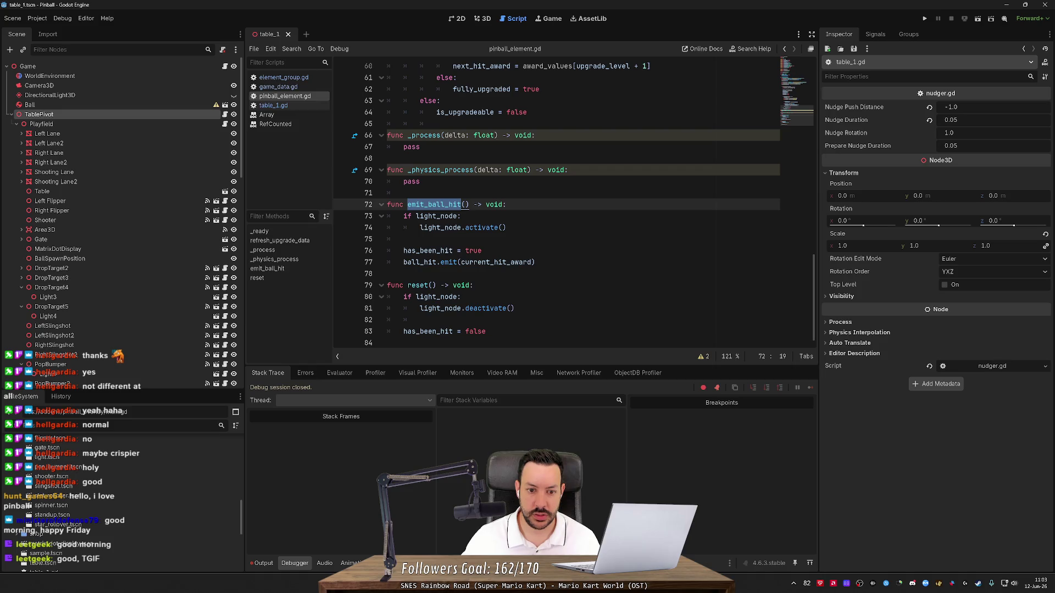
click(536, 262)
key(Return)
key(ctrl+v)
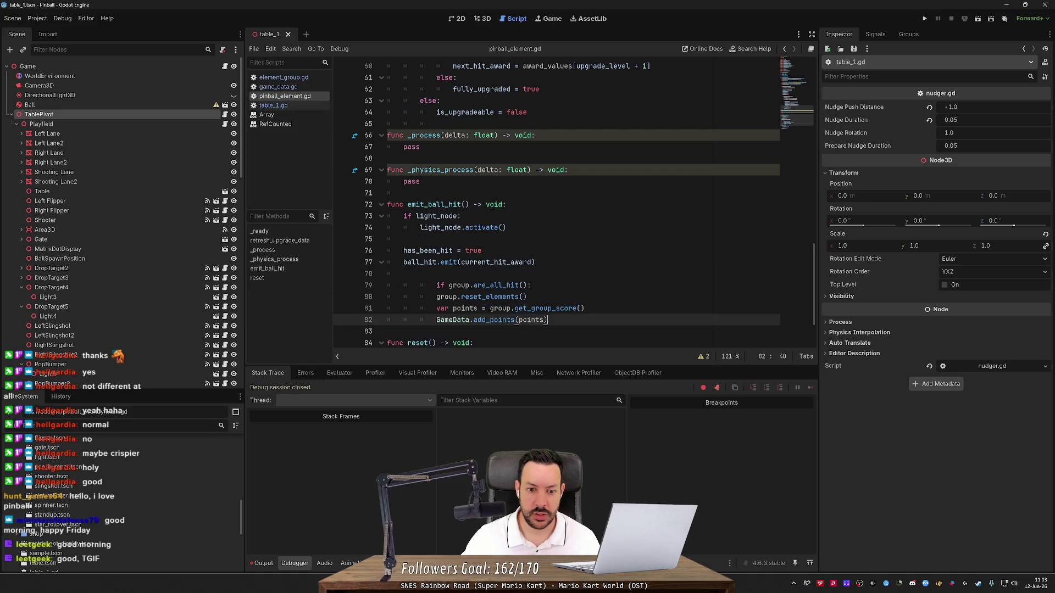
- Unindent the pasted lines 78–82 by one level to fit inside emit_ball_hit
click(437, 286)
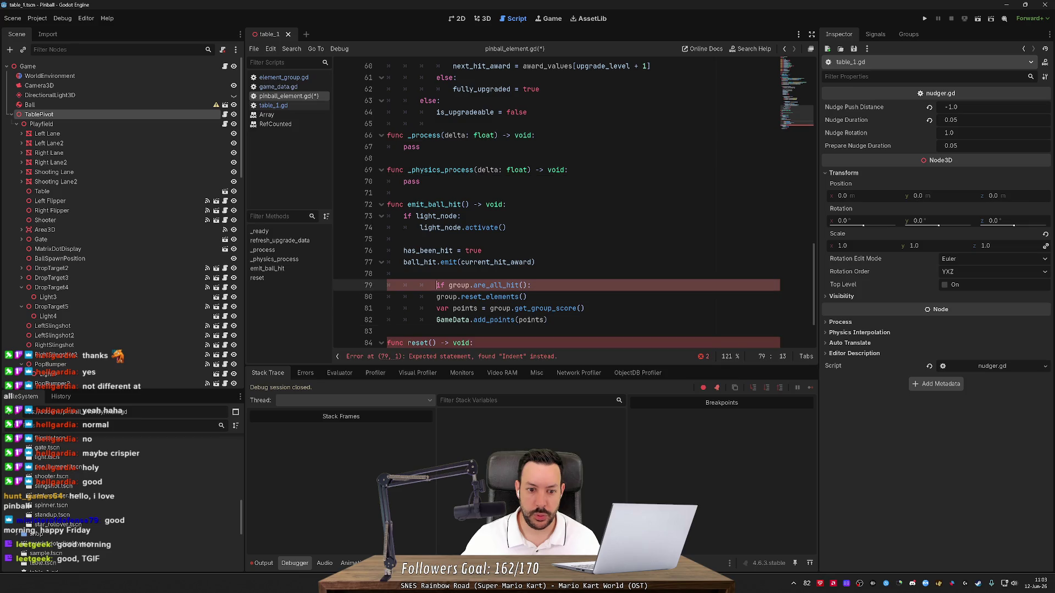
key(BackSpace)
key(BackSpace)
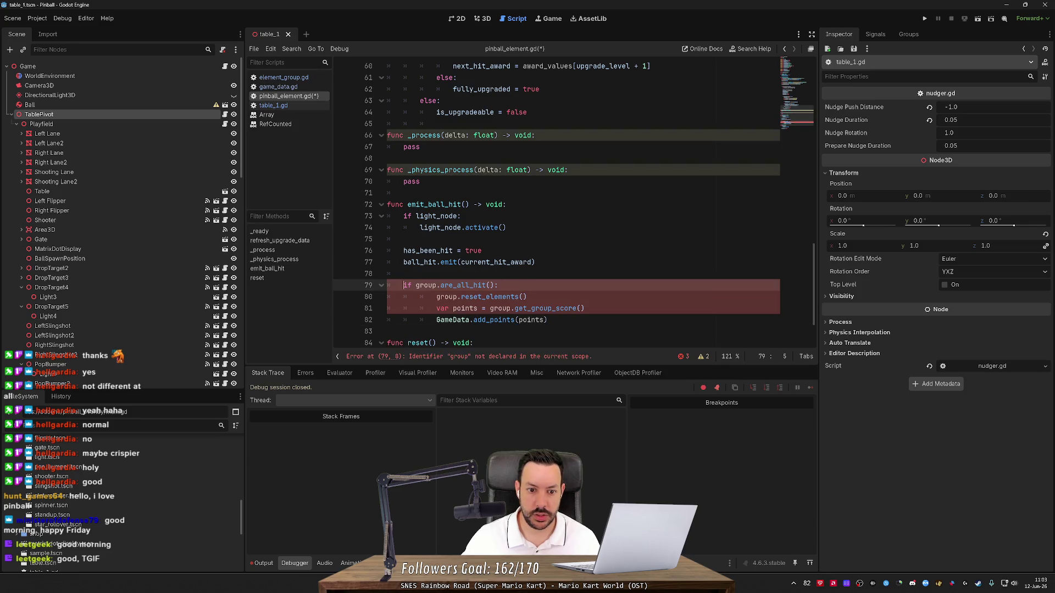
mouse_move(547, 320)
mouse_down()
mouse_move(418, 308)
mouse_move(405, 274)
mouse_move(501, 285)
mouse_move(529, 296)
mouse_move(388, 297)
mouse_up()
key(shift+Tab)
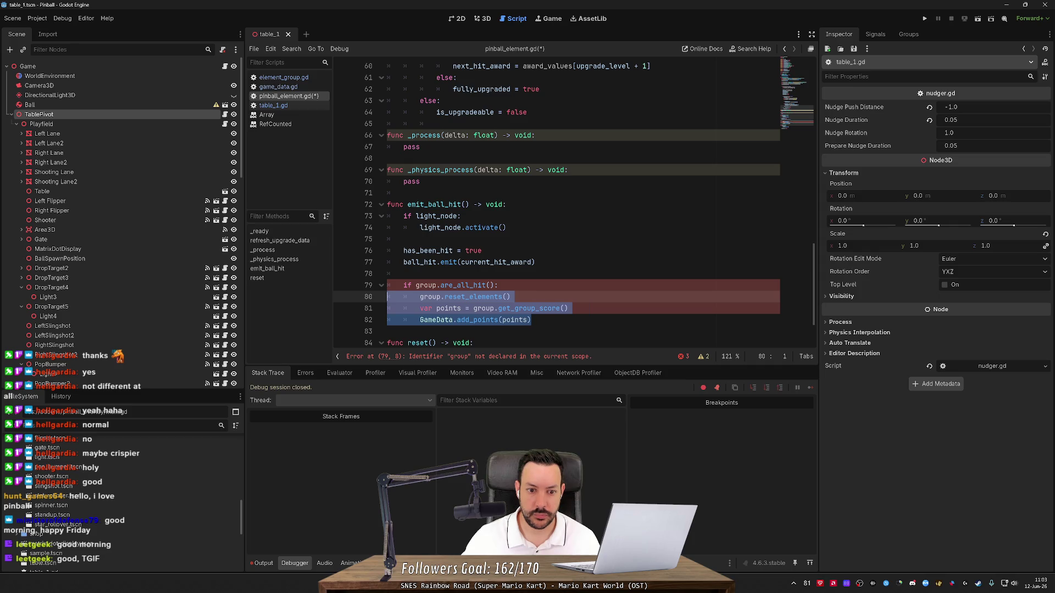
triple_click(417, 262)
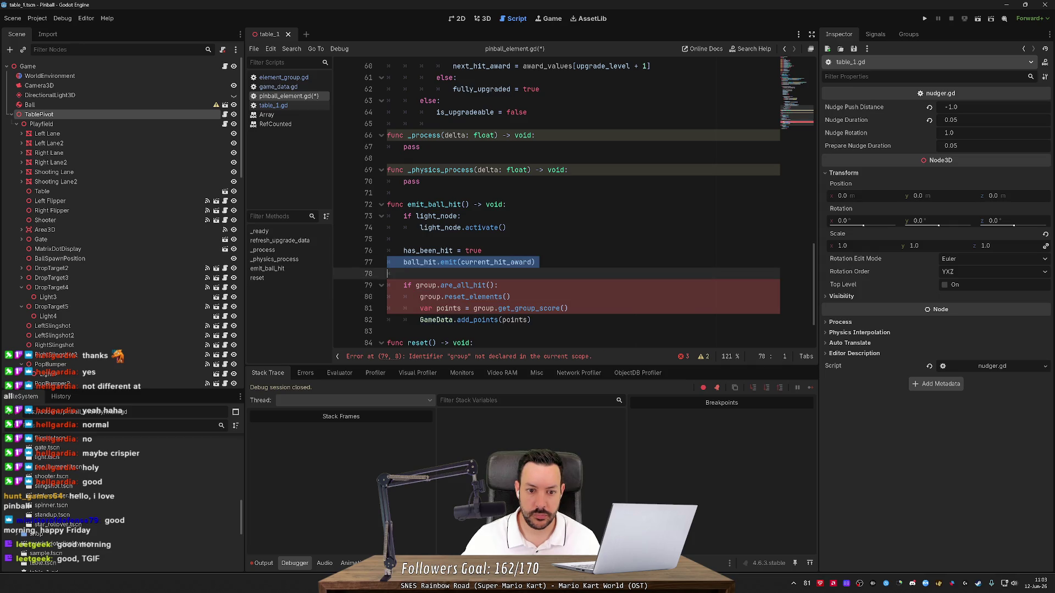
drag(815, 258, 812, 107)
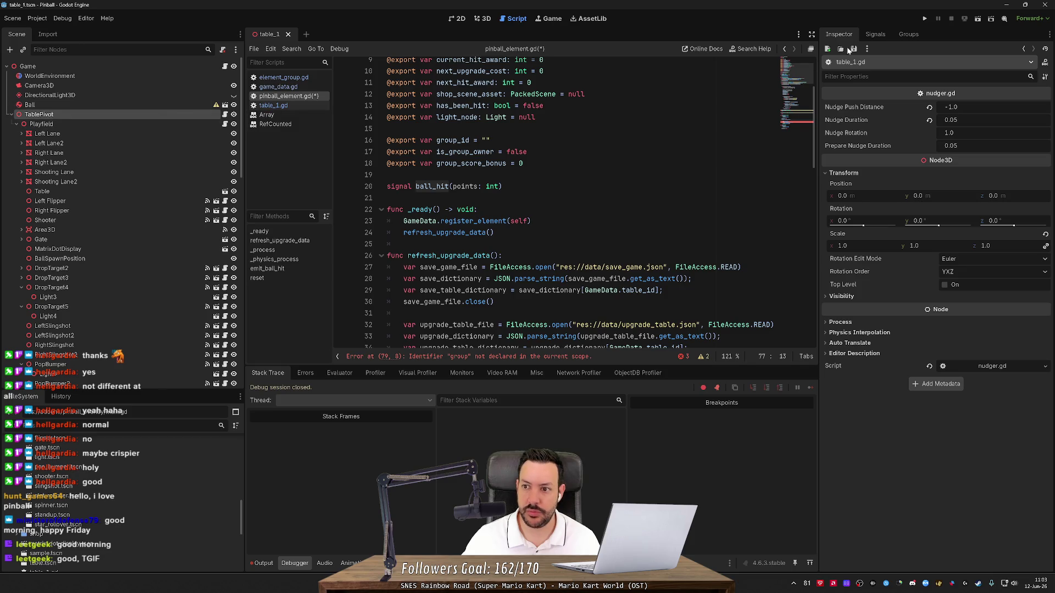
- Show Left Flipper's signal connections and open its ball_hit handler in game.gd
click(864, 37)
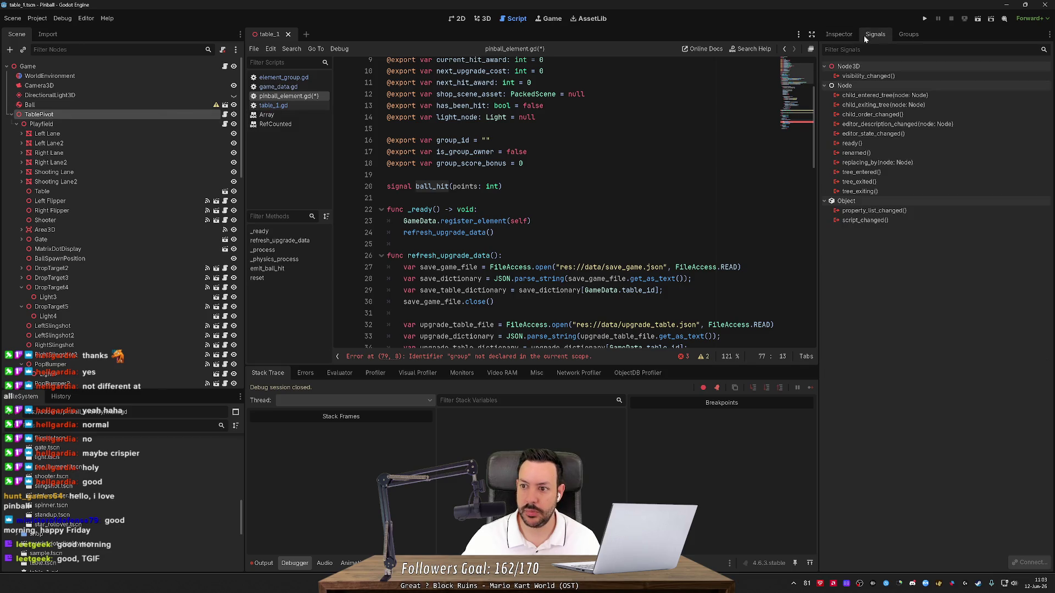
click(121, 124)
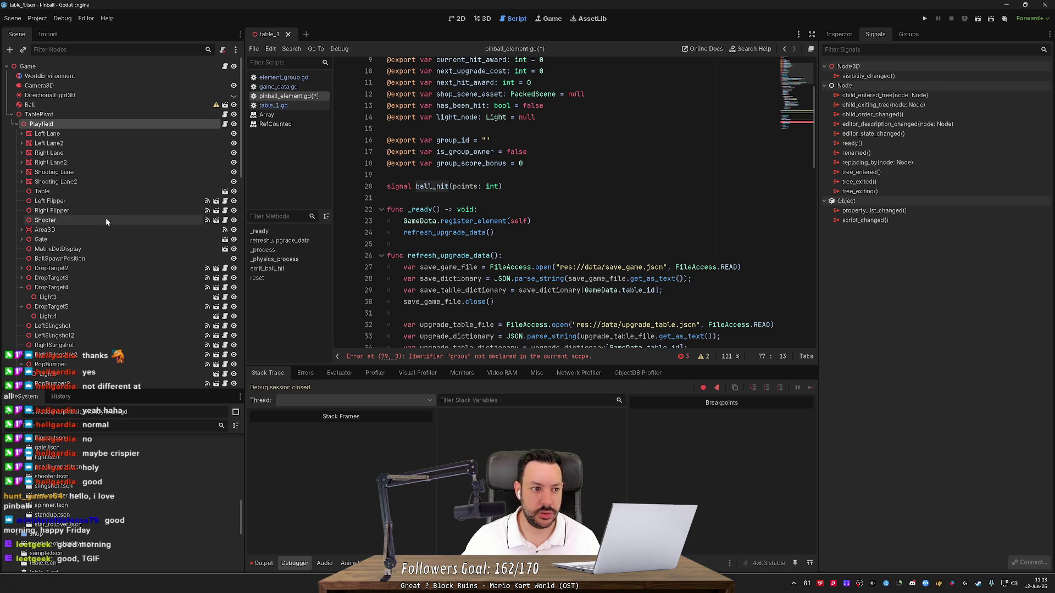
click(110, 201)
double_click(877, 115)
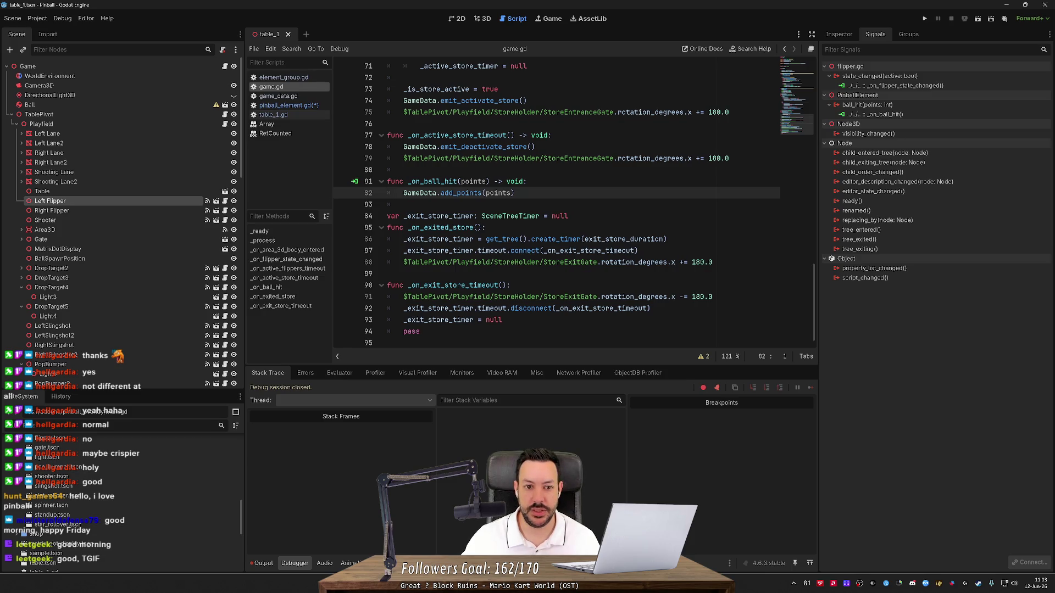
- Go back to pinball_element.gd and place the caret in the register_element call
mouse_move(421, 193)
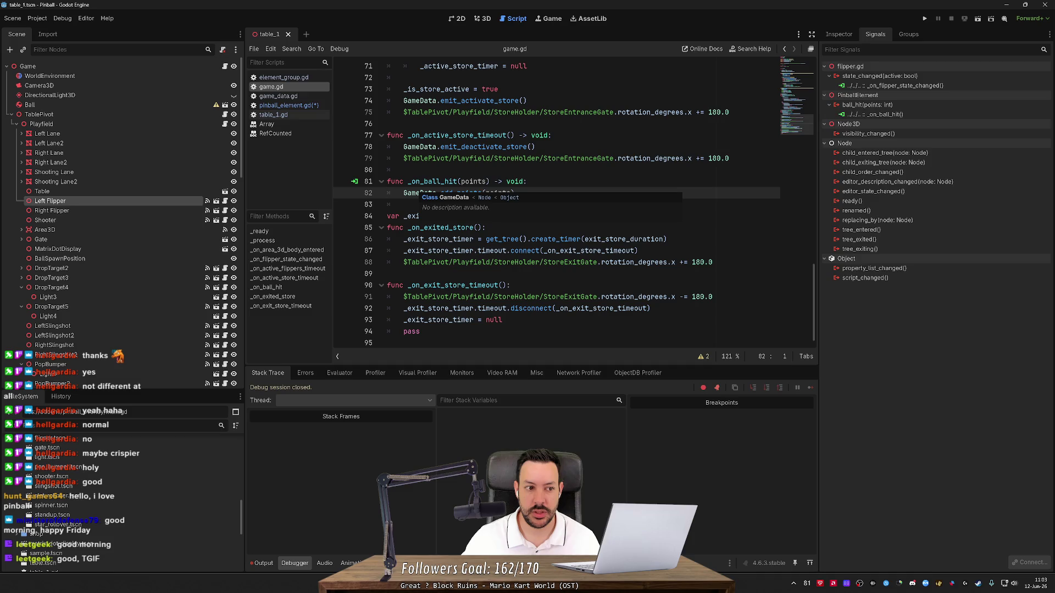
click(481, 21)
click(512, 18)
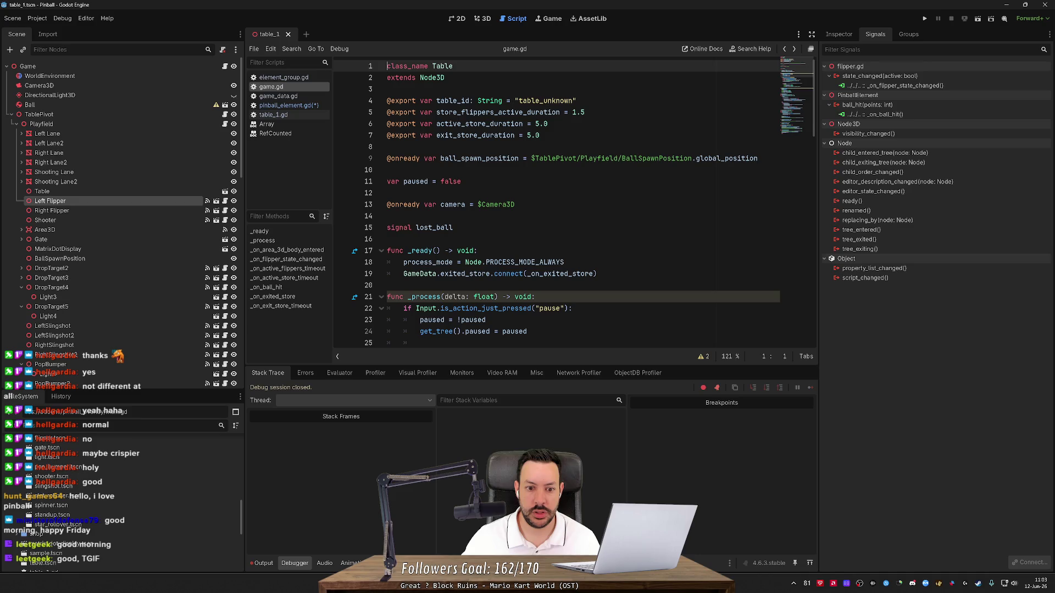
click(288, 105)
scroll(574, 205, down, 1)
click(455, 204)
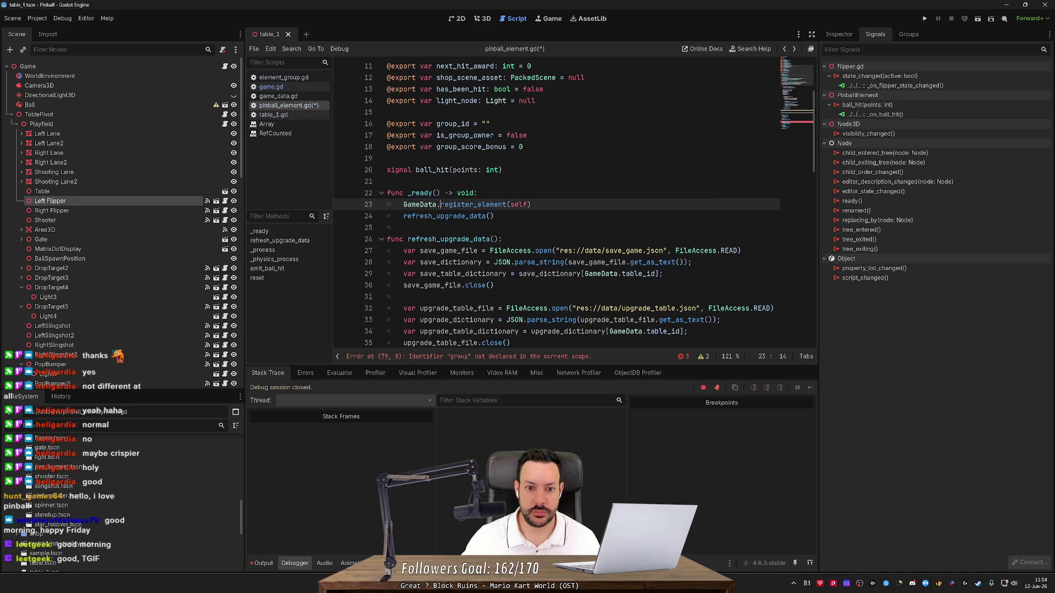
- Change the emit call on line 77 to pass group_id before current_hit_award
scroll(574, 205, down, 4)
key(alt+Left)
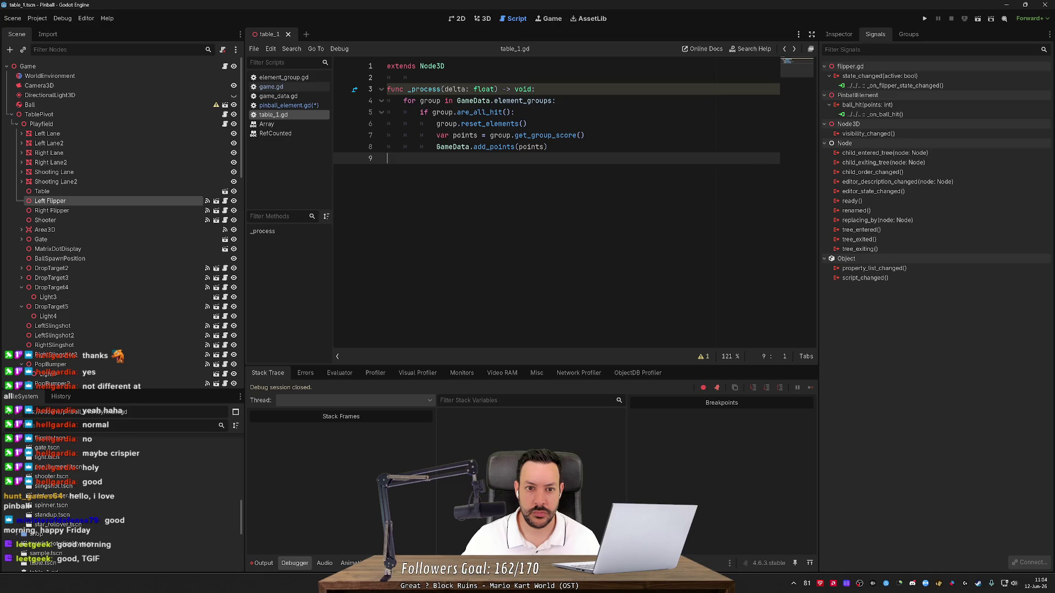
ctrl+click(549, 135)
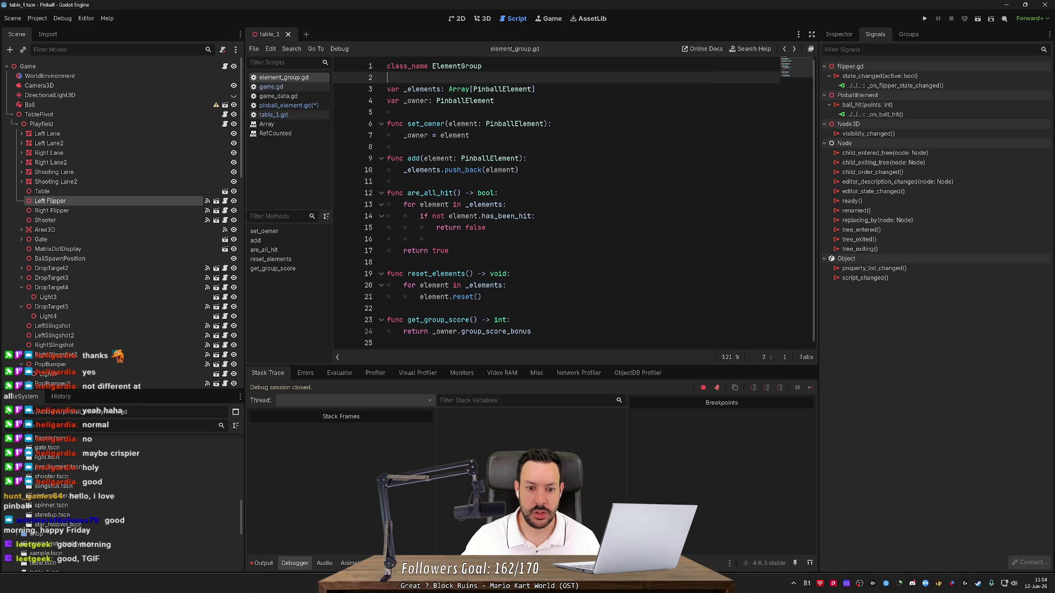
click(308, 107)
scroll(539, 251, down, 14)
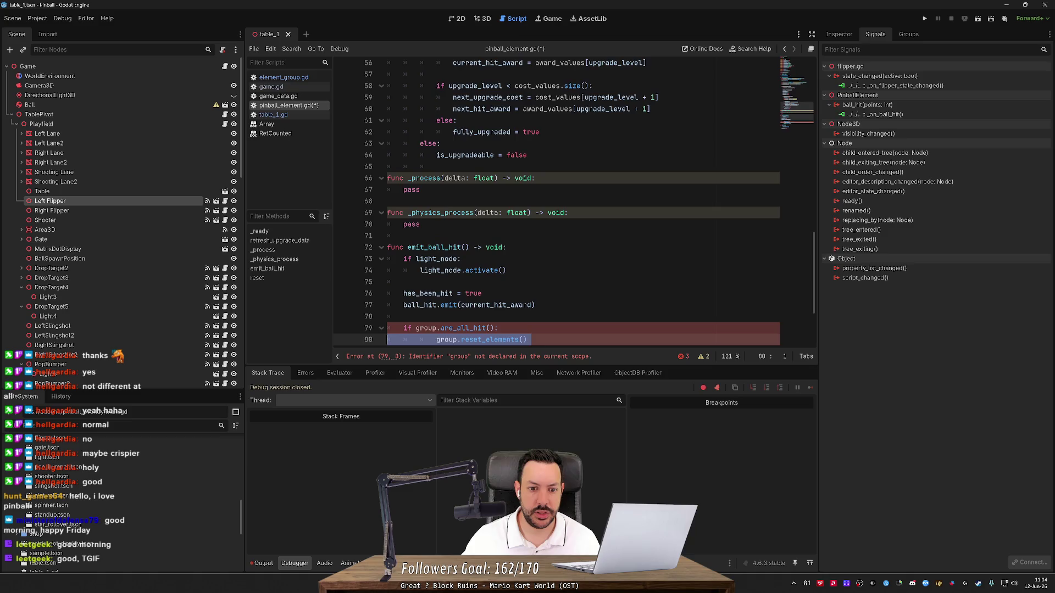
click(539, 250)
mouse_move(547, 262)
mouse_down()
mouse_move(396, 228)
mouse_move(388, 216)
mouse_up()
click(420, 204)
double_click(420, 204)
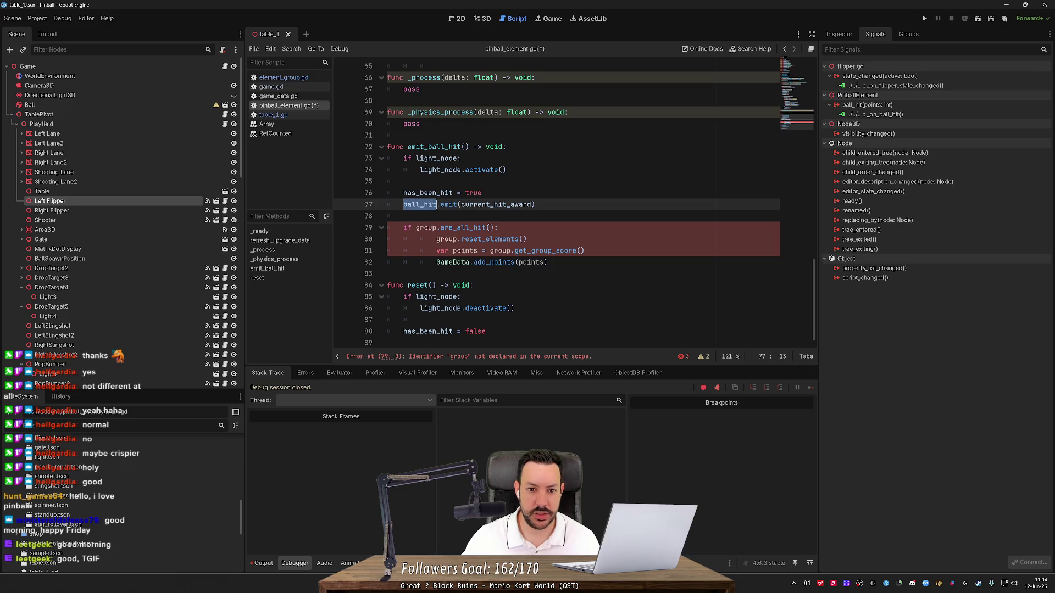
mouse_move(470, 204)
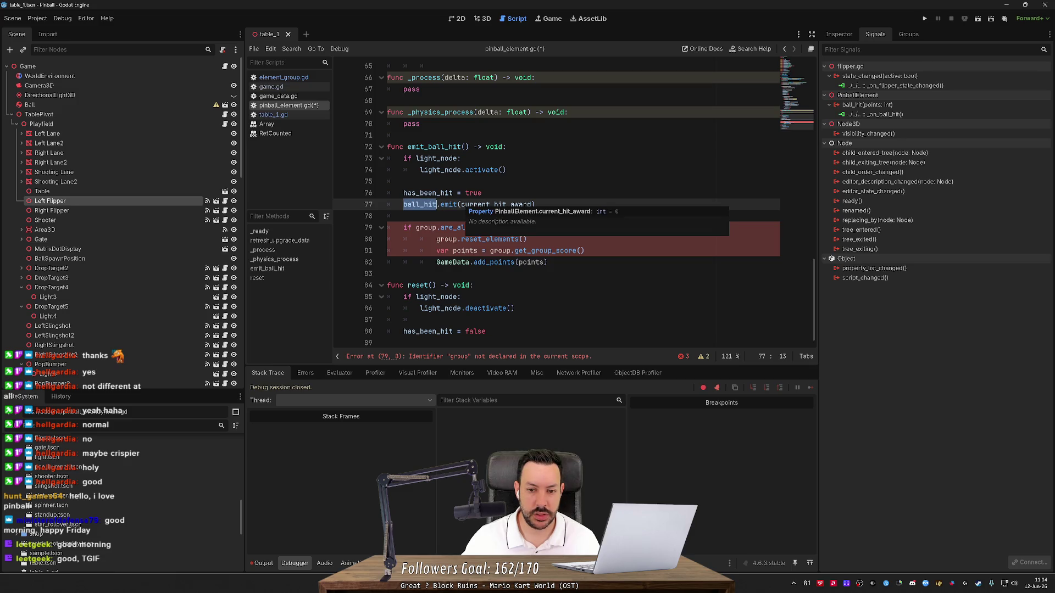
click(460, 205)
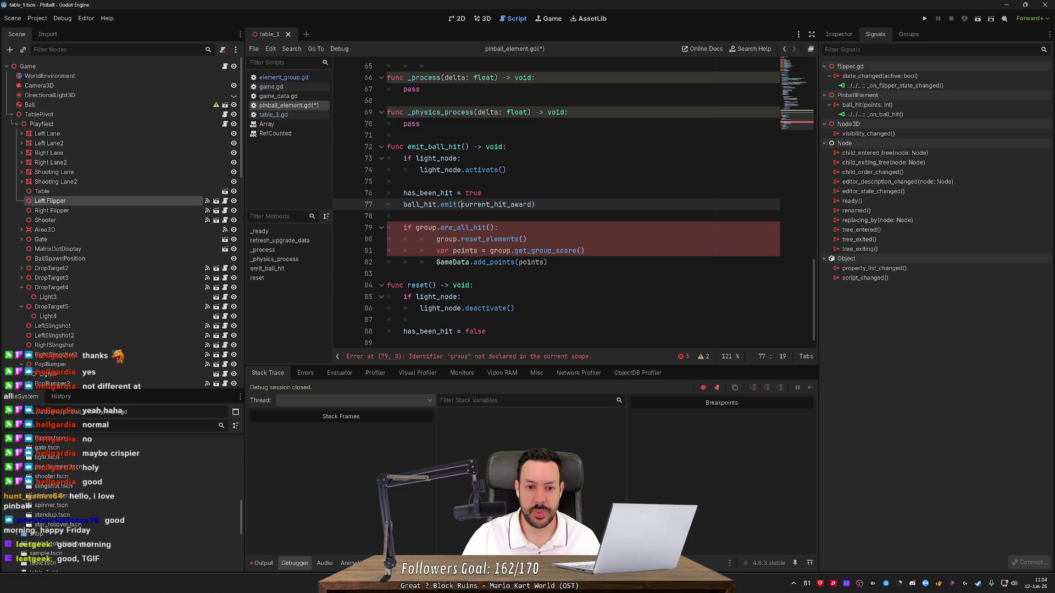
text(group)
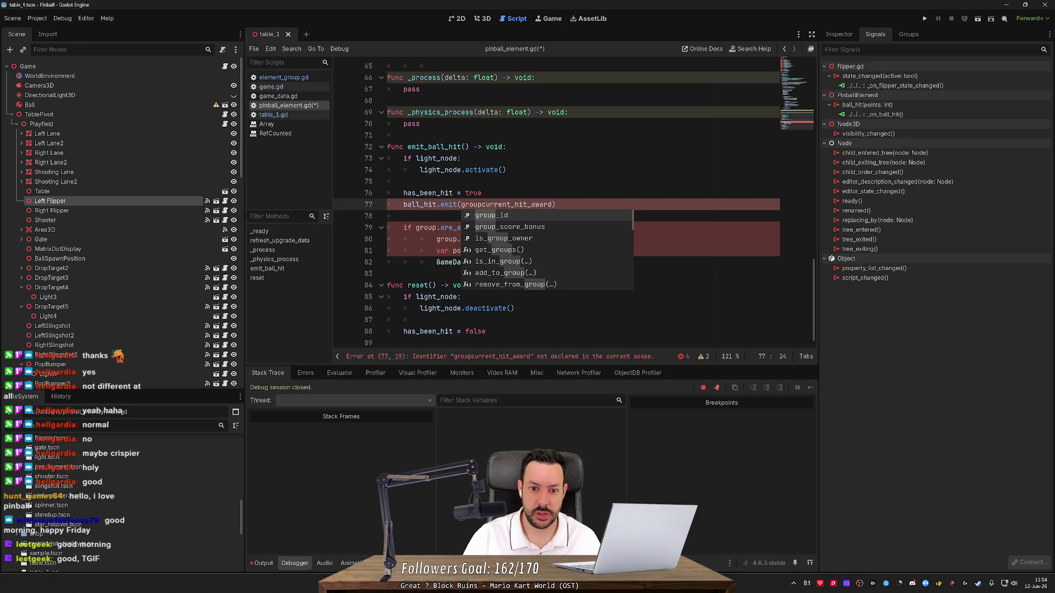
key(Return)
text(,)
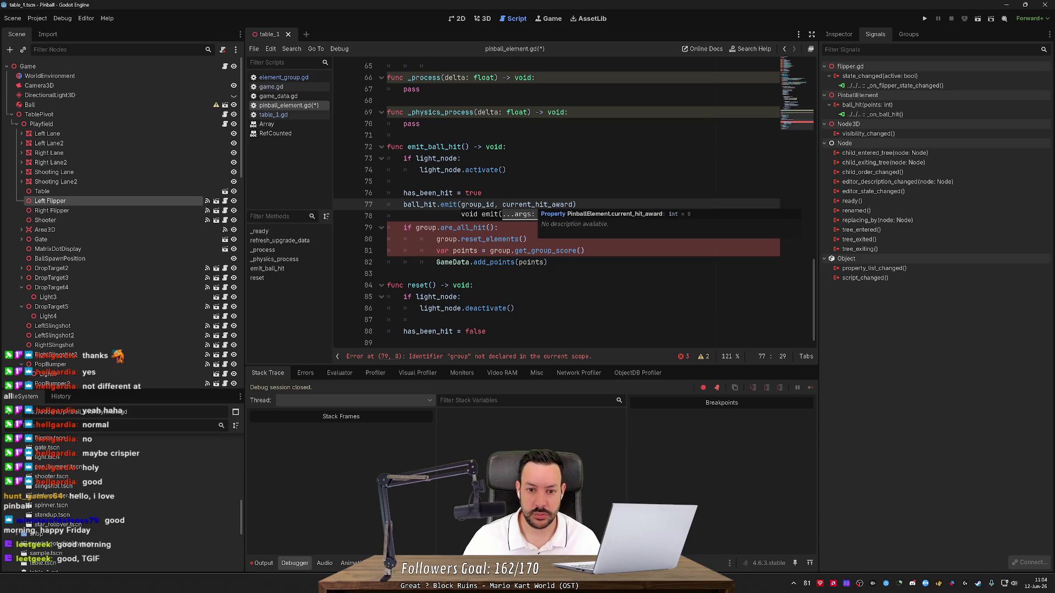
- Delete the pasted group-completion if-block from emit_ball_hit and save pinball_element.gd
double_click(537, 205)
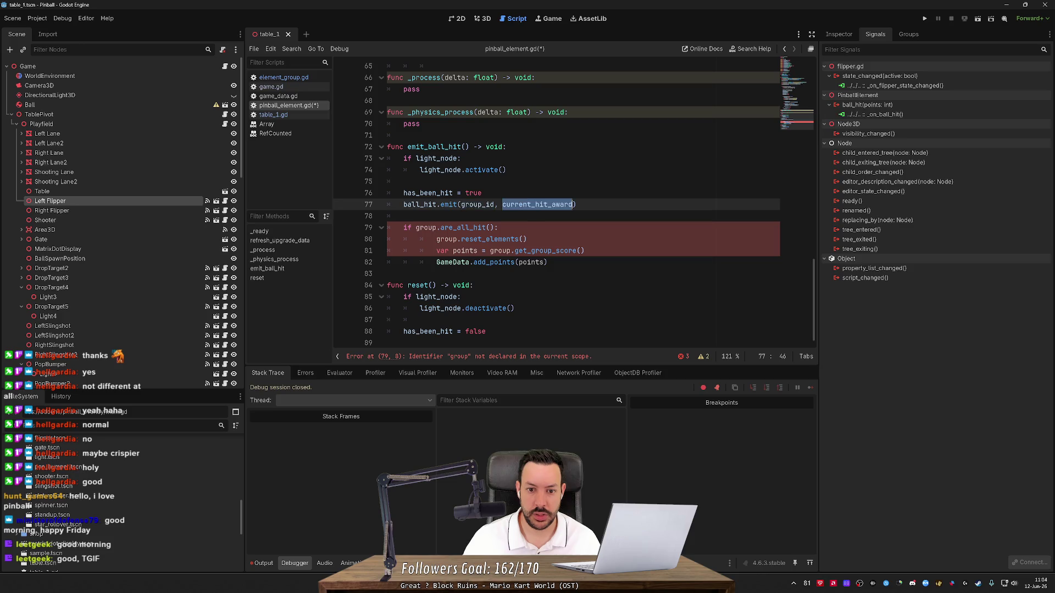
mouse_move(548, 262)
mouse_down()
mouse_move(528, 239)
mouse_move(577, 204)
mouse_up()
key(BackSpace)
key(ctrl+s)
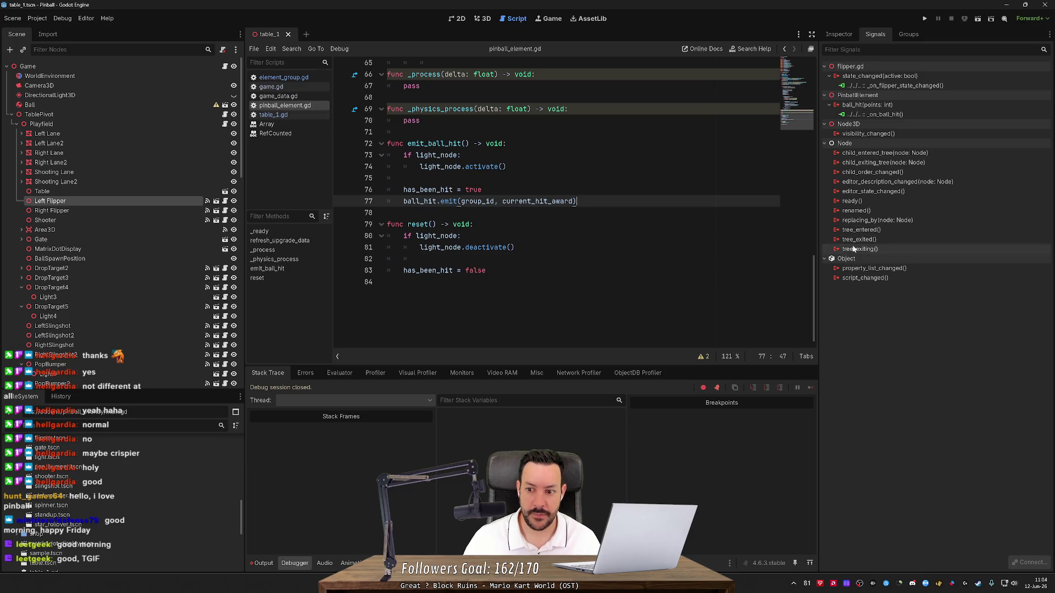
- Add a group_id: String parameter to the ball_hit signal declaration
click(801, 96)
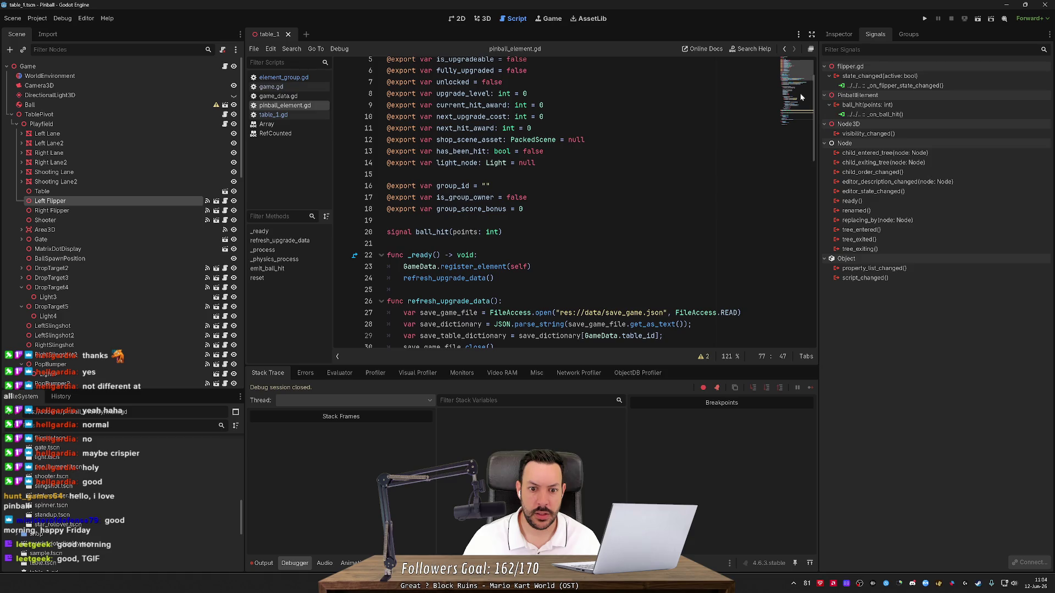
click(452, 232)
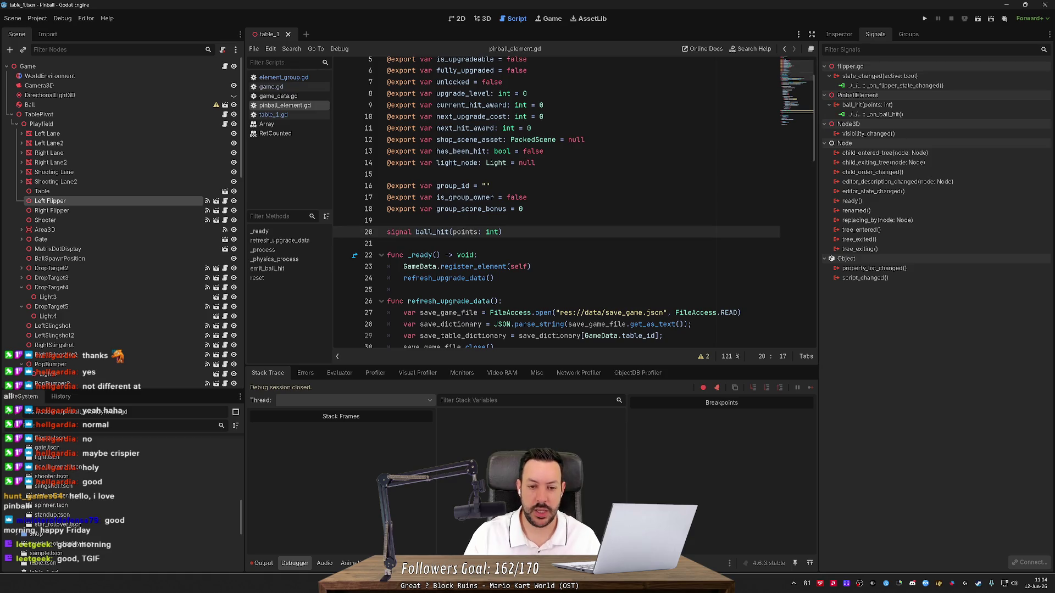
text(group_id: S)
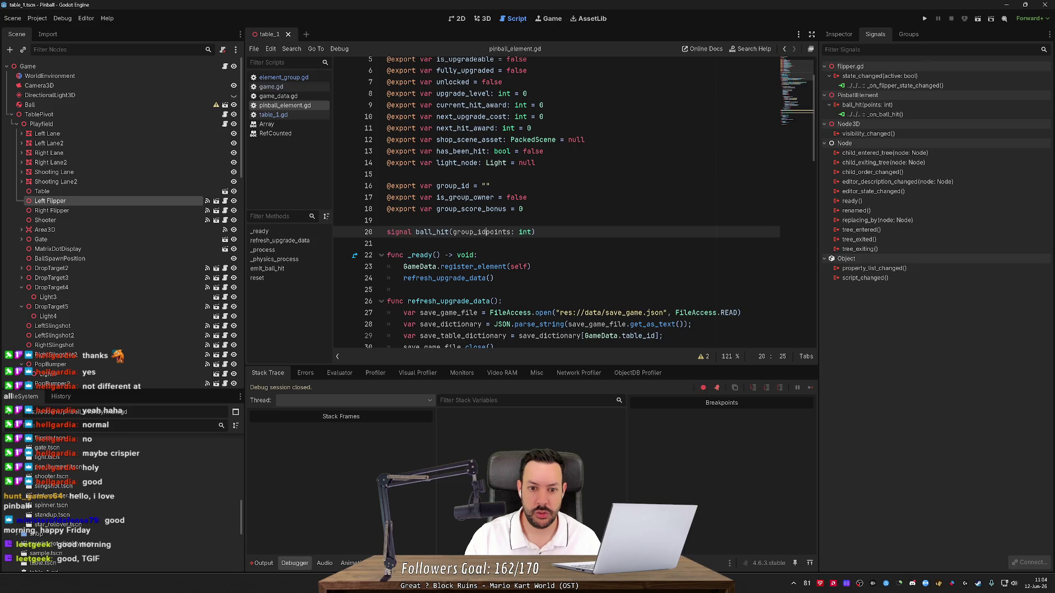
text(tring,)
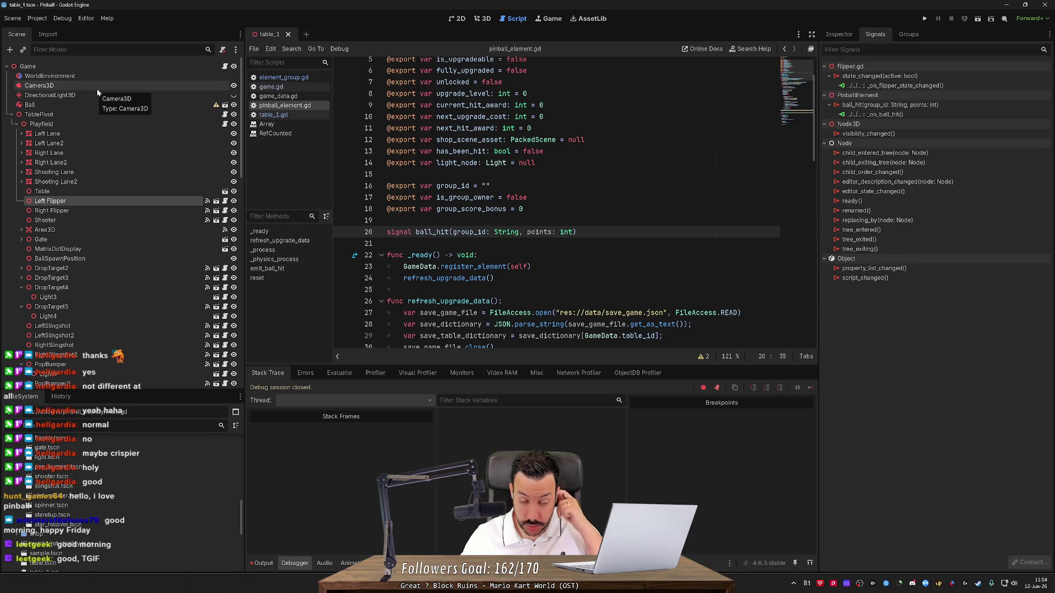
- Give game.gd's _on_ball_hit the parameters group_id: String and points: int
click(121, 66)
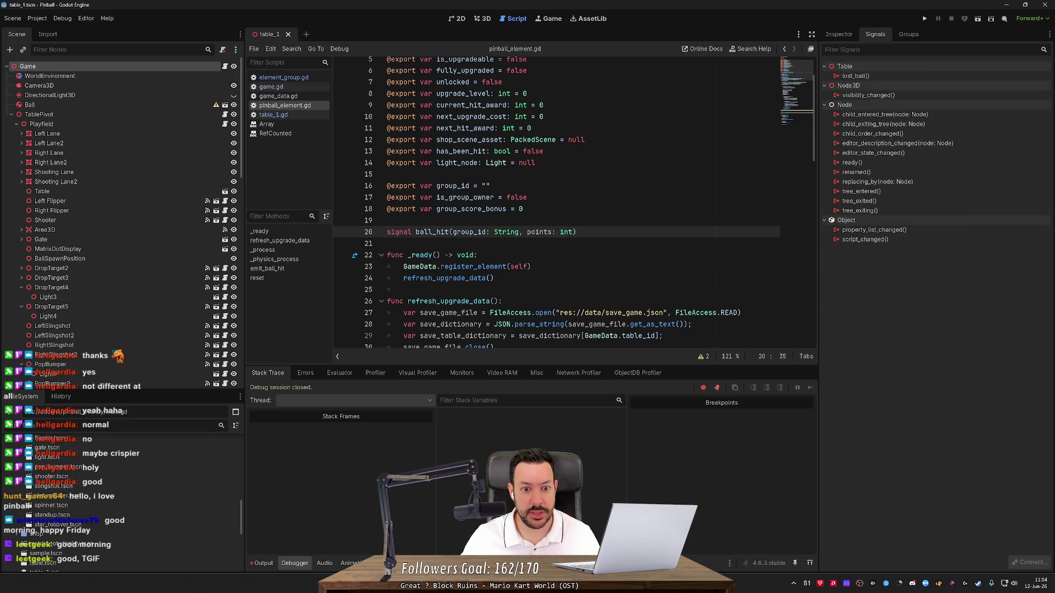
click(269, 87)
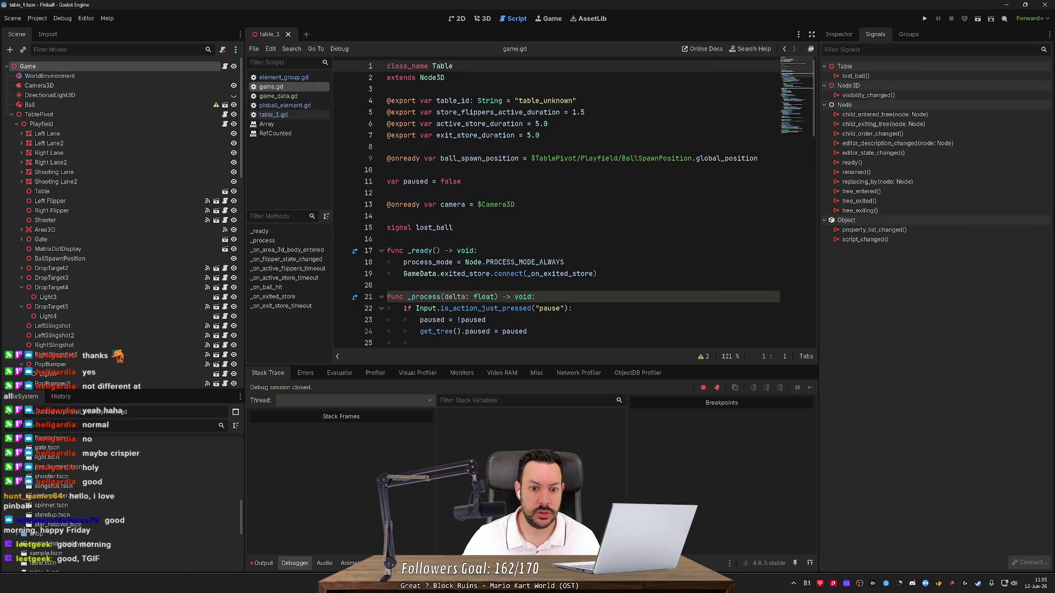
scroll(555, 204, down, 18)
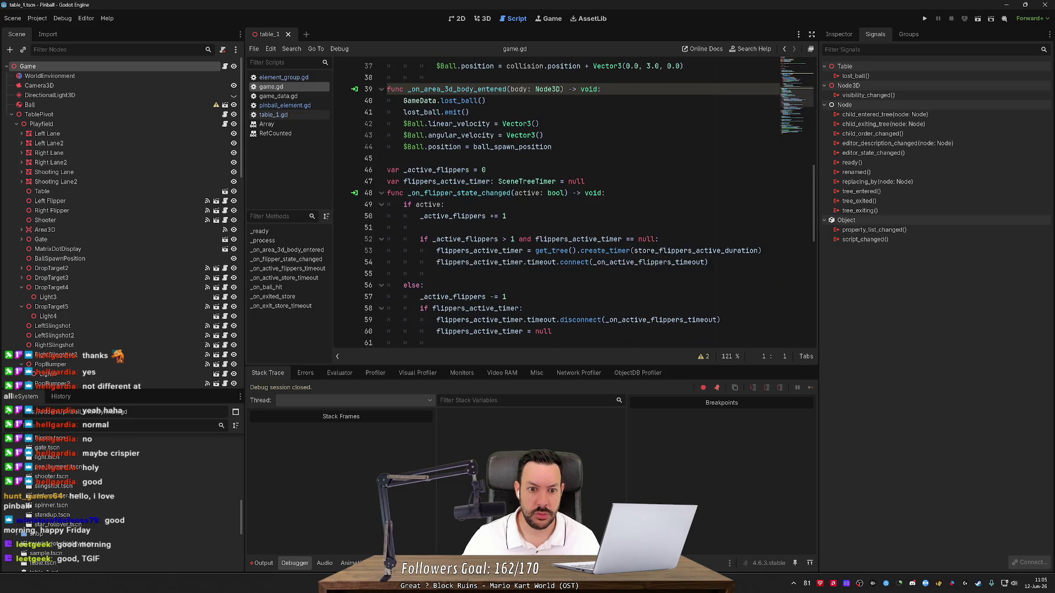
scroll(511, 220, down, 5)
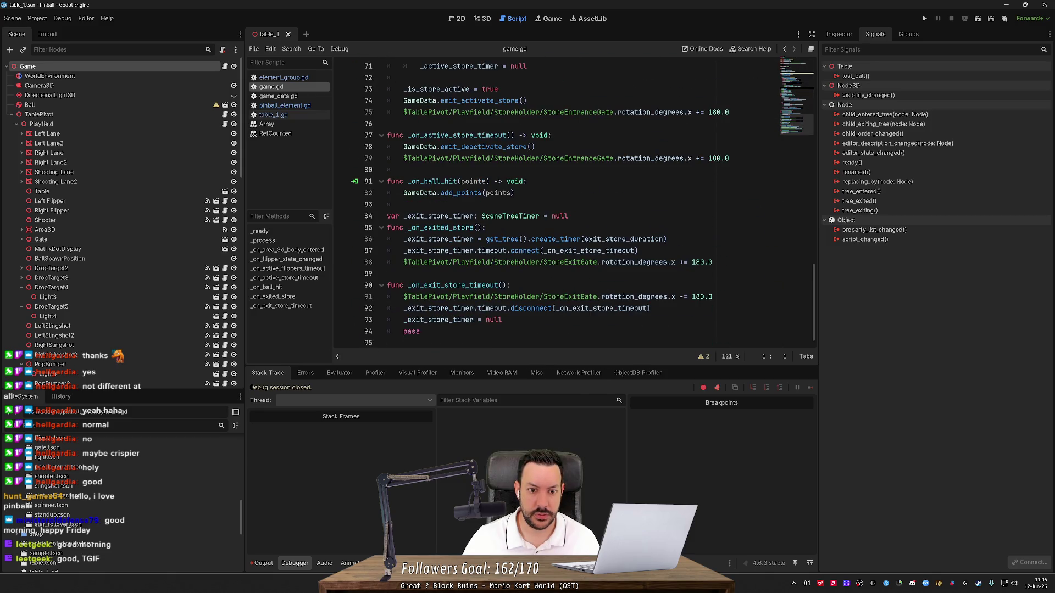
click(461, 181)
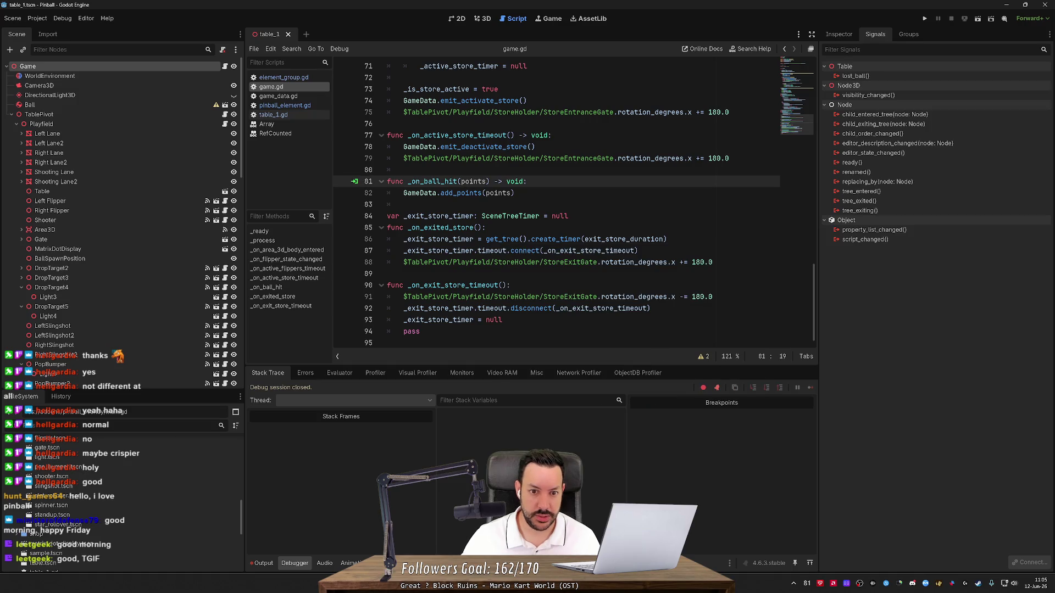
text(group_id)
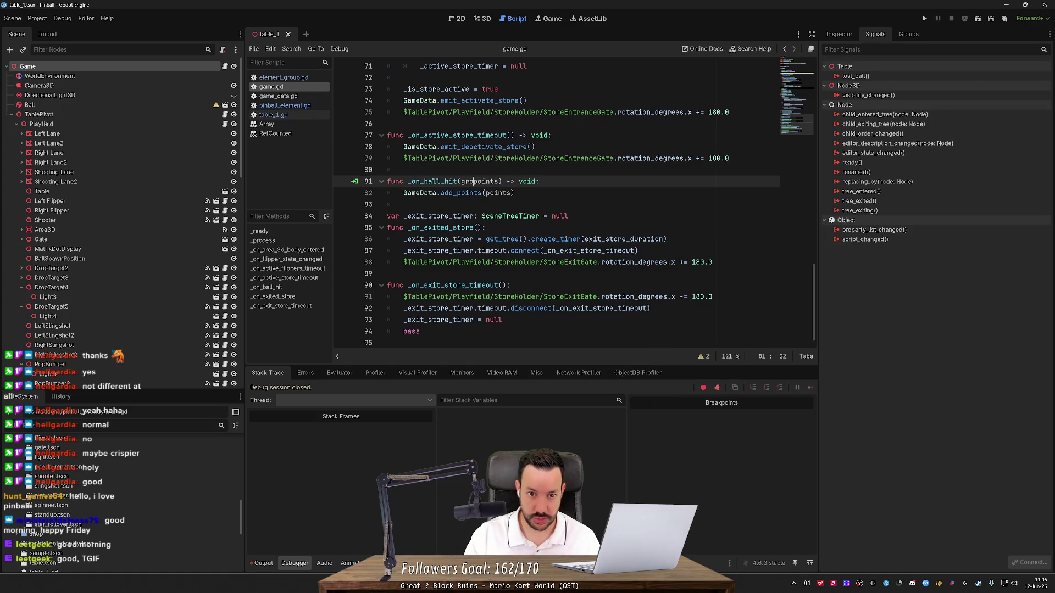
text(: )
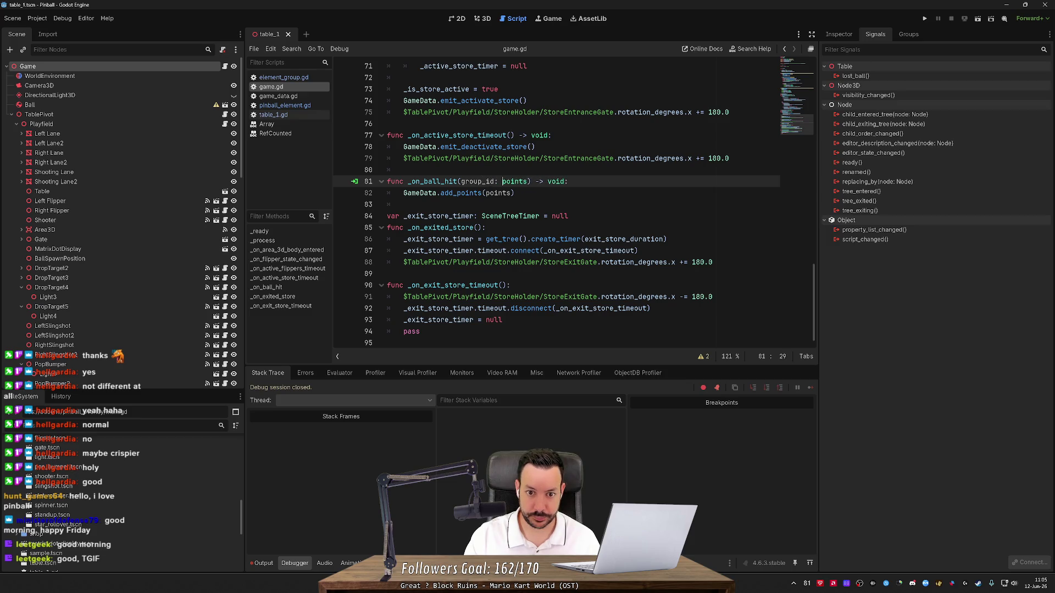
text(String,)
key(ctrl+Right)
text(: int)
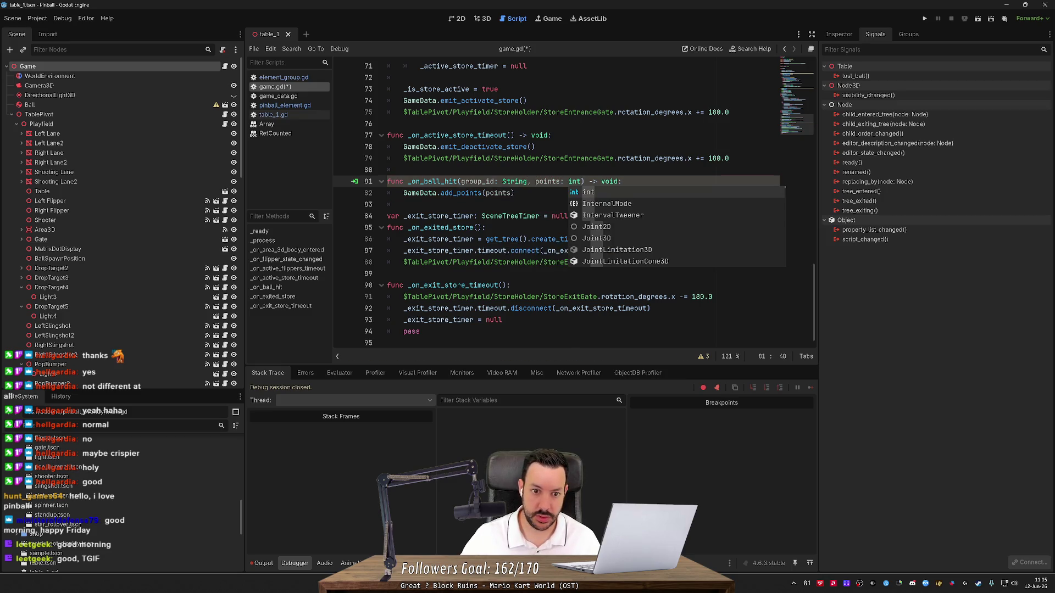
- Replace the add_points call with GameData.record_hit(group_id, points) and save game.gd
double_click(460, 193)
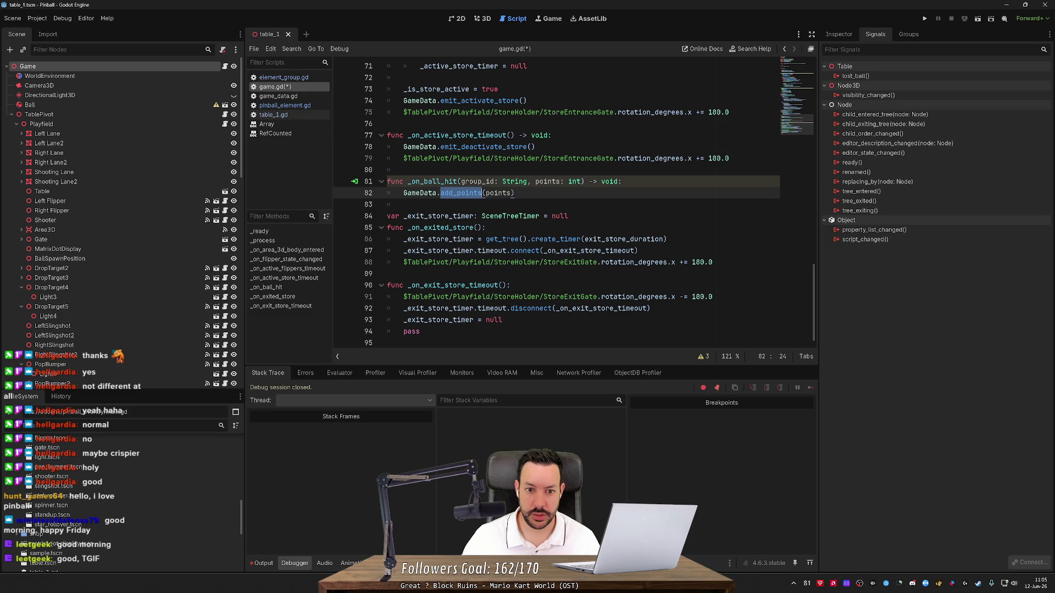
key(Left)
text(record_hit()
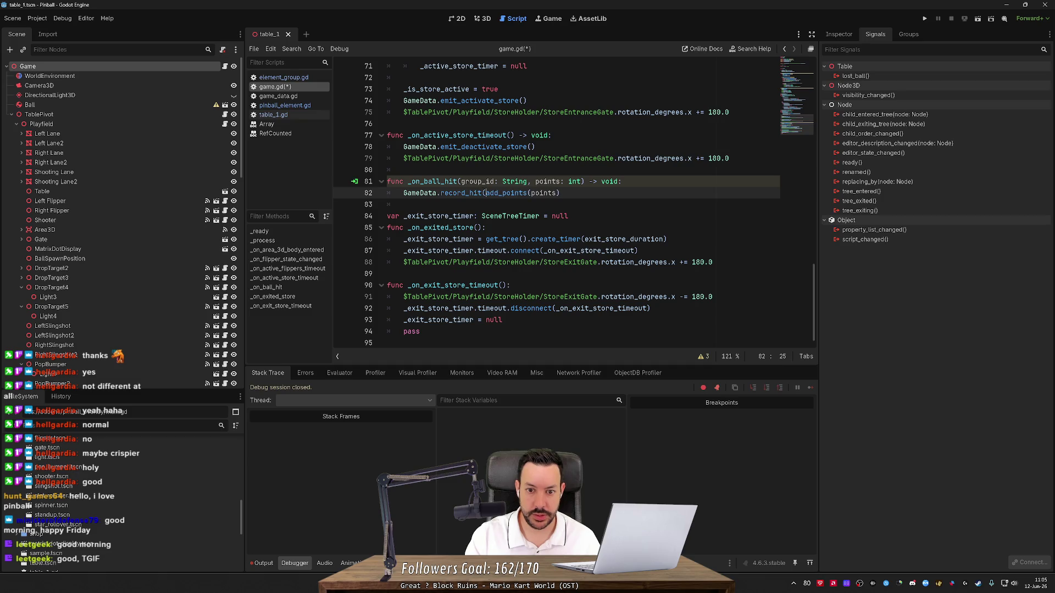
key(ctrl+shift+Right)
key(shift+Right)
text(group_id)
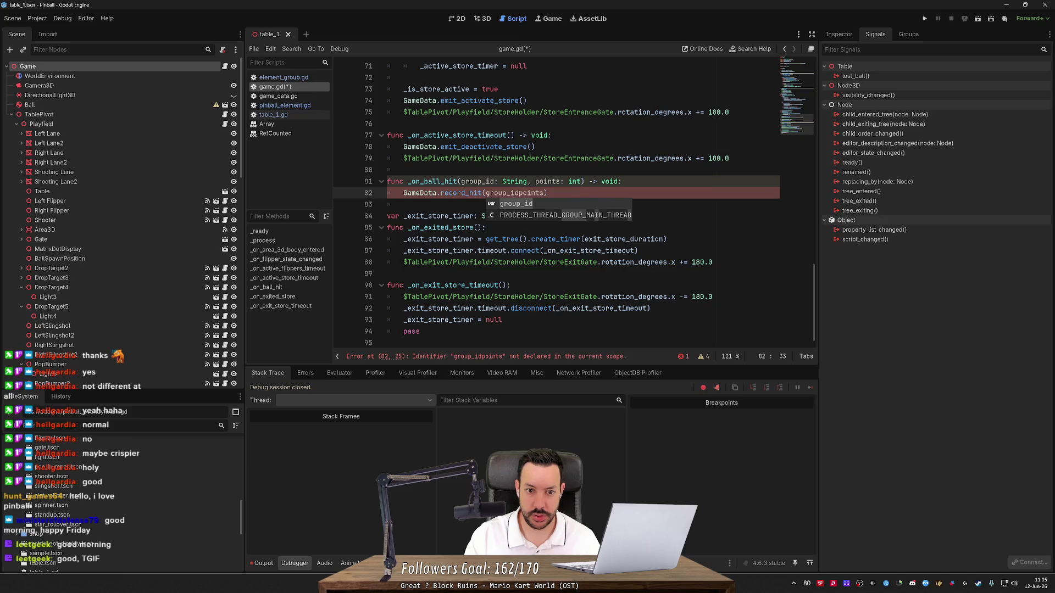
text(,)
key(ctrl+s)
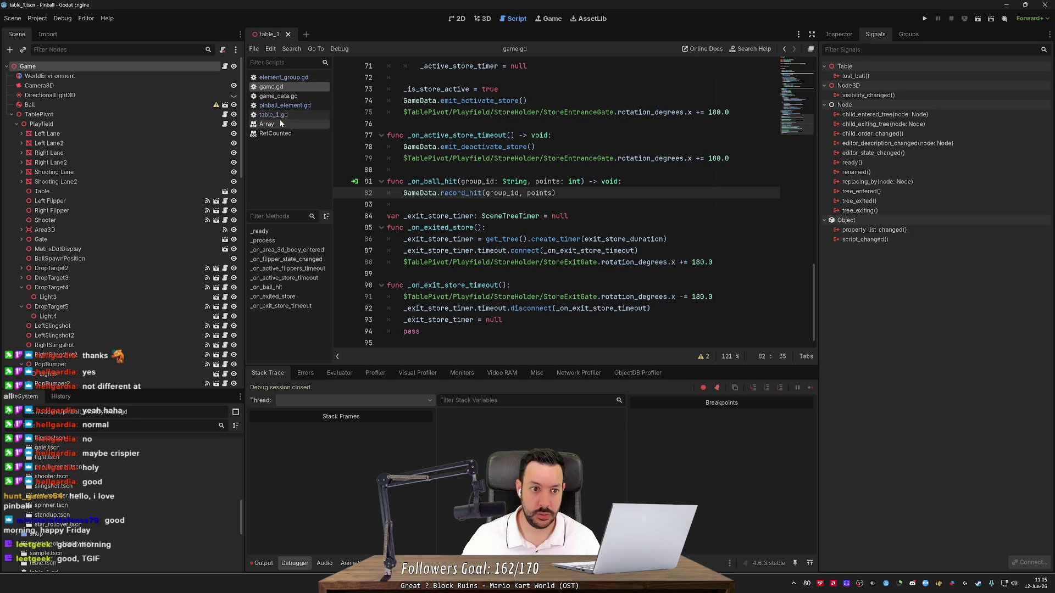
- In game_data.gd, rename add_points to record_hit and add a group_id: String parameter
click(278, 95)
scroll(550, 203, up, 10)
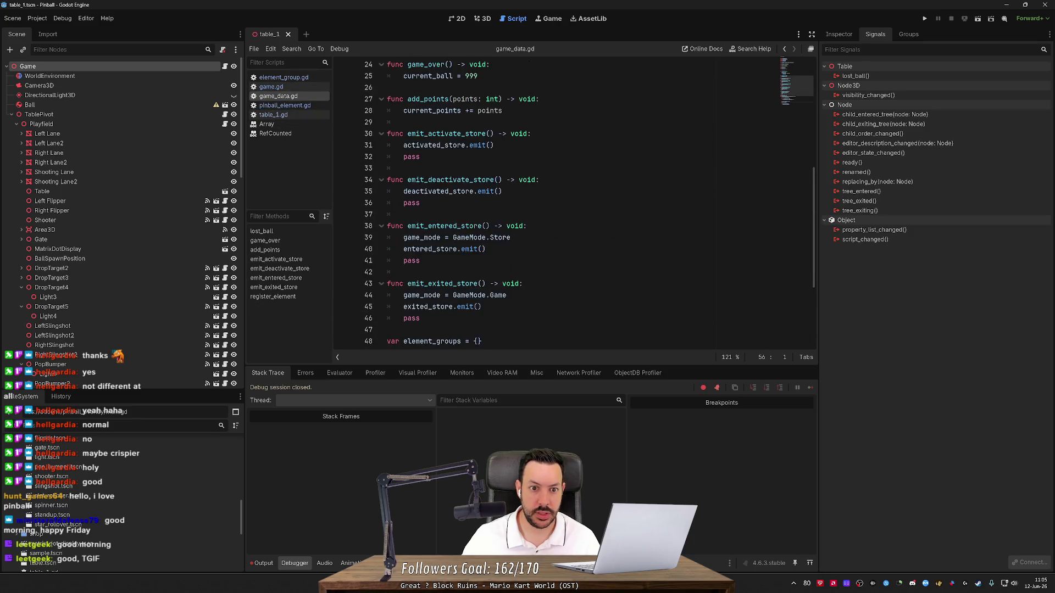
scroll(550, 203, down, 12)
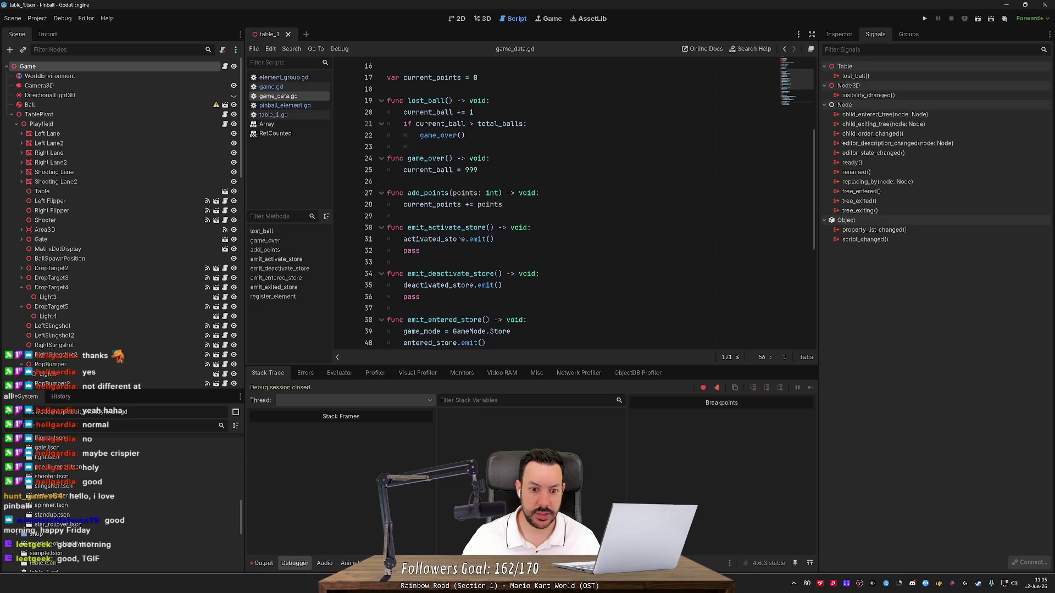
scroll(550, 203, up, 6)
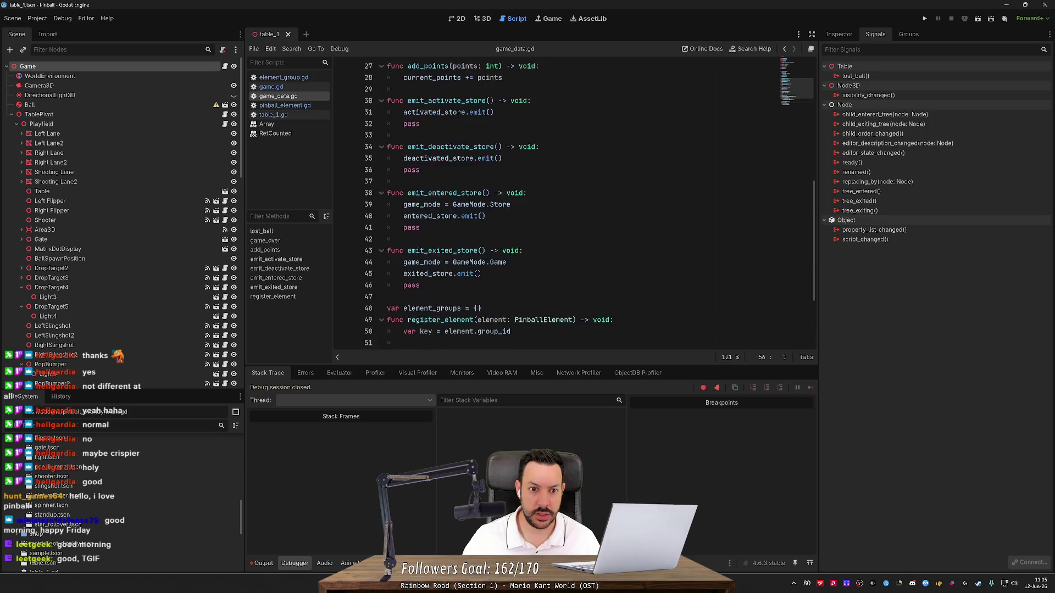
double_click(428, 170)
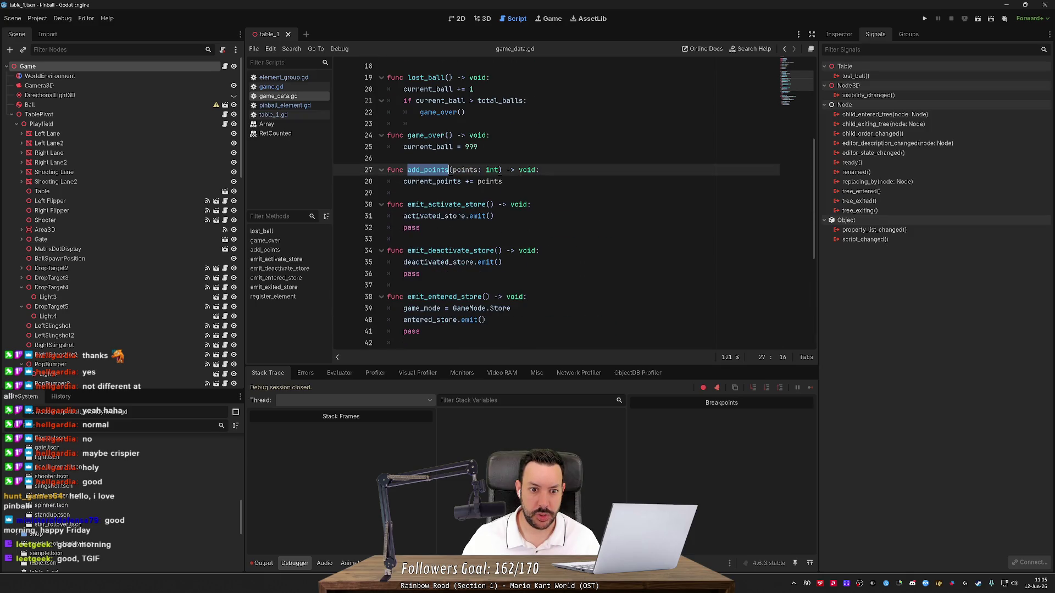
text(record_hit)
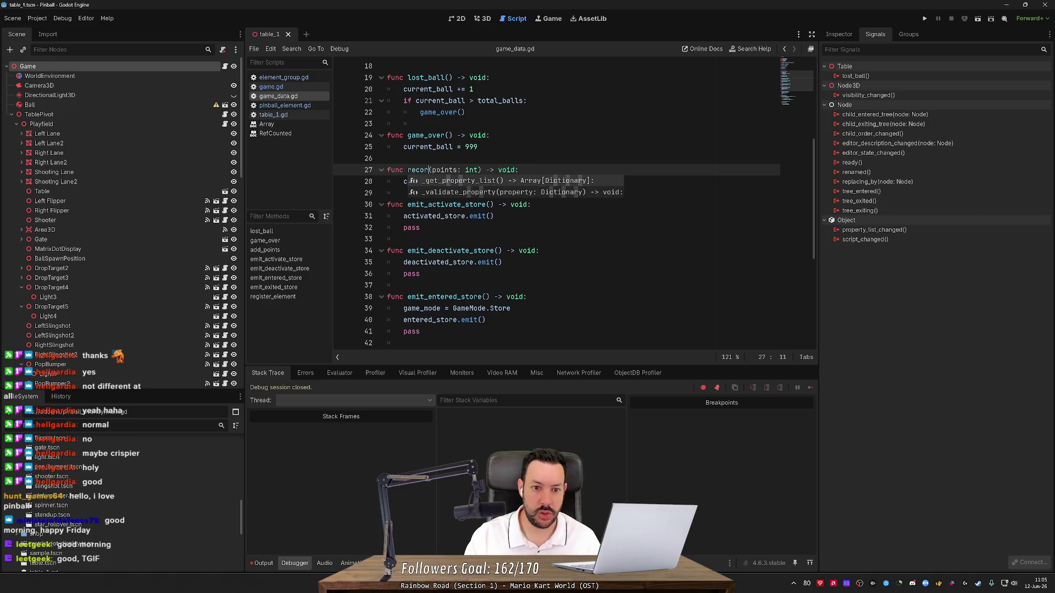
click(453, 170)
text(group_id,)
key(BackSpace)
text(: String,)
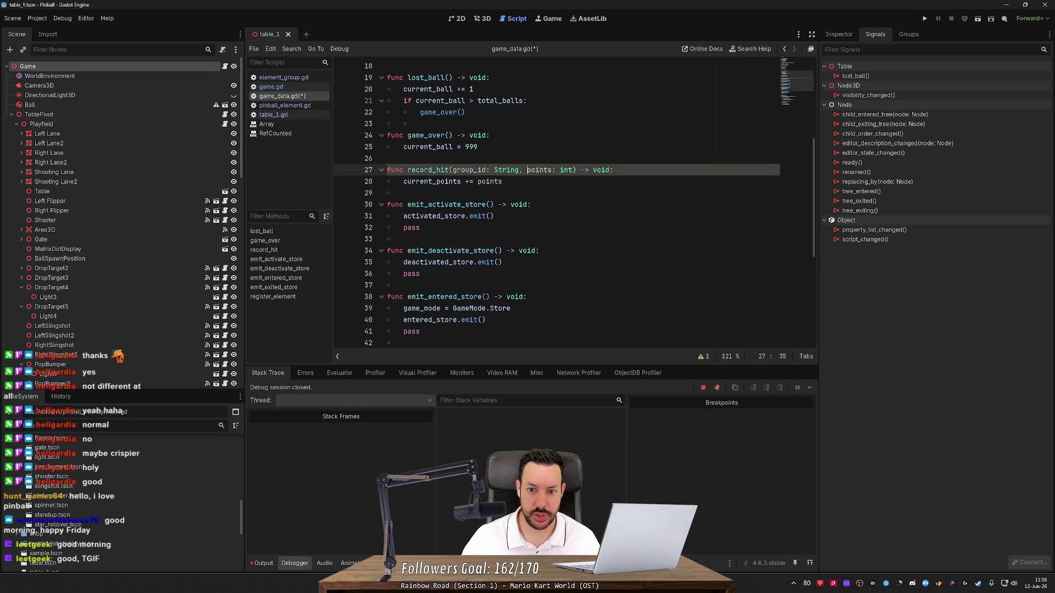
- Paste the group-completion if-block beneath the record_hit declaration
key(Down)
key(Return)
key(ctrl+v)
click(405, 216)
click(404, 204)
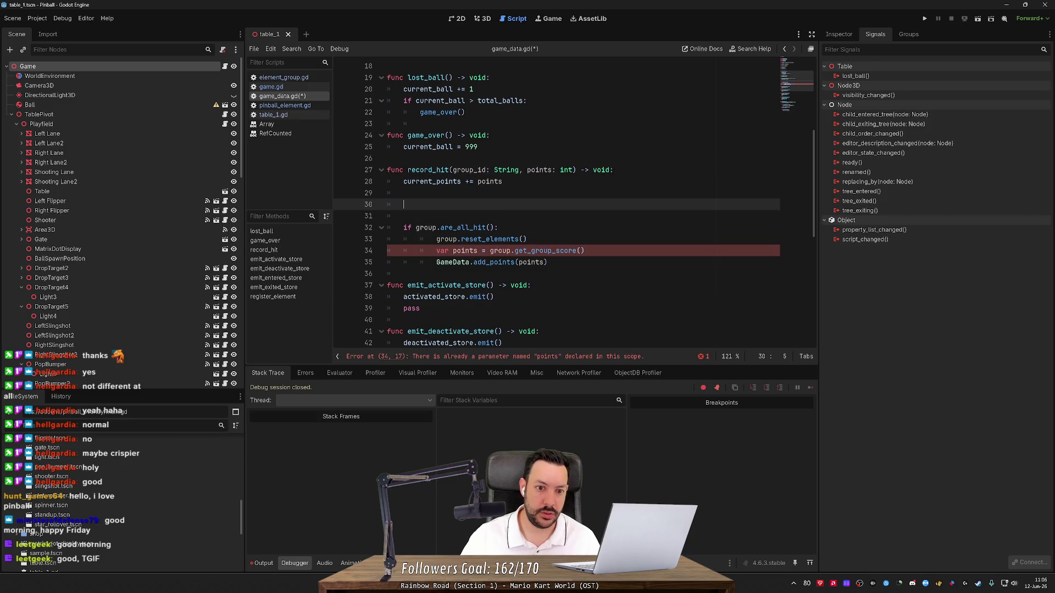
- Replace the add_points call inside record_hit with current_points += points
double_click(539, 170)
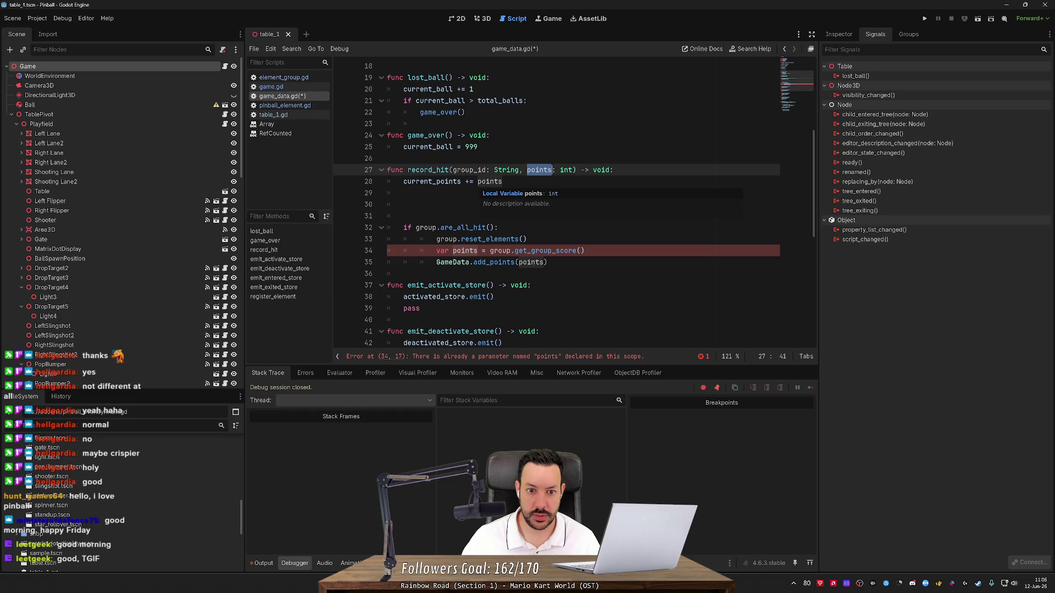
key(Down)
key(Down)
key(Down)
key(Down)
key(Home)
key(ctrl+shift+Right)
key(ctrl+shift+Right)
key(ctrl+shift+Right)
text(current_points += )
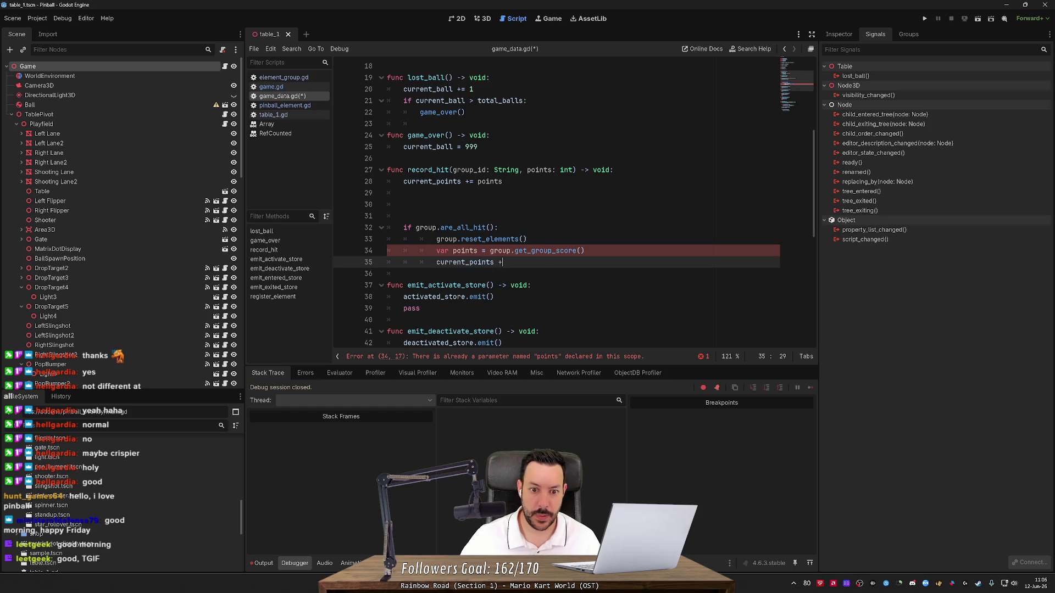
text(points)
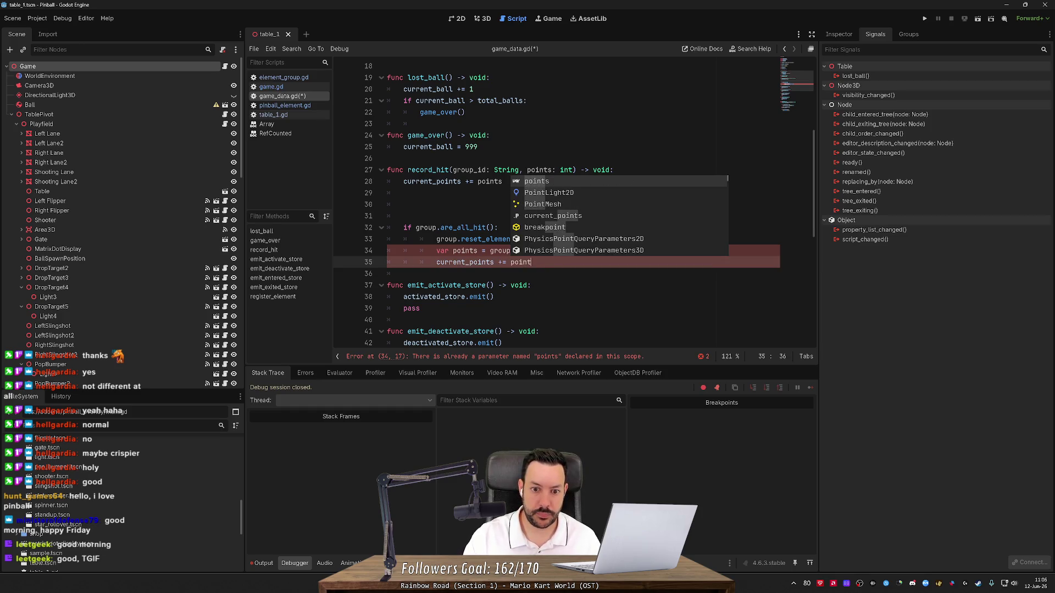
- Add var group = element_groups[group_id] above the if check and remove the extra blank line
click(404, 193)
key(Down)
text(var group = element_groups[)
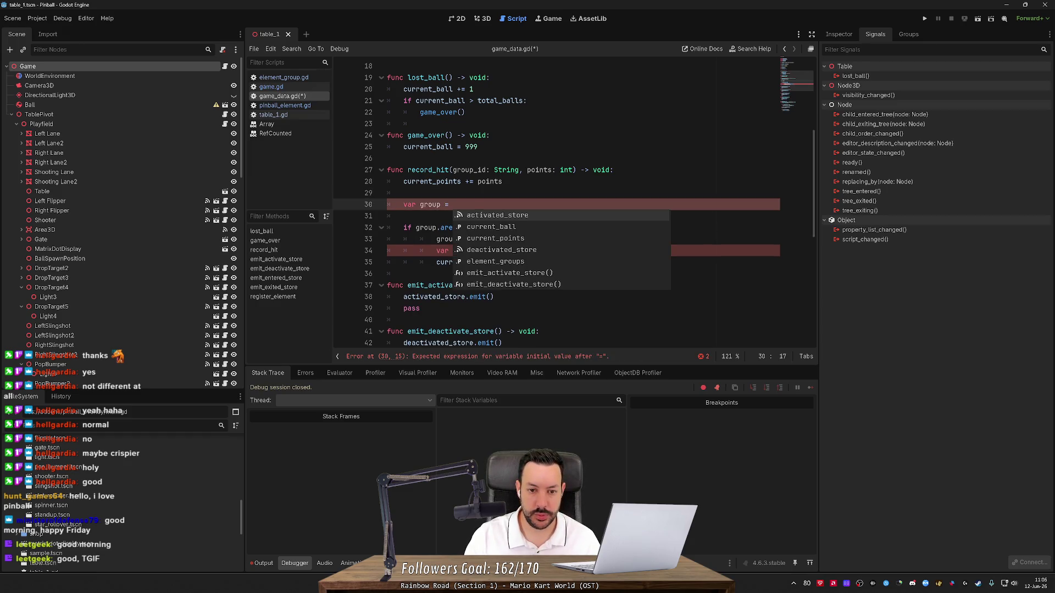
text(group_id)
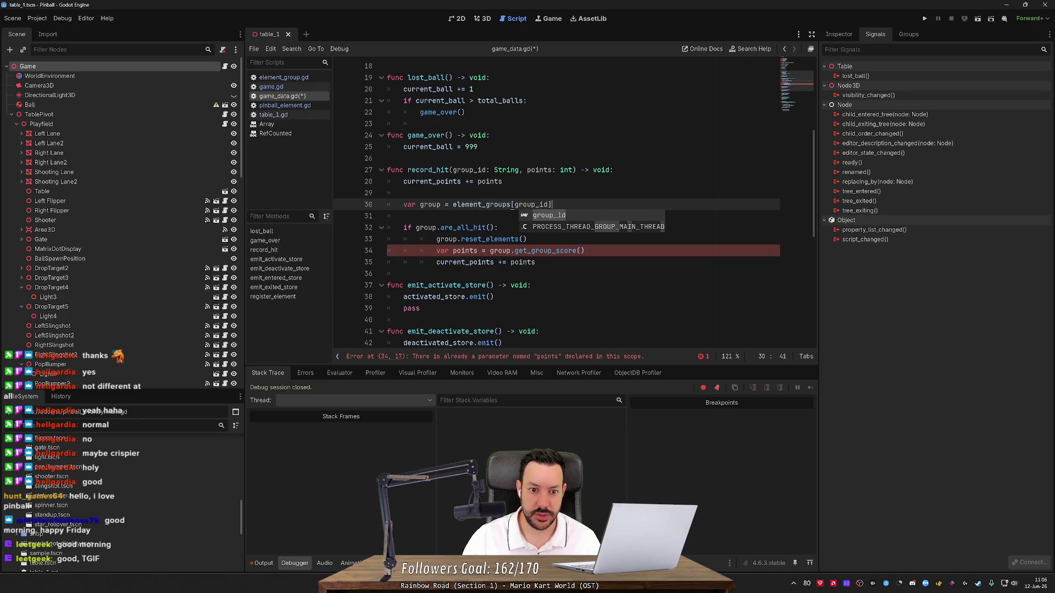
key(Escape)
key(Down)
key(ctrl+shift+k)
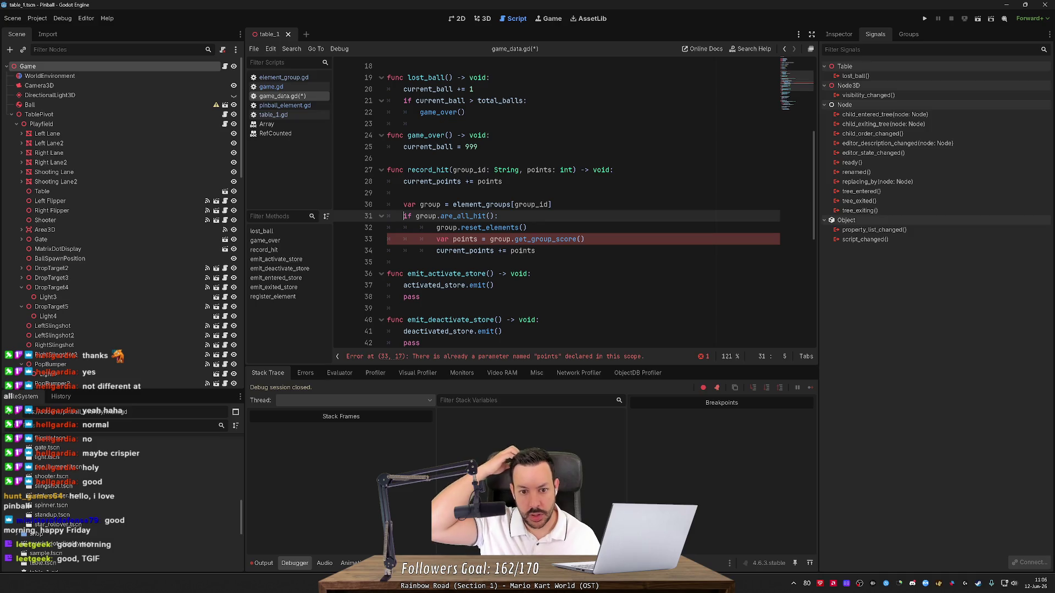
- Add group.get_group_score() directly, drop the conflicting points variable line, and save game_data.gd
scroll(556, 205, up, 1)
double_click(539, 204)
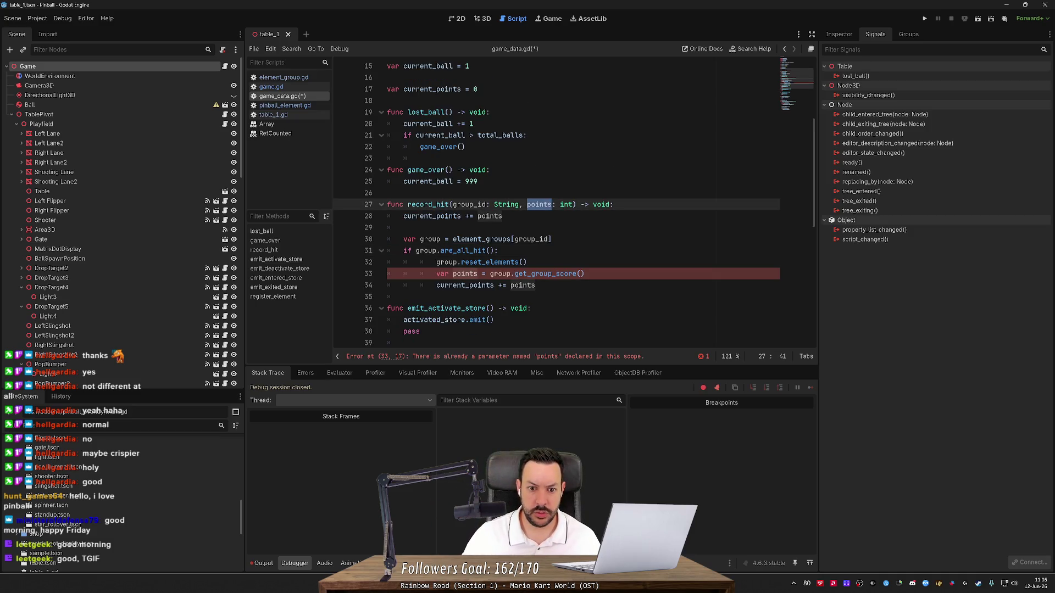
drag(490, 273, 584, 274)
key(ctrl+x)
double_click(522, 285)
key(ctrl+v)
key(ctrl+shift+k)
key(ctrl+s)
click(498, 250)
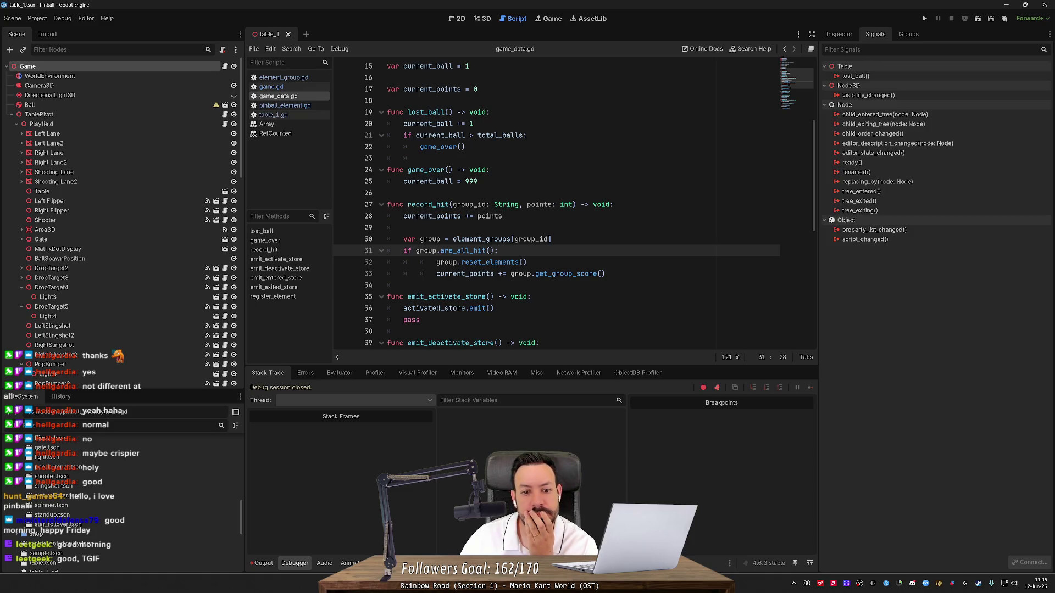
scroll(574, 204, down, 2)
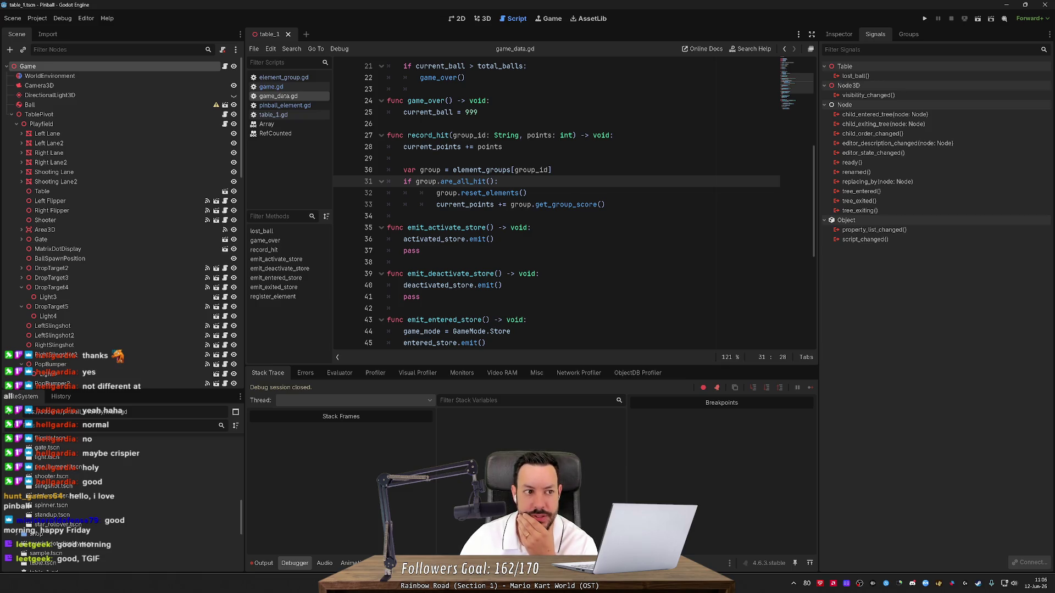
- Jump from the record_hit call in game.gd to its definition in game_data.gd
click(226, 67)
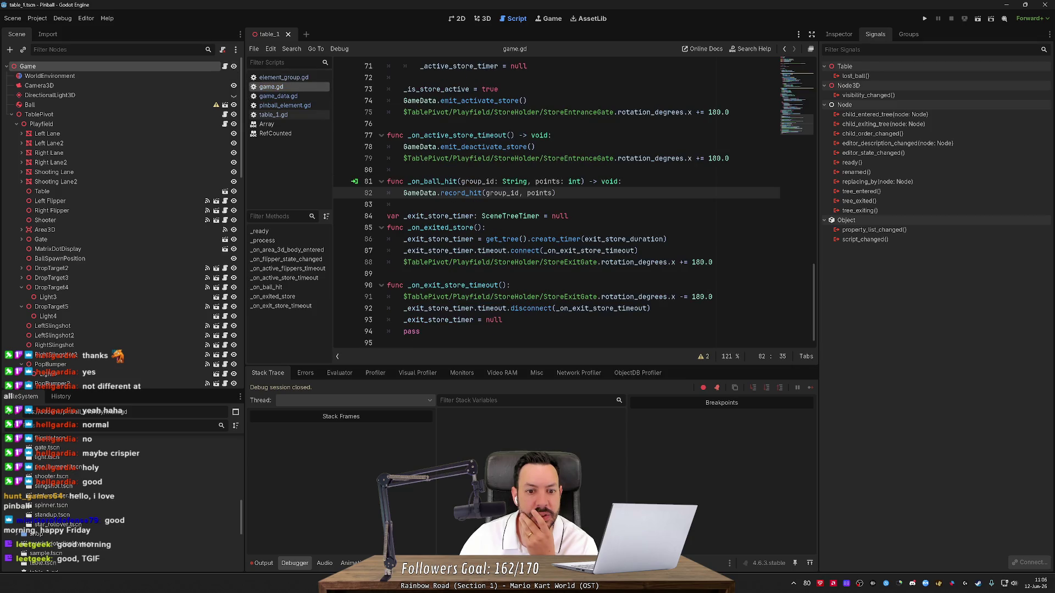
scroll(555, 204, up, 3)
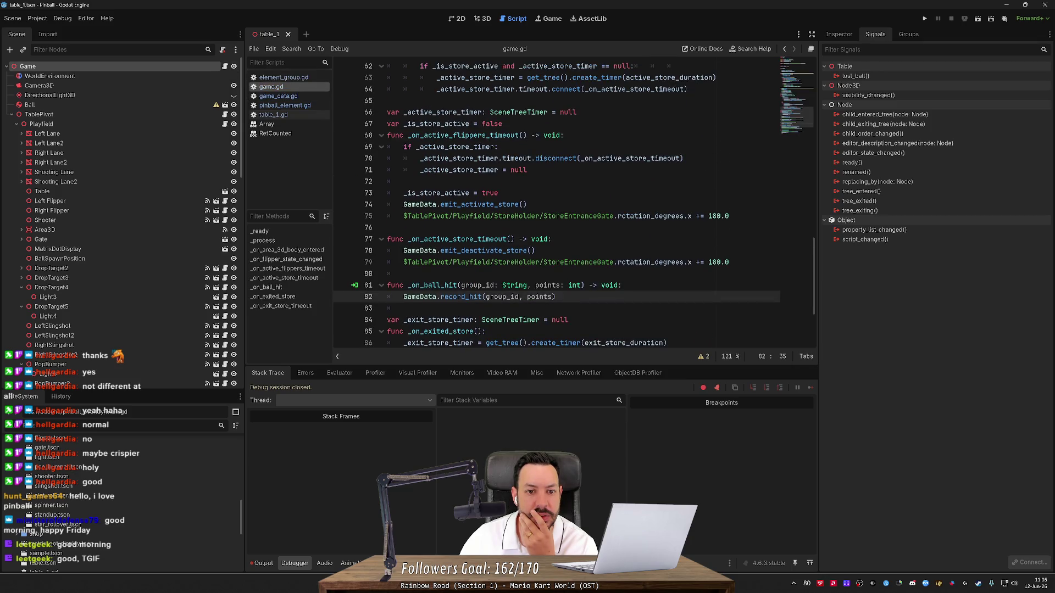
scroll(555, 203, up, 14)
scroll(555, 203, up, 6)
scroll(555, 203, up, 1)
scroll(555, 203, down, 11)
scroll(555, 203, down, 12)
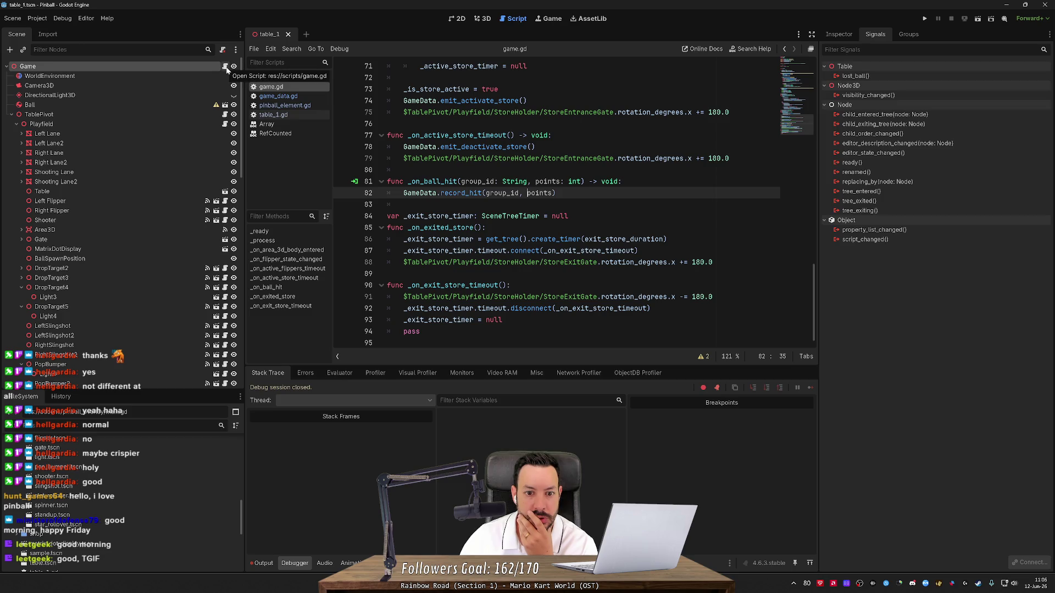
click(440, 170)
ctrl+click(467, 195)
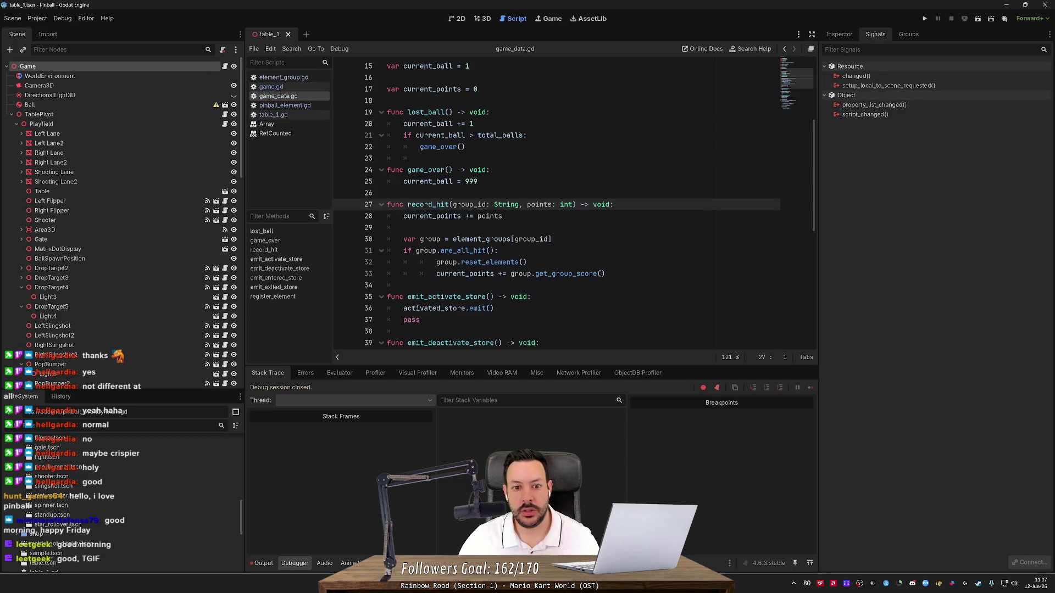
- Dedent the reset_elements and get_group_score lines 32–33 by one level
scroll(555, 203, down, 3)
drag(367, 195, 605, 205)
key(shift+Tab)
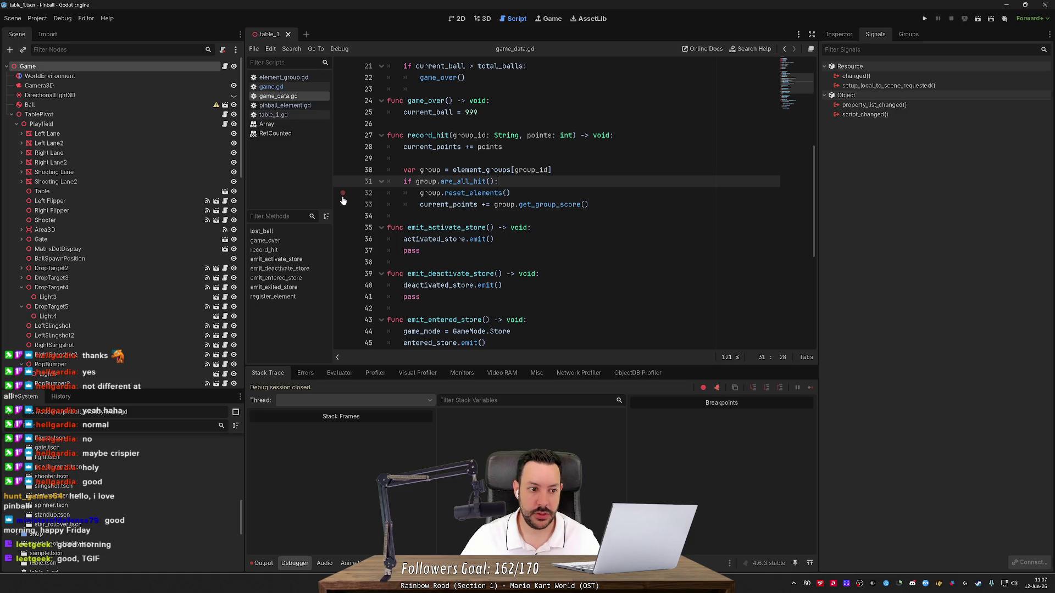
scroll(181, 240, down, 15)
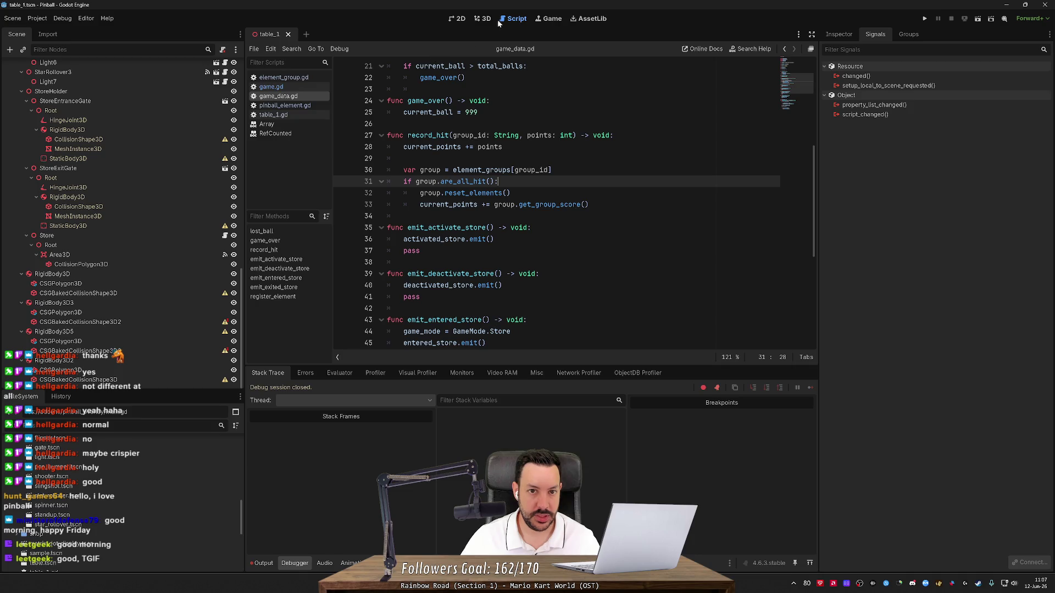
scroll(163, 180, up, 7)
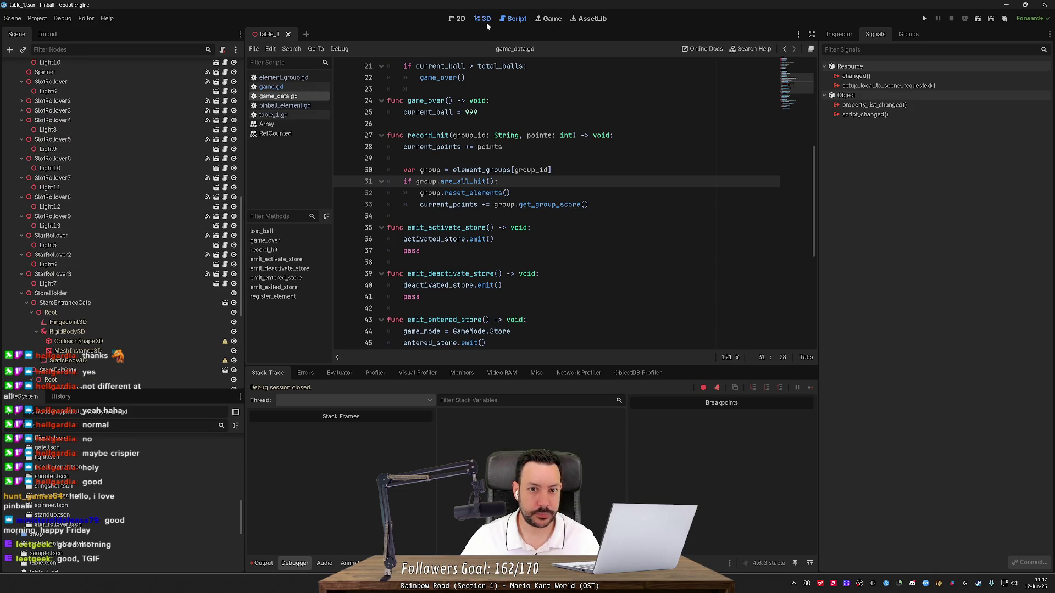
- Select the first SlotRollover node in the 3D scene
click(486, 22)
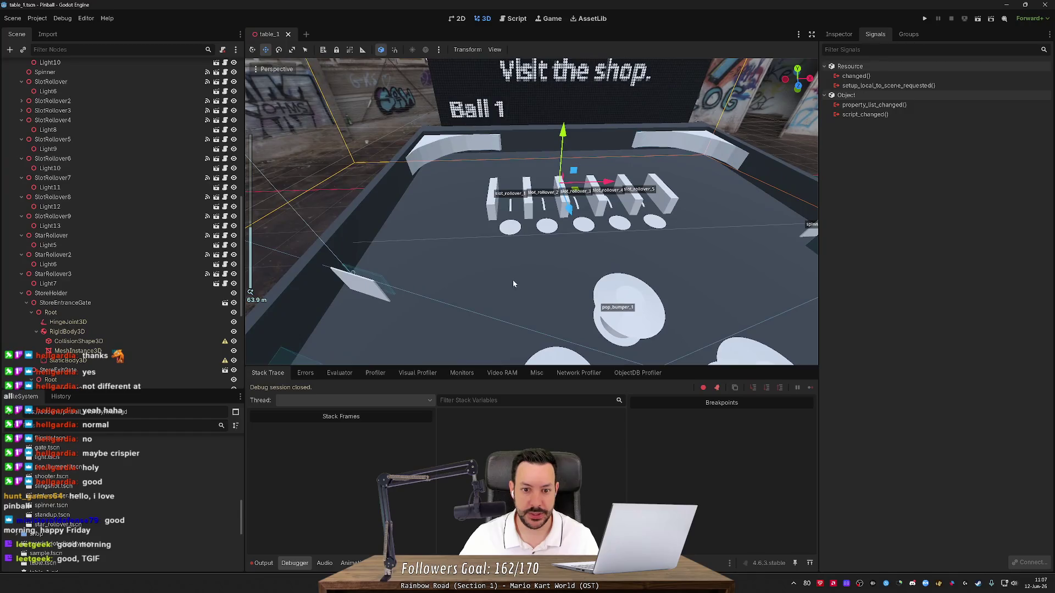
click(514, 284)
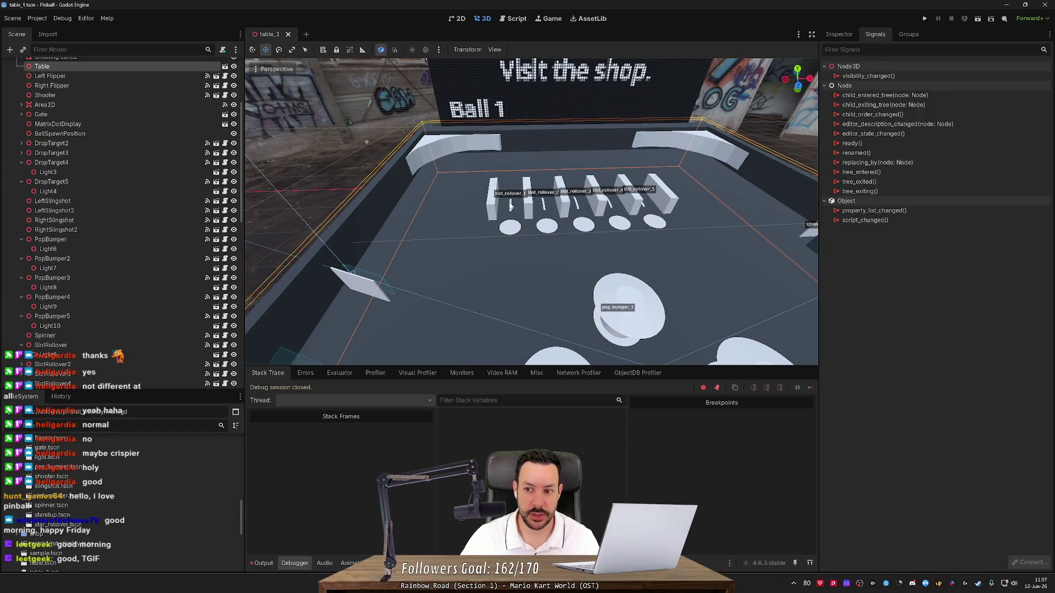
click(519, 232)
click(839, 34)
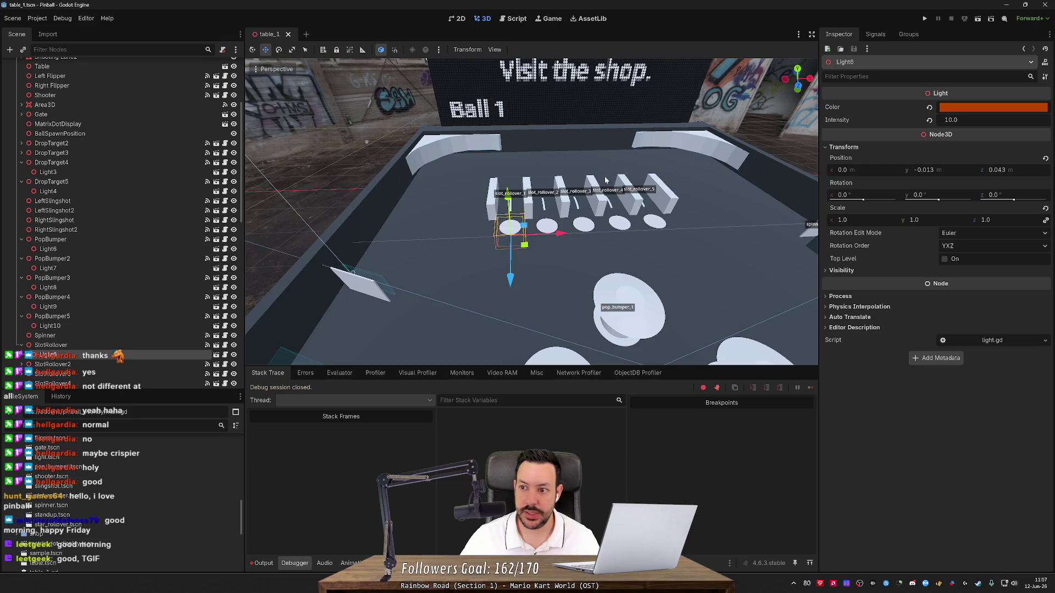
click(50, 346)
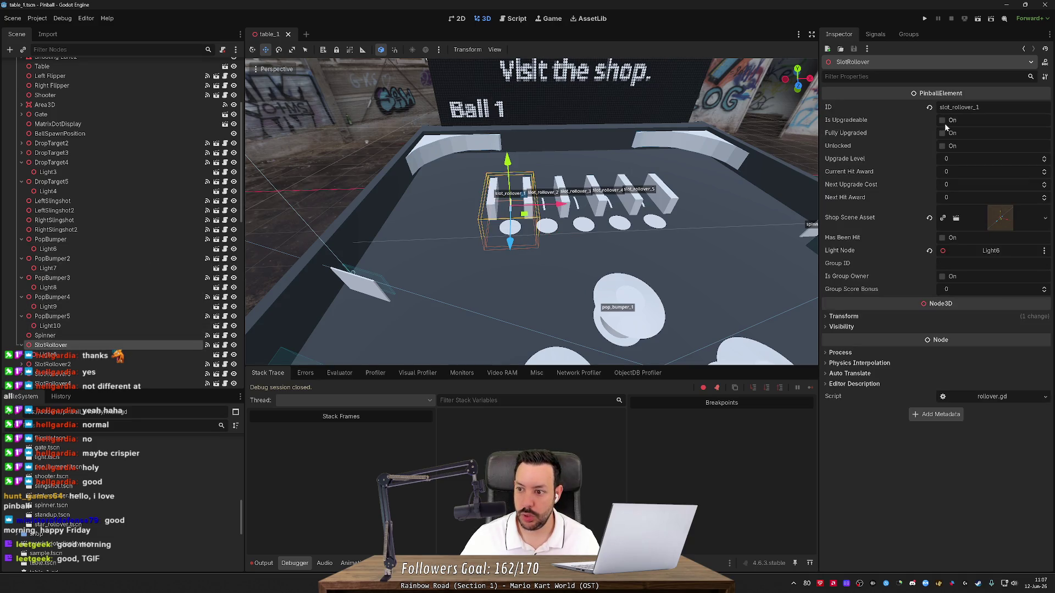
- Set its Group ID to slot_rollover_1 and turn on Is Group Owner
click(989, 108)
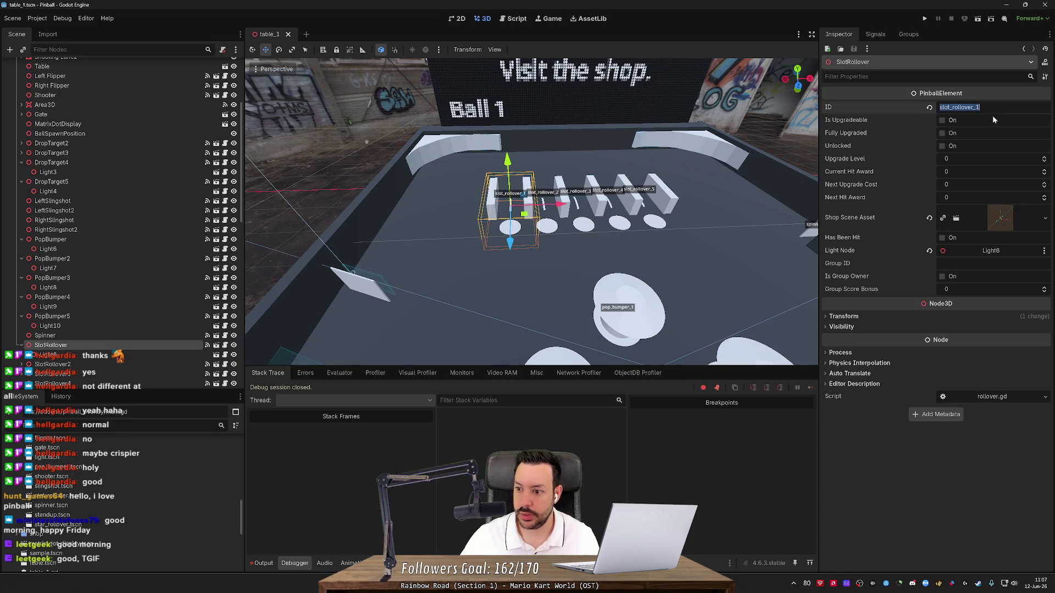
click(967, 264)
key(ctrl+v)
key(Return)
click(943, 277)
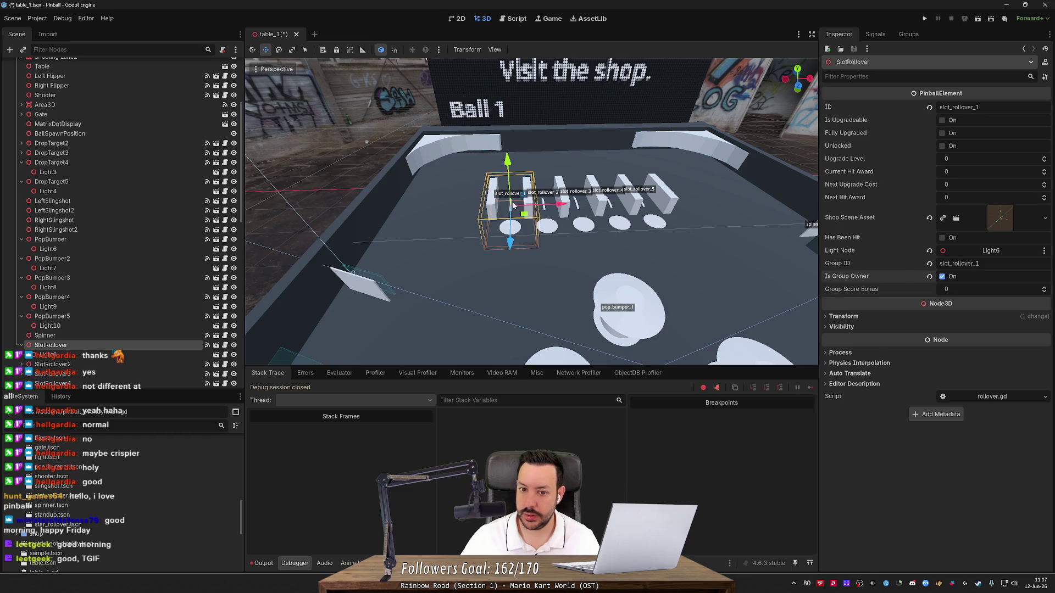
scroll(541, 218, up, 5)
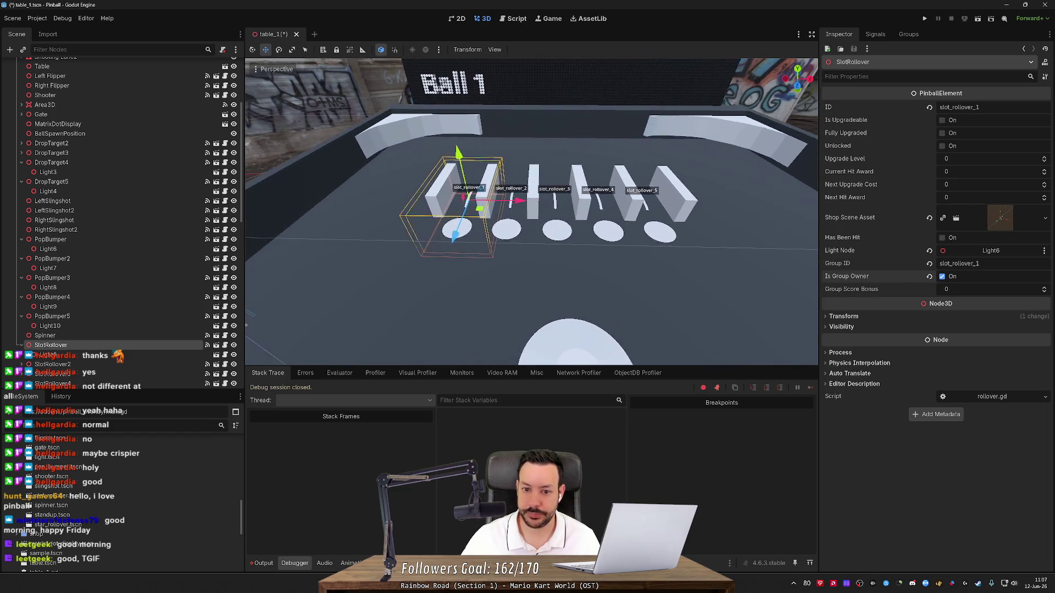
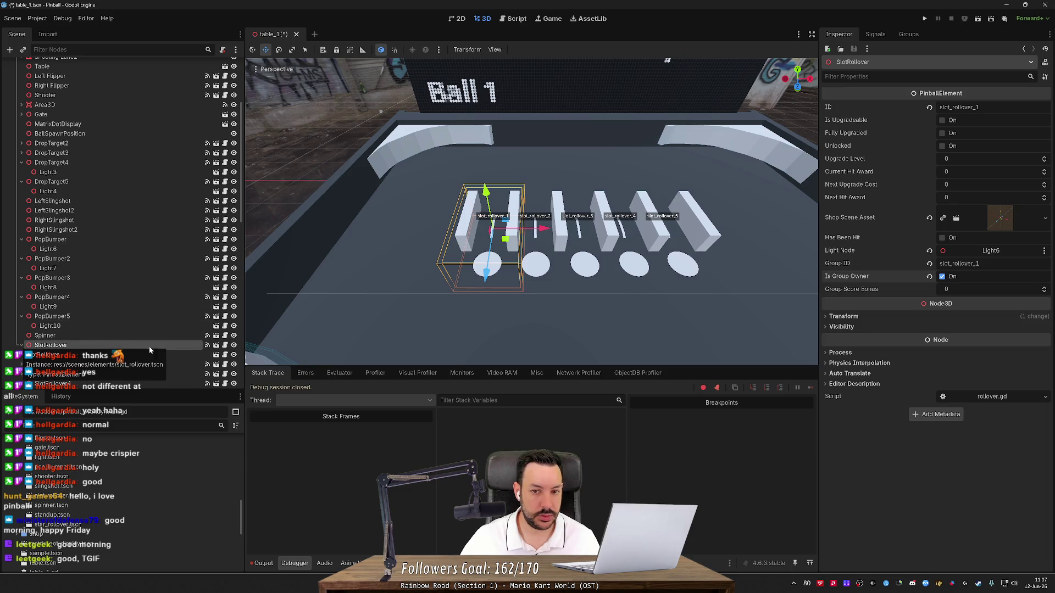
- Save the table scene and paste the copied group ID into SlotRollover2 and SlotRollover3
key(ctrl+s)
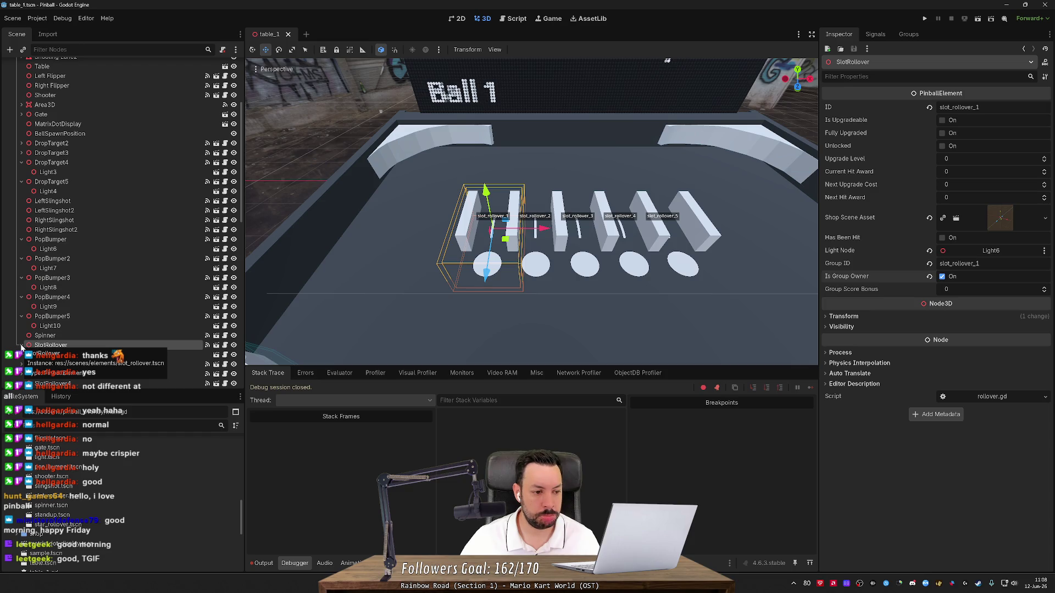
click(74, 354)
key(ctrl+c)
key(ctrl+v)
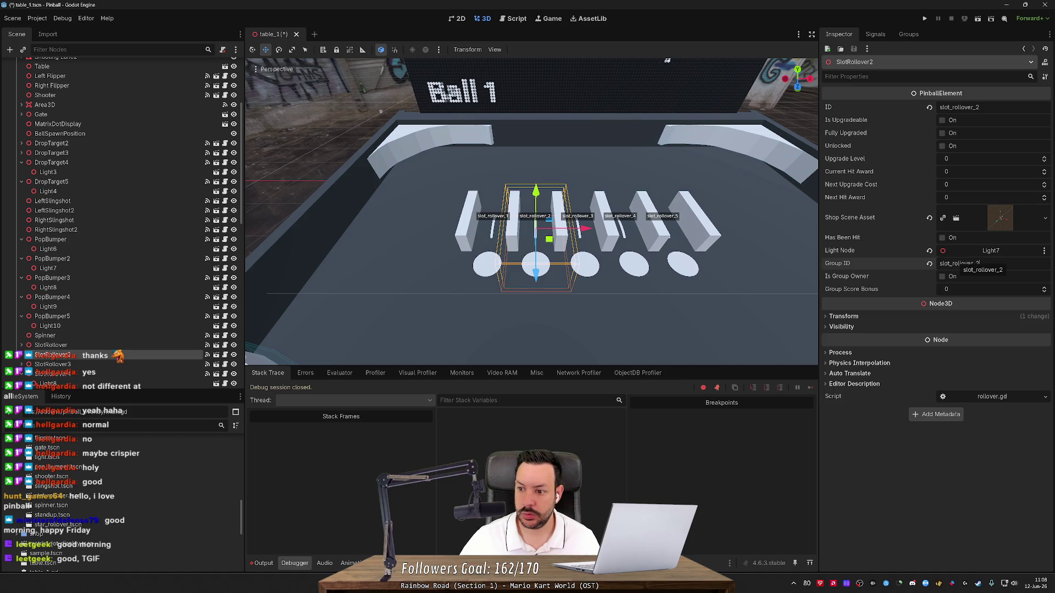
click(53, 364)
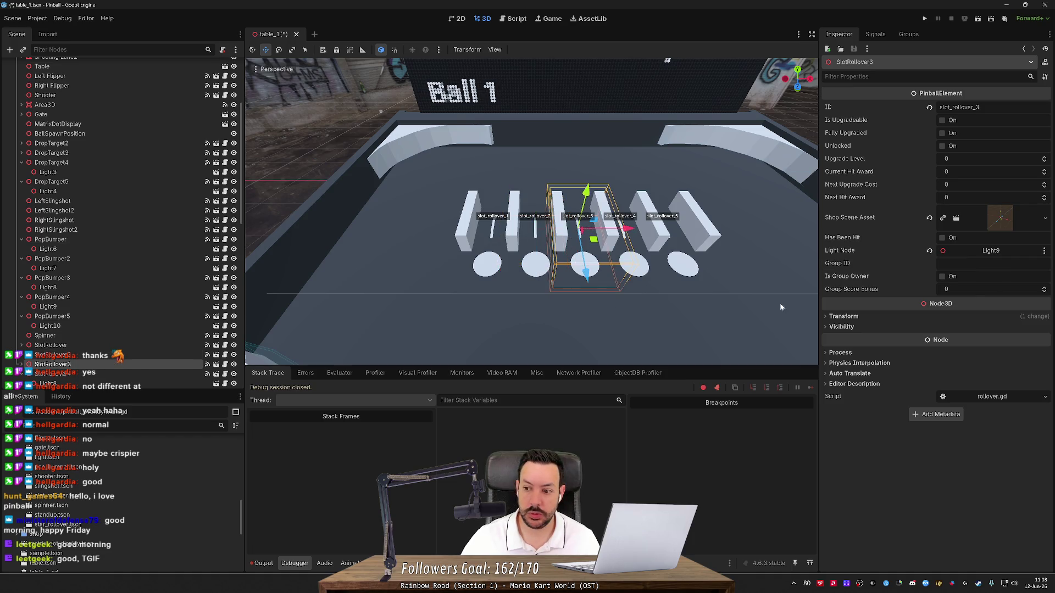
key(ctrl+v)
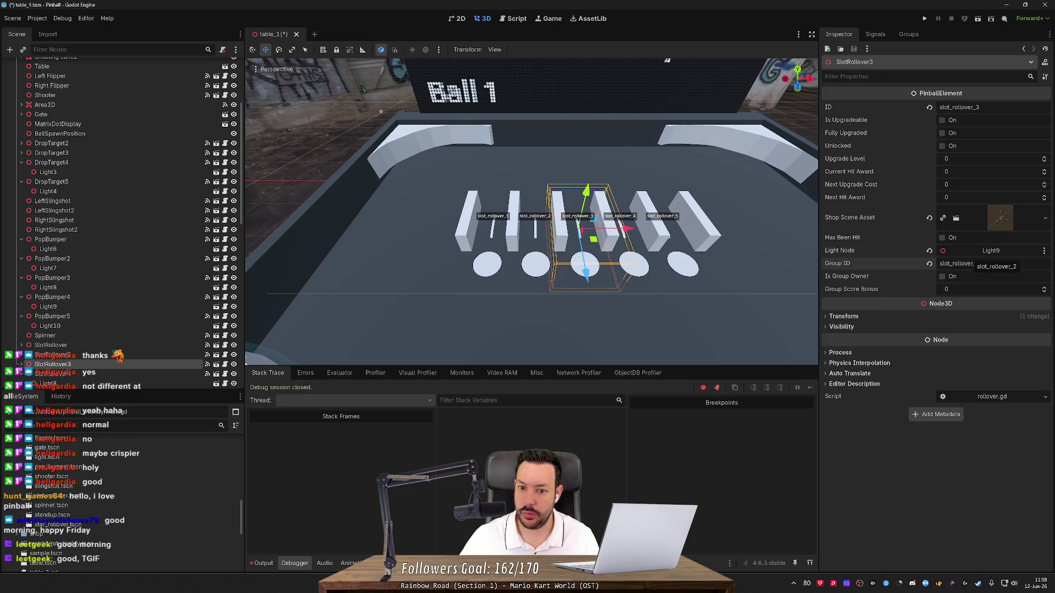
- Paste Group IDs into SlotRollover4 and SlotRollover5 (slot_rollover_4, slot_rollover_5)
click(157, 373)
key(ctrl+v)
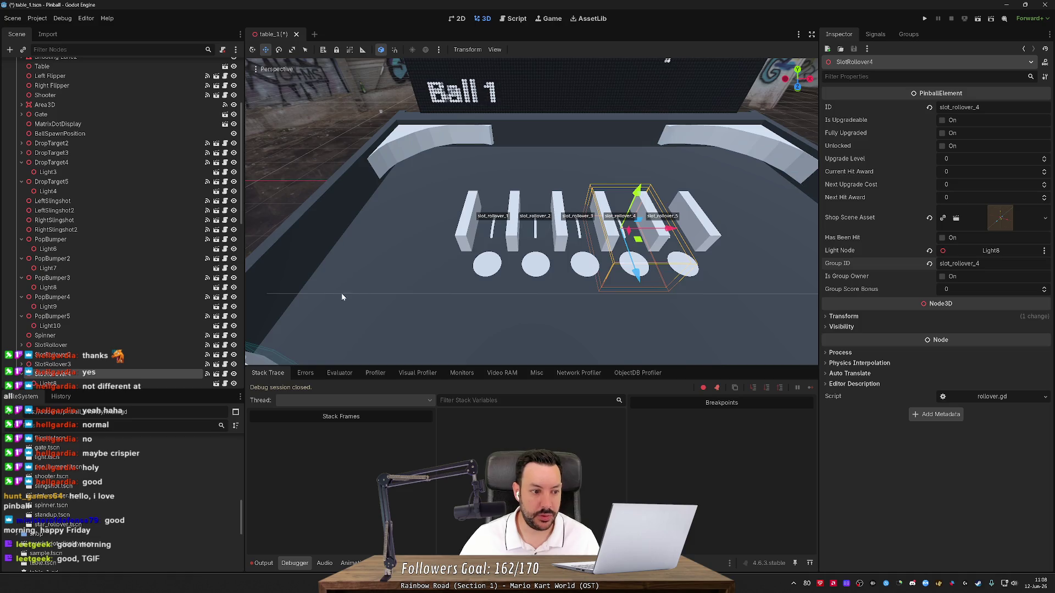
scroll(341, 292, down, 2)
scroll(131, 354, down, 2)
click(131, 354)
click(978, 263)
key(ctrl+v)
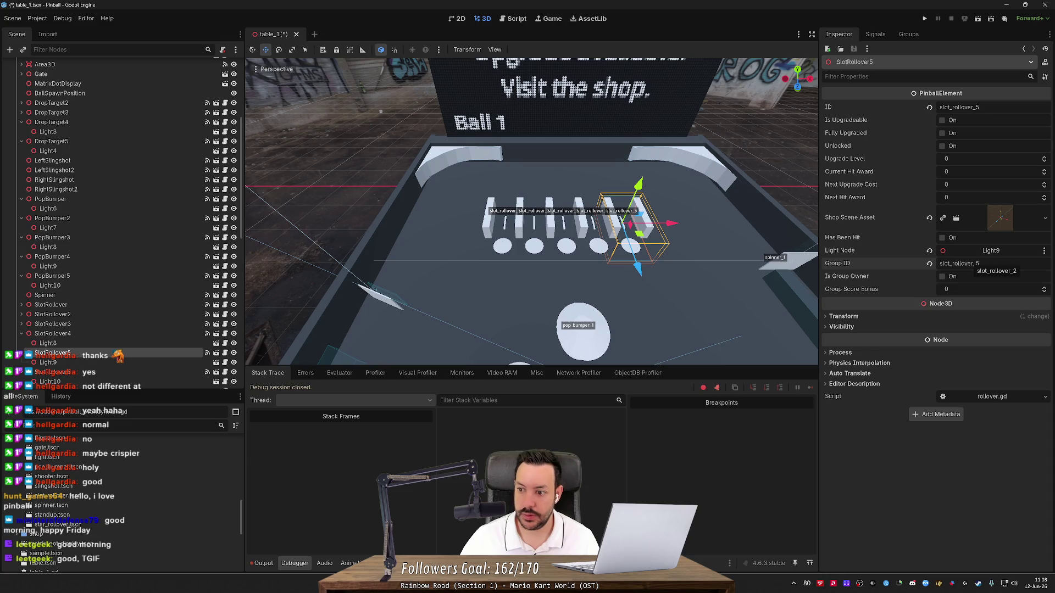
scroll(108, 335, down, 2)
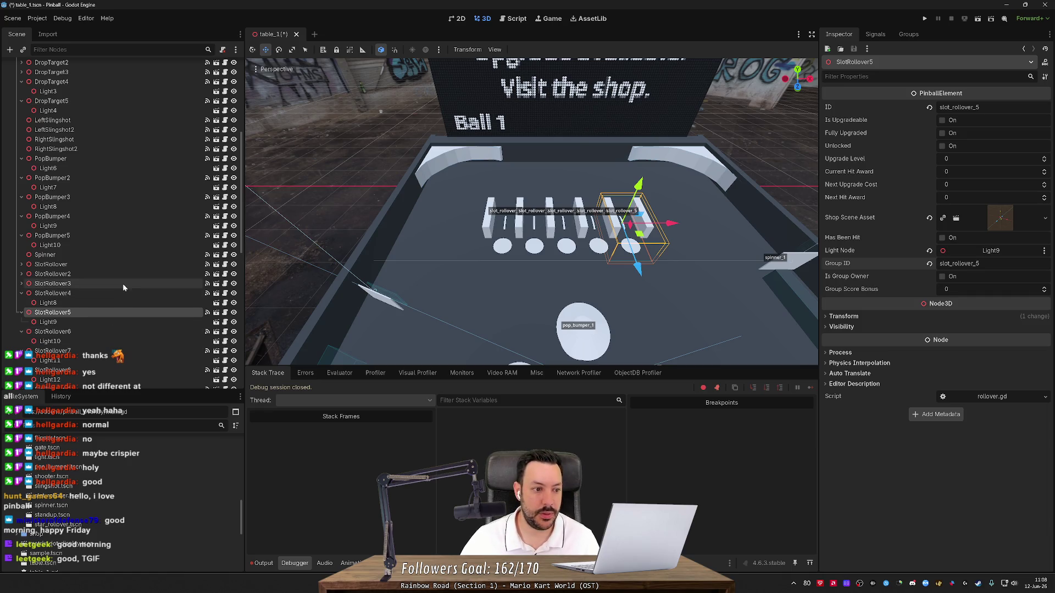
click(130, 265)
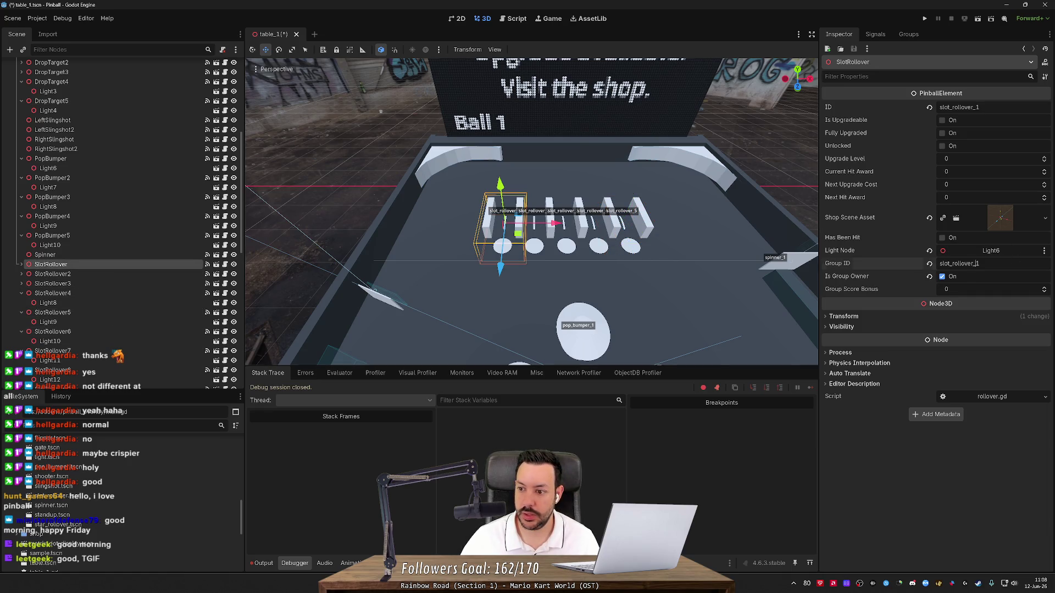
- Rename the first rollover's Group ID to slot_rollover_group_goal and check it on all five rollovers
text(group_)
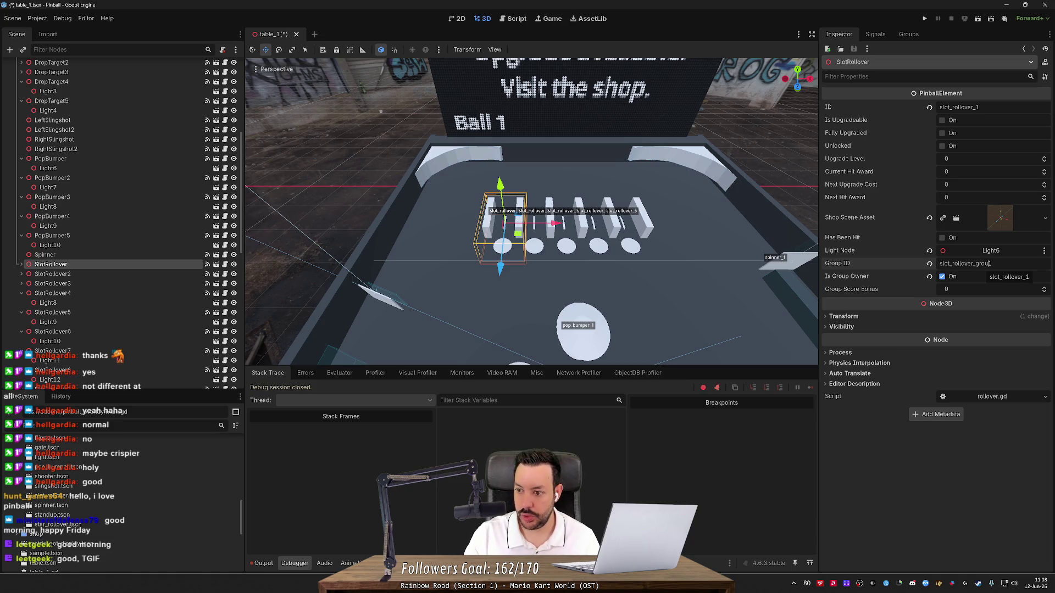
key(Return)
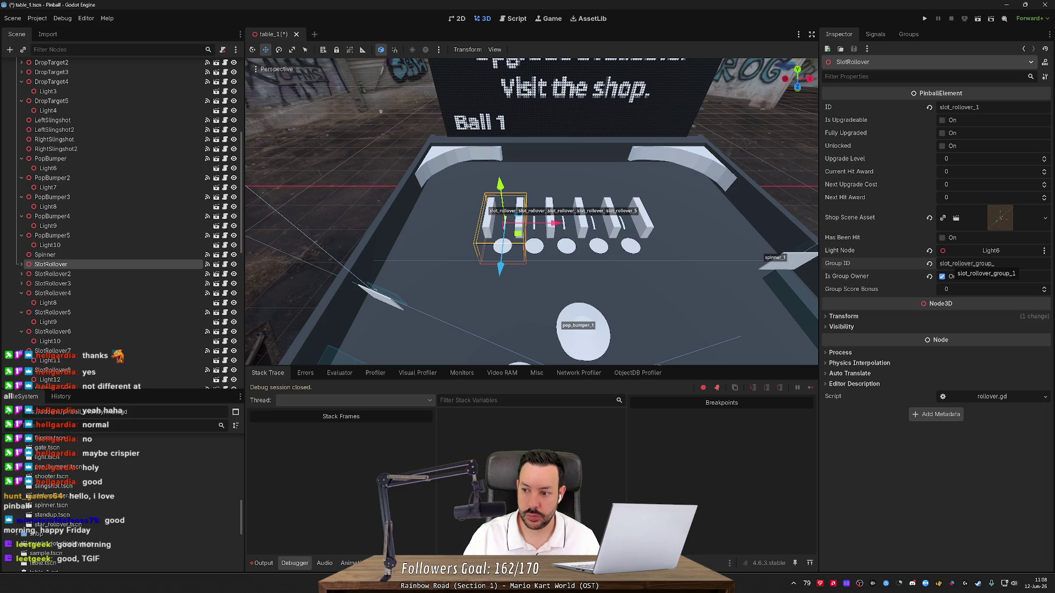
text(goal)
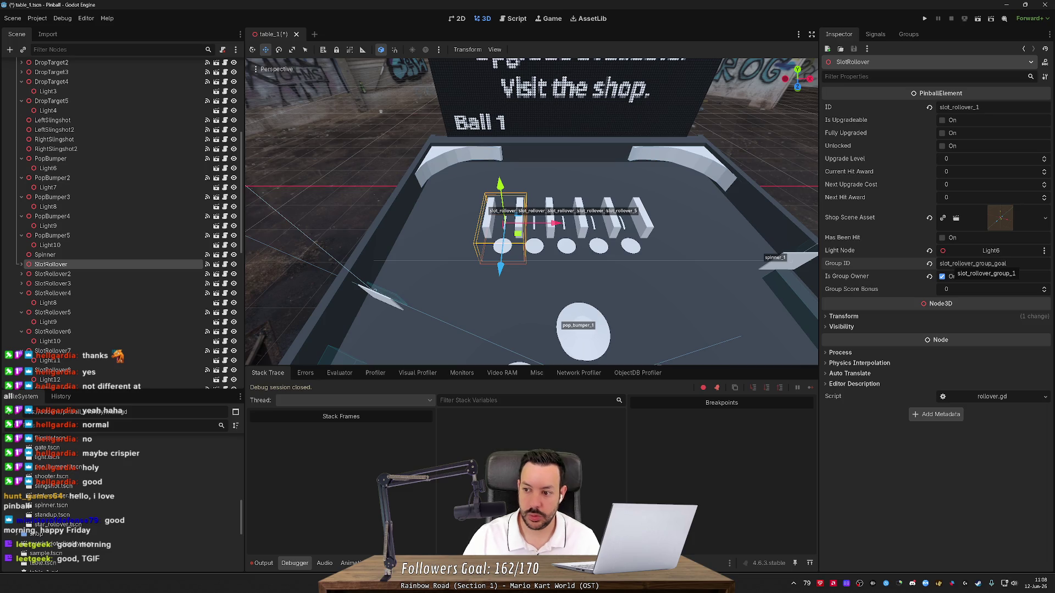
key(Return)
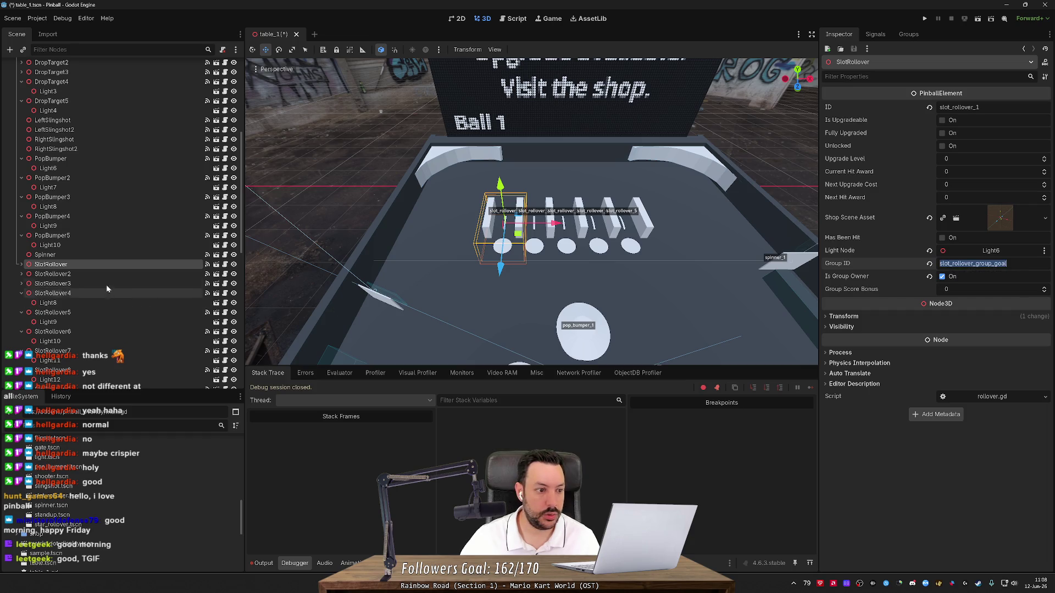
click(22, 294)
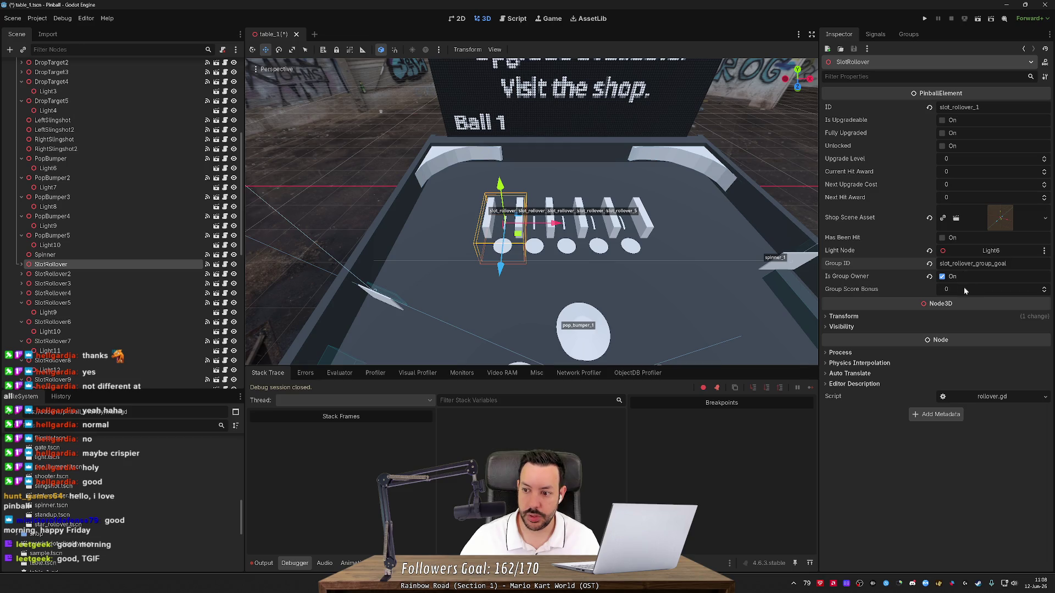
shift+click(128, 306)
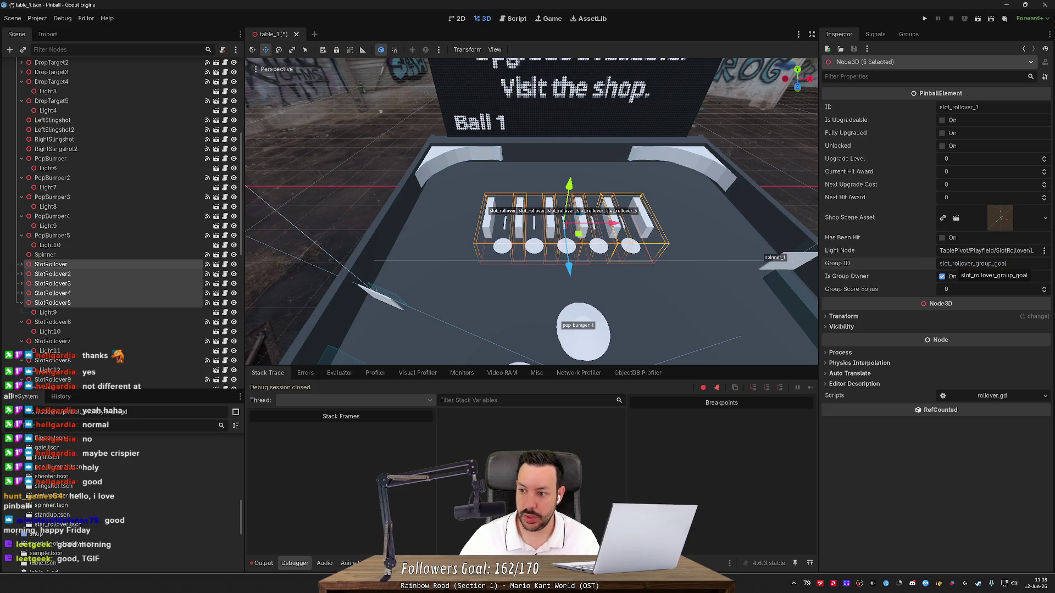
click(123, 292)
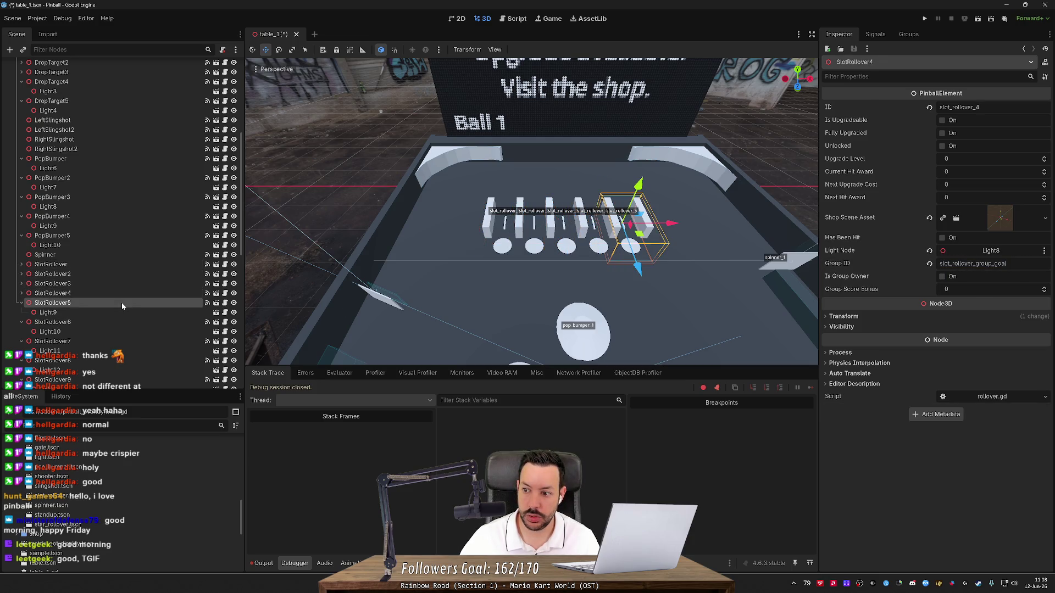
- Give SlotRollover6 and SlotRollover7 the Group ID slot_rollover_group_left, with SlotRollover6 as owner
click(22, 302)
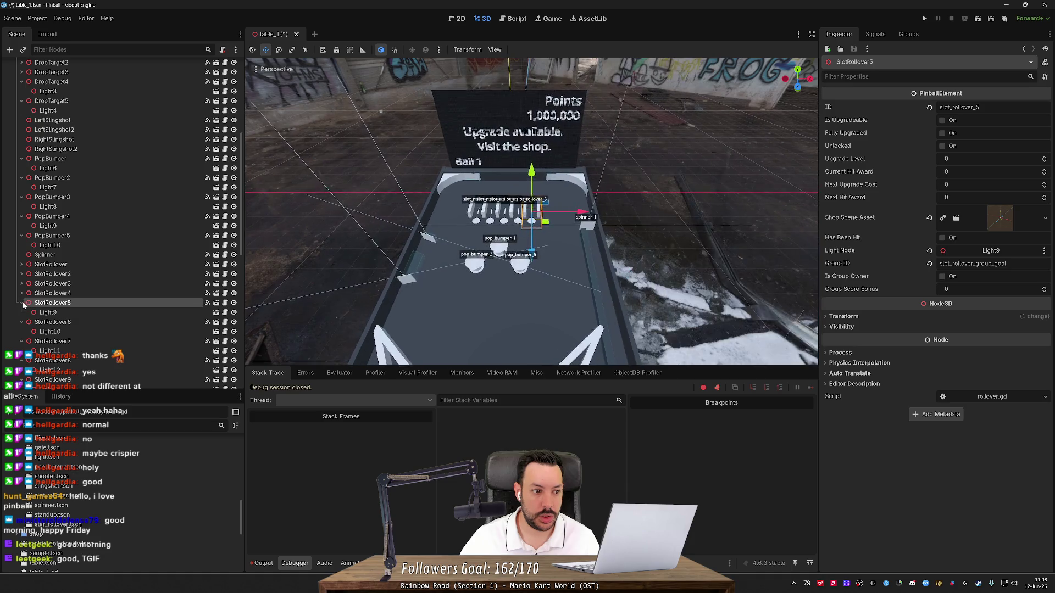
click(49, 265)
click(78, 312)
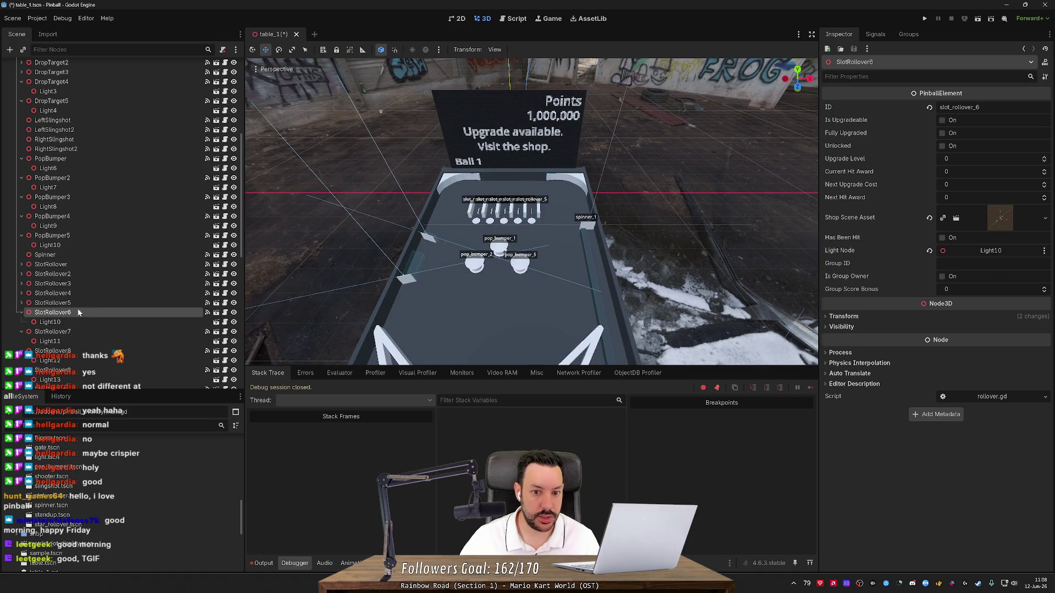
key(f)
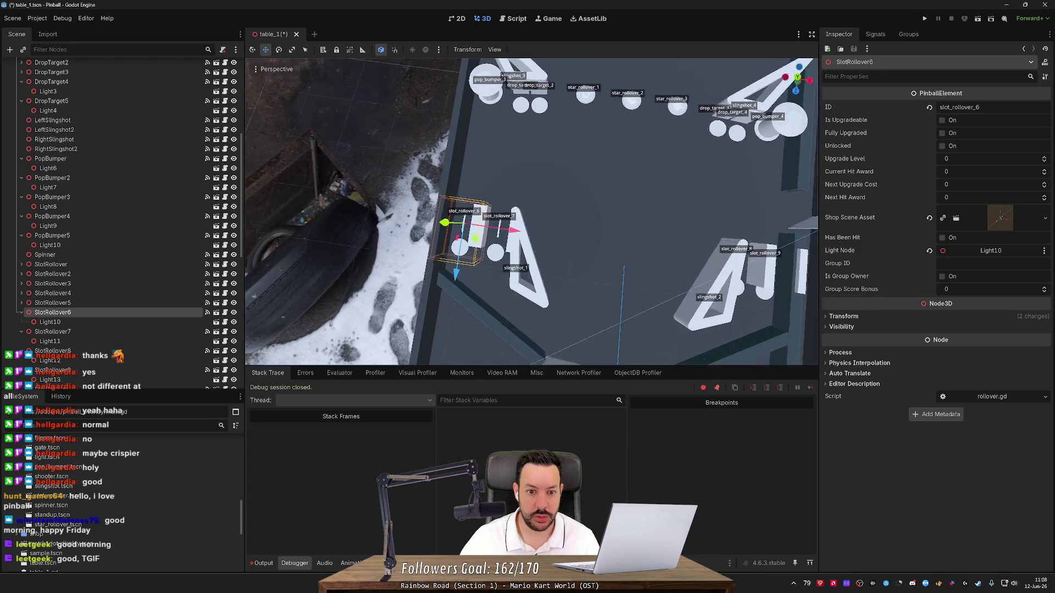
click(989, 263)
text(slot_rollover_group_goal)
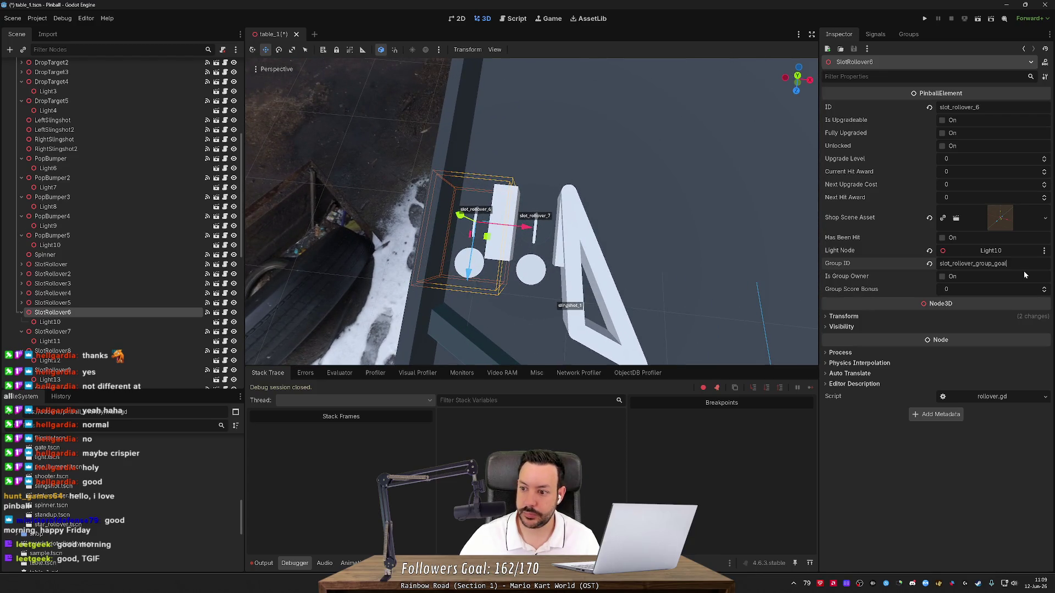
key(Return)
click(943, 278)
click(969, 264)
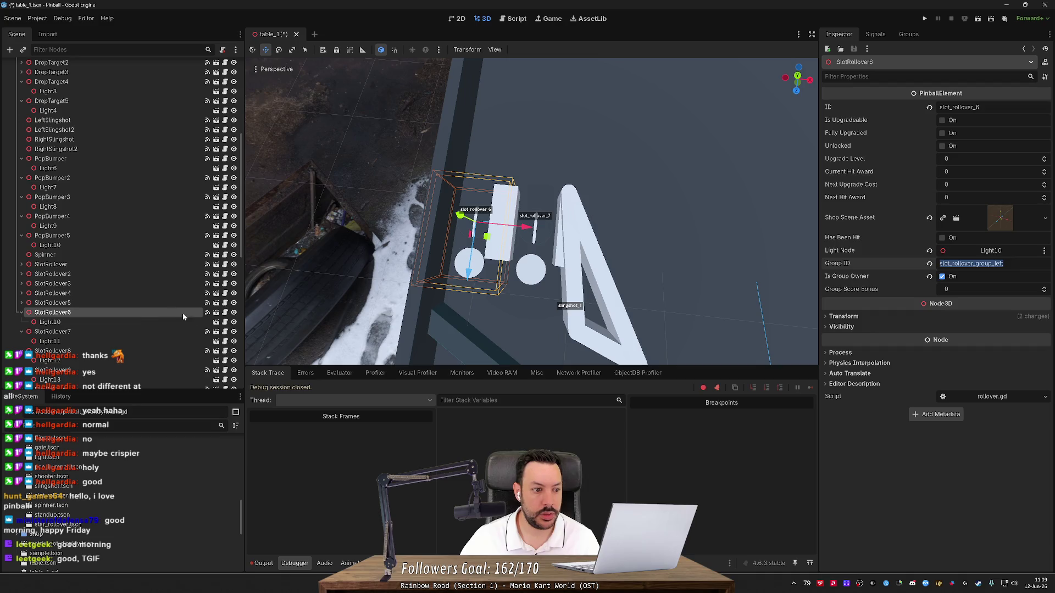
click(140, 332)
click(970, 263)
text(slot_rollover_group_left)
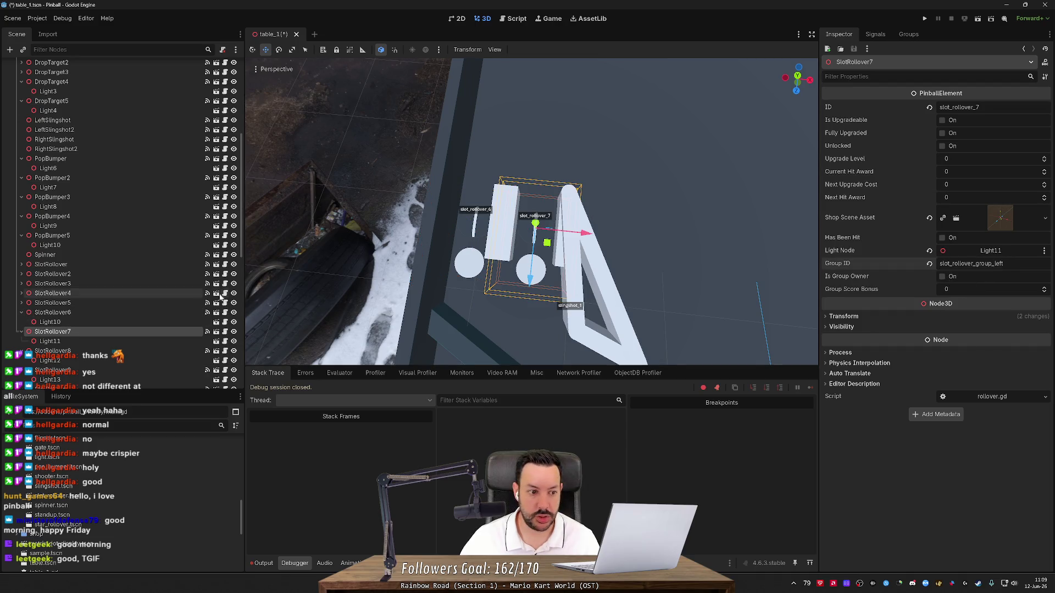
- Give SlotRollover8 and SlotRollover9 the Group ID slot_rollover_group_right, with SlotRollover8 as owner
click(133, 351)
scroll(432, 275, down, 5)
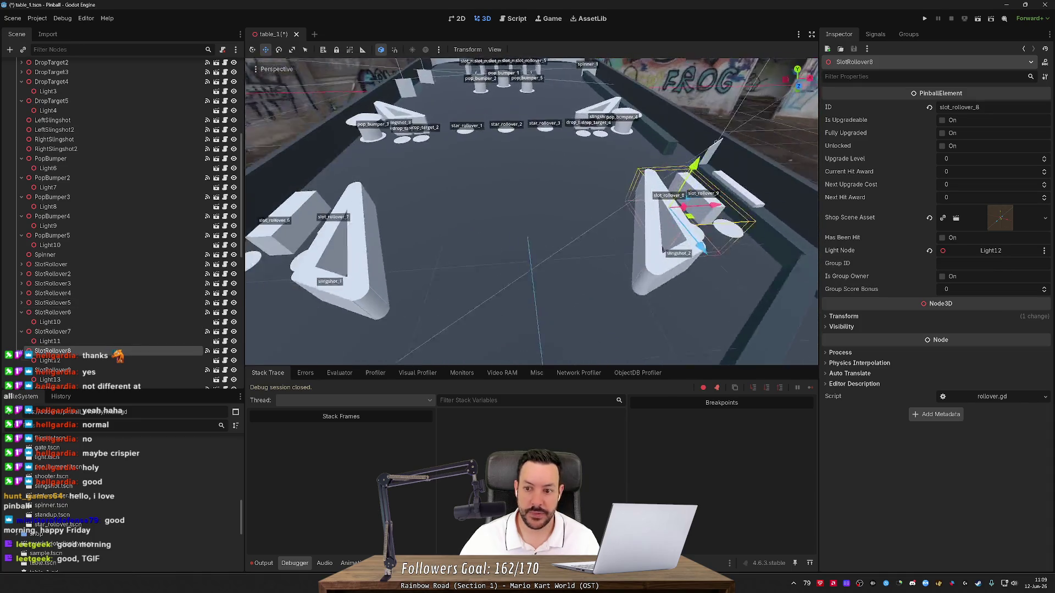
click(970, 264)
text(slot_rollover_group_left)
key(BackSpace)
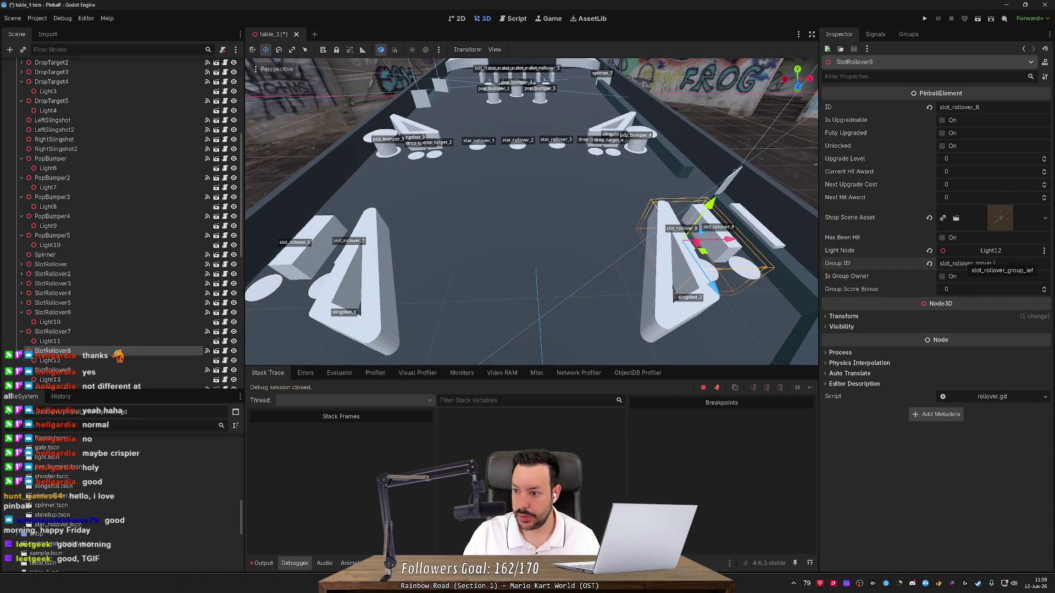
key(Return)
click(942, 276)
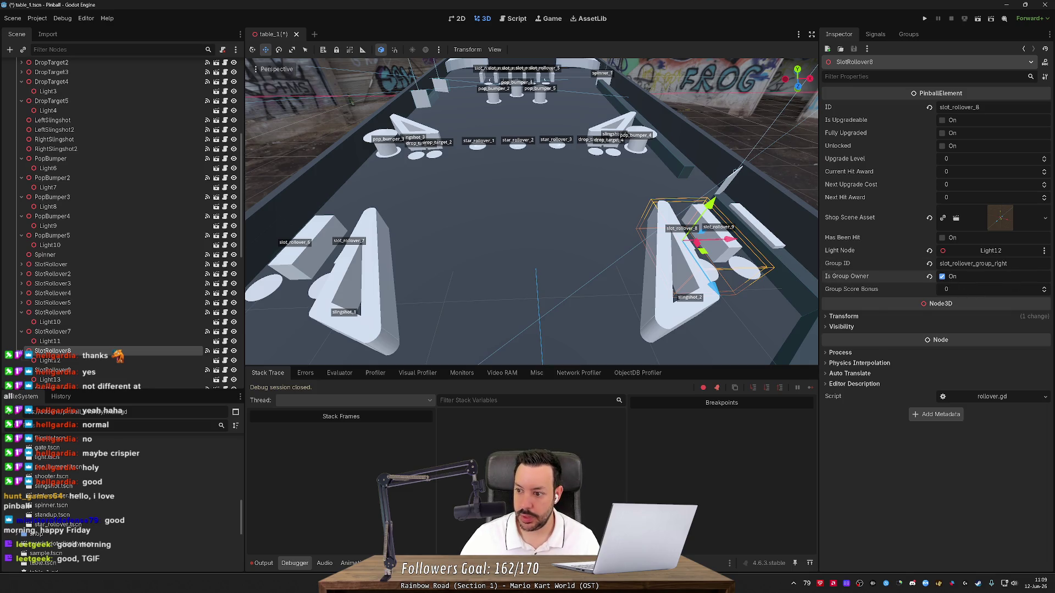
click(129, 371)
click(973, 264)
text(slot_rollover_group_right)
drag(607, 293, 599, 292)
- Fold the SlotRollover6–9 entries in the Scene tree
click(21, 312)
click(22, 322)
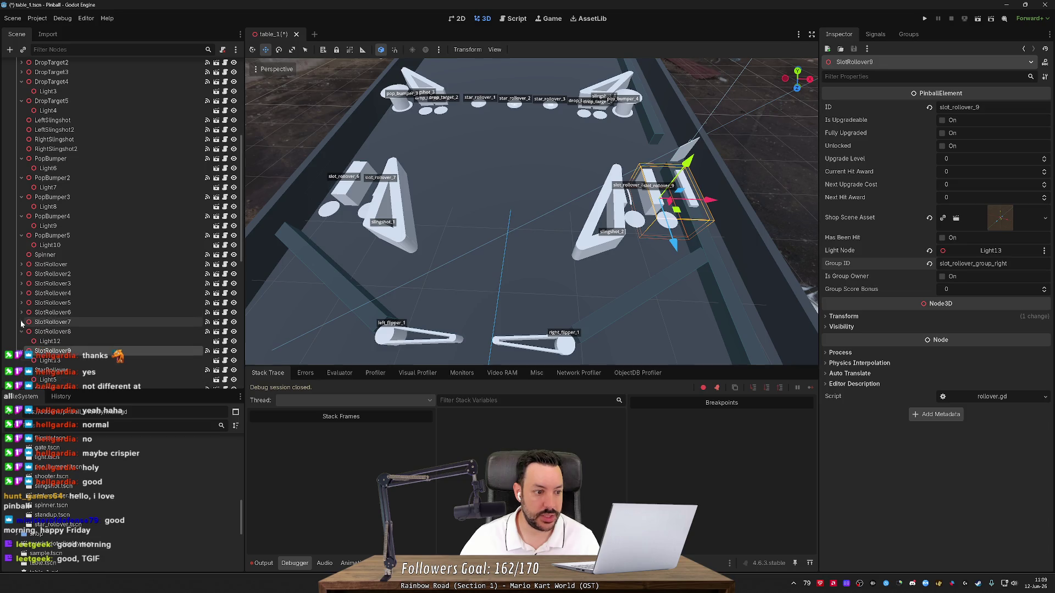
click(21, 331)
click(21, 341)
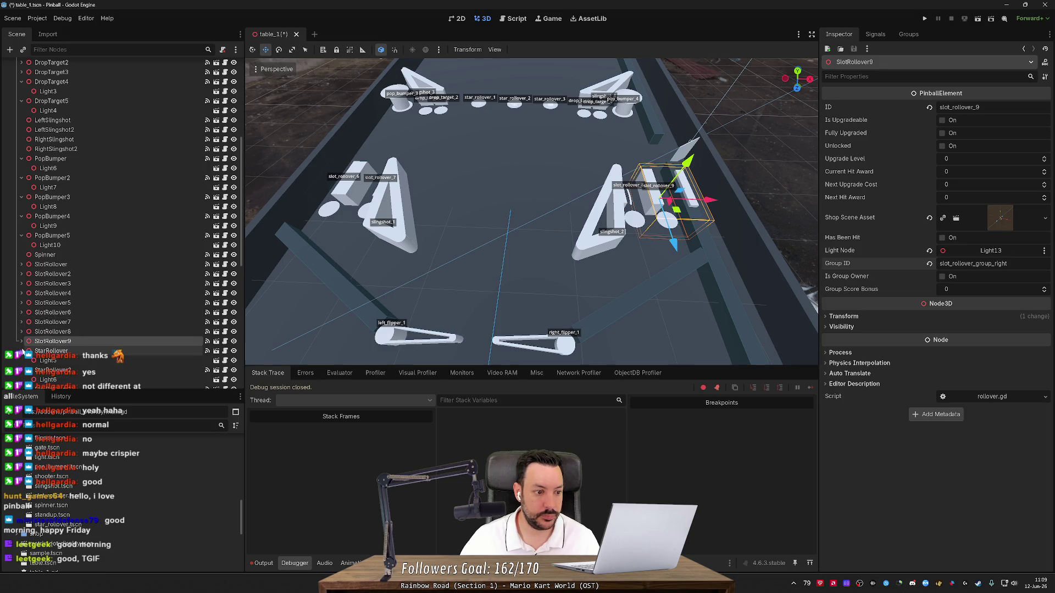
double_click(71, 350)
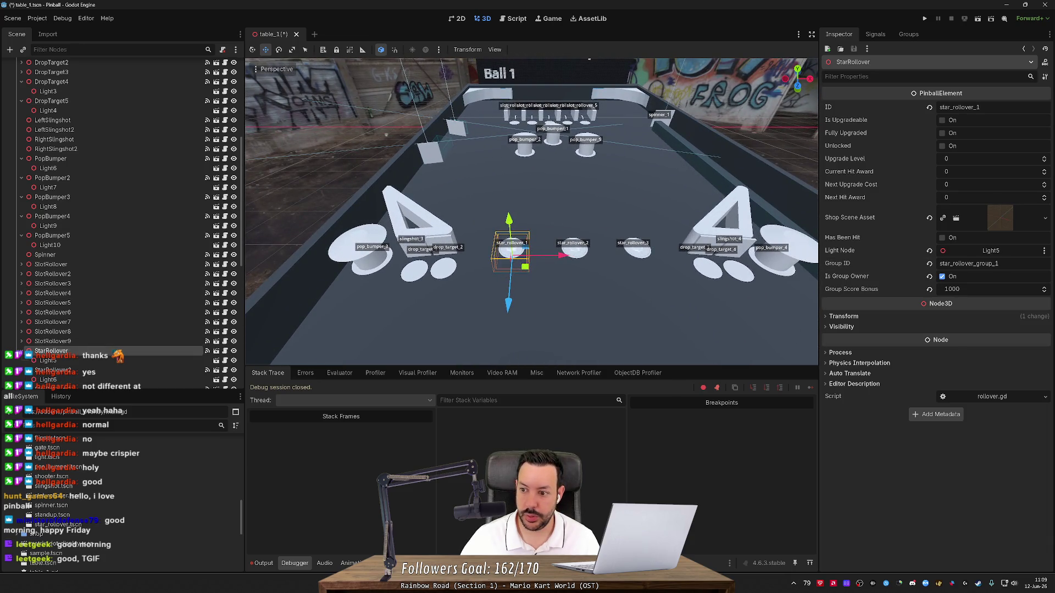
- Change StarRollover's Group ID to star_rollover_group_middle
click(999, 264)
key(ctrl+a)
key(End)
key(BackSpace)
text(cente)
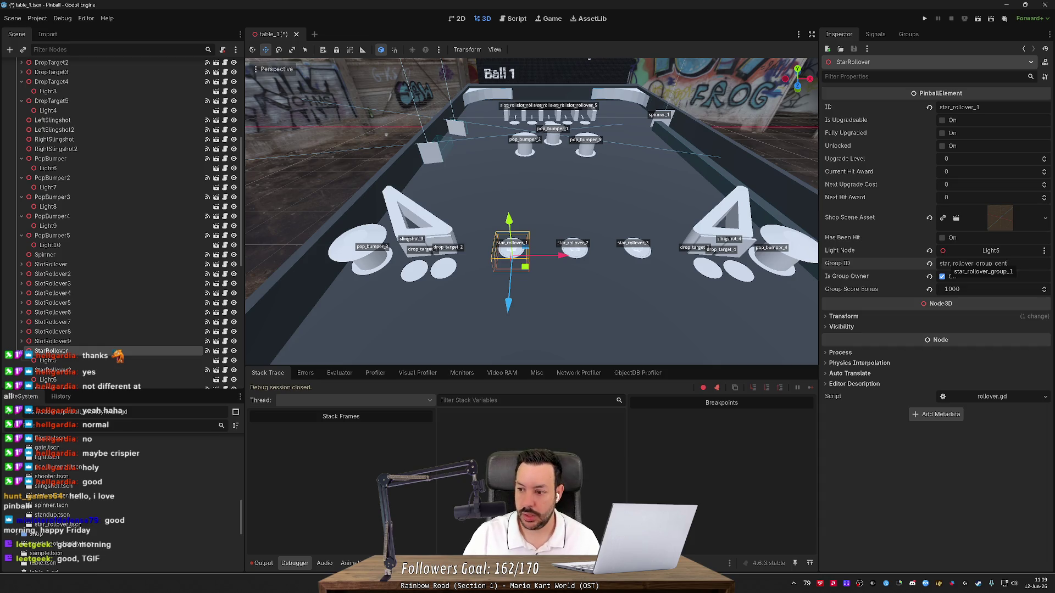
text(_middle)
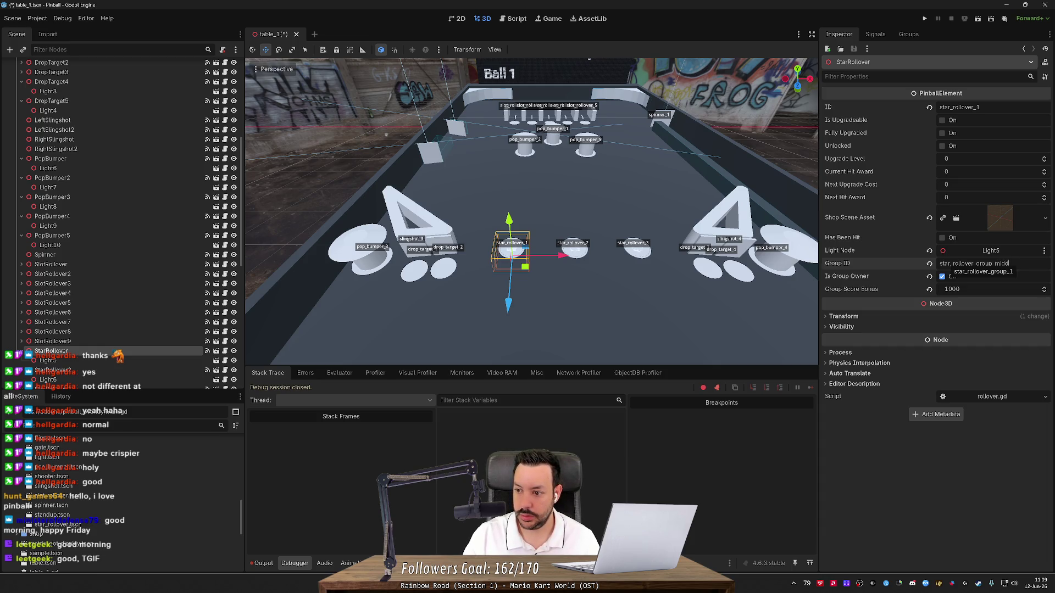
key(Return)
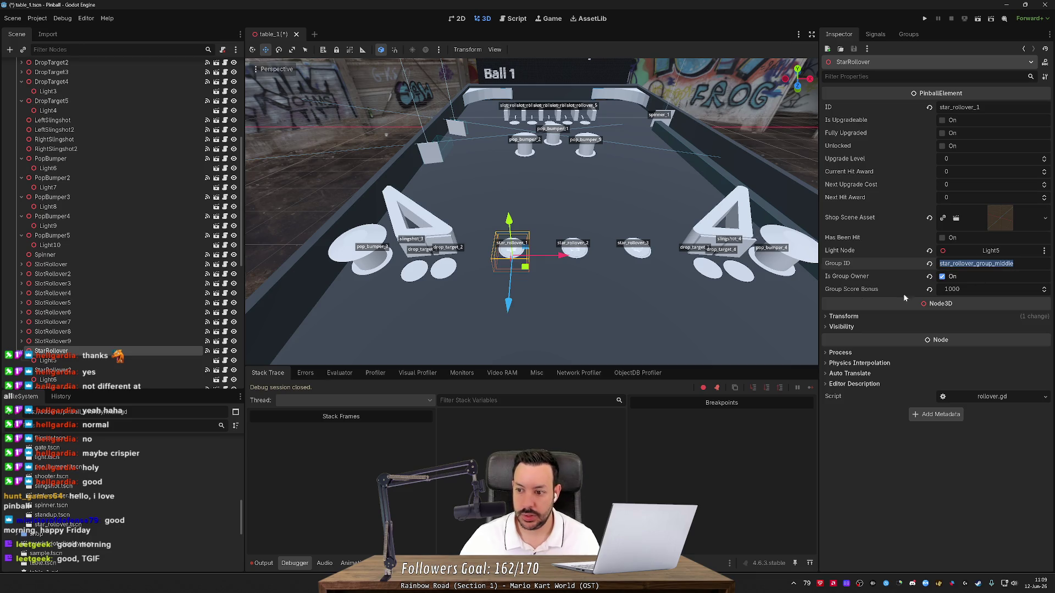
- Paste star_rollover_group_middle into the other star rollovers and save the scene
click(102, 368)
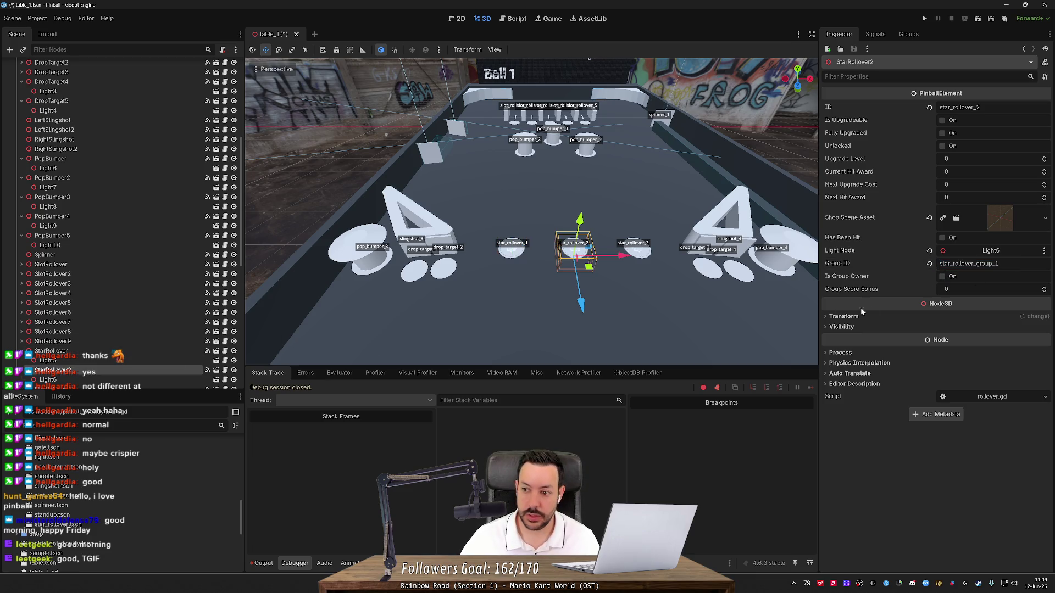
scroll(137, 302, down, 3)
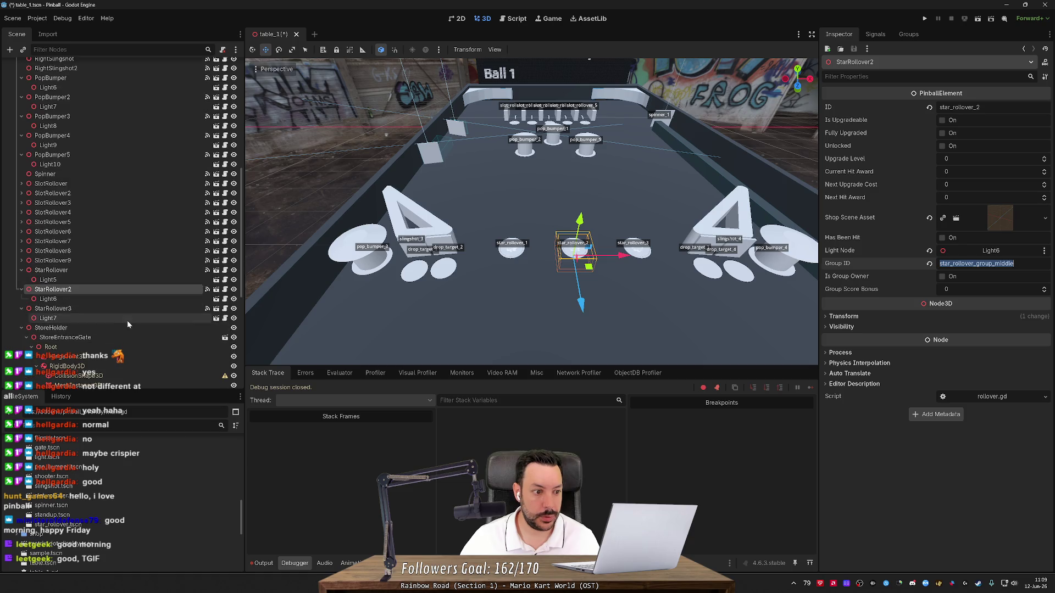
click(166, 309)
text(star_rollover_group_middle)
key(ctrl+s)
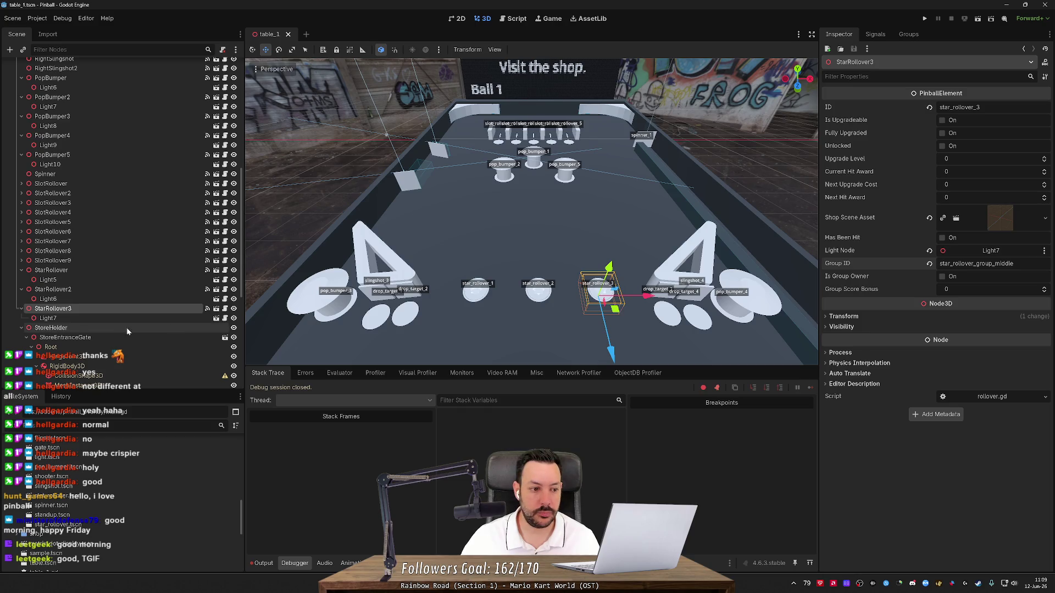
- Review the star rollovers' group settings and fold their entries in the Scene tree
click(107, 286)
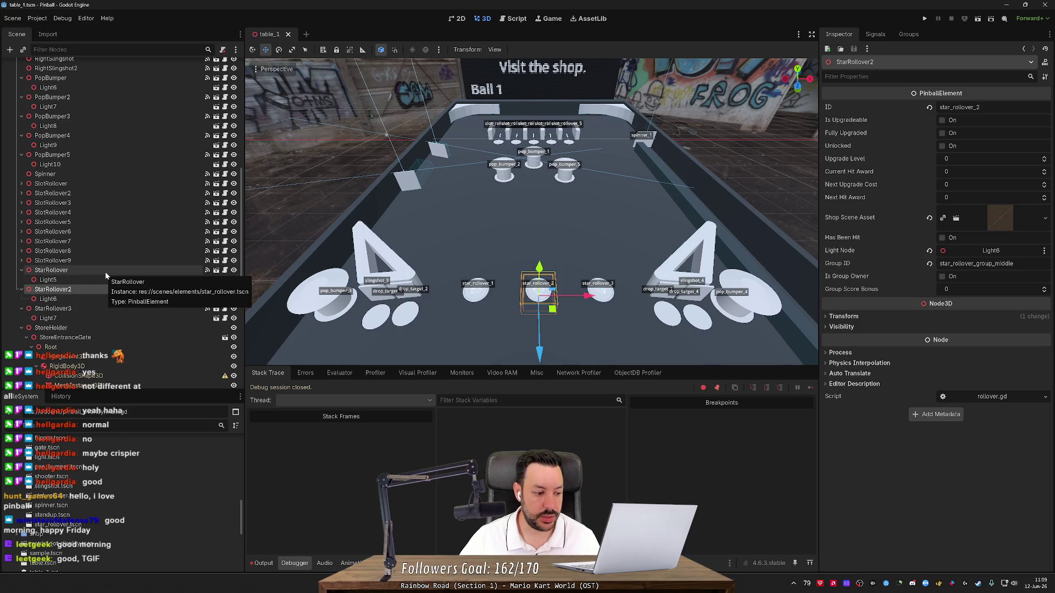
click(104, 271)
key(Left)
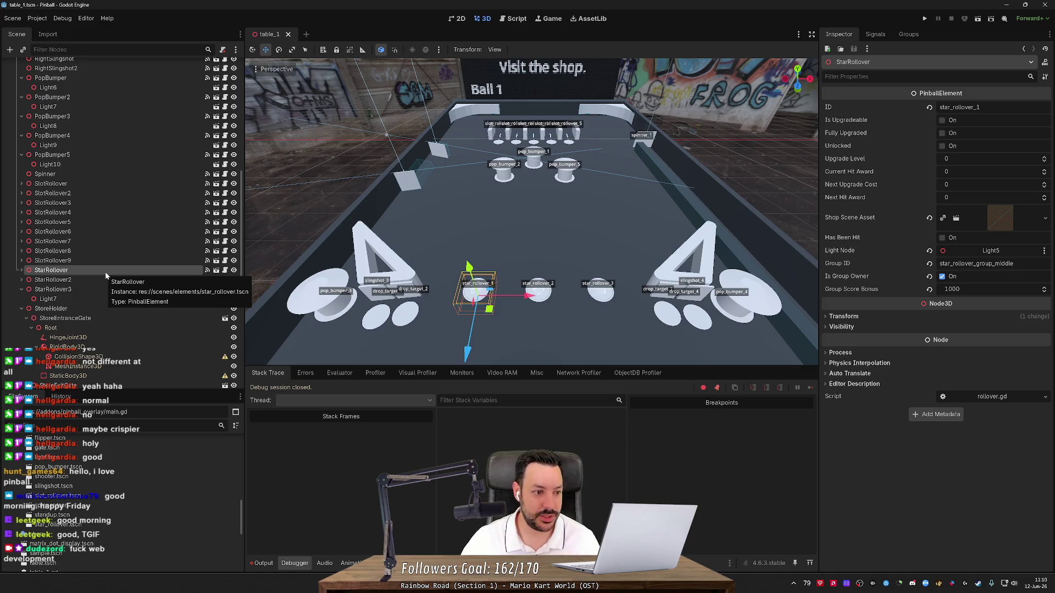
click(104, 271)
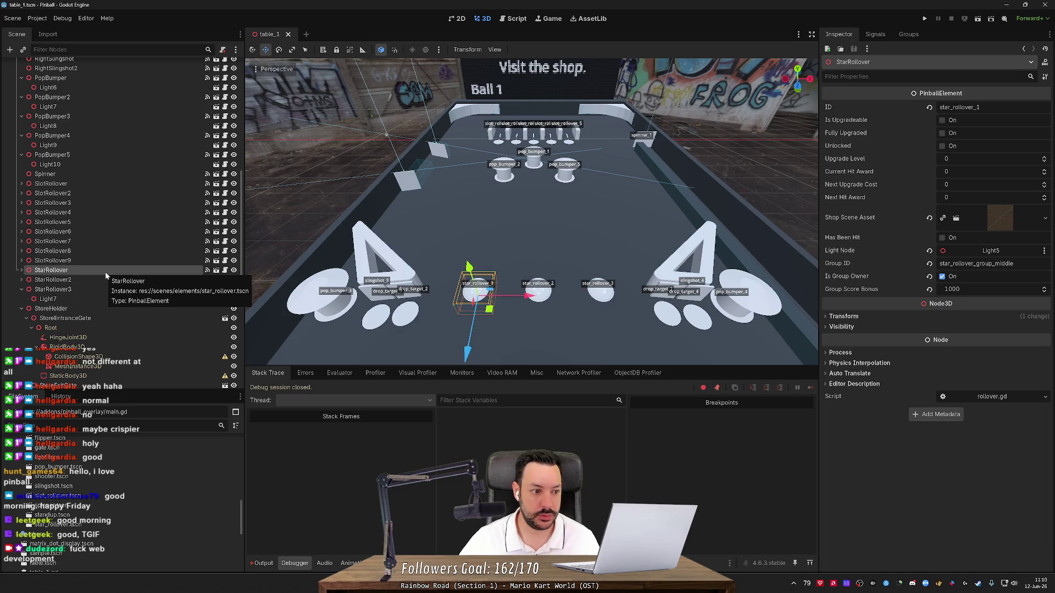
key(Down)
key(Down)
key(Left)
mouse_move(528, 219)
mouse_down()
mouse_move(473, 198)
mouse_move(456, 165)
mouse_up()
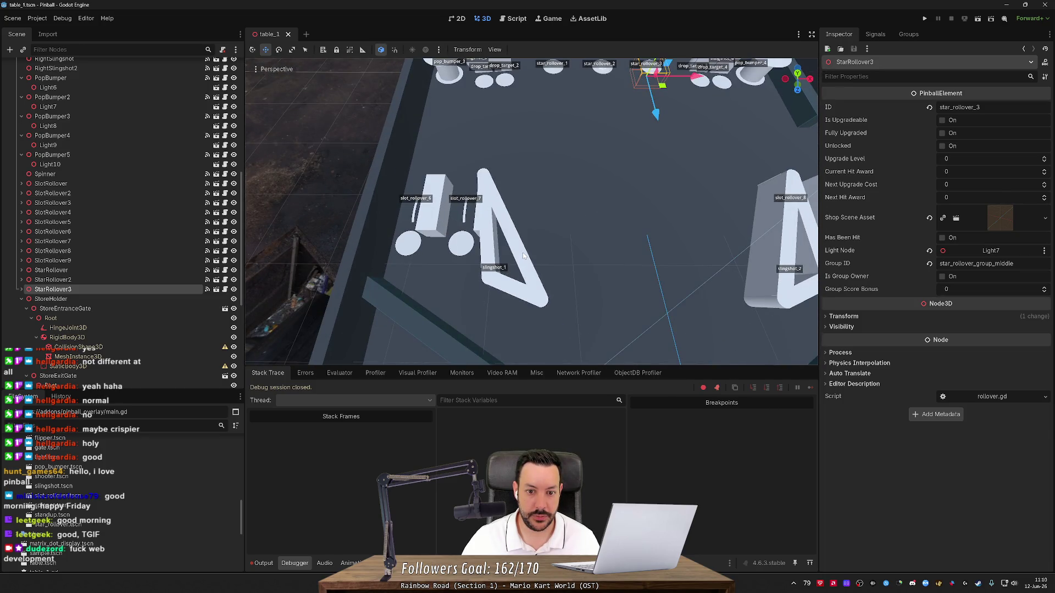
- Enter slingshot_group_bottom as the left slingshot's Group ID
click(523, 255)
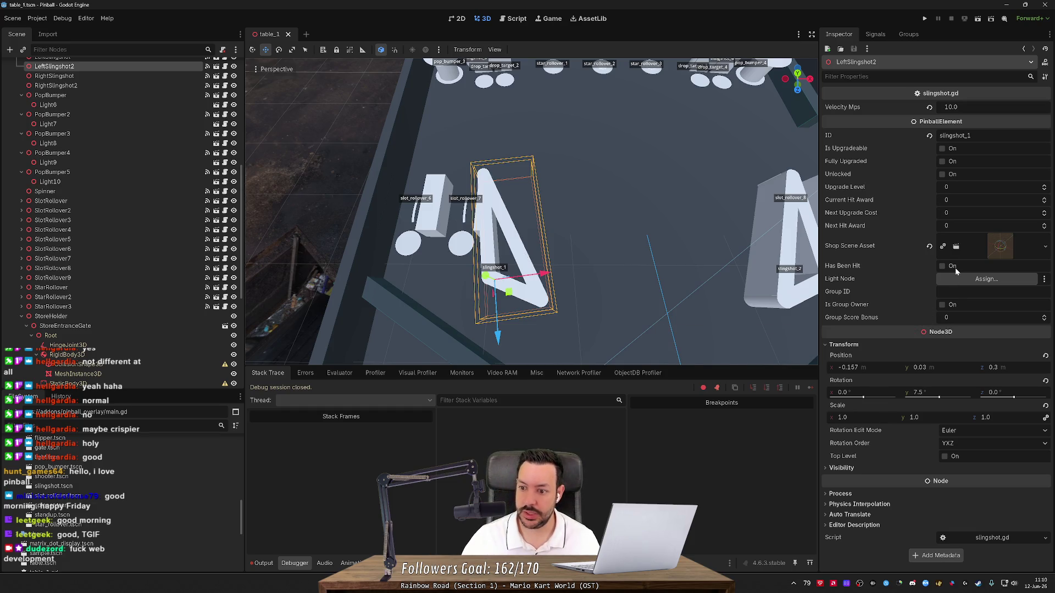
click(967, 292)
text(slign)
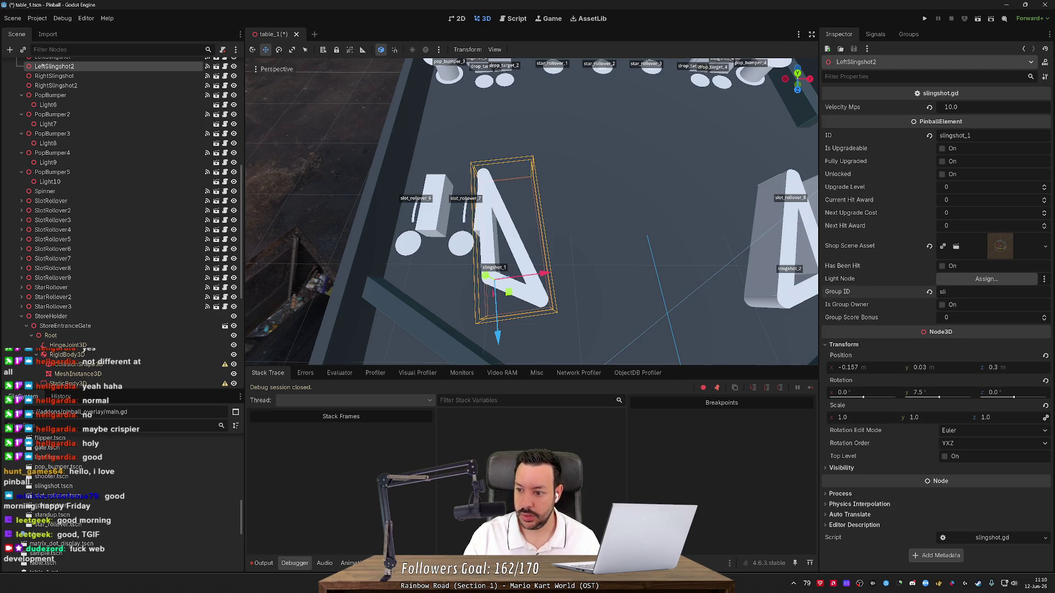
text(shot_group_botto)
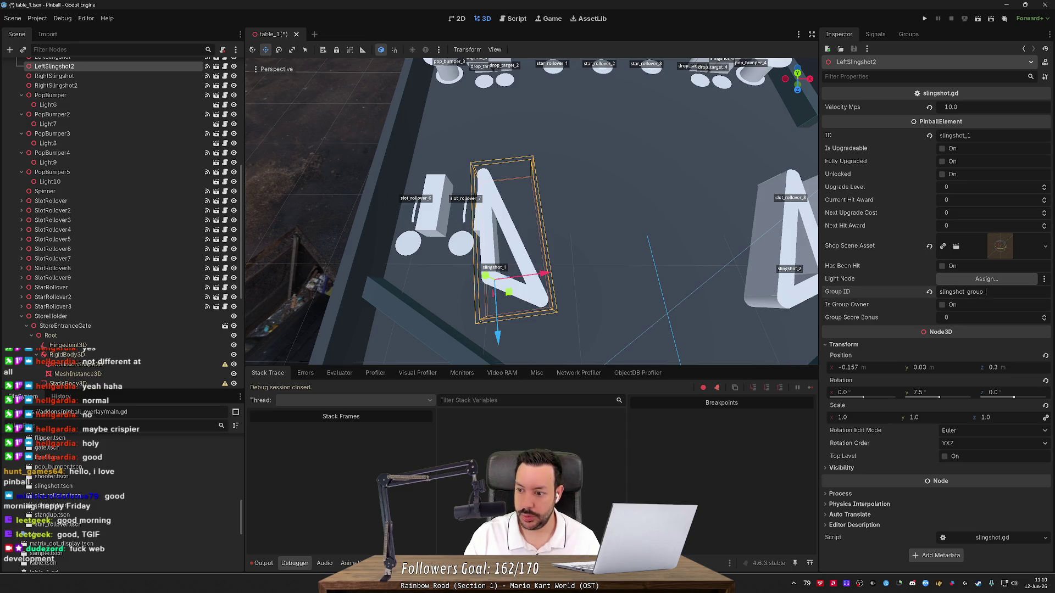
text(m)
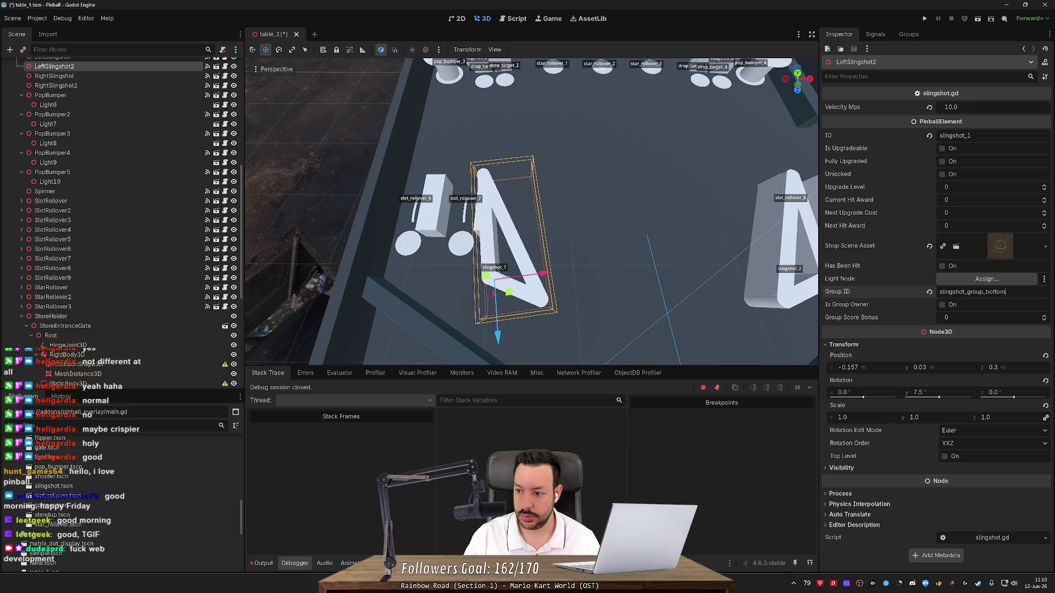
key(ctrl+a)
key(ctrl+c)
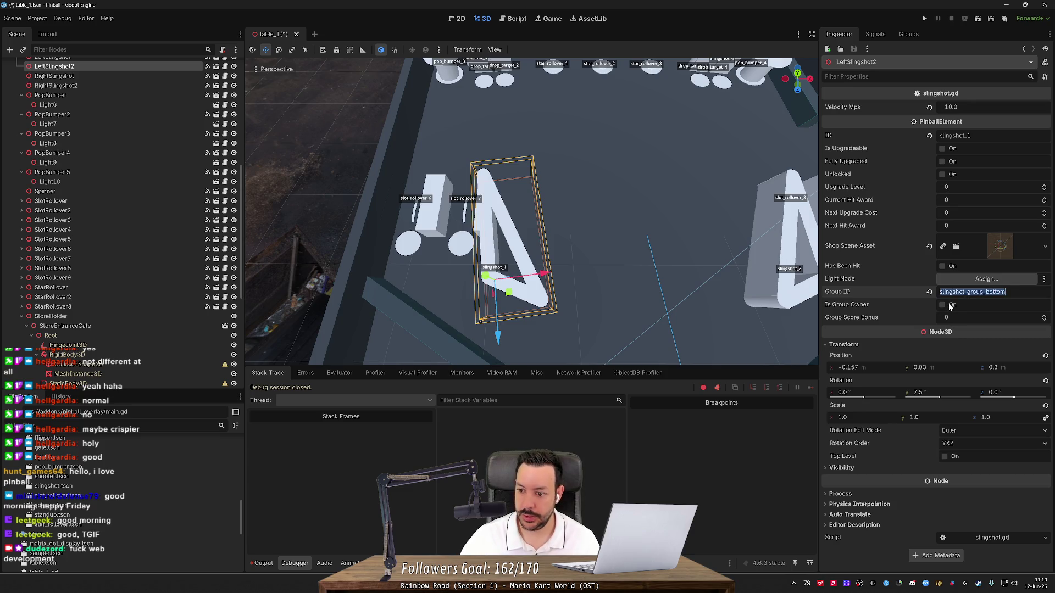
- Paste slingshot_group_bottom into RightSlingshot2's Group ID and save the scene
key(alt+Left)
key(ctrl+v)
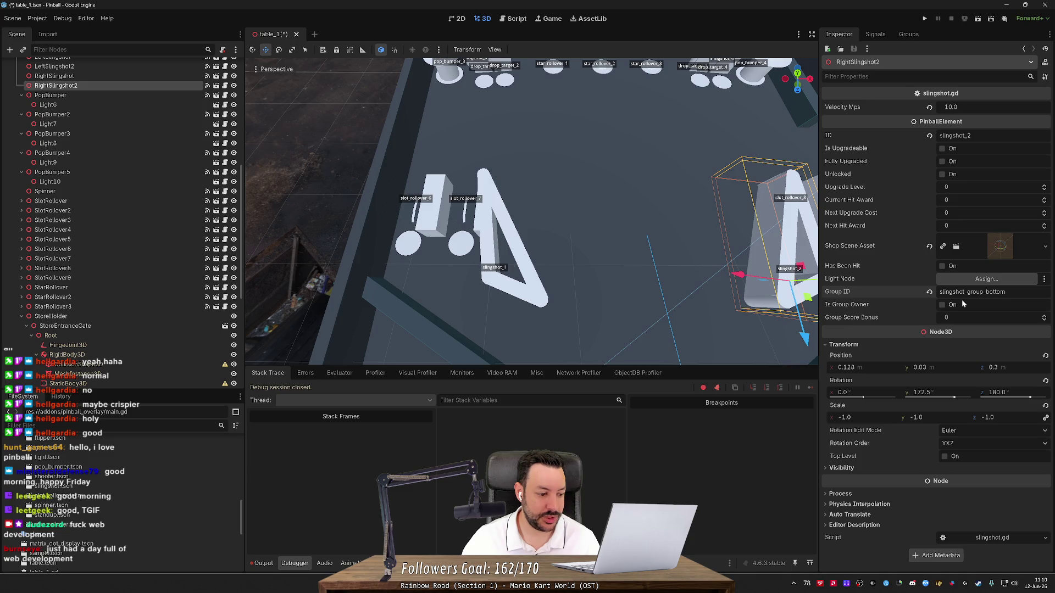
scroll(710, 279, down, 5)
key(ctrl+s)
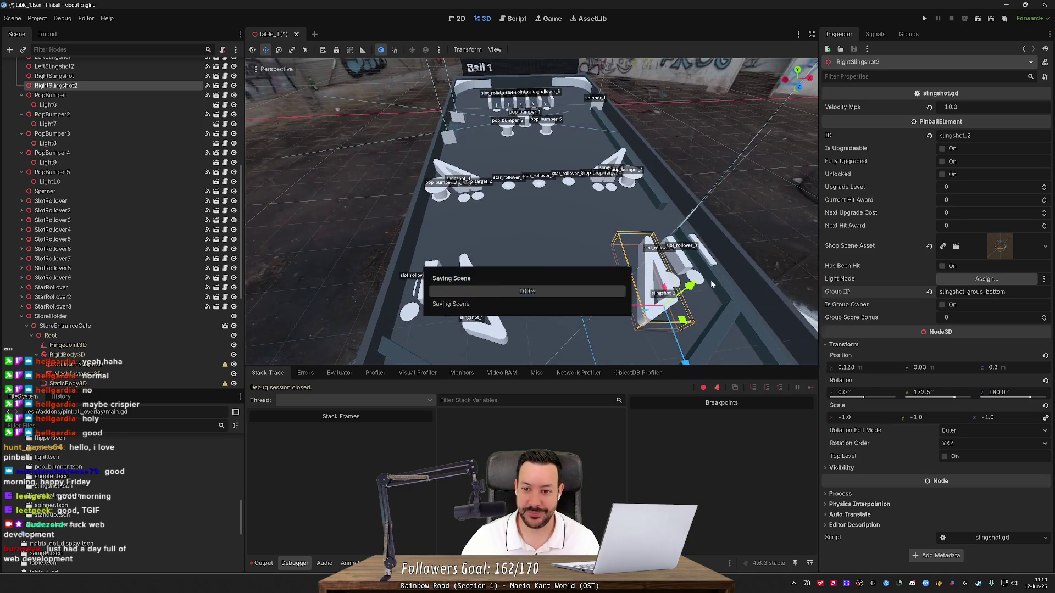
scroll(711, 279, up, 3)
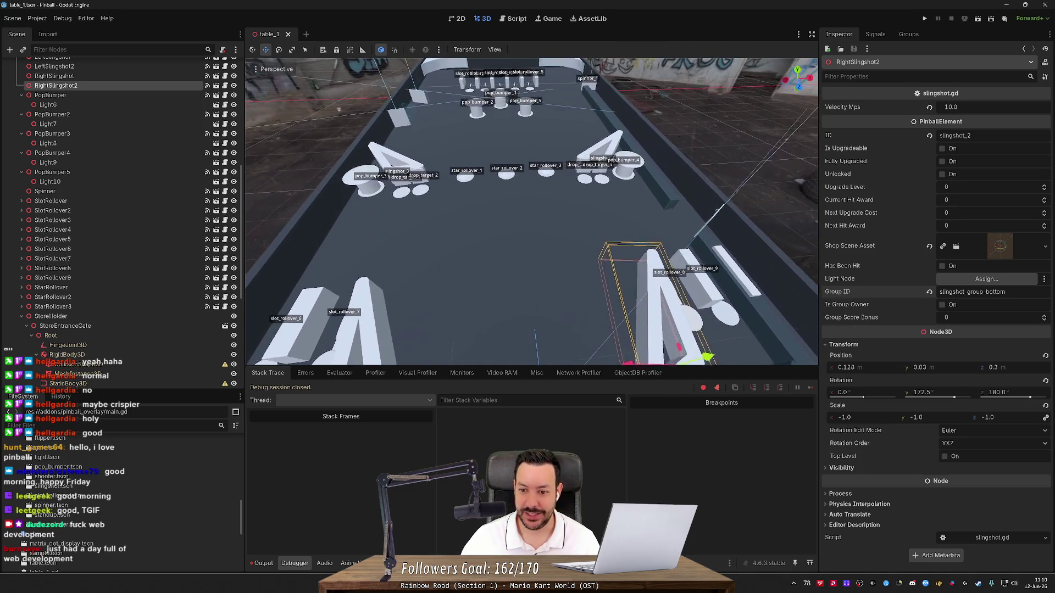
mouse_move(717, 210)
mouse_down()
mouse_move(795, 360)
mouse_move(450, 125)
mouse_move(492, 328)
mouse_up()
- Set the first drop target's Group ID to drop_target_group_middle and make it group owner
click(538, 290)
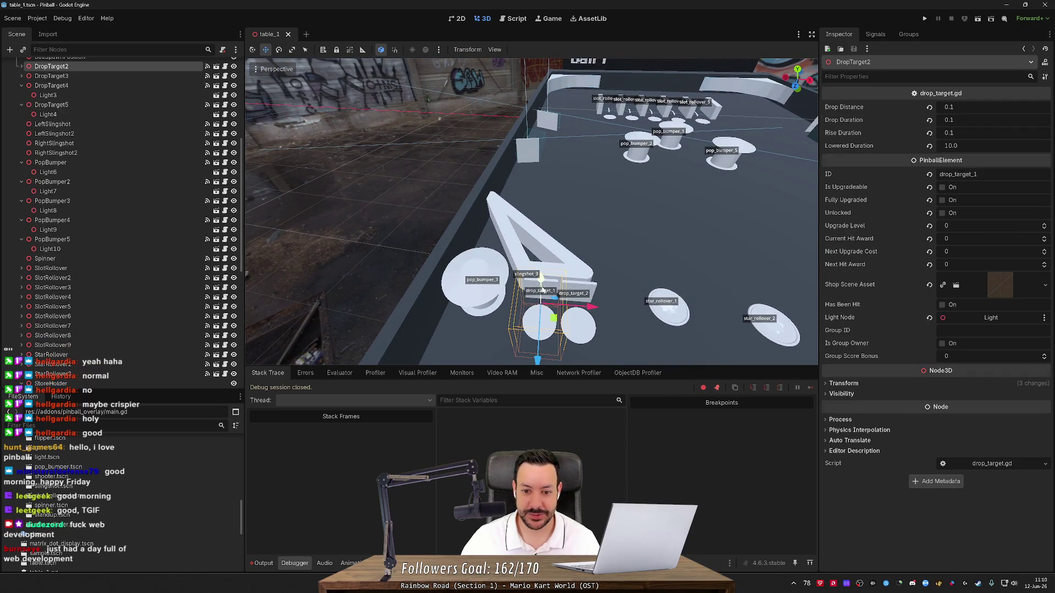
click(978, 174)
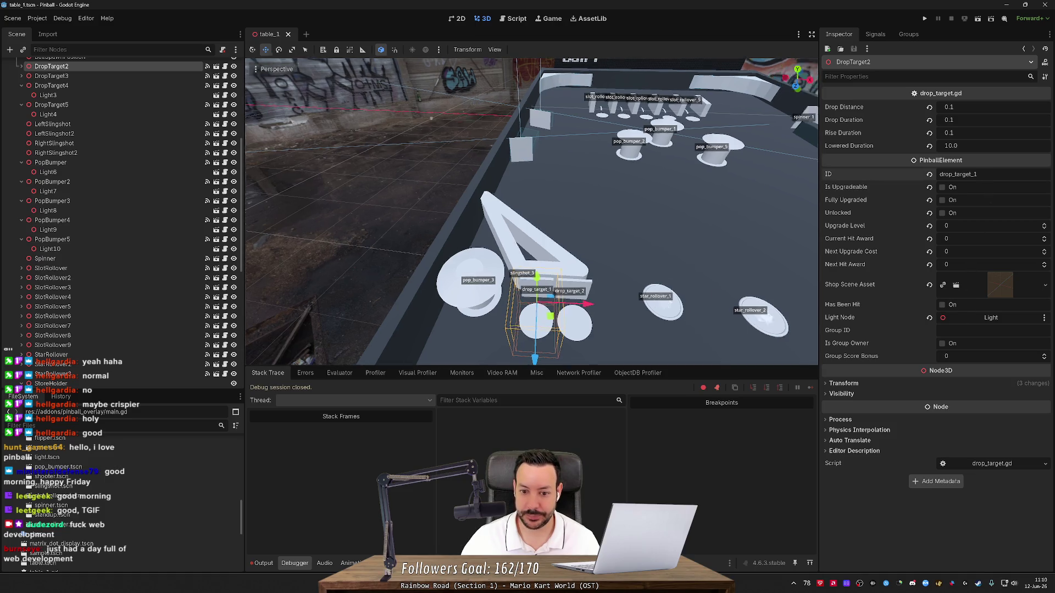
key(ctrl+a)
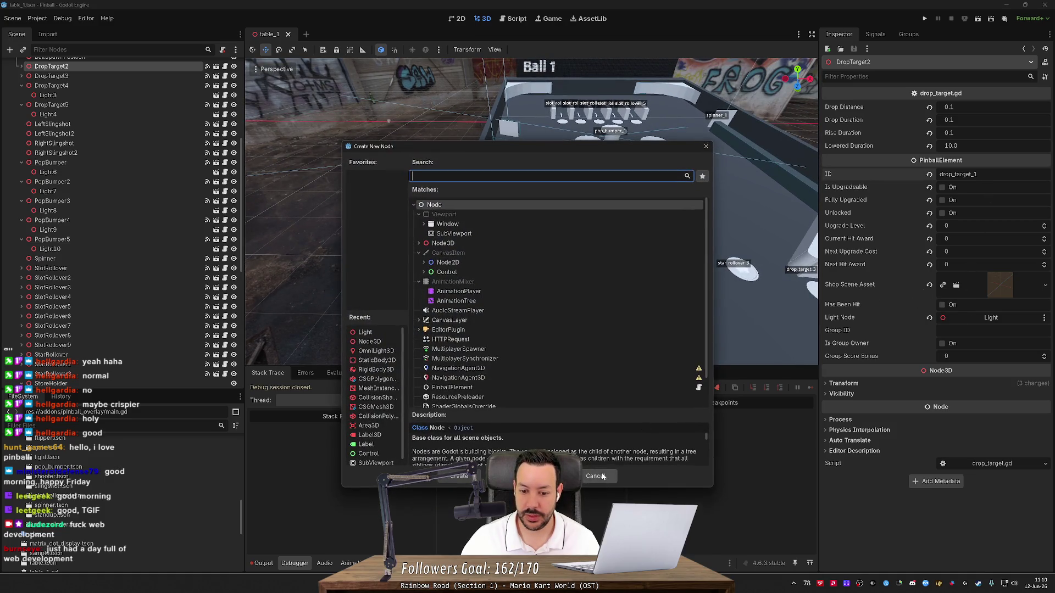
click(599, 476)
key(ctrl+c)
click(970, 328)
key(ctrl+v)
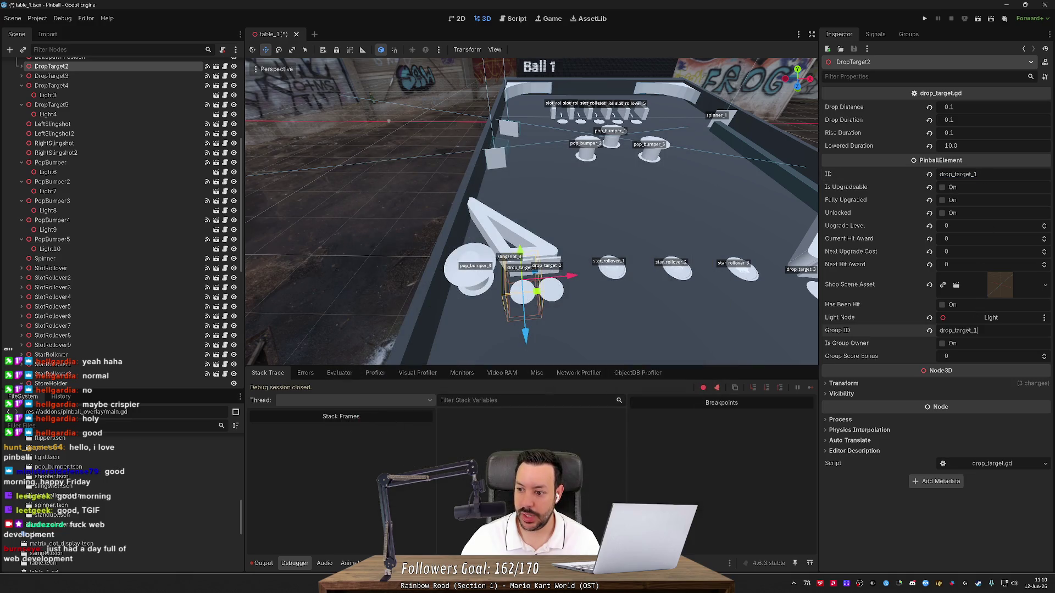
text(group)
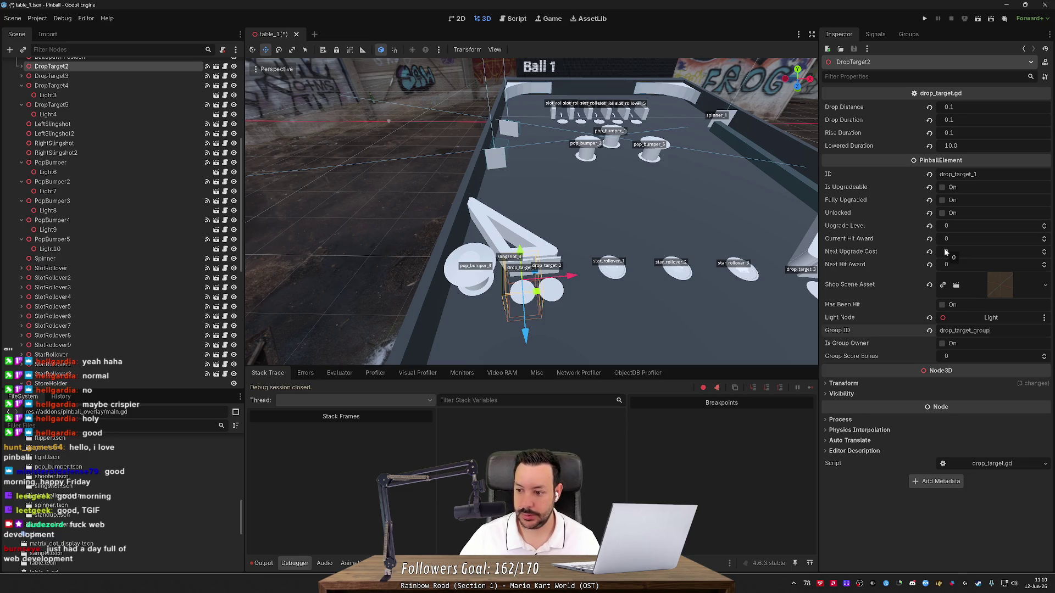
text(_middle)
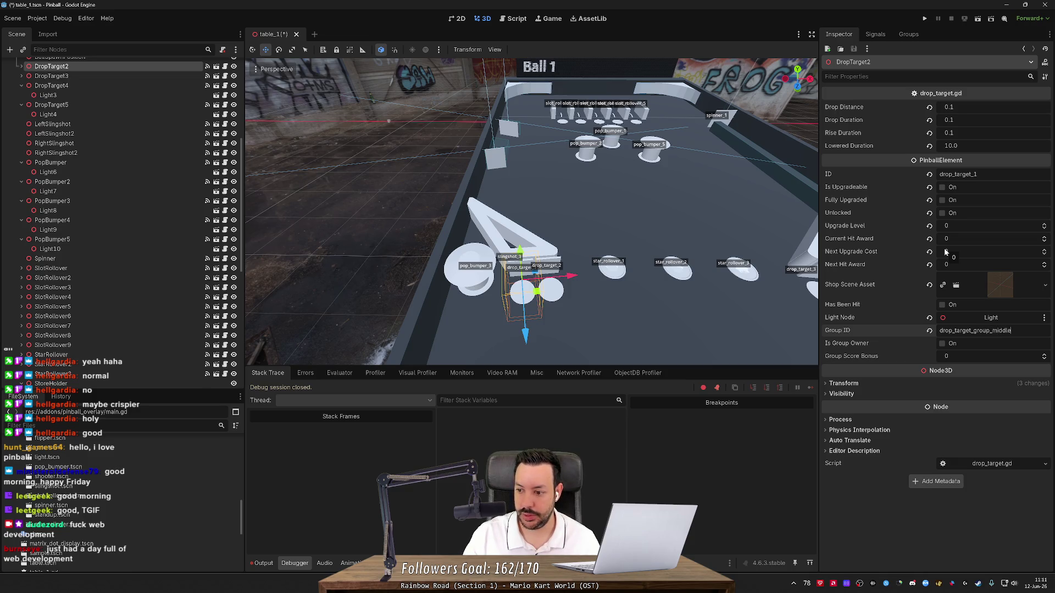
key(Return)
click(943, 344)
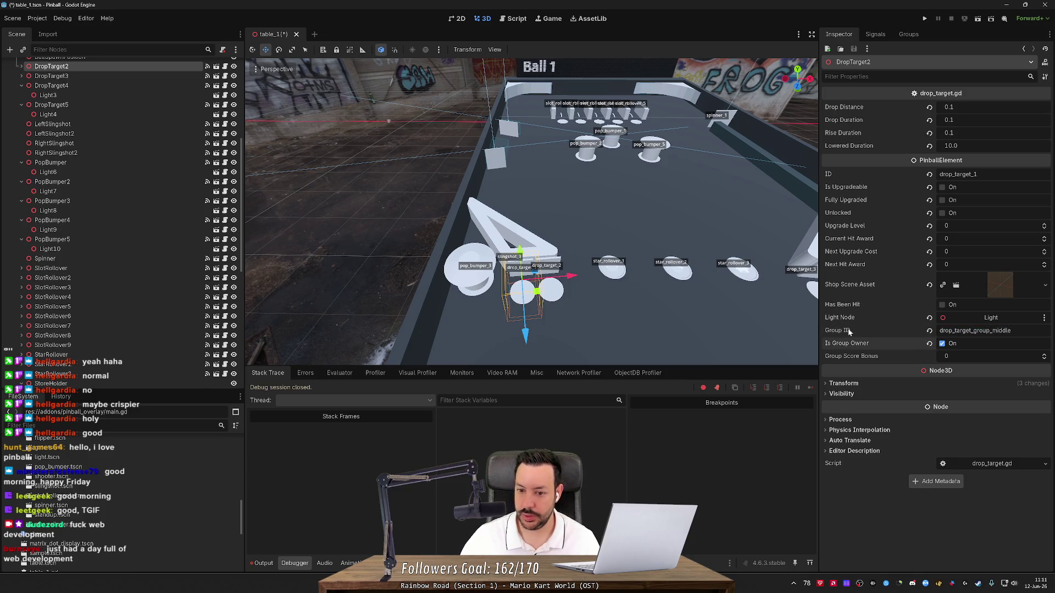
- Paste drop_target_group_middle into drop targets 3 and 4 and save the scene
click(560, 264)
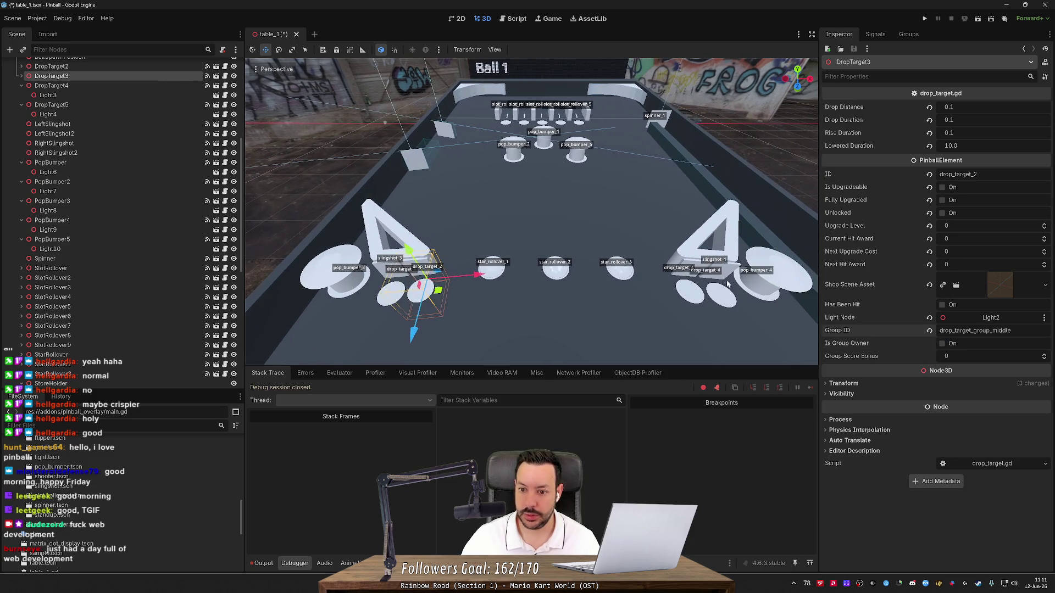
click(729, 284)
click(967, 331)
key(ctrl+v)
key(Return)
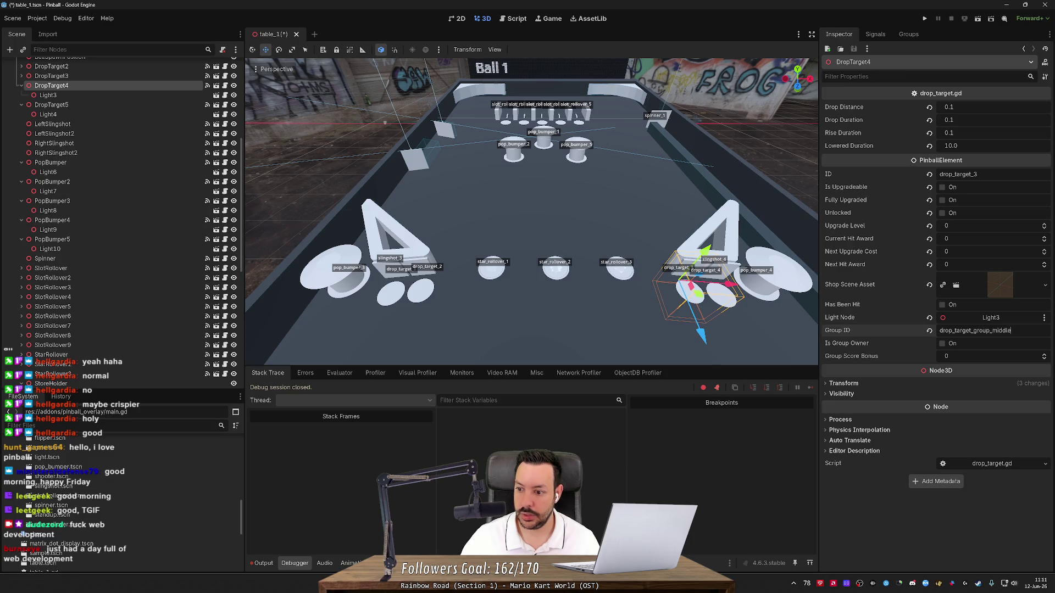
click(729, 270)
click(967, 330)
key(ctrl+v)
key(Return)
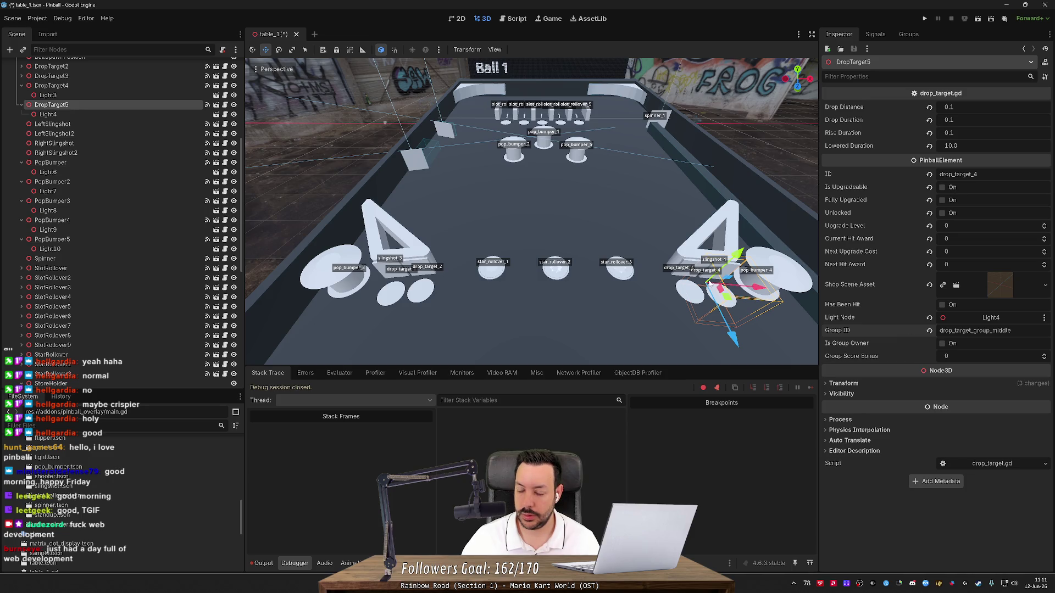
key(ctrl+s)
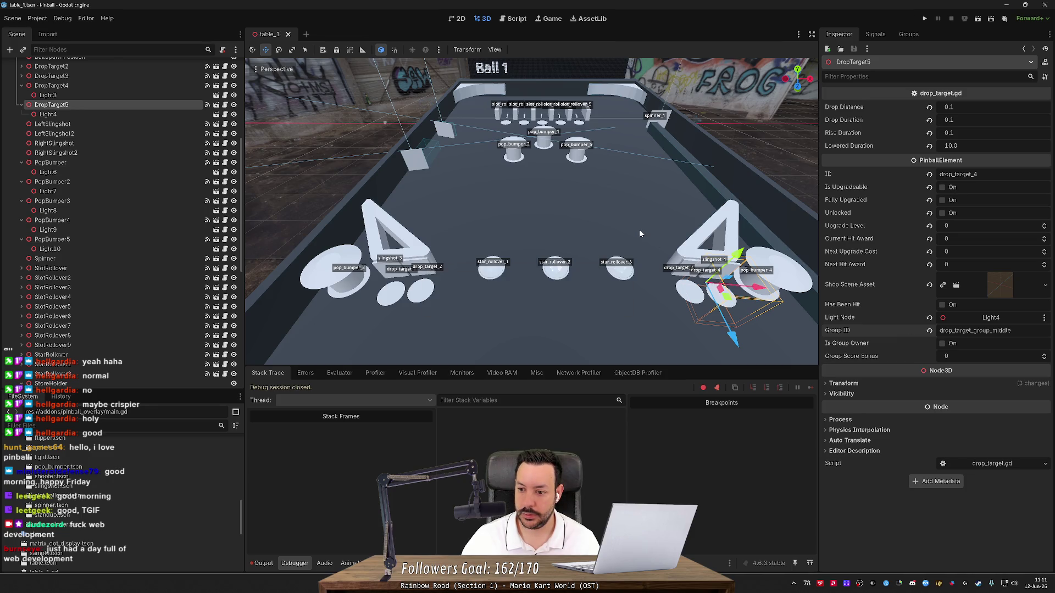
key(w)
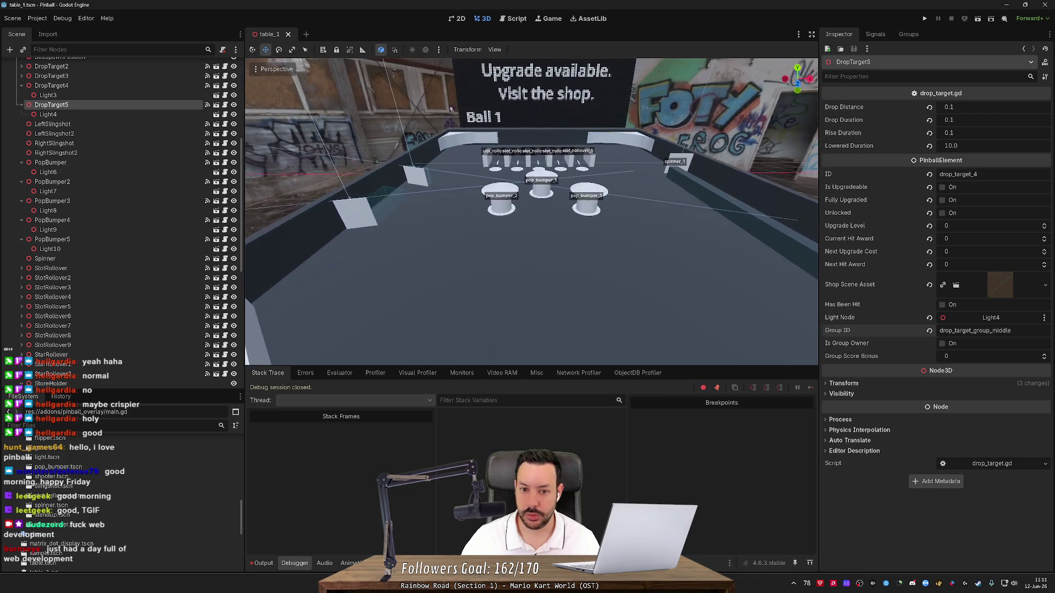
click(594, 240)
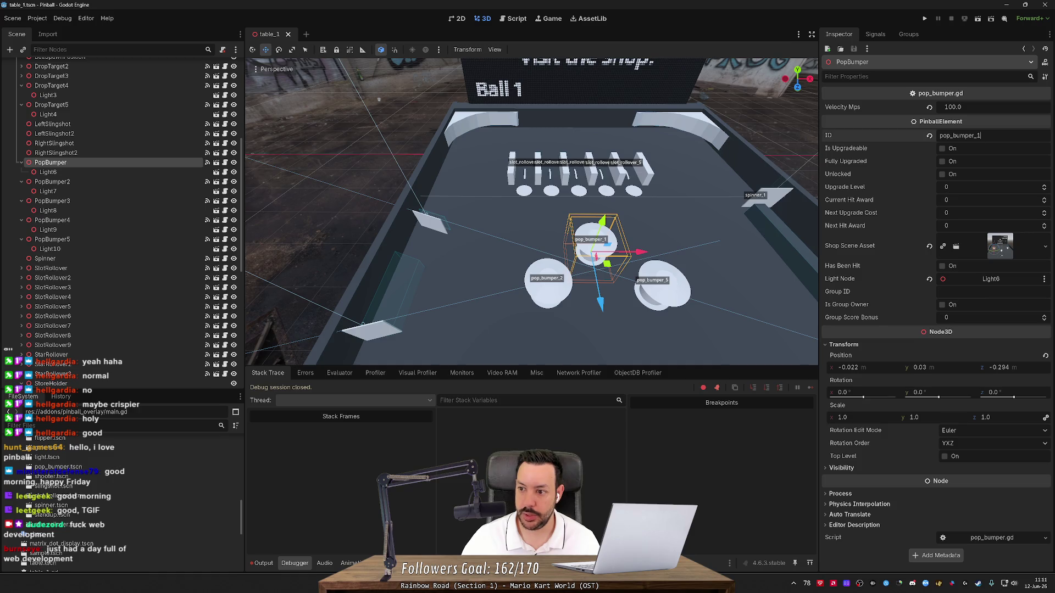
- Set Group IDs pop_bumper_1 and pop_bumper_2 on the first two bumpers, making bumper 1 owner
click(967, 291)
key(ctrl+v)
click(942, 305)
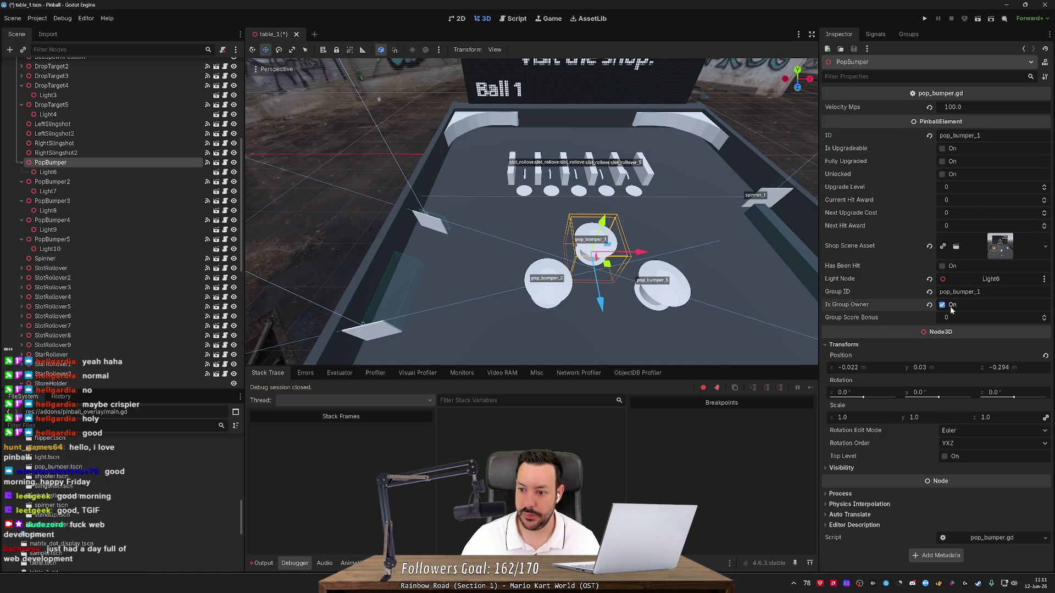
click(554, 295)
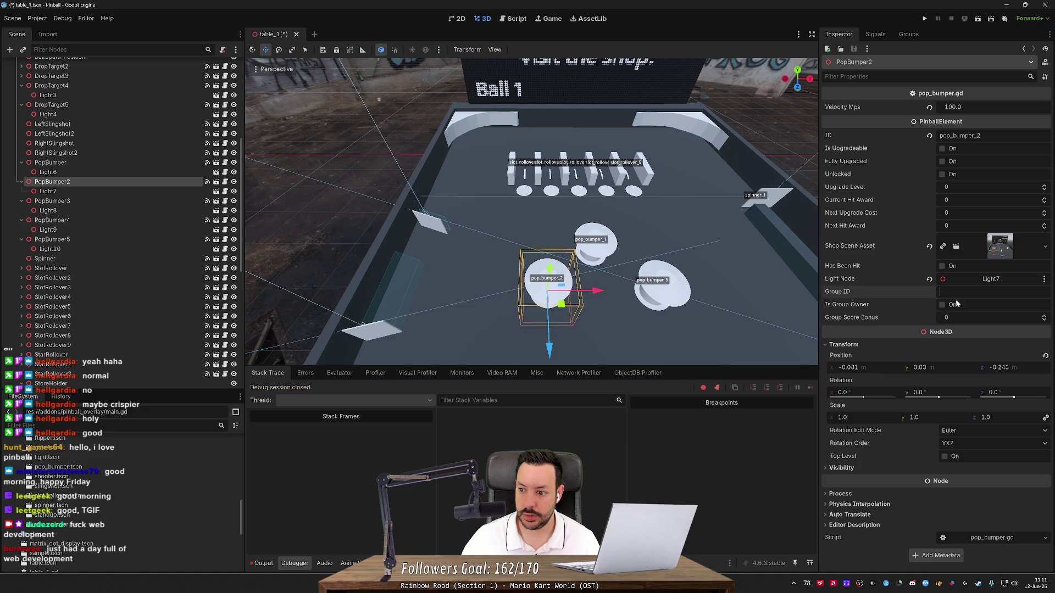
click(986, 291)
key(BackSpace)
text(2)
key(Return)
- Give pop bumper 5 the Group ID pop_bumper_5, fixing a wrong digit, and save
click(664, 287)
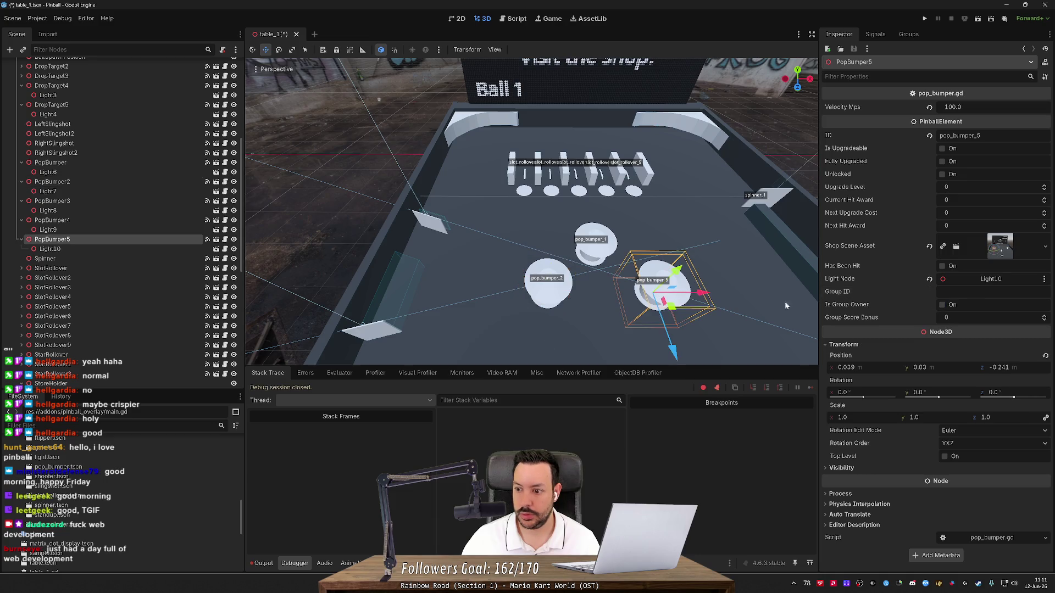
click(997, 291)
key(BackSpace)
text(3)
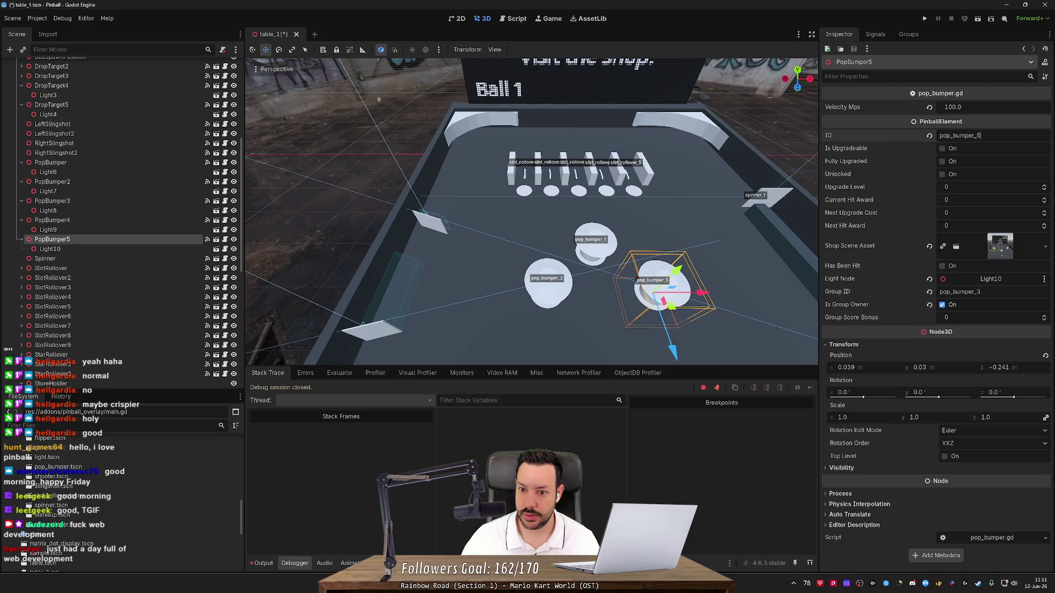
click(984, 292)
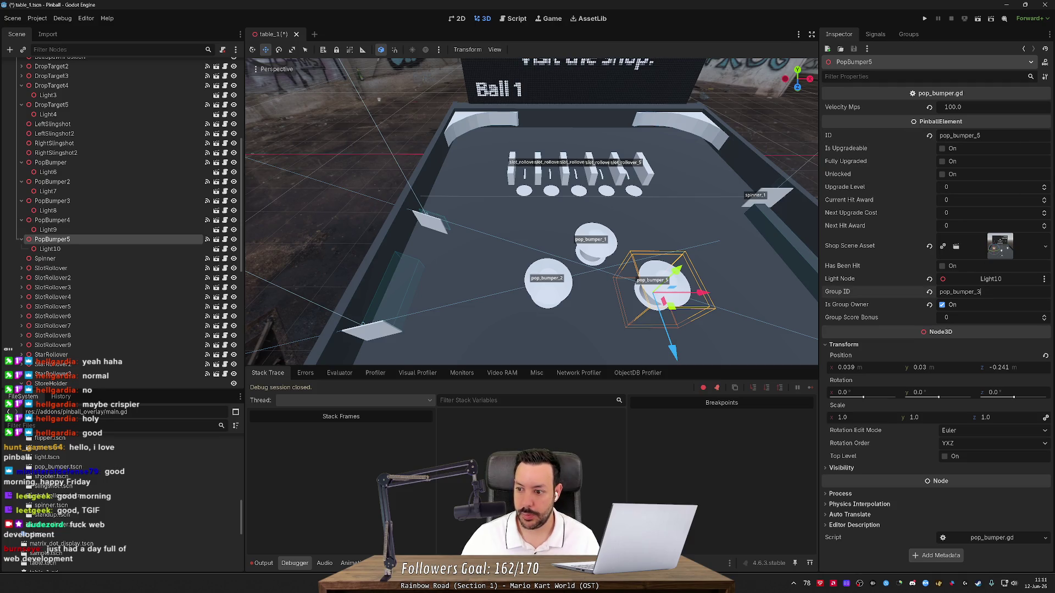
key(BackSpace)
text(5)
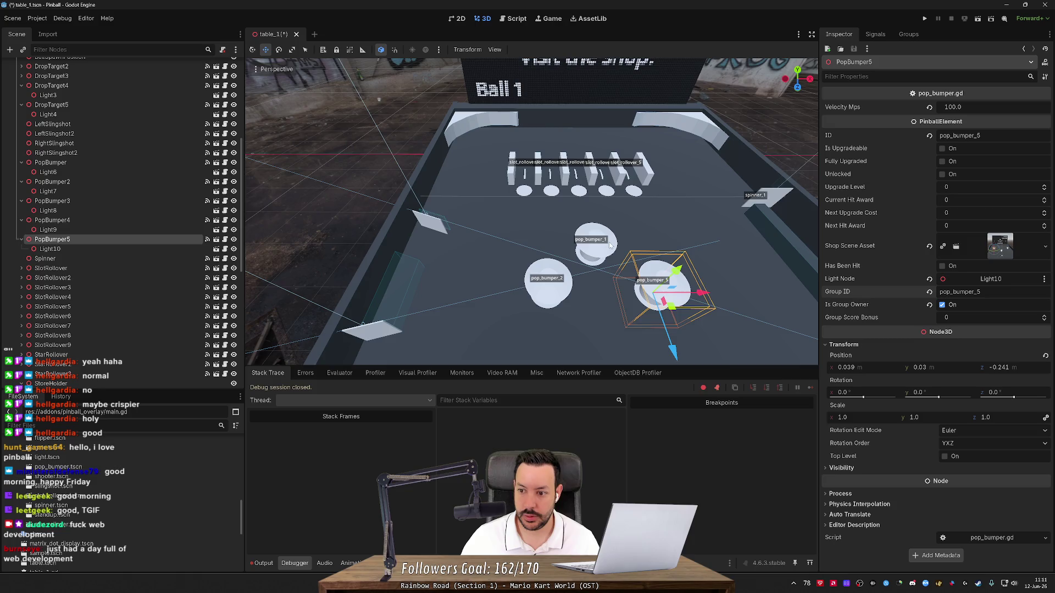
click(607, 244)
click(550, 281)
click(657, 288)
key(ctrl+s)
- Make pop bumpers 3 and 4 group owners of pop_bumper_3 and pop_bumper_4, then save
drag(632, 248, 734, 252)
click(536, 269)
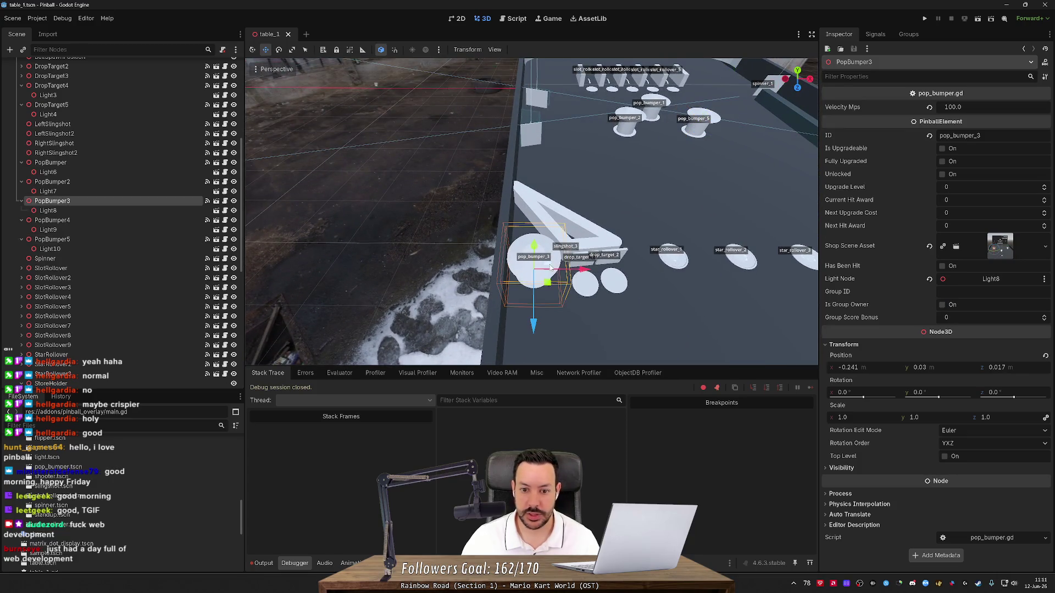
key(ctrl+v)
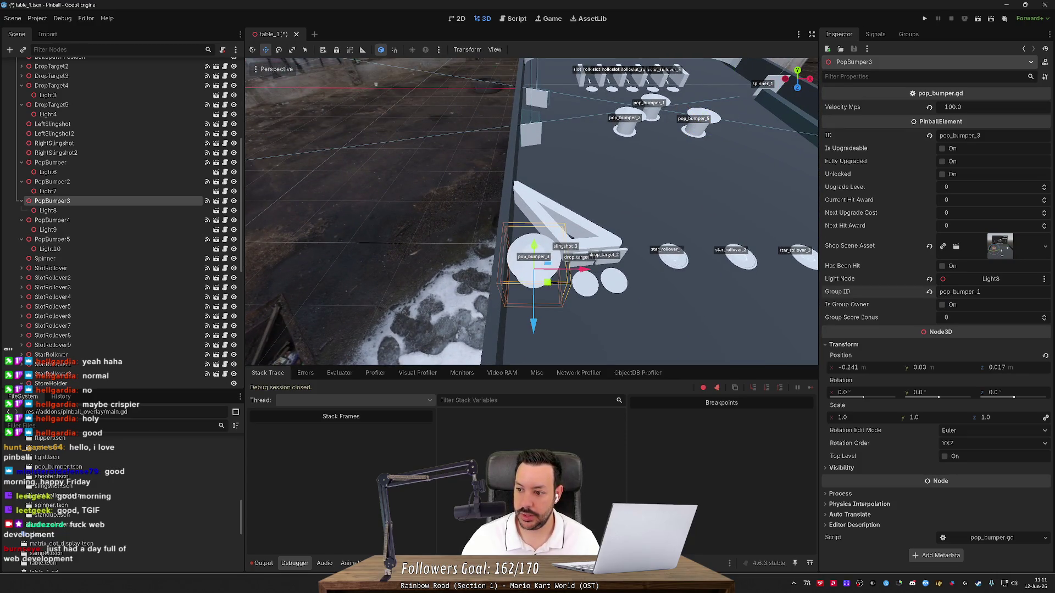
click(943, 305)
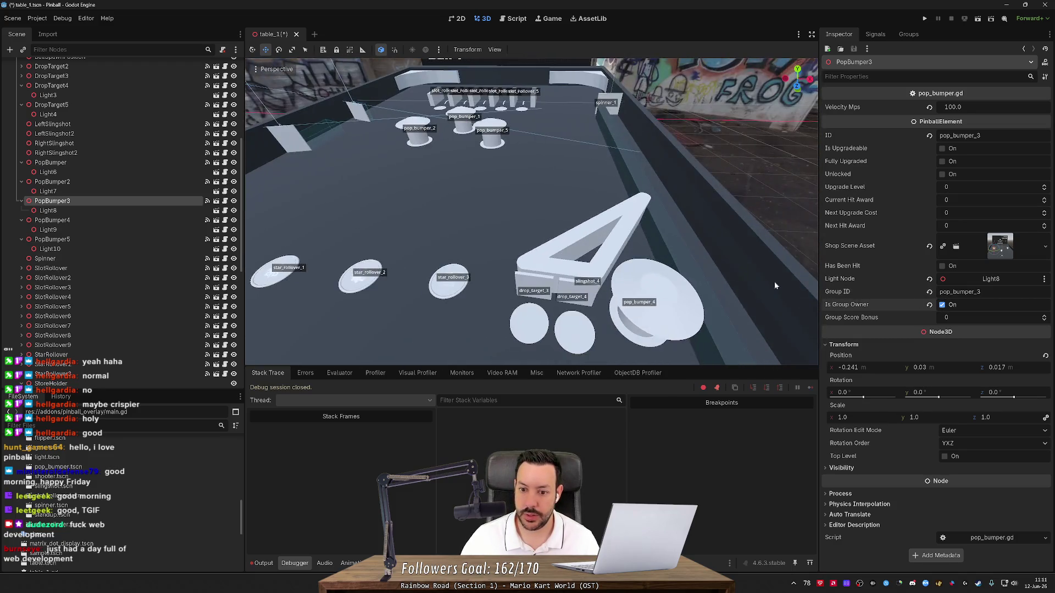
click(664, 308)
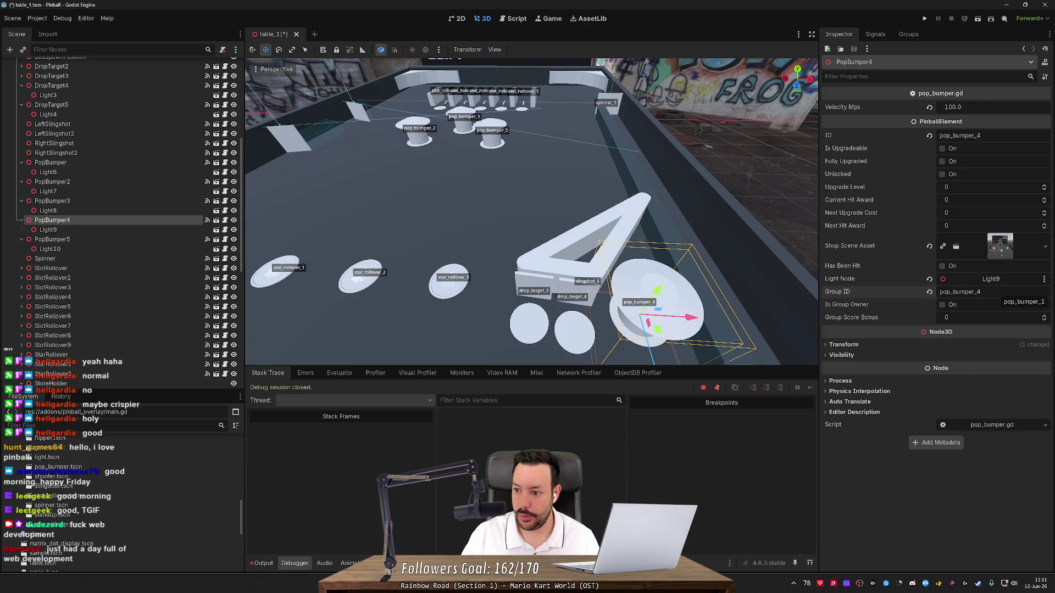
click(952, 306)
key(ctrl+s)
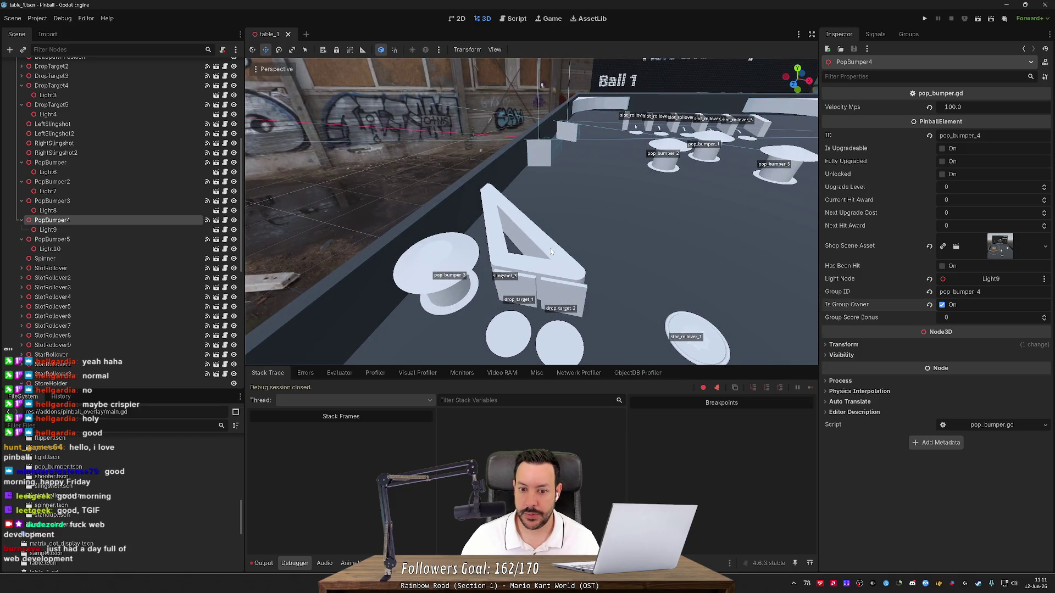
click(550, 251)
click(941, 292)
- Set the slingshot Group ID to slingshot_group_middle and make the left slingshot the group owner
text(pop_bumper_1)
key(ctrl+a)
text(slinsg)
key(BackSpace)
key(BackSpace)
text(gshot_group)
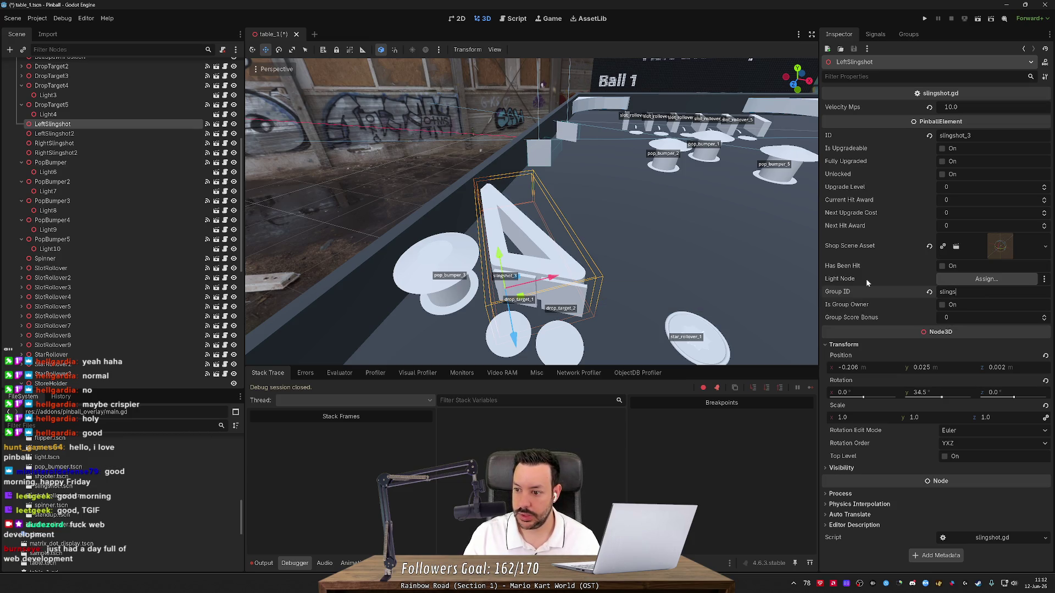
text(_midd)
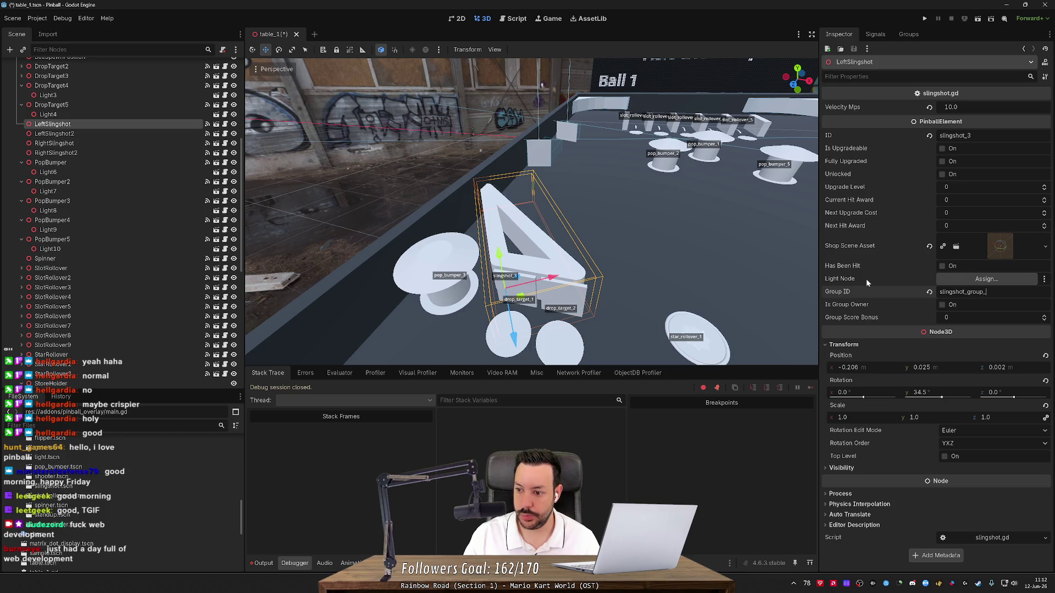
text(le)
key(Return)
click(941, 304)
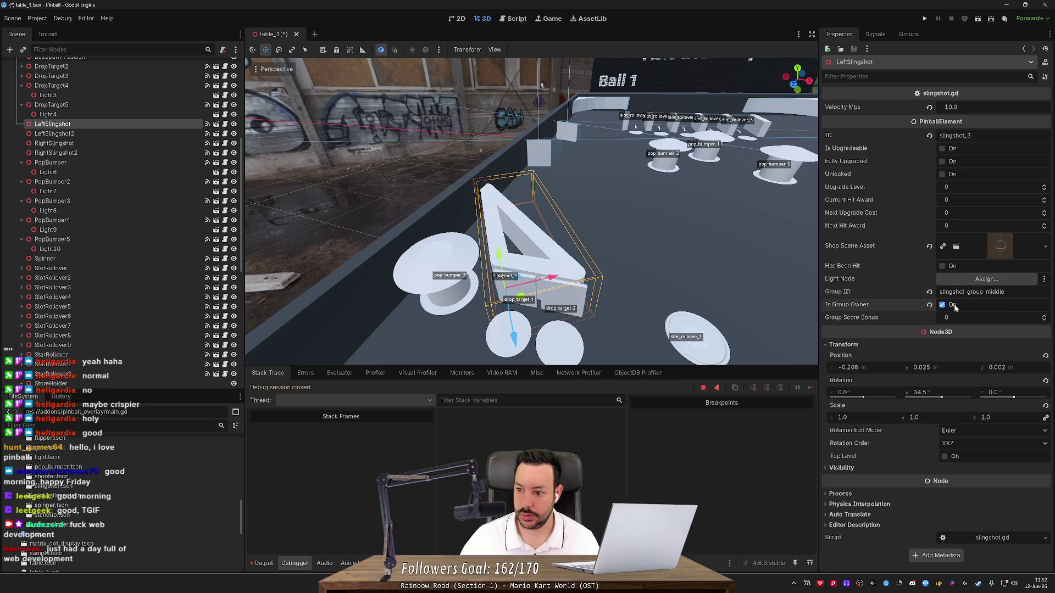
click(806, 265)
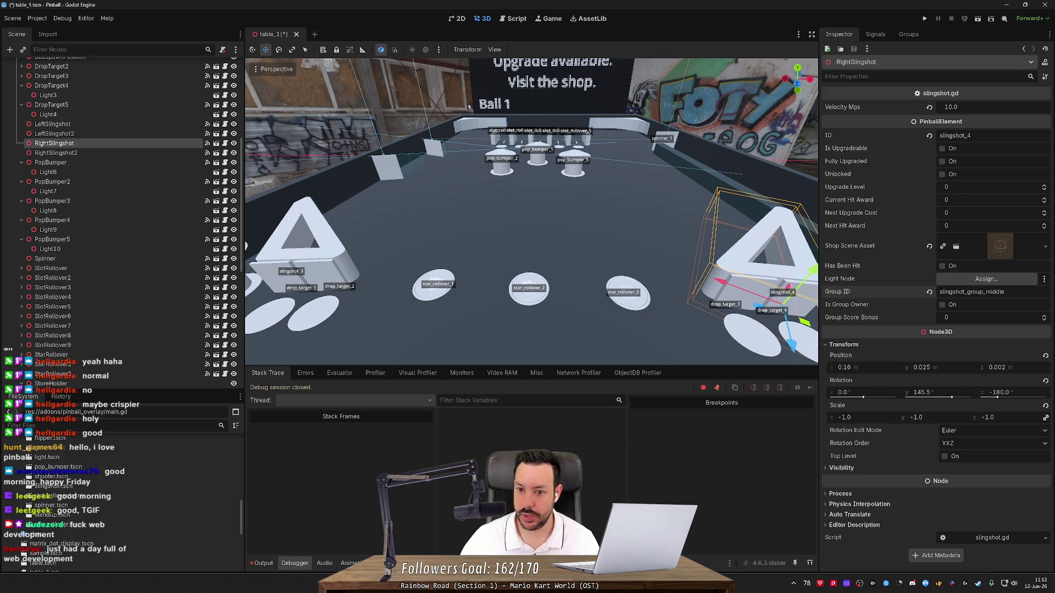
- Give the Spinner the Group ID spinner_1 and save the table scene
scroll(469, 105, up, 6)
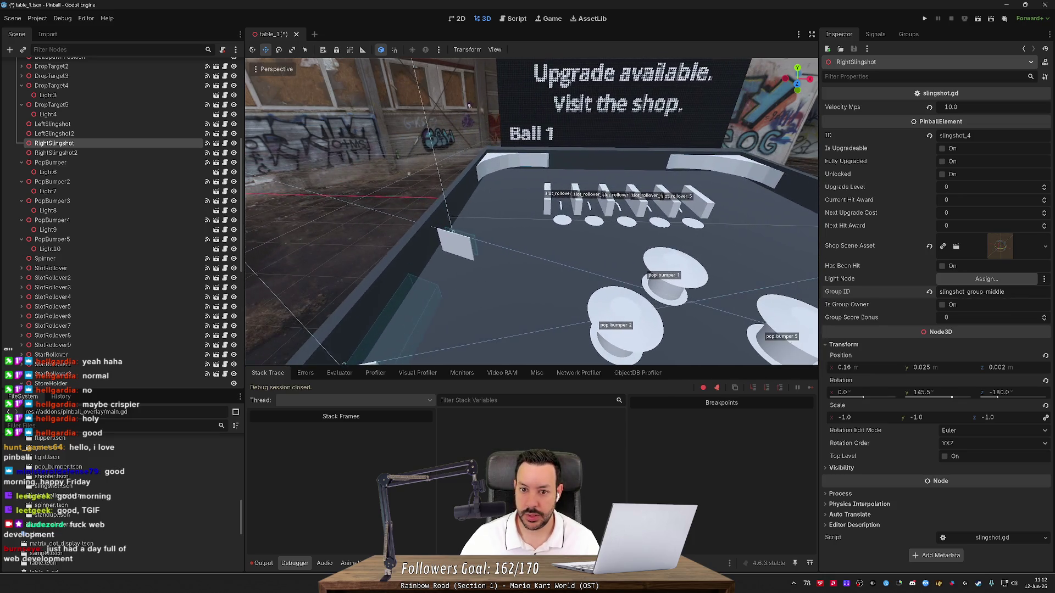
drag(469, 106, 652, 198)
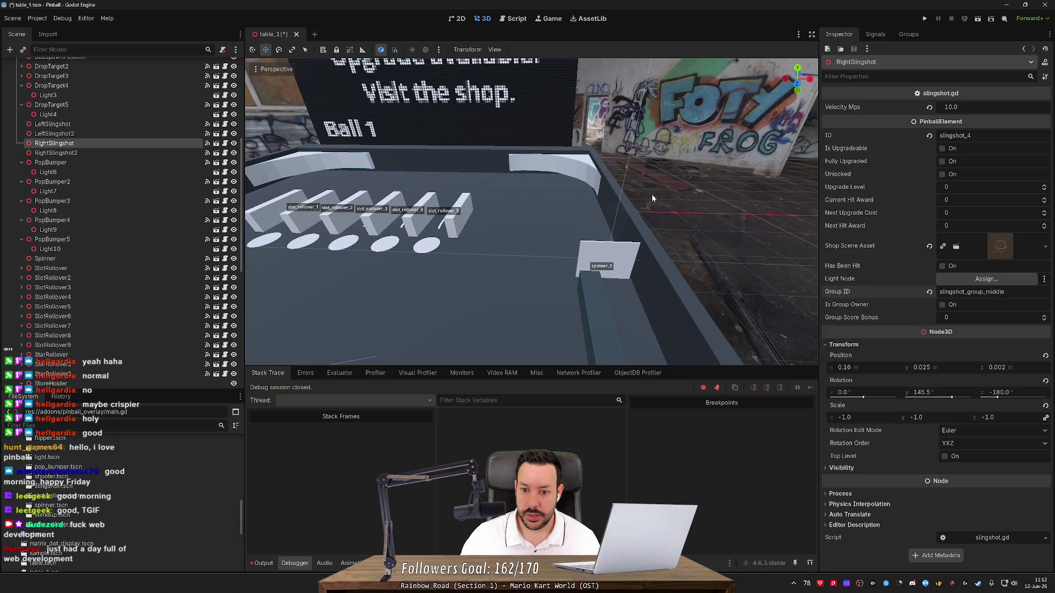
click(623, 251)
double_click(953, 107)
click(975, 263)
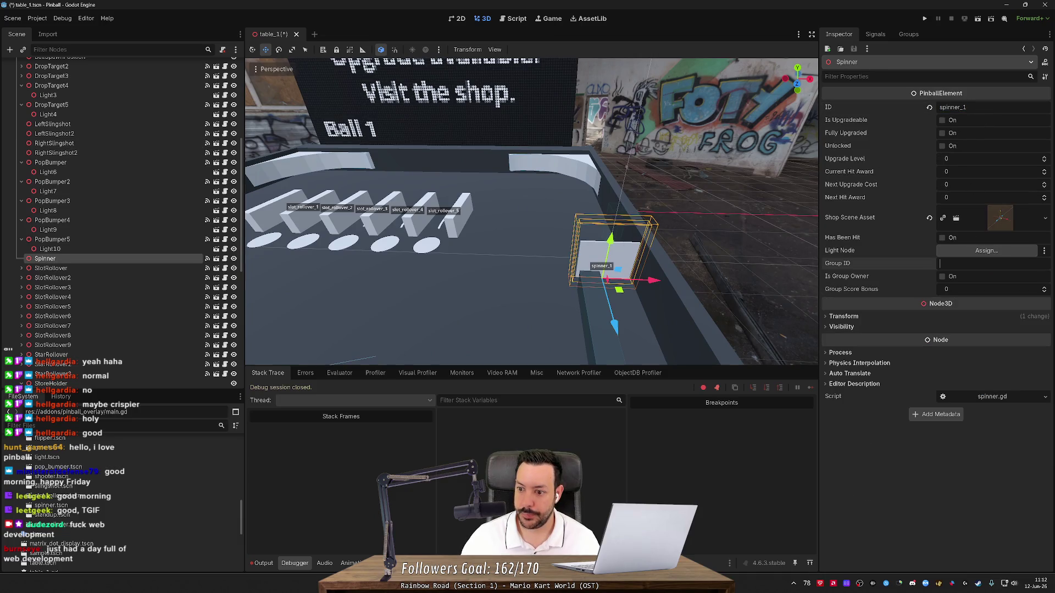
drag(770, 267, 655, 257)
key(ctrl+s)
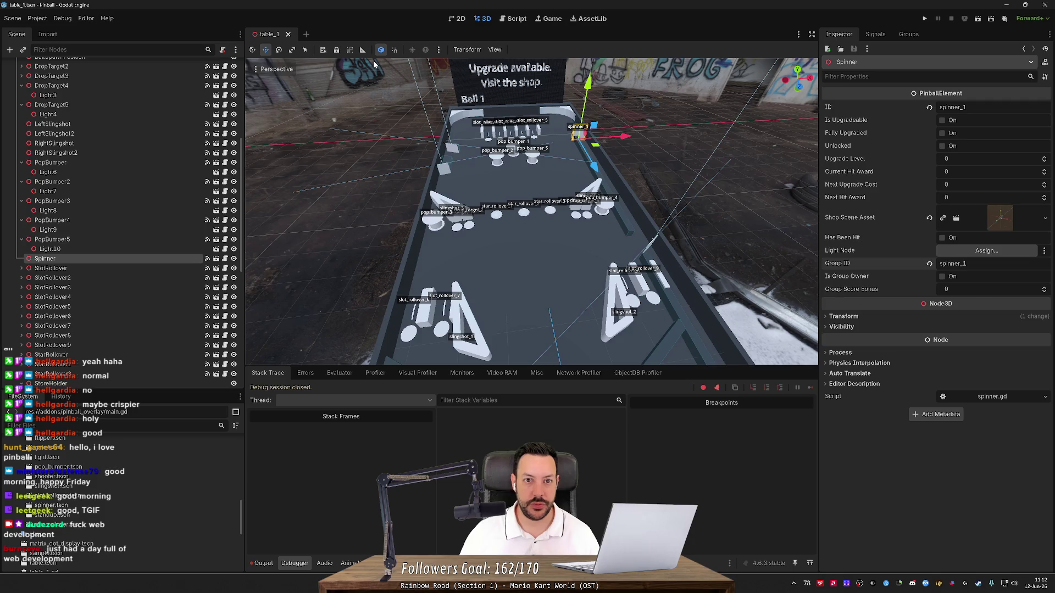
click(516, 21)
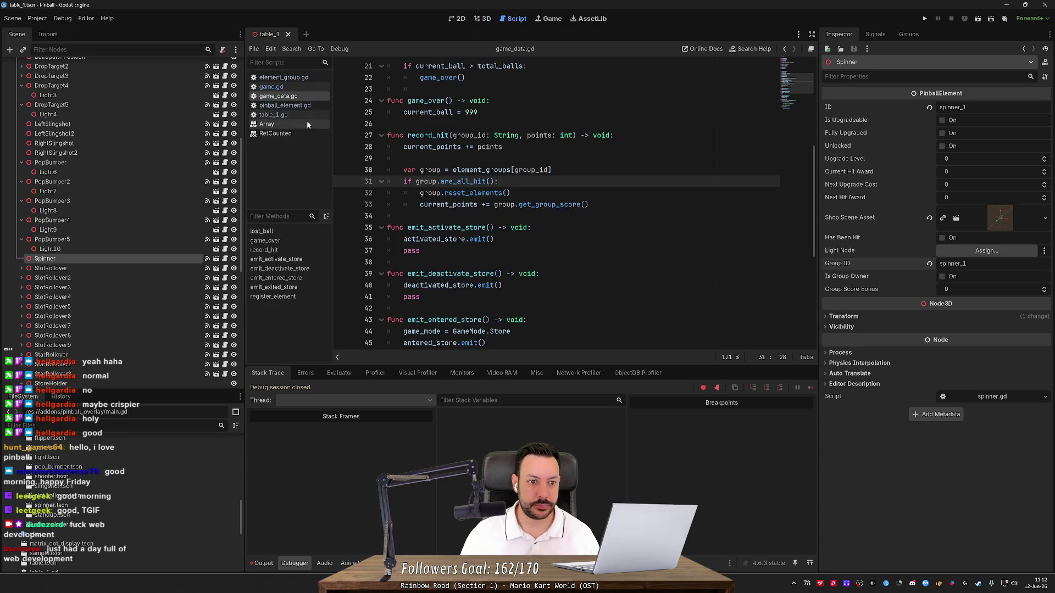
- In addons/pinball_overlay/main.gd, delete the commented-out camera-check lines 28–30
scroll(104, 468, up, 5)
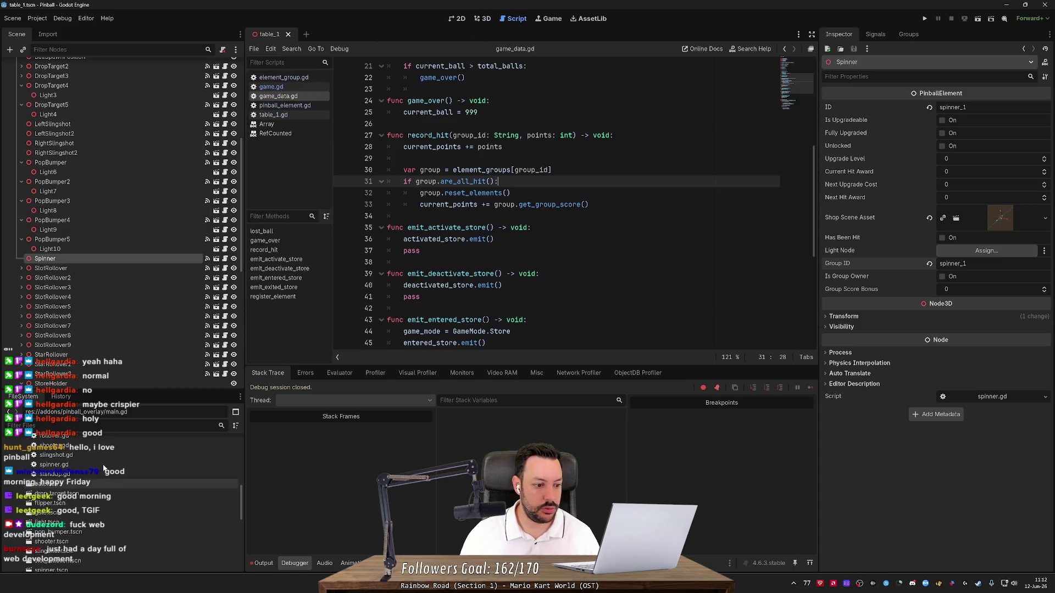
scroll(105, 469, up, 10)
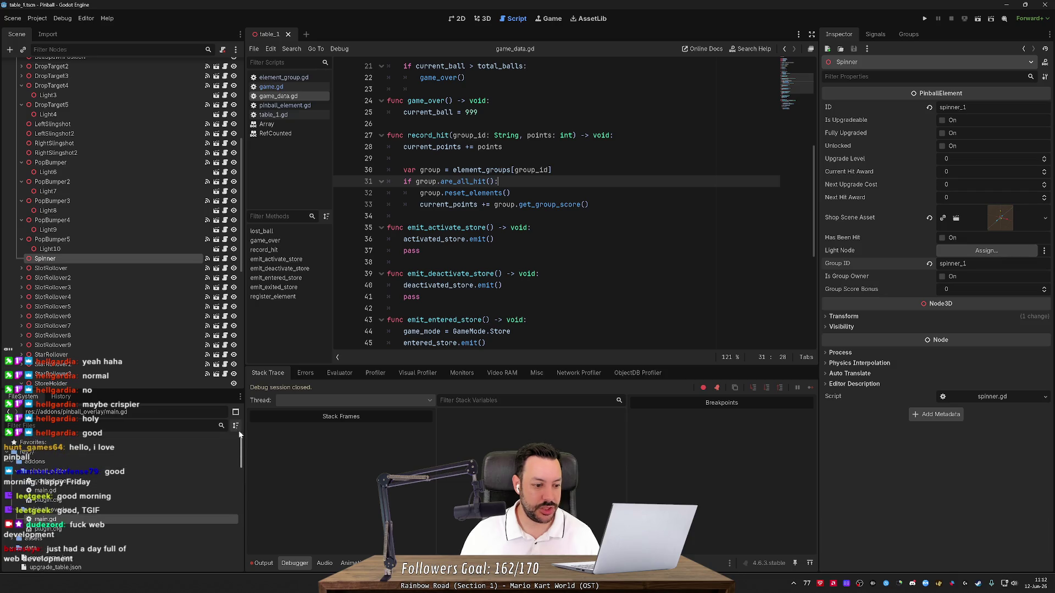
double_click(109, 521)
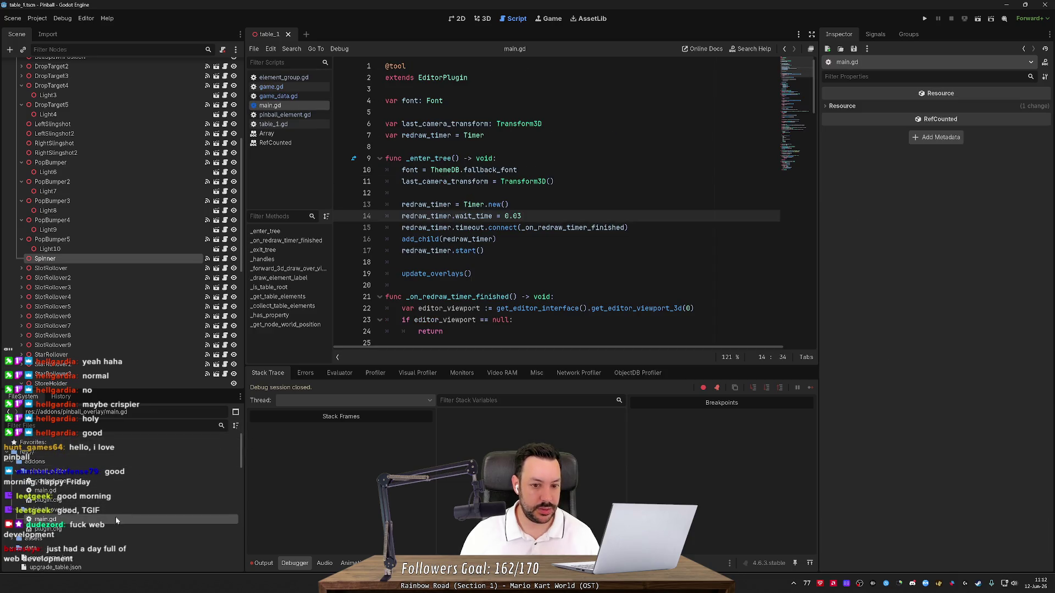
scroll(446, 275, down, 6)
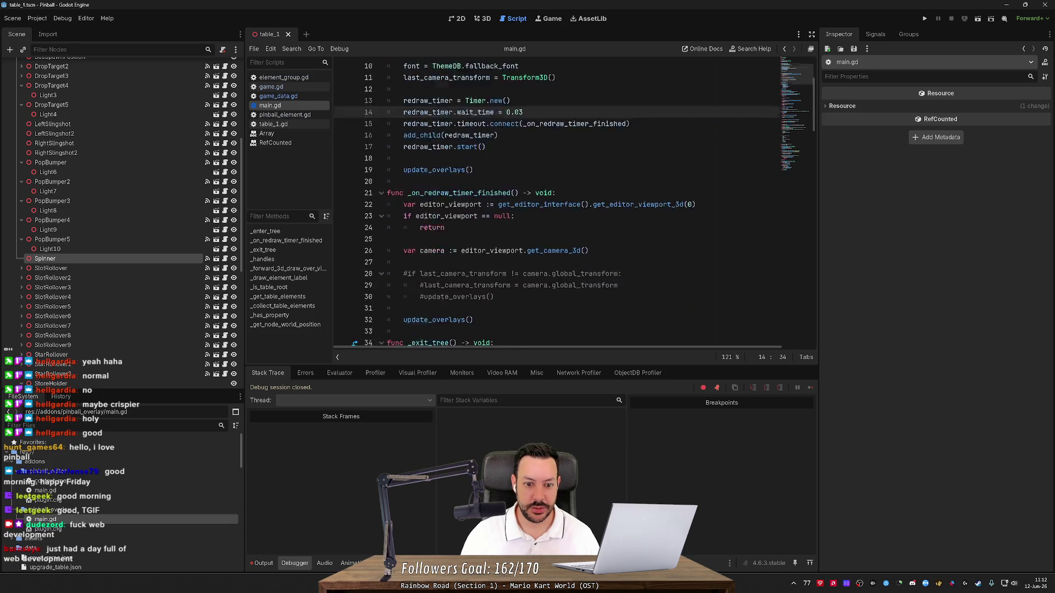
mouse_move(407, 204)
mouse_down()
mouse_move(390, 165)
mouse_move(589, 147)
mouse_up()
key(BackSpace)
- Change element.id to element.group_id on line 64 so labels show group IDs in the 3D view
scroll(585, 146, down, 4)
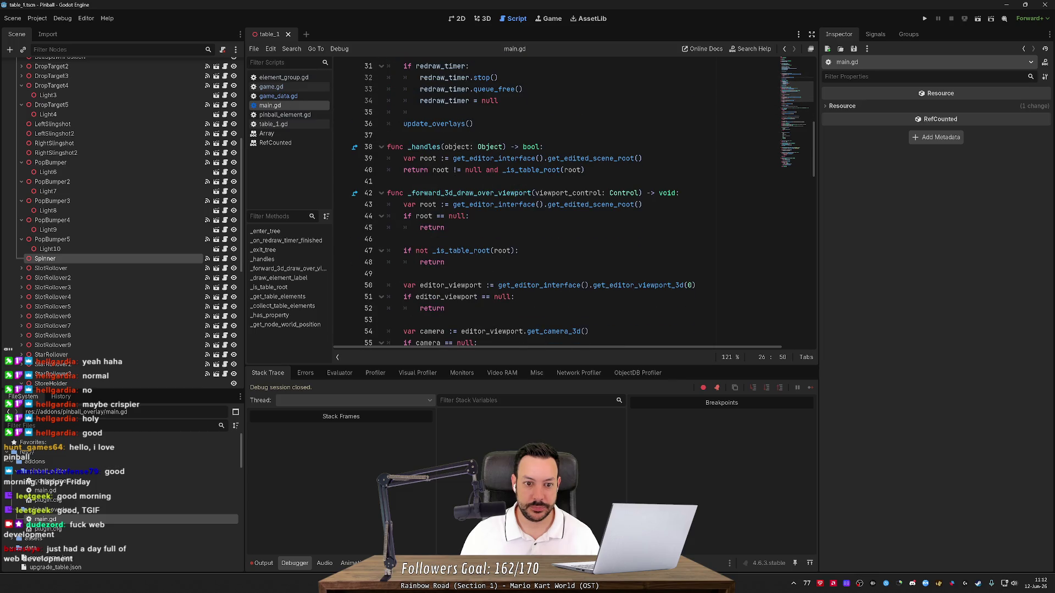
scroll(582, 203, down, 5)
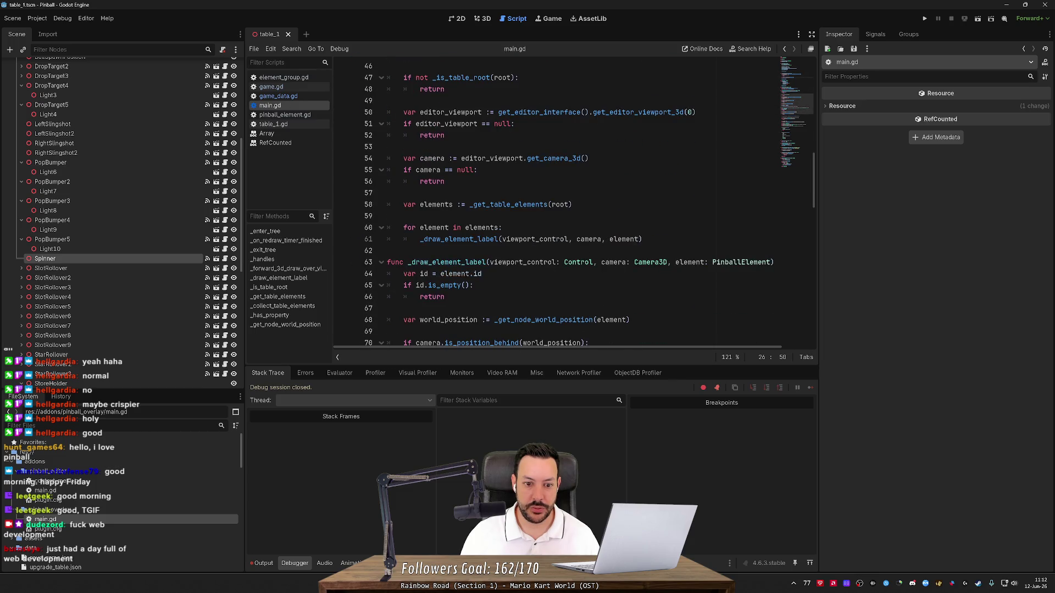
scroll(577, 258, down, 4)
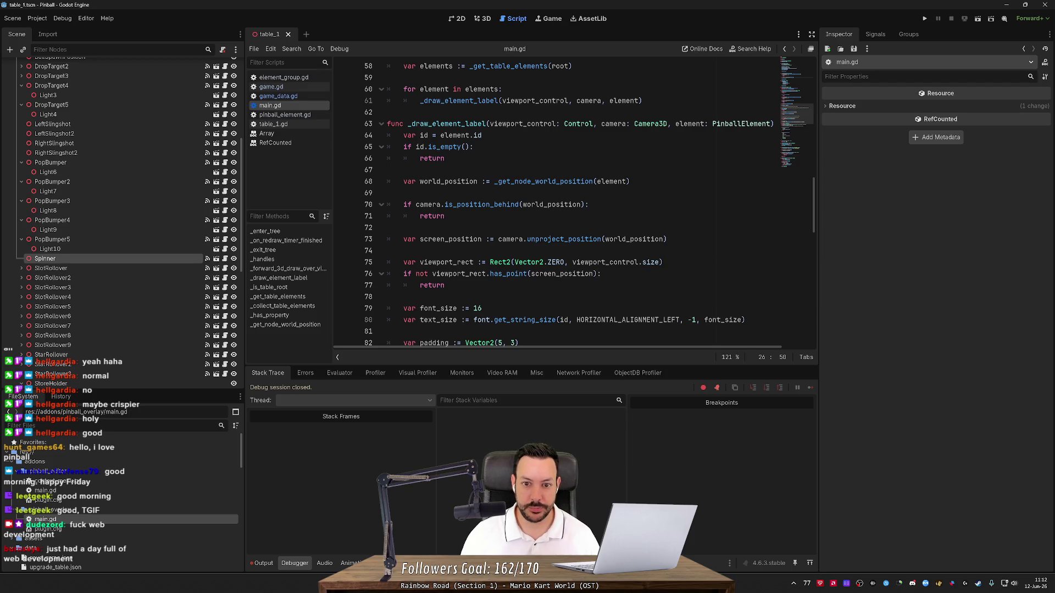
click(473, 135)
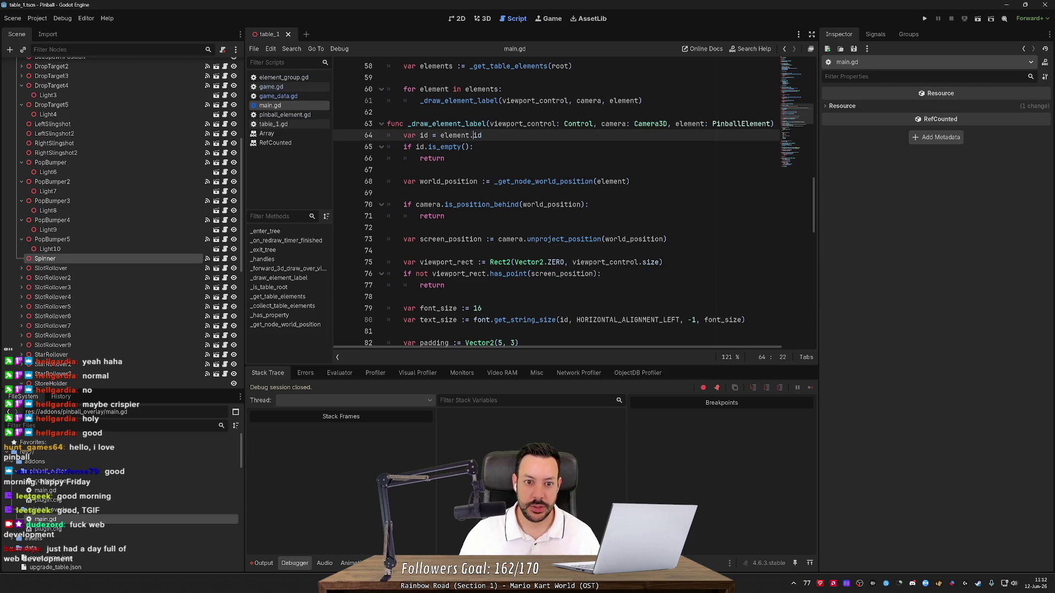
key(BackSpace)
key(BackSpace)
text(group_)
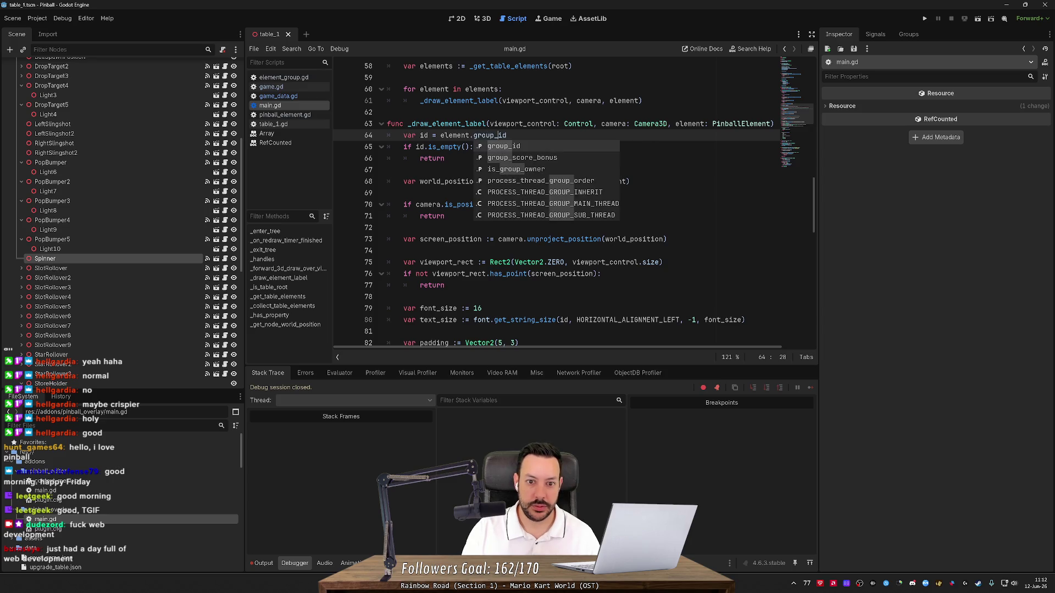
key(Escape)
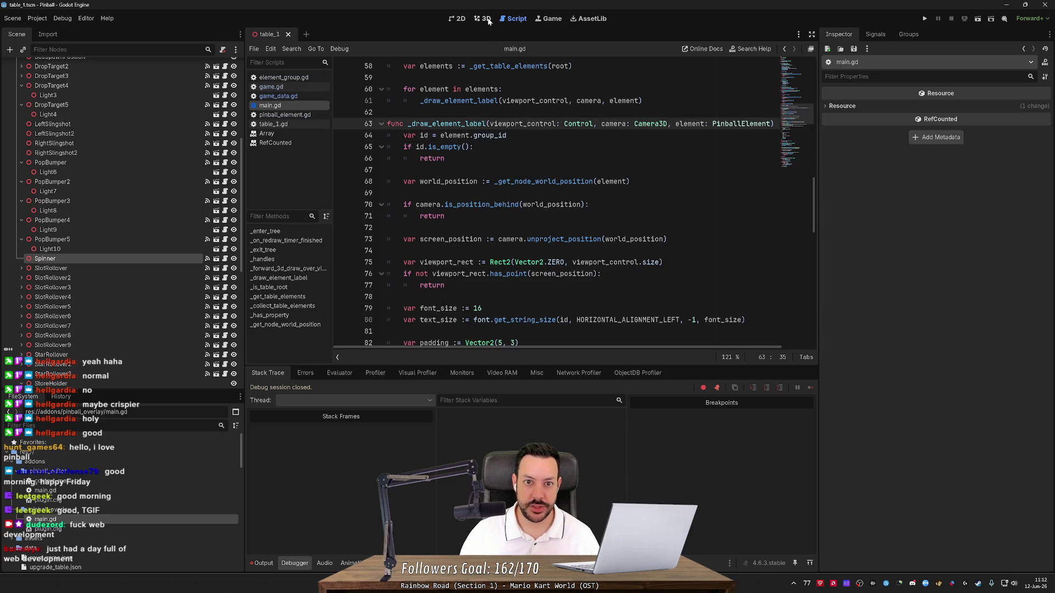
click(483, 18)
scroll(392, 99, up, 5)
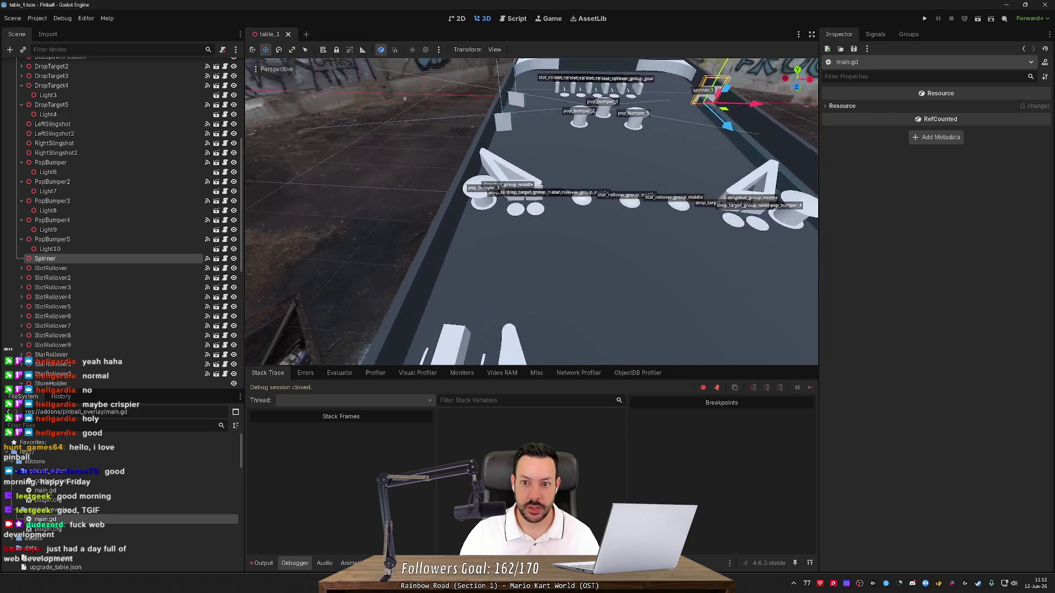
scroll(392, 98, up, 2)
scroll(392, 100, up, 3)
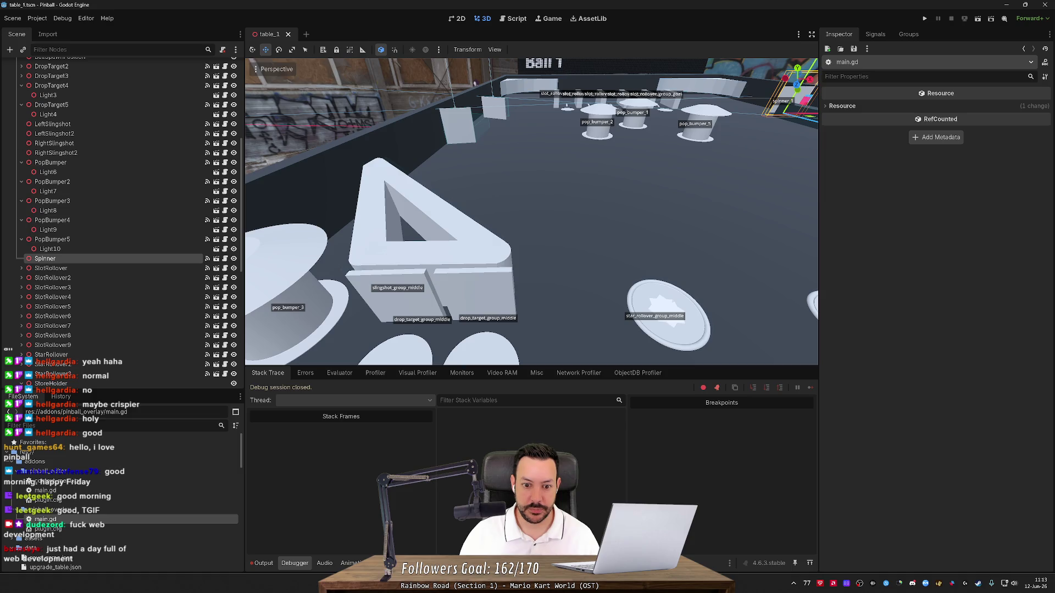
scroll(393, 100, down, 5)
mouse_move(385, 85)
mouse_down()
mouse_move(745, 339)
mouse_move(691, 296)
mouse_up()
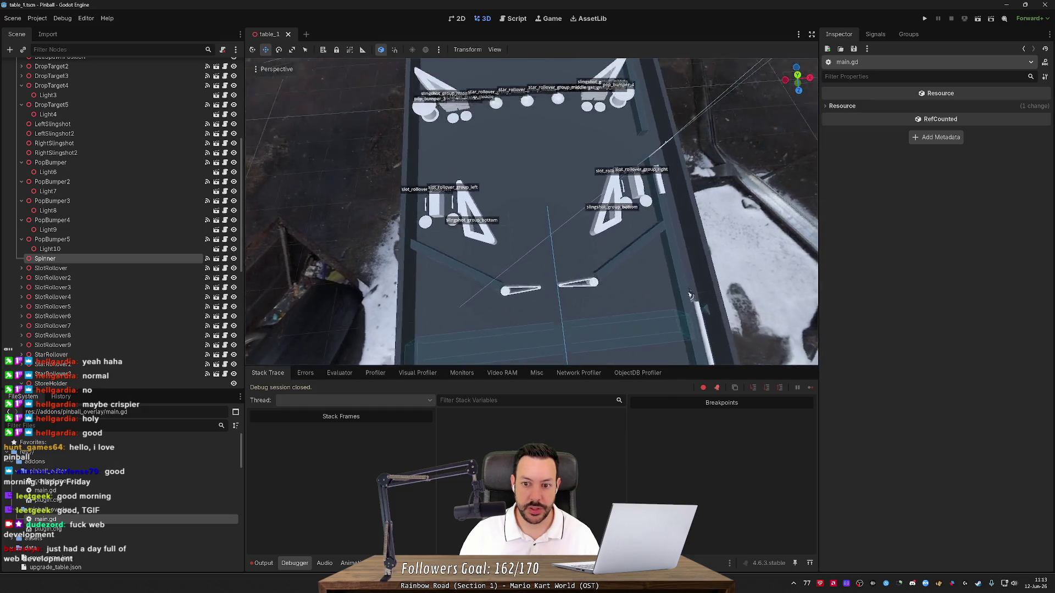
scroll(691, 295, up, 8)
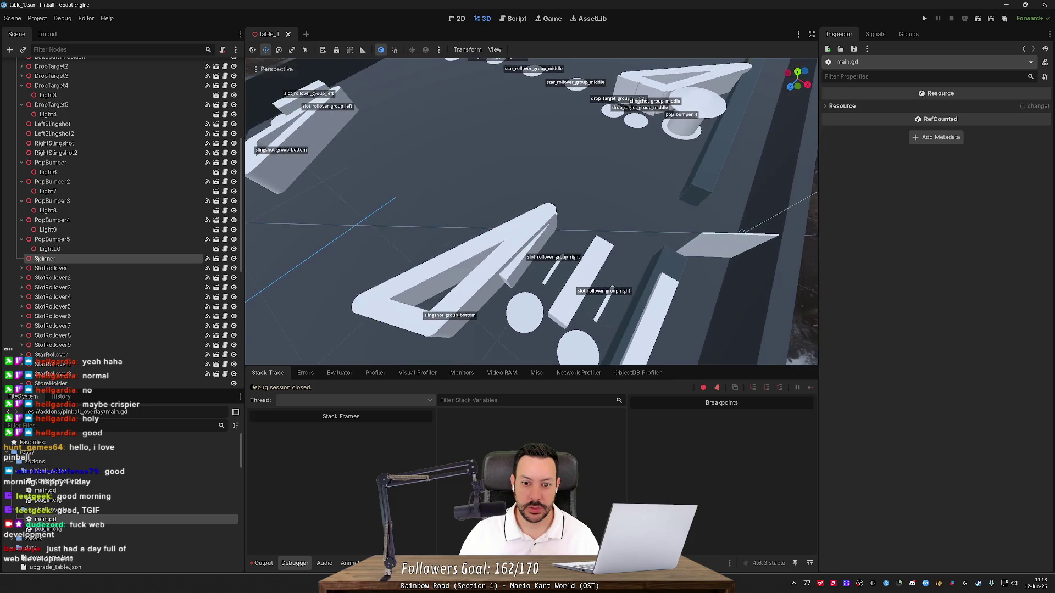
mouse_move(607, 299)
mouse_down()
mouse_move(563, 283)
mouse_move(636, 350)
mouse_move(551, 290)
mouse_move(578, 274)
mouse_move(580, 246)
mouse_up()
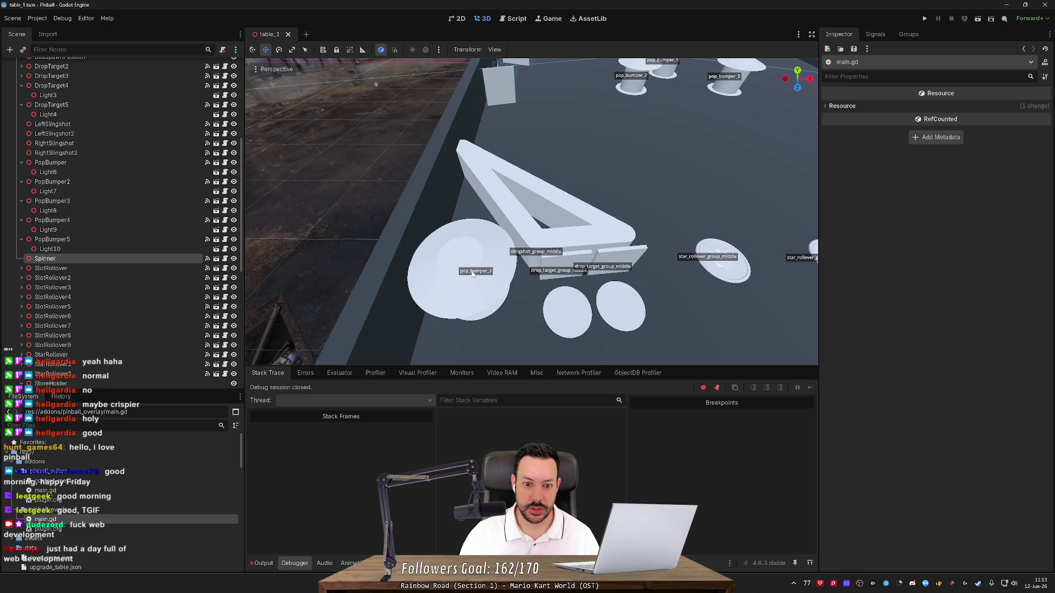
mouse_move(543, 282)
mouse_down()
mouse_move(456, 258)
mouse_move(511, 252)
mouse_up()
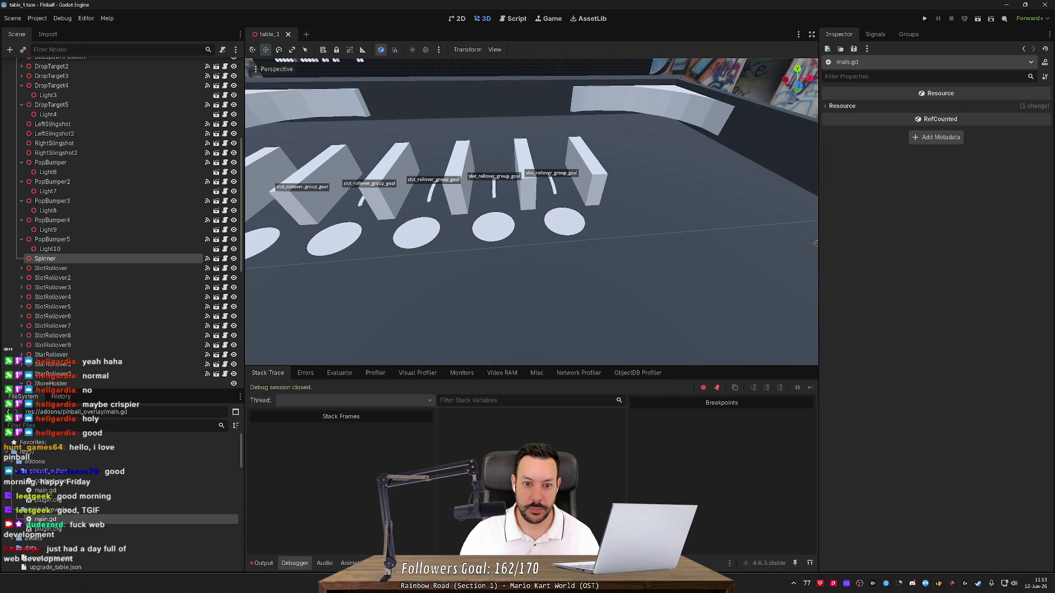
mouse_move(528, 295)
mouse_down()
mouse_move(560, 292)
mouse_move(530, 286)
mouse_up()
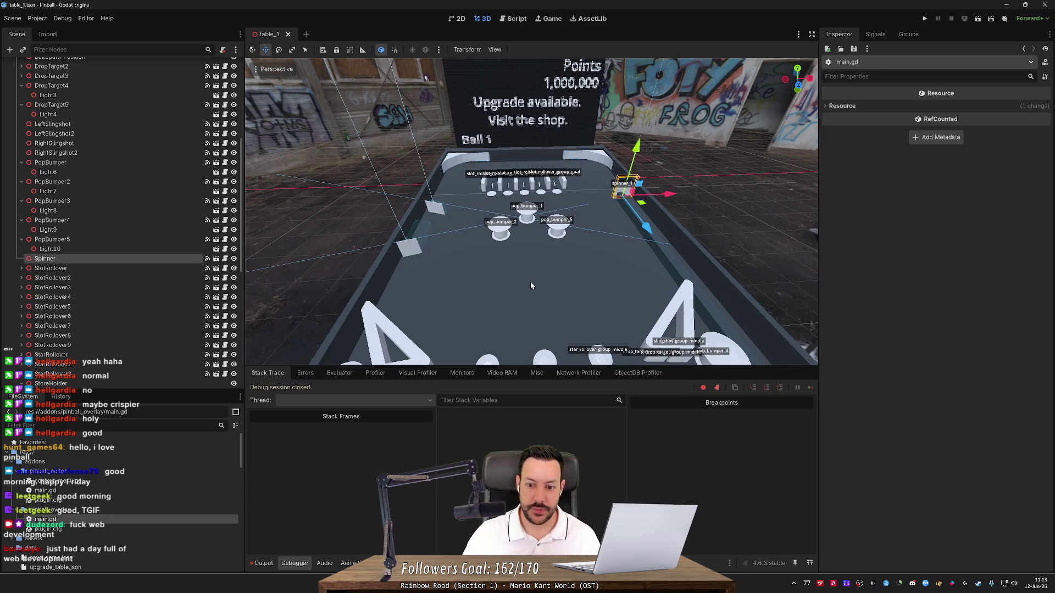
- In pinball_element.gd, move the group_id, is_group_owner and group_score_bonus exports over the old id line
click(516, 19)
click(284, 115)
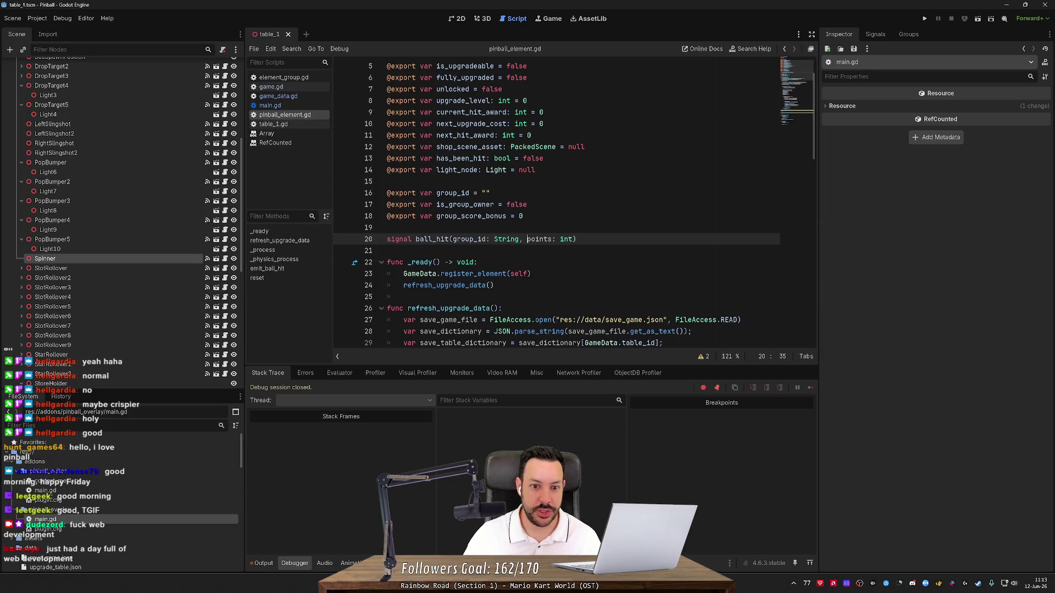
mouse_move(527, 204)
mouse_down()
mouse_move(388, 182)
mouse_move(523, 216)
mouse_up()
key(ctrl+c)
key(BackSpace)
scroll(575, 203, up, 2)
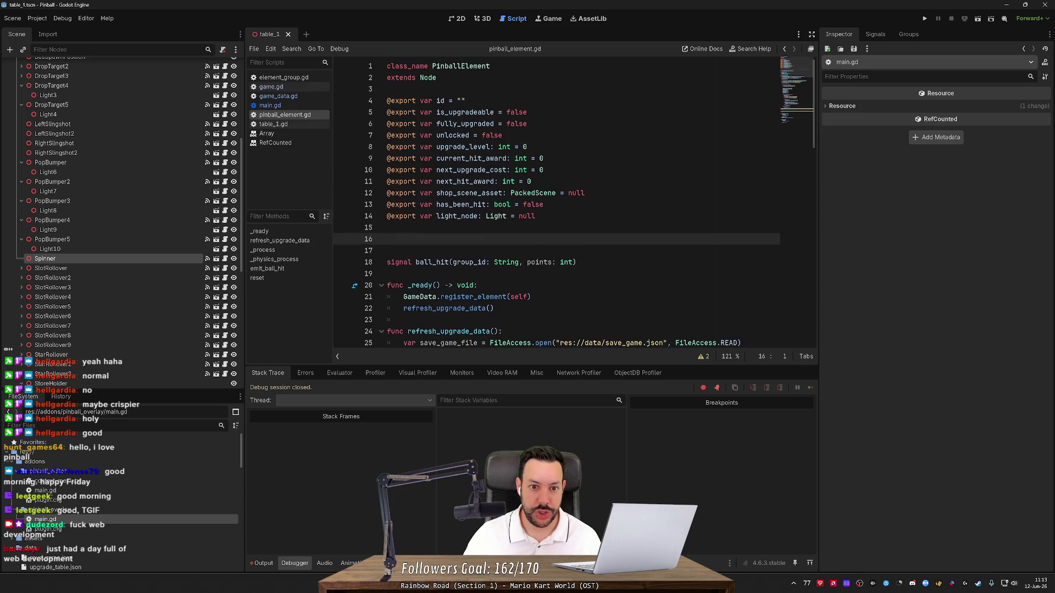
drag(465, 100, 387, 101)
key(ctrl+v)
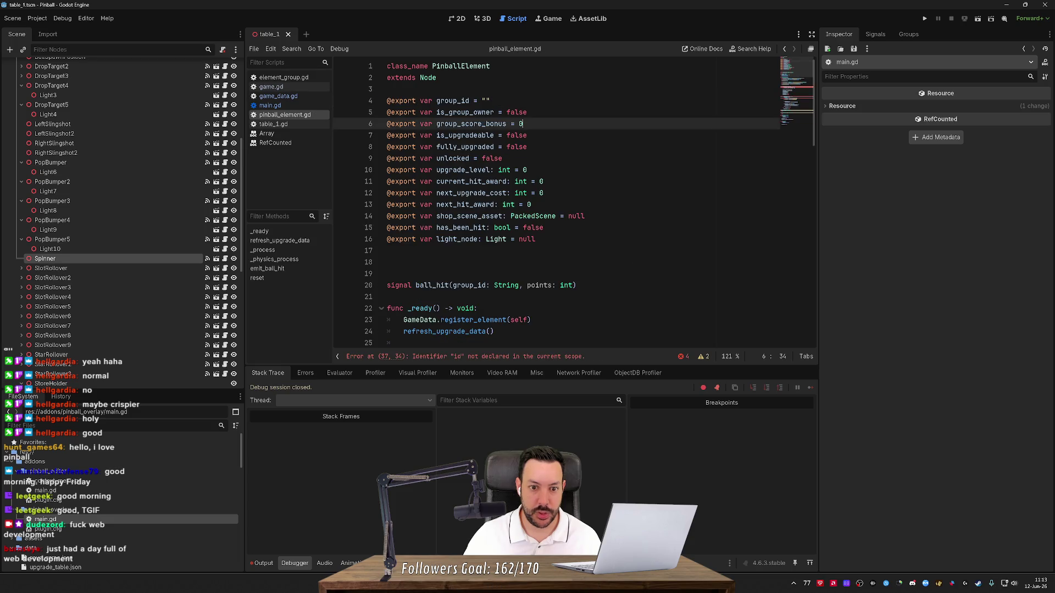
click(387, 251)
key(Delete)
key(Delete)
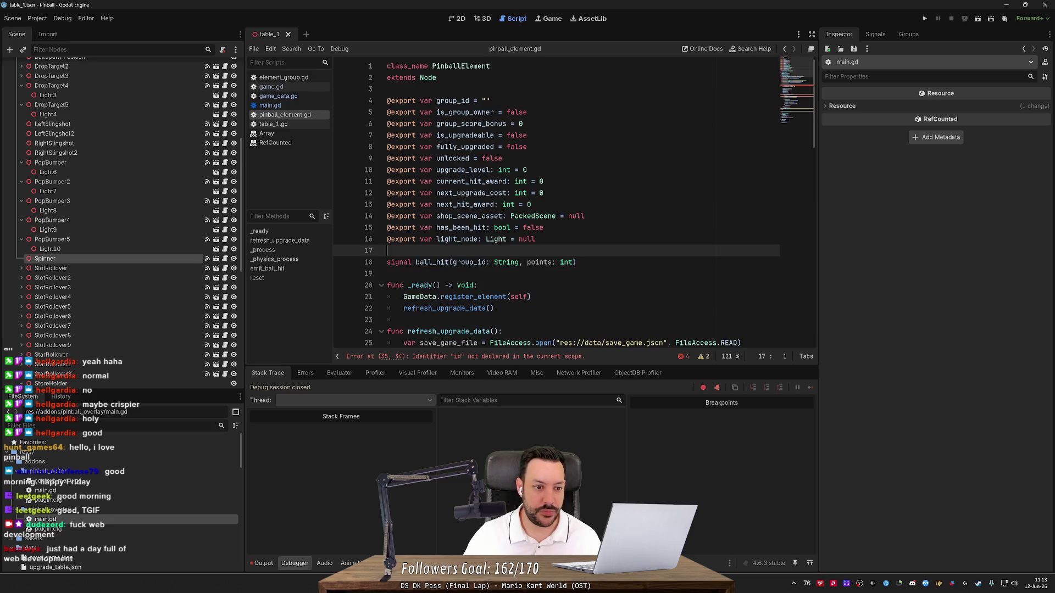